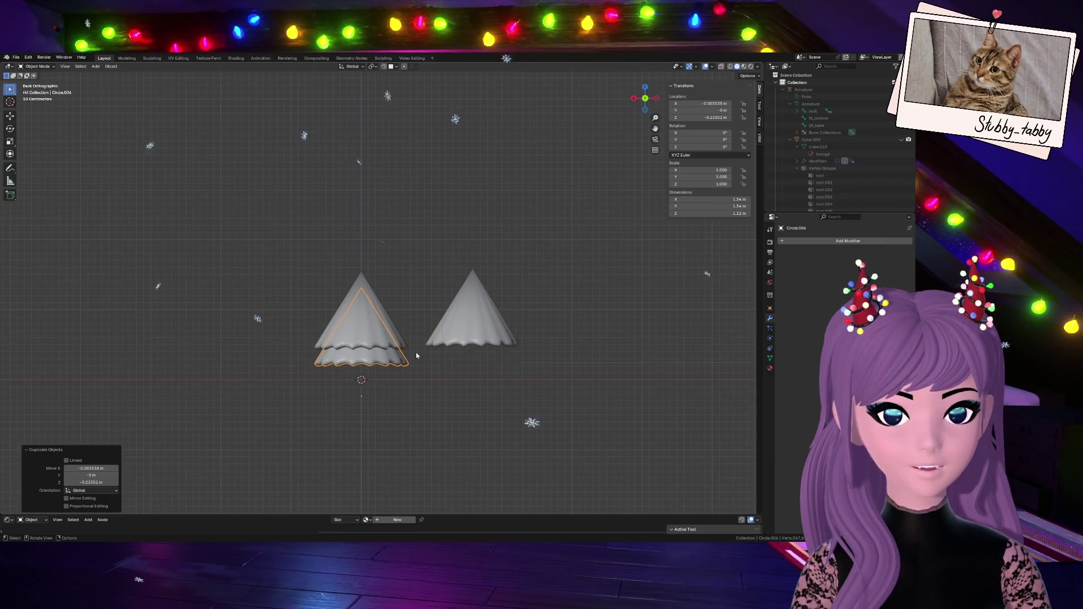
- Scale the layered cone to about 1.05 and raise both its parts straight up along Z
{"action": "key", "text": "s"}
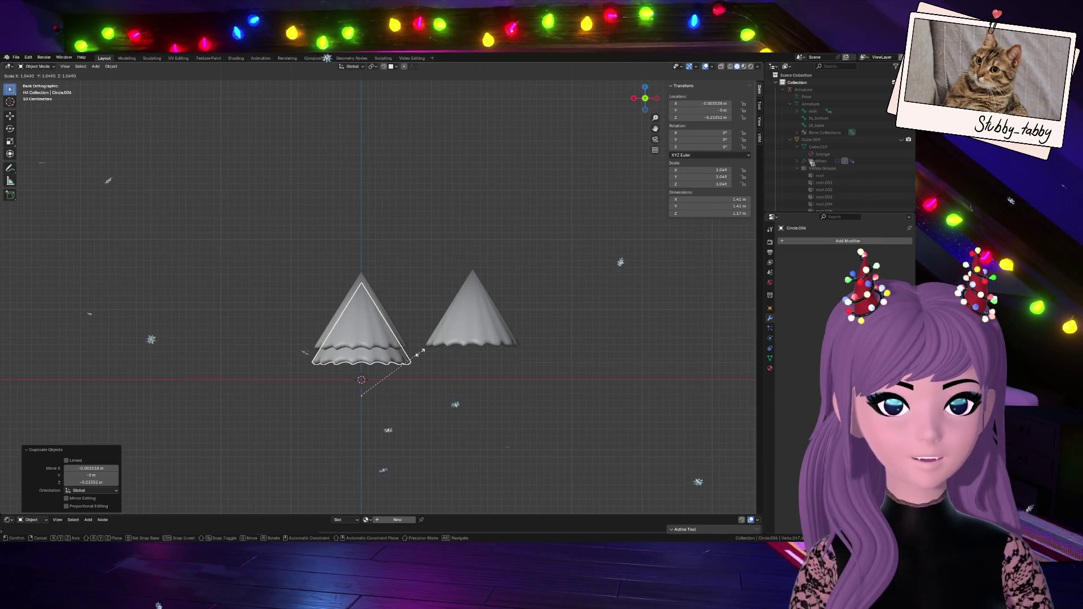
{"action": "left_click", "coordinate": [421, 352]}
{"action": "left_click", "coordinate": [362, 342]}
{"action": "left_click", "coordinate": [374, 360], "text": "shift"}
{"action": "key", "text": "g"}
{"action": "key", "text": "z"}
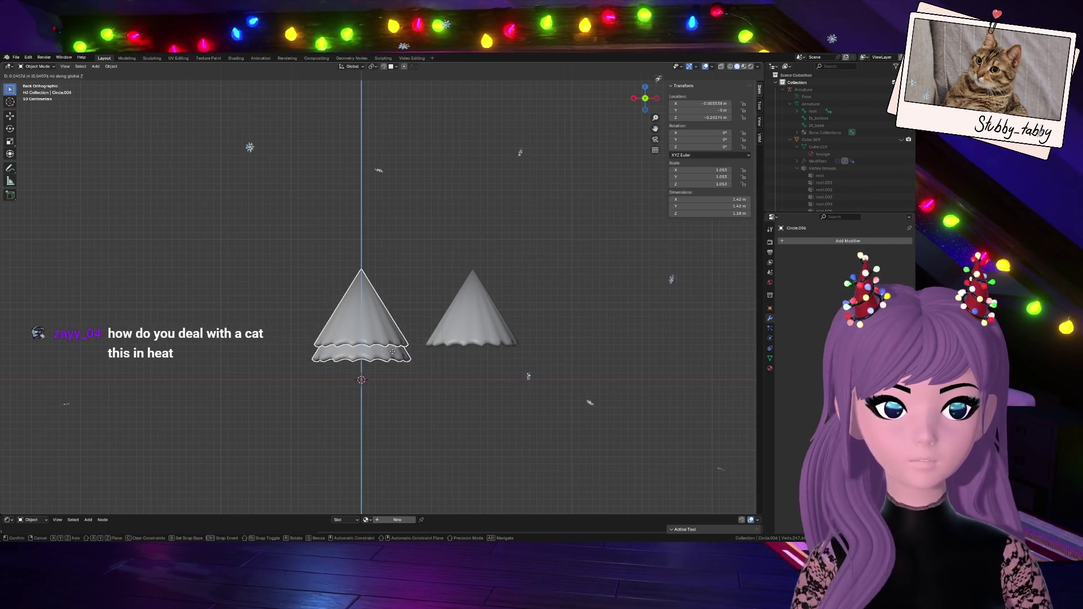
{"action": "left_click", "coordinate": [383, 197]}
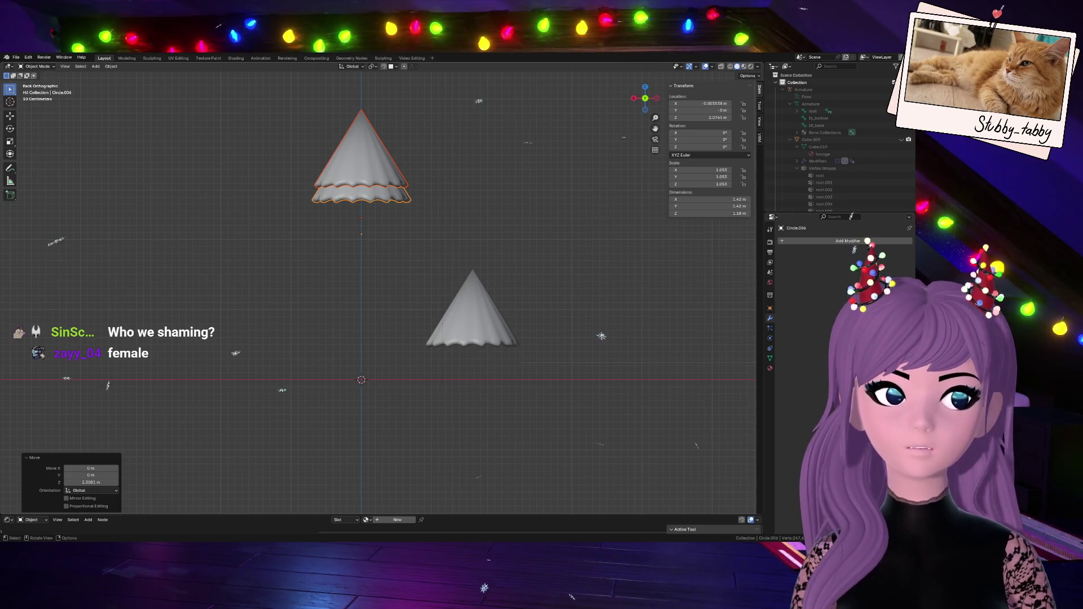
- Nudge the raised layered cone slightly down along Z
{"action": "left_click", "coordinate": [398, 259]}
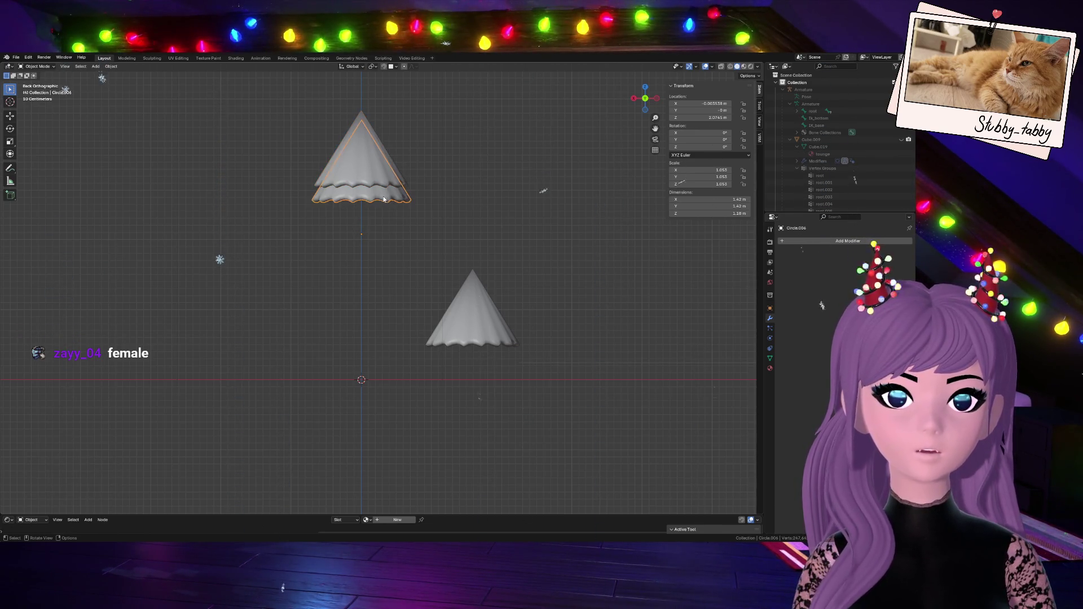
{"action": "key", "text": "g"}
{"action": "key", "text": "z"}
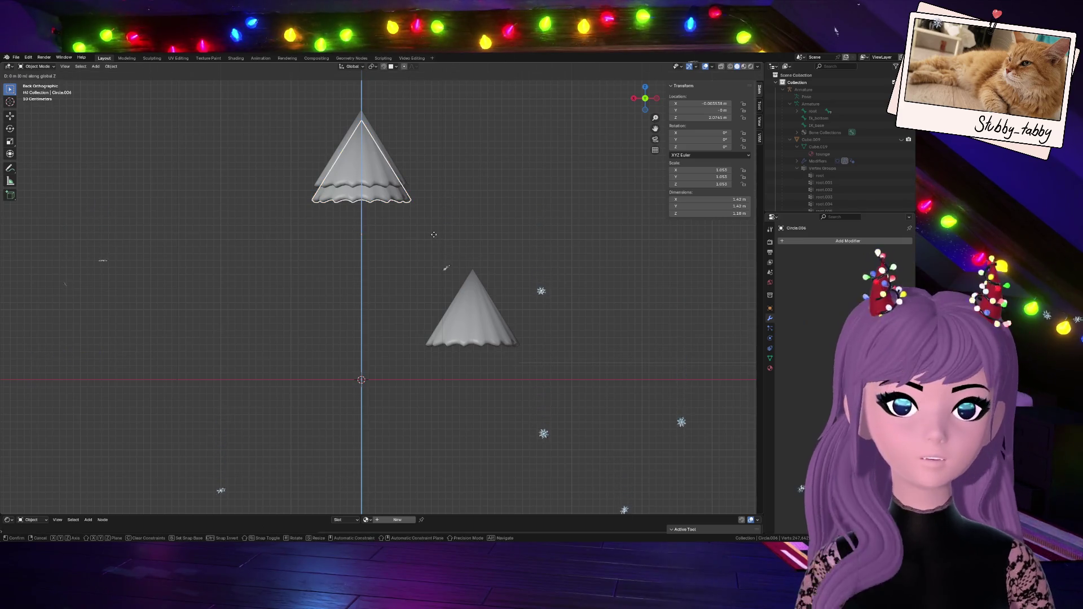
{"action": "left_click", "coordinate": [433, 238]}
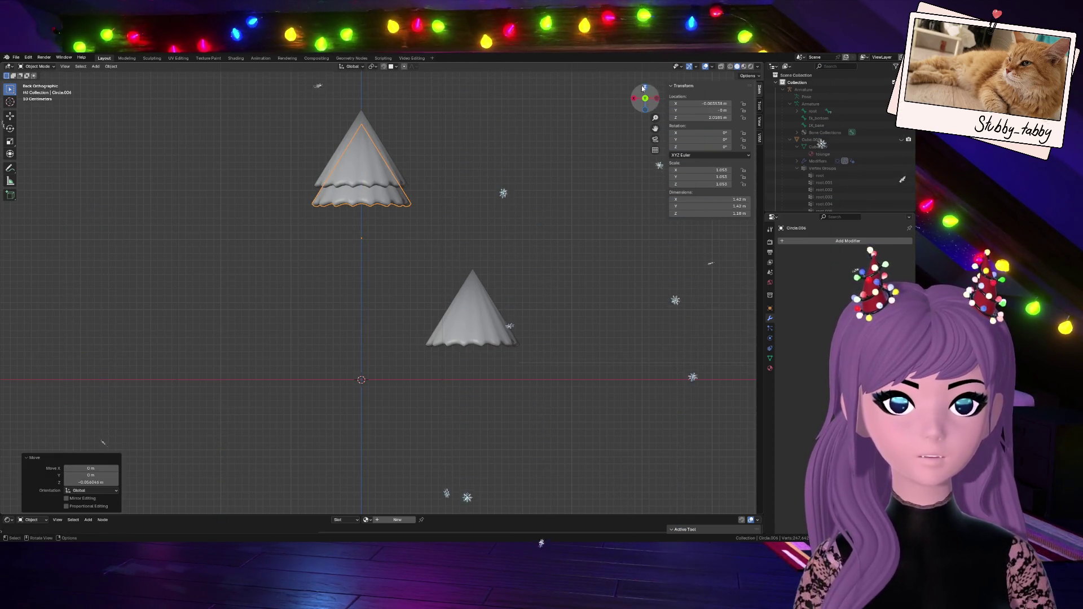
- Check the cones from side and back views and reselect the upper part and wavy skirt
{"action": "left_click", "coordinate": [656, 99]}
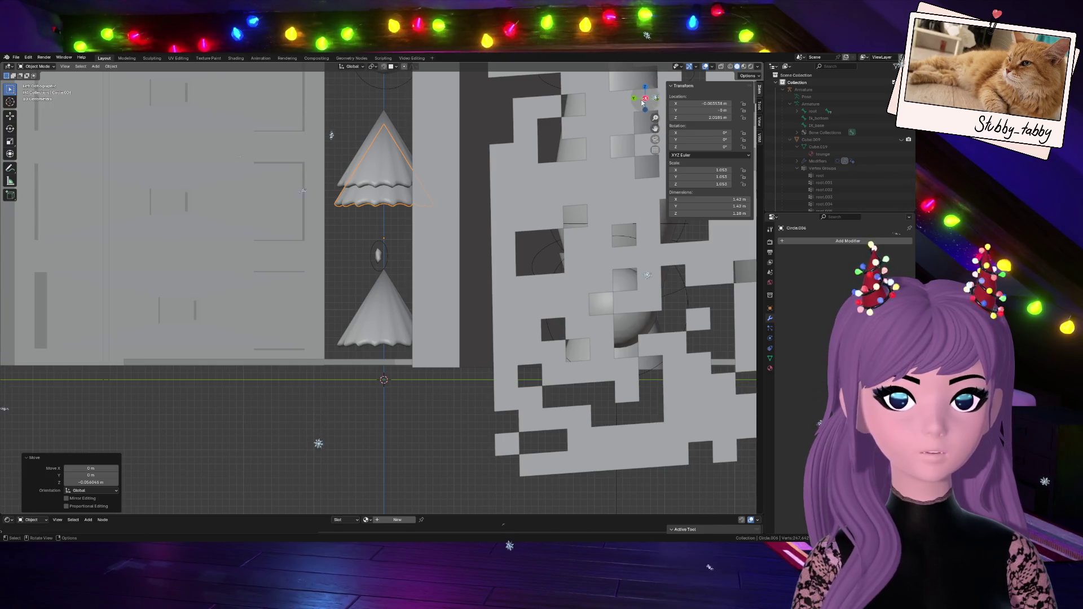
{"action": "left_click", "coordinate": [634, 99]}
{"action": "scroll", "coordinate": [389, 248], "scroll_direction": "down", "scroll_amount": 4}
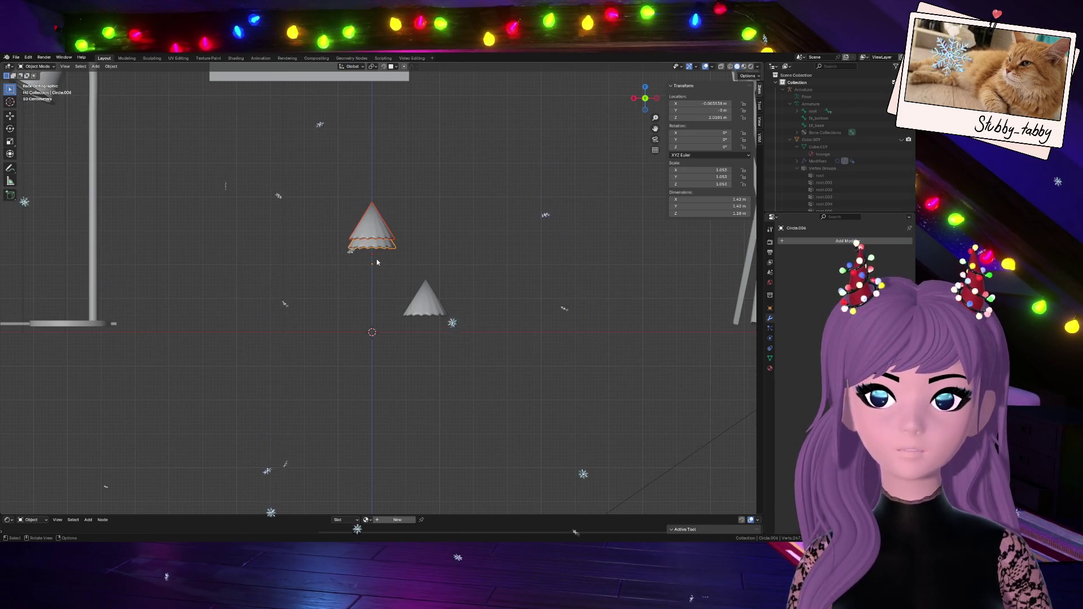
{"action": "left_click", "coordinate": [347, 233]}
{"action": "scroll", "coordinate": [366, 209], "scroll_direction": "up", "scroll_amount": 4}
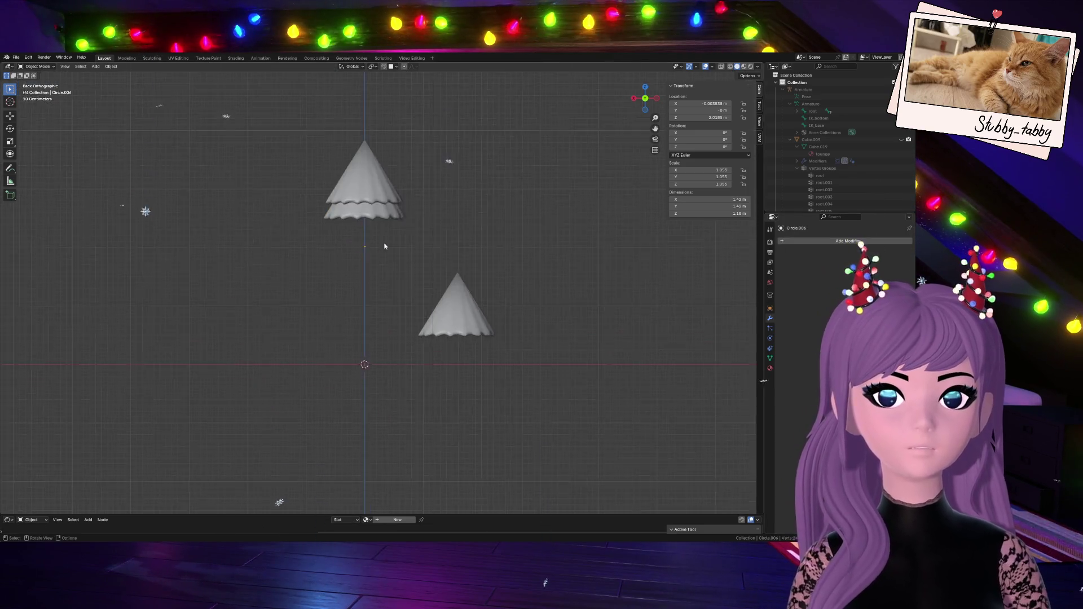
{"action": "left_click", "coordinate": [372, 179]}
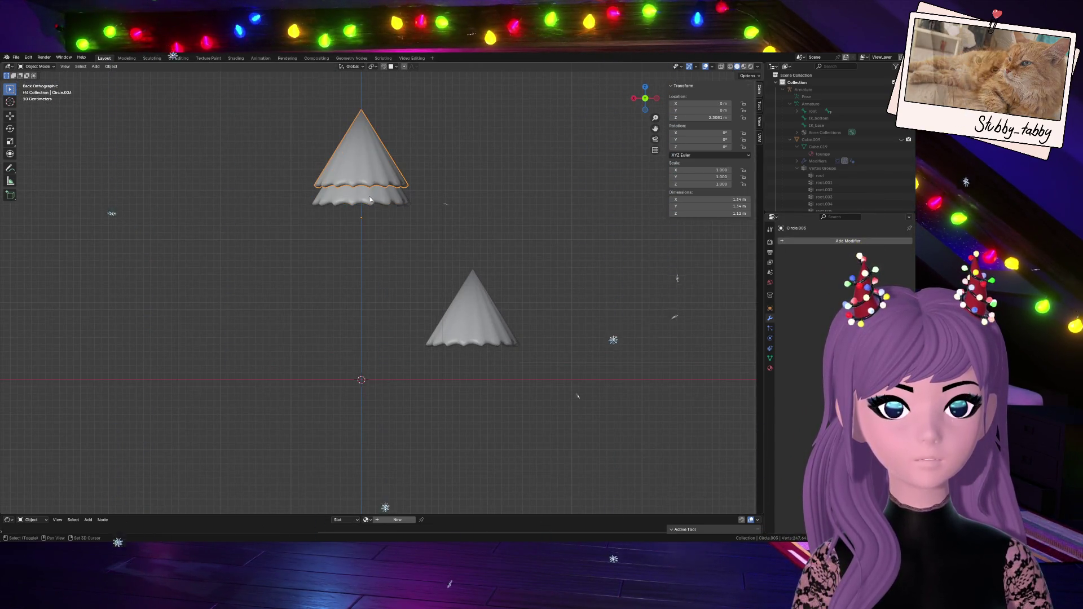
{"action": "left_click", "coordinate": [371, 204]}
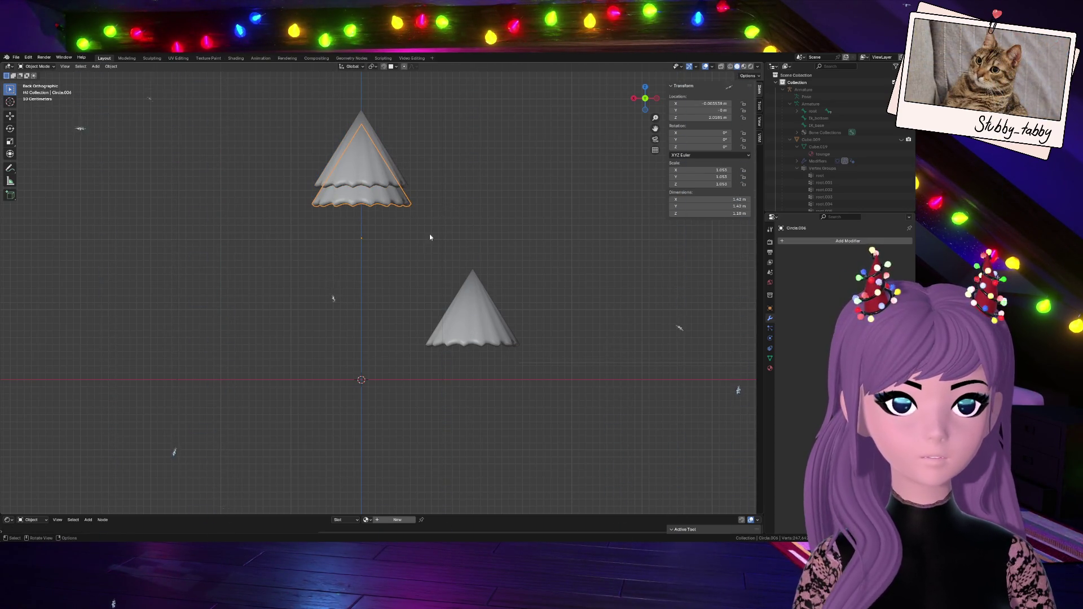
{"action": "scroll", "coordinate": [430, 237], "scroll_direction": "down", "scroll_amount": 8}
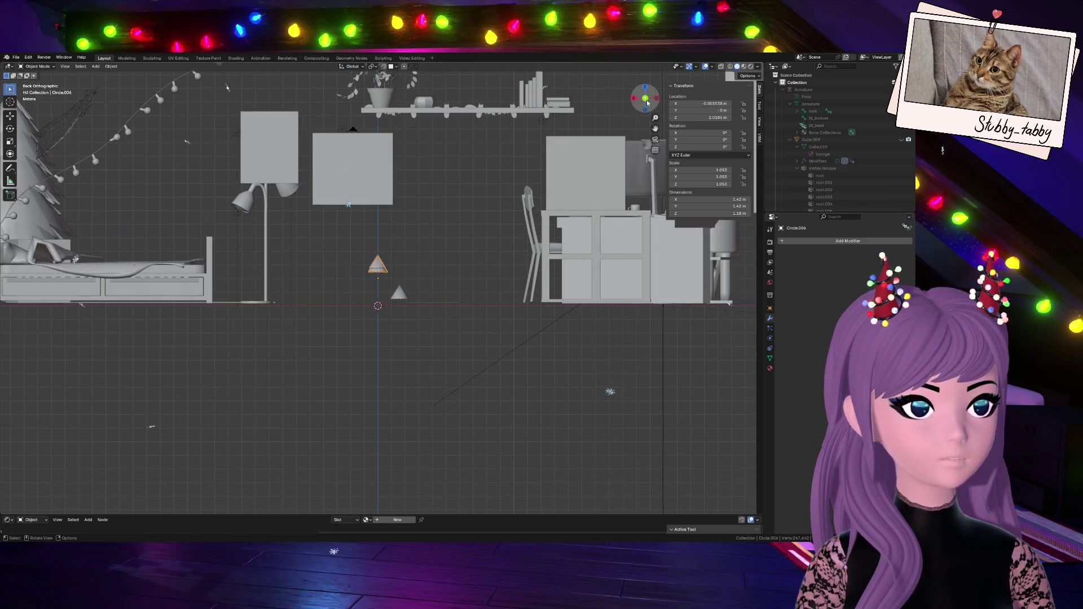
- Scale the layered cone up to room scale, about 4.3, and raise it high along Z
{"action": "left_click", "coordinate": [647, 99]}
{"action": "left_click_drag", "start_coordinate": [645, 96], "coordinate": [426, 251]}
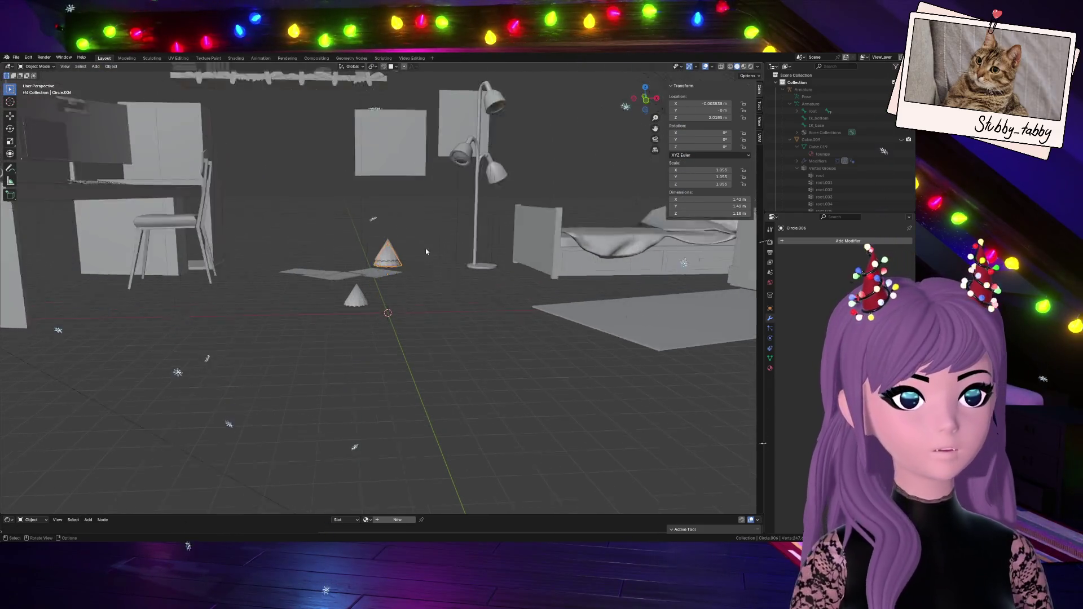
{"action": "scroll", "coordinate": [427, 252], "scroll_direction": "up", "scroll_amount": 2}
{"action": "key", "text": "s"}
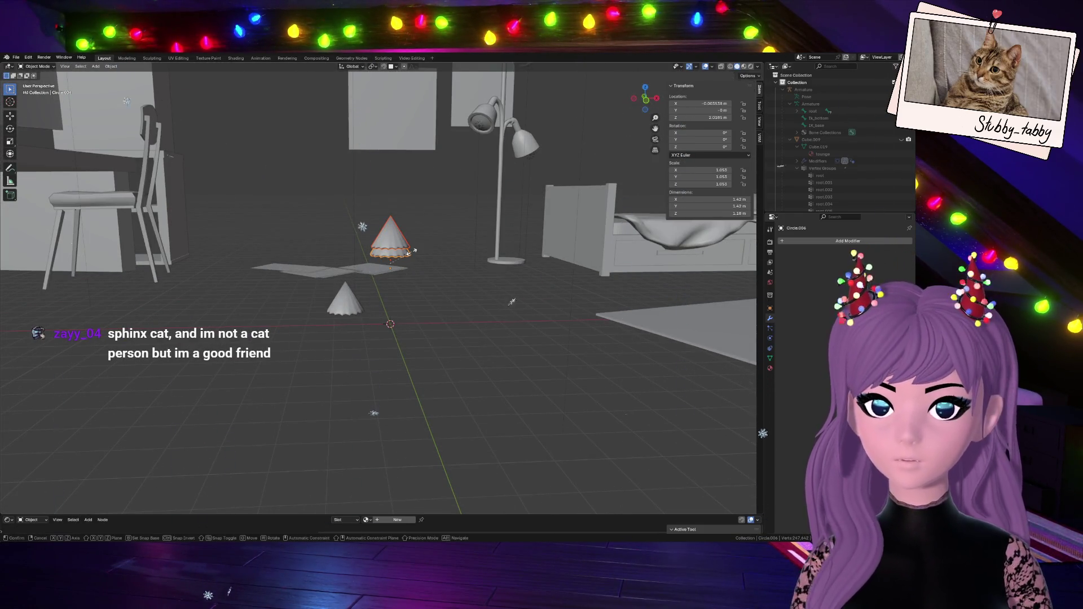
{"action": "left_click", "coordinate": [491, 240]}
{"action": "scroll", "coordinate": [452, 279], "scroll_direction": "down", "scroll_amount": 5}
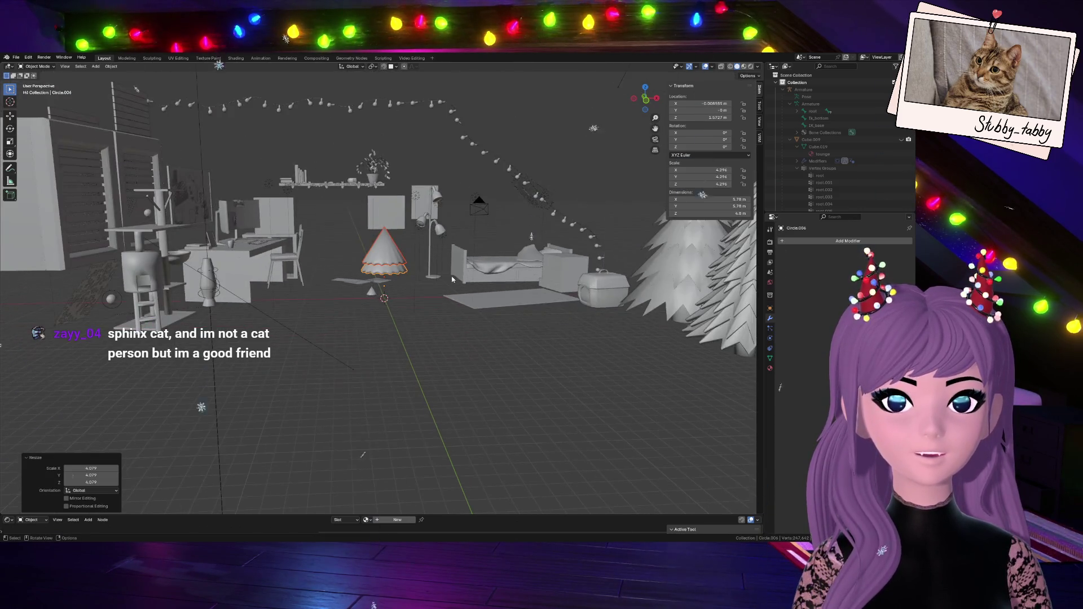
{"action": "key", "text": "g"}
{"action": "key", "text": "z"}
{"action": "left_click", "coordinate": [427, 263]}
{"action": "scroll", "coordinate": [445, 214], "scroll_direction": "up", "scroll_amount": 3}
{"action": "scroll", "coordinate": [445, 215], "scroll_direction": "down", "scroll_amount": 1}
- Duplicate the cone below the original and enlarge the copy slightly
{"action": "key", "text": "shift+d"}
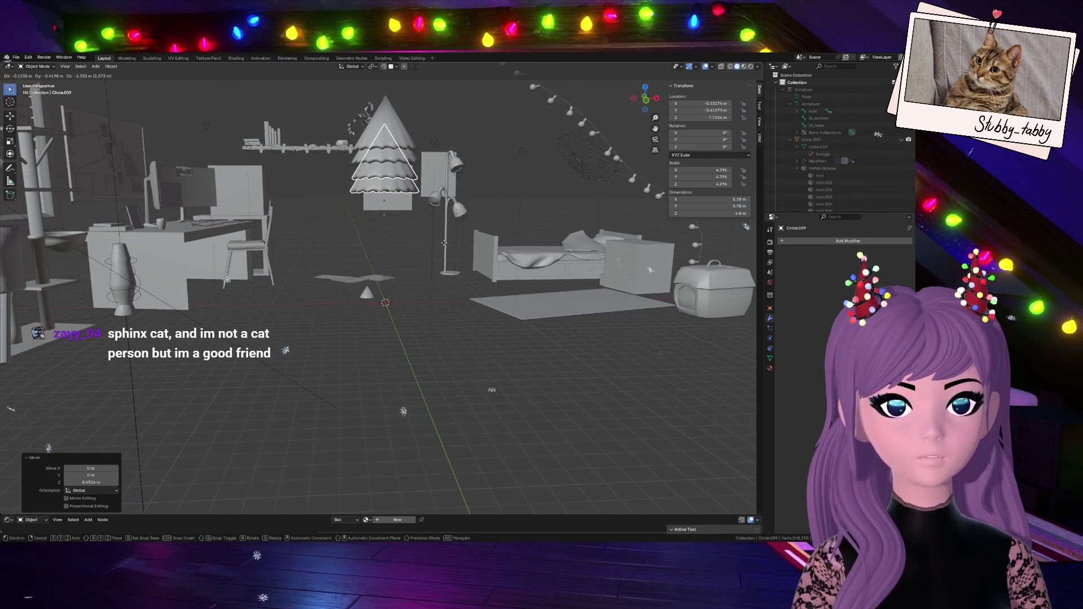
{"action": "left_click", "coordinate": [444, 252]}
{"action": "key", "text": "s"}
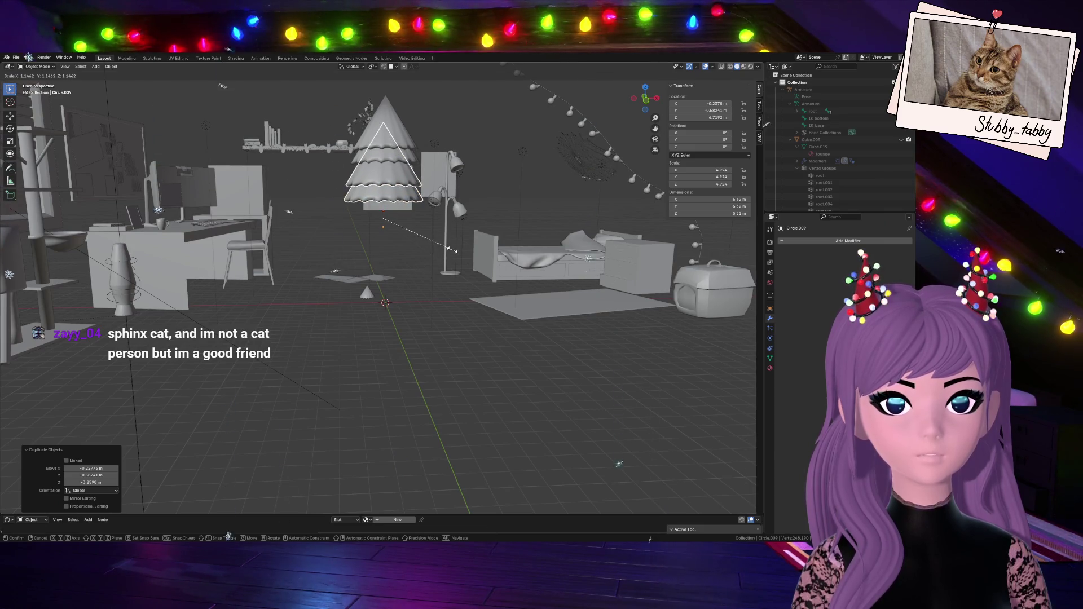
{"action": "left_click", "coordinate": [452, 250]}
{"action": "key", "text": "s"}
{"action": "left_click", "coordinate": [449, 225]}
- Shift the tree sideways in the front view and reselect its tier
{"action": "left_click", "coordinate": [646, 100]}
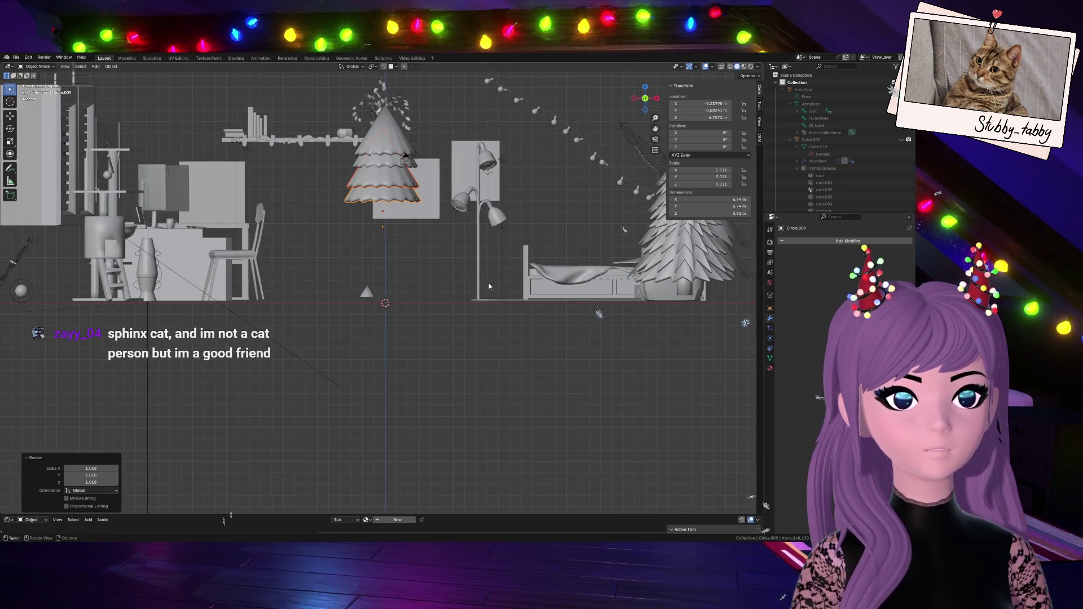
{"action": "key", "text": "g"}
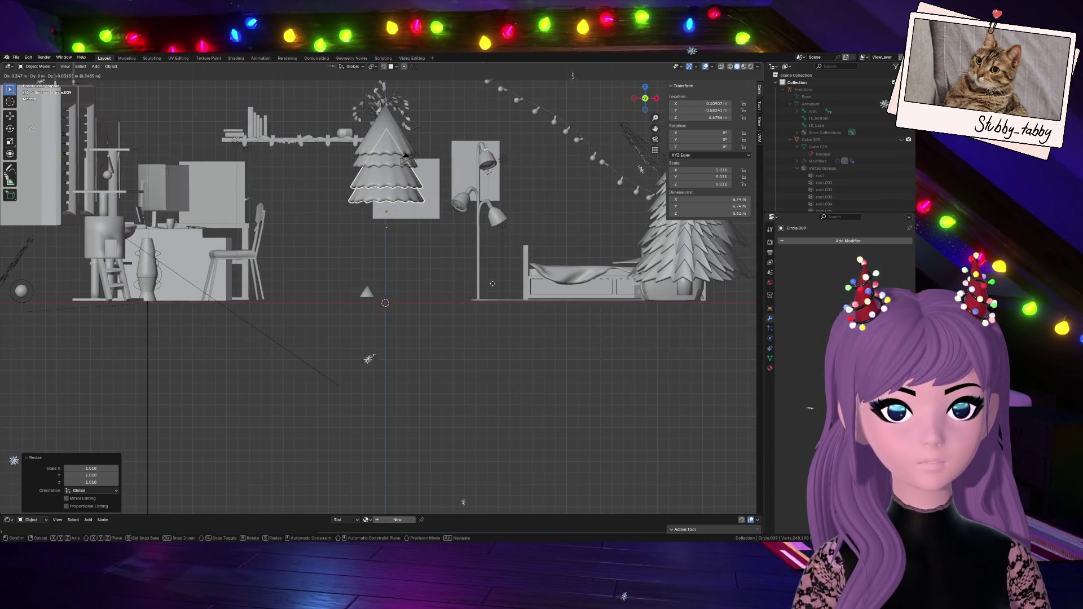
{"action": "left_click", "coordinate": [492, 285]}
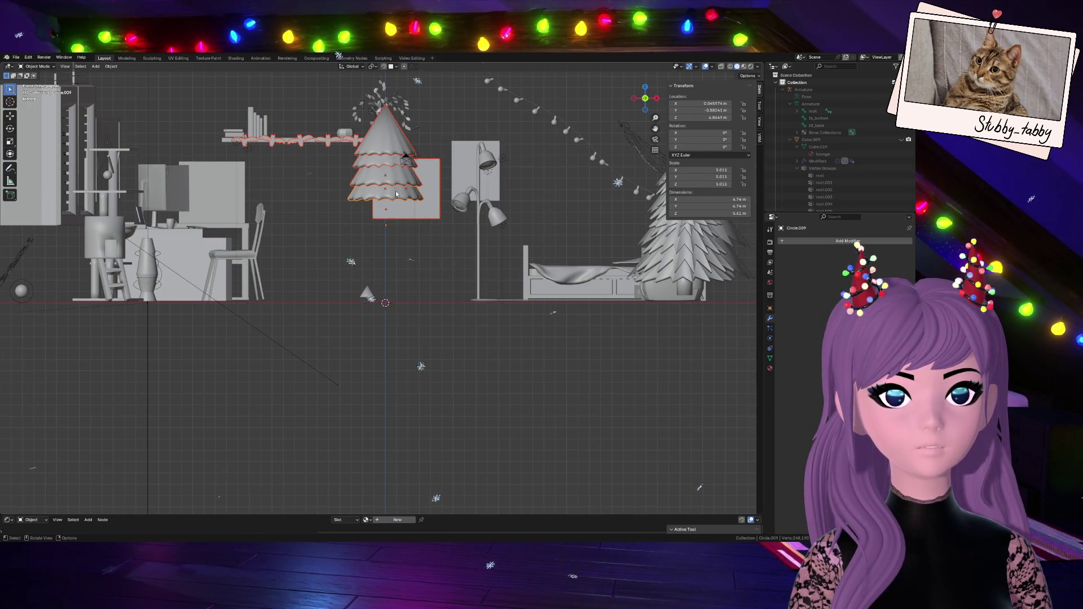
{"action": "left_click", "coordinate": [459, 210]}
{"action": "left_click", "coordinate": [376, 170]}
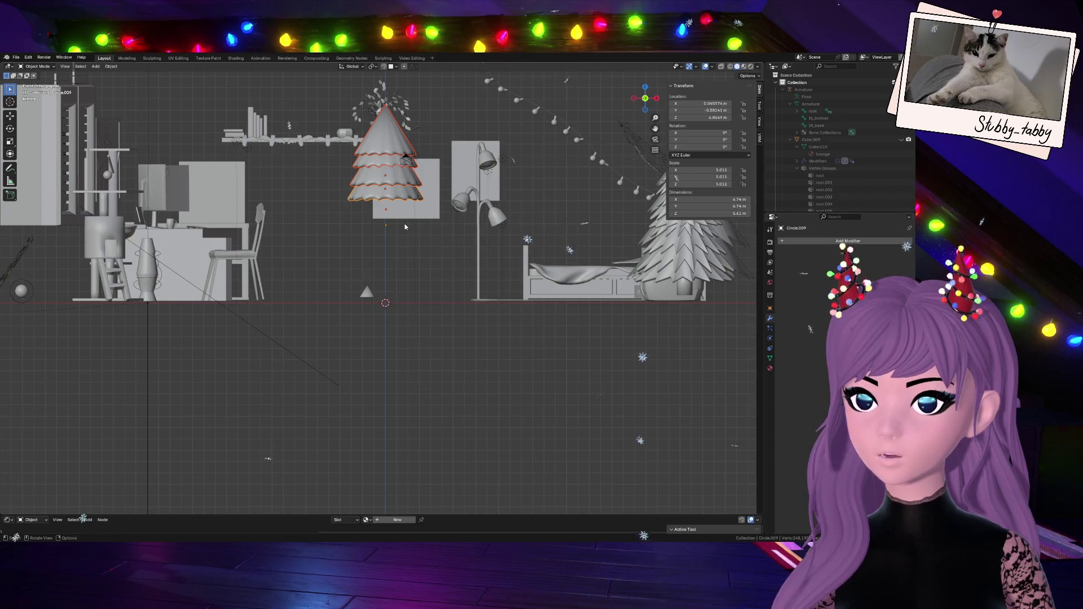
- Duplicate the tier, scale the copy to about 1.29, and lower it along Z
{"action": "key", "text": "shift+d"}
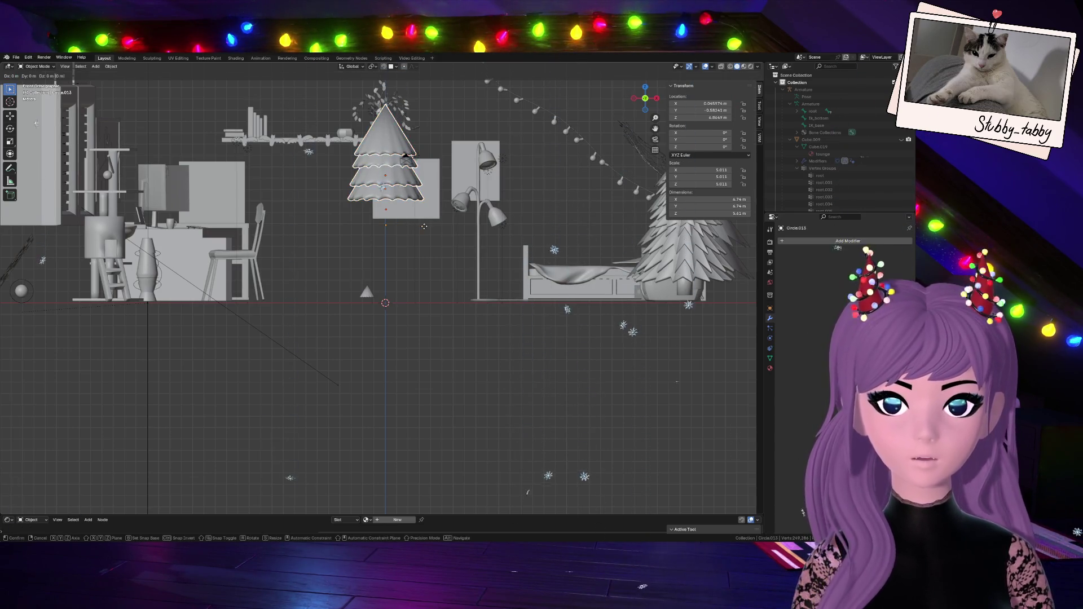
{"action": "left_click", "coordinate": [423, 278]}
{"action": "key", "text": "s"}
{"action": "left_click", "coordinate": [453, 269]}
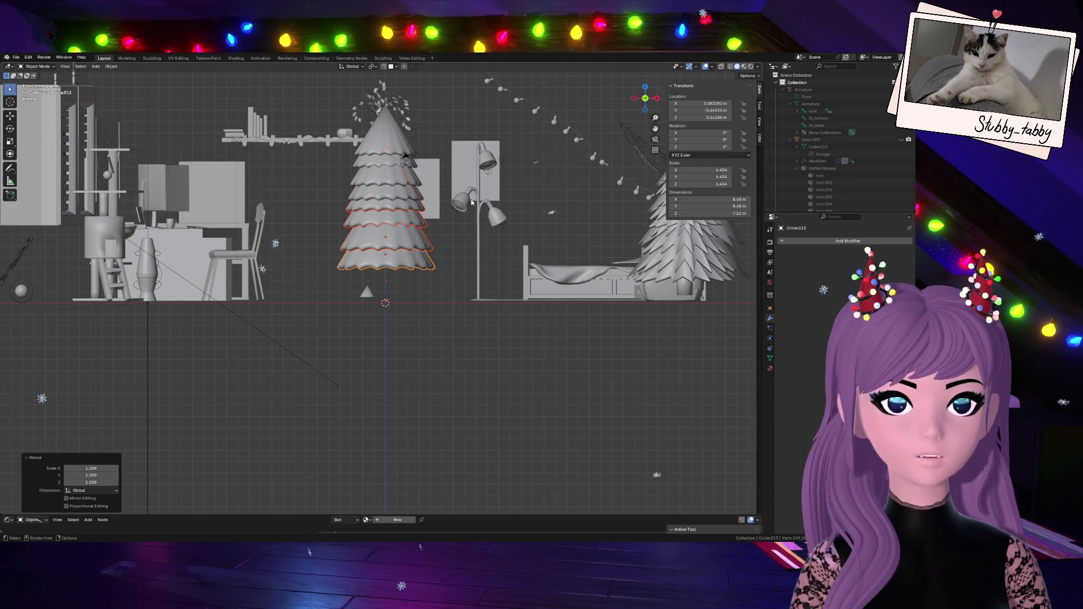
{"action": "key", "text": "g"}
{"action": "key", "text": "z"}
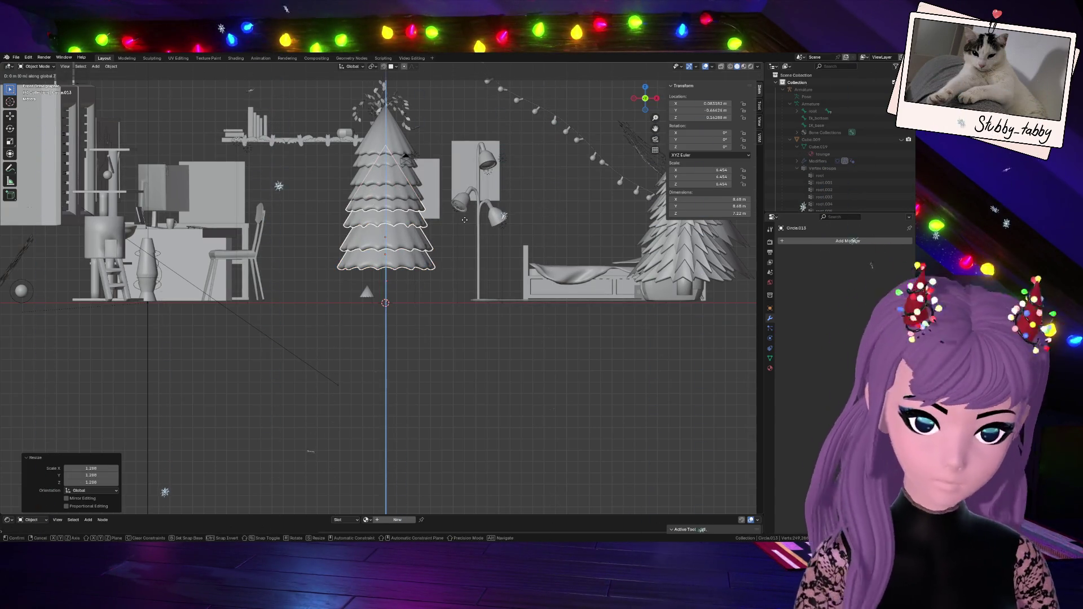
{"action": "left_click", "coordinate": [461, 234]}
- Enlarge the new bottom tier further and reposition it, checking from a perspective orbit
{"action": "key", "text": "s"}
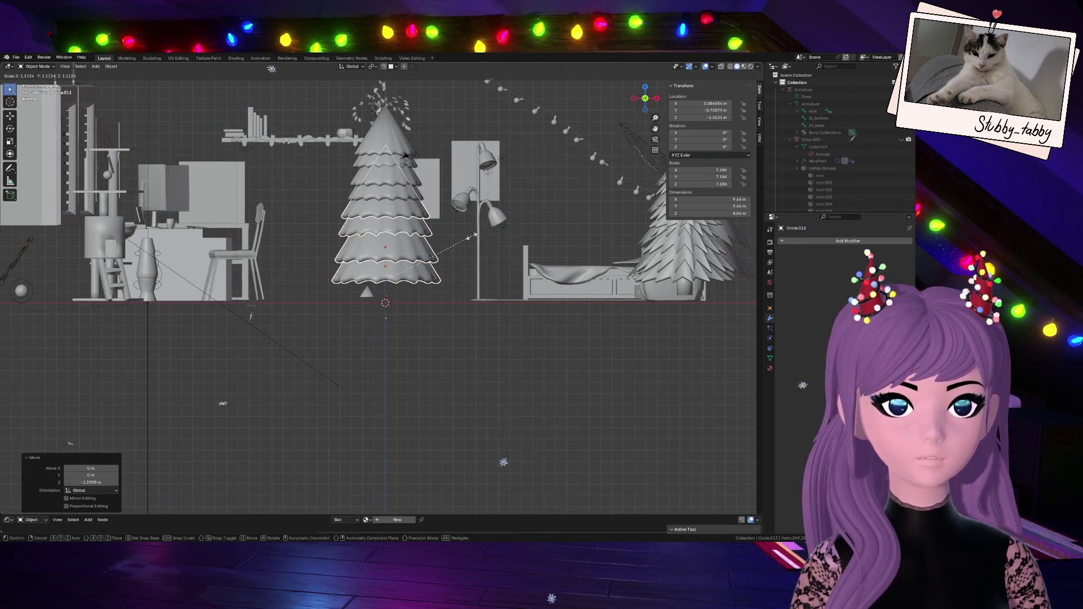
{"action": "left_click", "coordinate": [471, 238]}
{"action": "mouse_move", "coordinate": [642, 94]}
{"action": "left_mouse_down"}
{"action": "mouse_move", "coordinate": [317, 59]}
{"action": "mouse_move", "coordinate": [557, 185]}
{"action": "left_mouse_up"}
{"action": "key", "text": "g"}
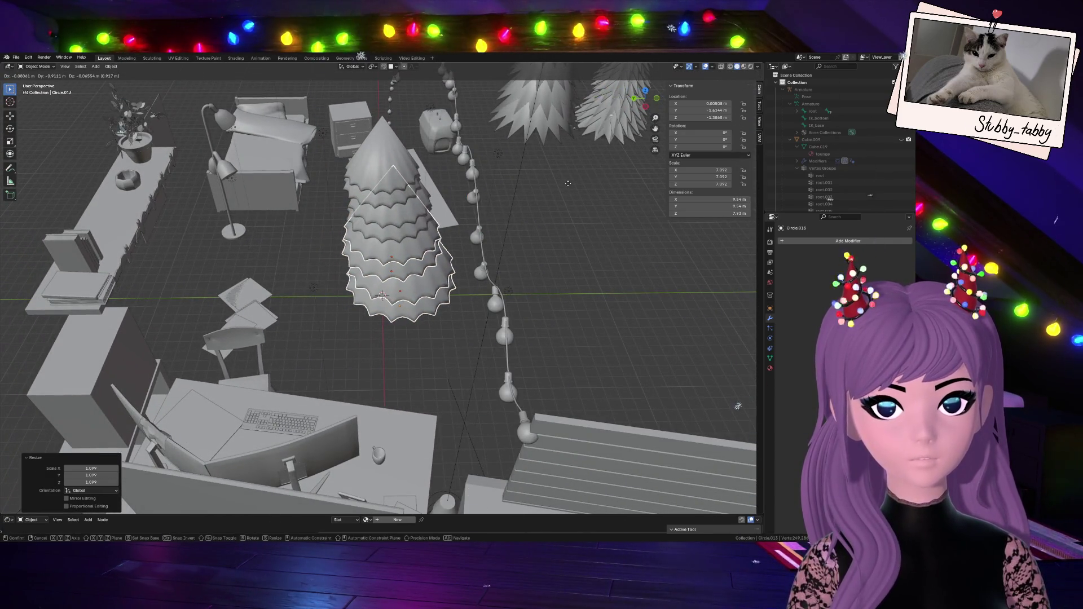
{"action": "left_click", "coordinate": [566, 186]}
{"action": "mouse_move", "coordinate": [662, 92]}
{"action": "left_mouse_down"}
{"action": "mouse_move", "coordinate": [519, 101]}
{"action": "mouse_move", "coordinate": [643, 103]}
{"action": "left_mouse_up"}
{"action": "left_click", "coordinate": [381, 192]}
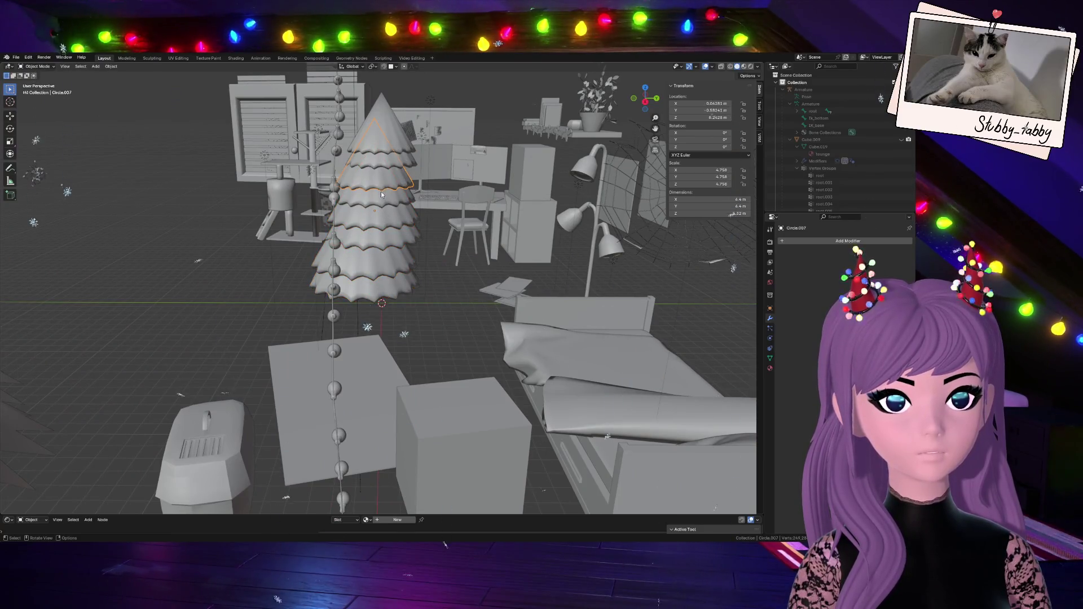
- Select the middle tier, slide it front-to-back along Y, and check it from Front view
{"action": "left_click", "coordinate": [393, 140]}
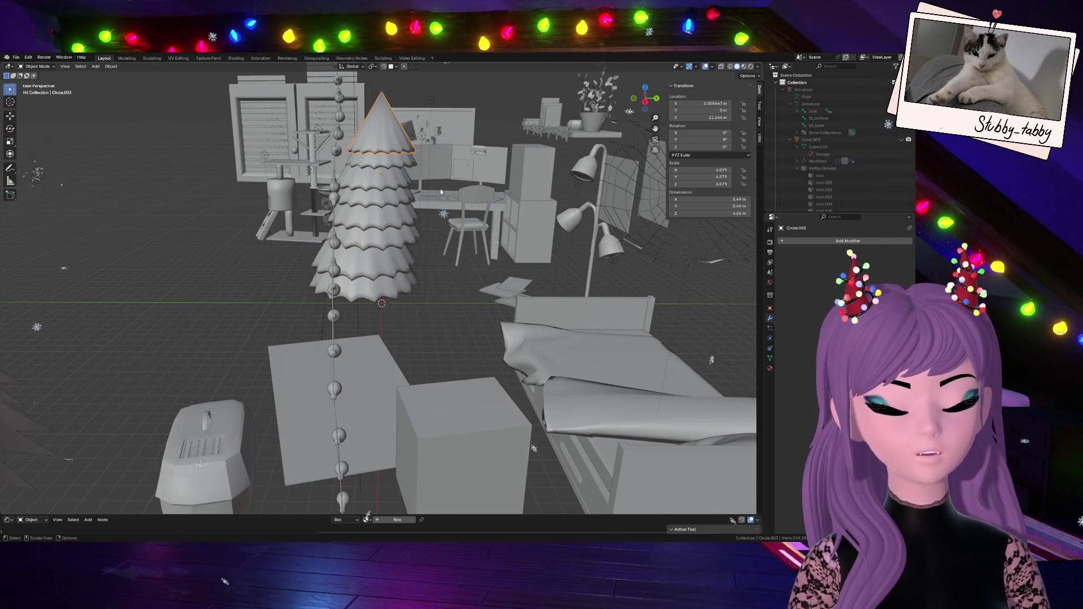
{"action": "key", "text": "ctrl+z"}
{"action": "key", "text": "ctrl+z"}
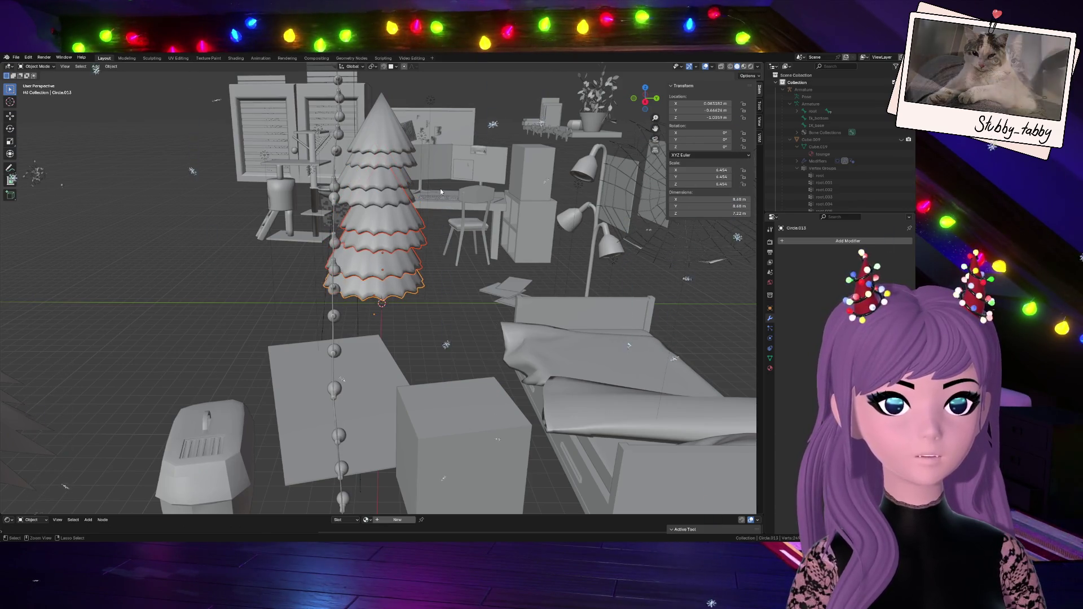
{"action": "key", "text": "ctrl+z"}
{"action": "key", "text": "ctrl+z"}
{"action": "key", "text": "ctrl+z"}
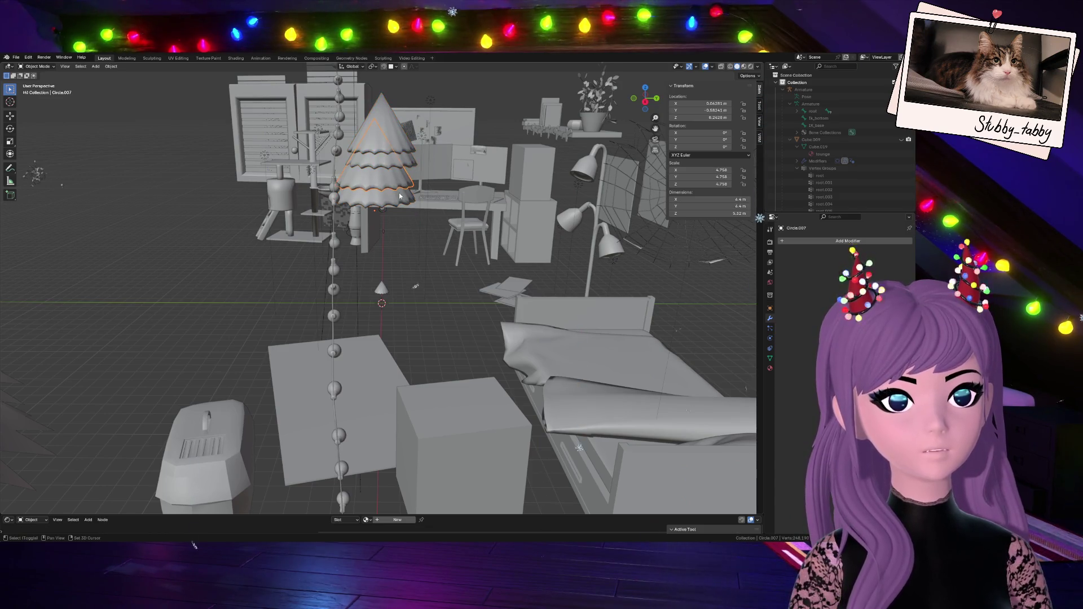
{"action": "key", "text": "g"}
{"action": "key", "text": "y"}
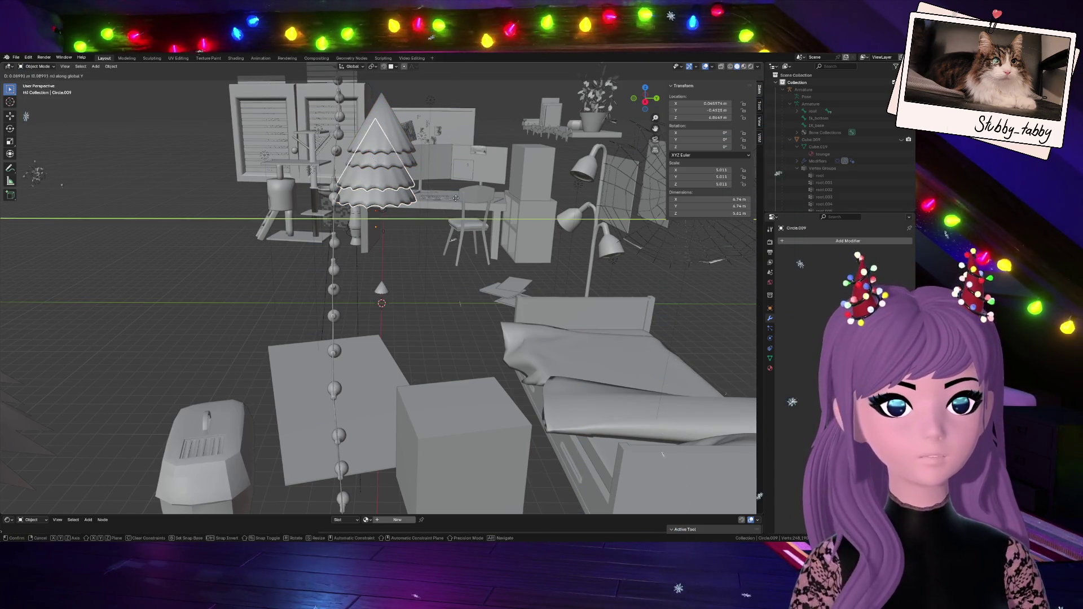
{"action": "left_click", "coordinate": [462, 200]}
{"action": "mouse_move", "coordinate": [462, 200]}
{"action": "middle_mouse_down"}
{"action": "mouse_move", "coordinate": [432, 303]}
{"action": "mouse_move", "coordinate": [501, 226]}
{"action": "middle_mouse_up"}
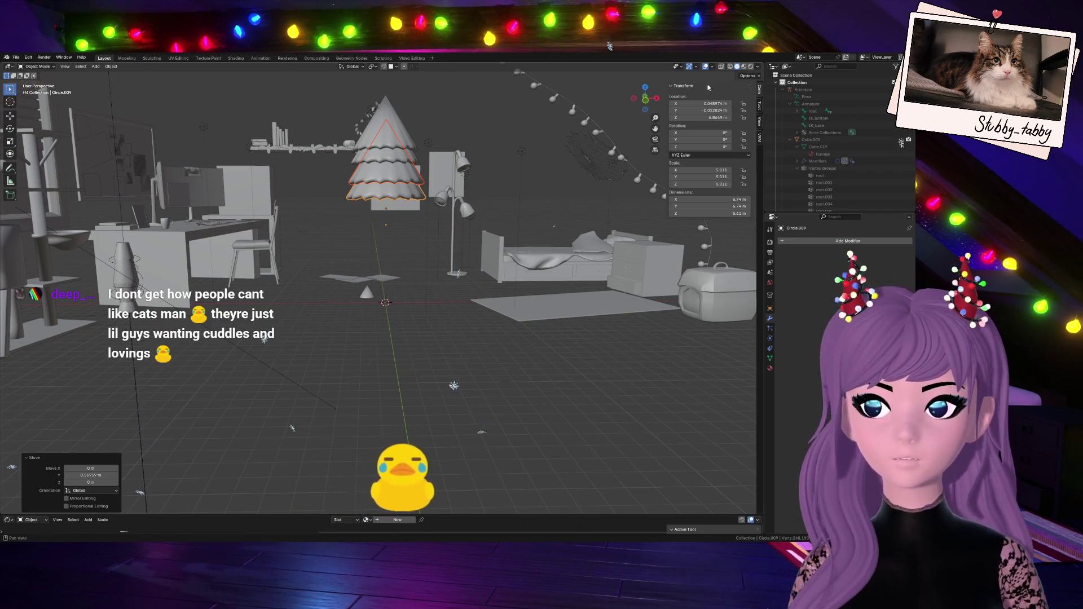
{"action": "left_click", "coordinate": [647, 101]}
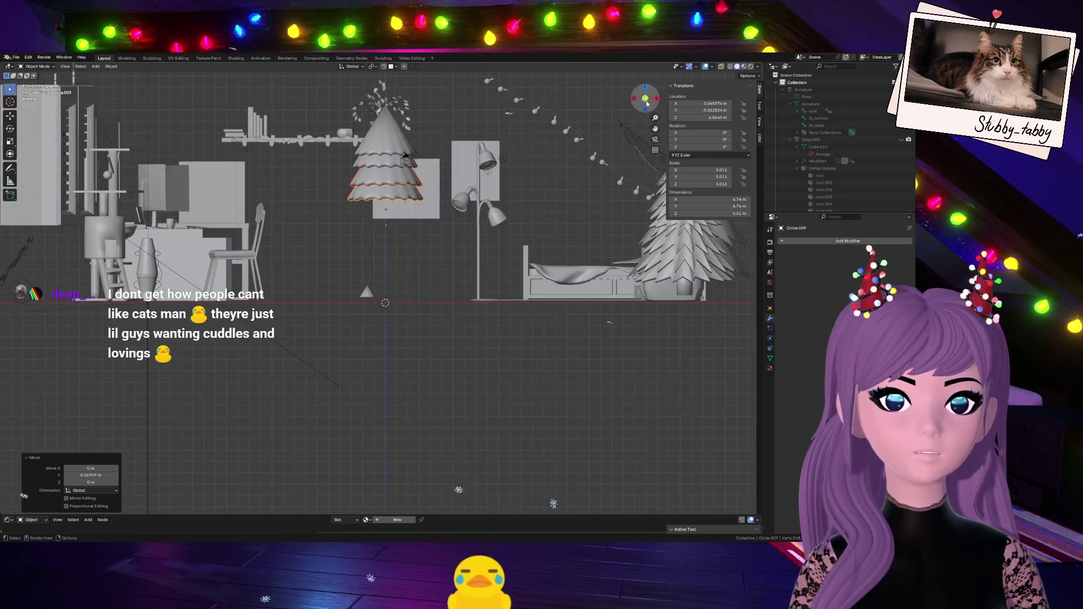
- Slide the top cone sideways along the X axis
{"action": "left_click", "coordinate": [364, 161]}
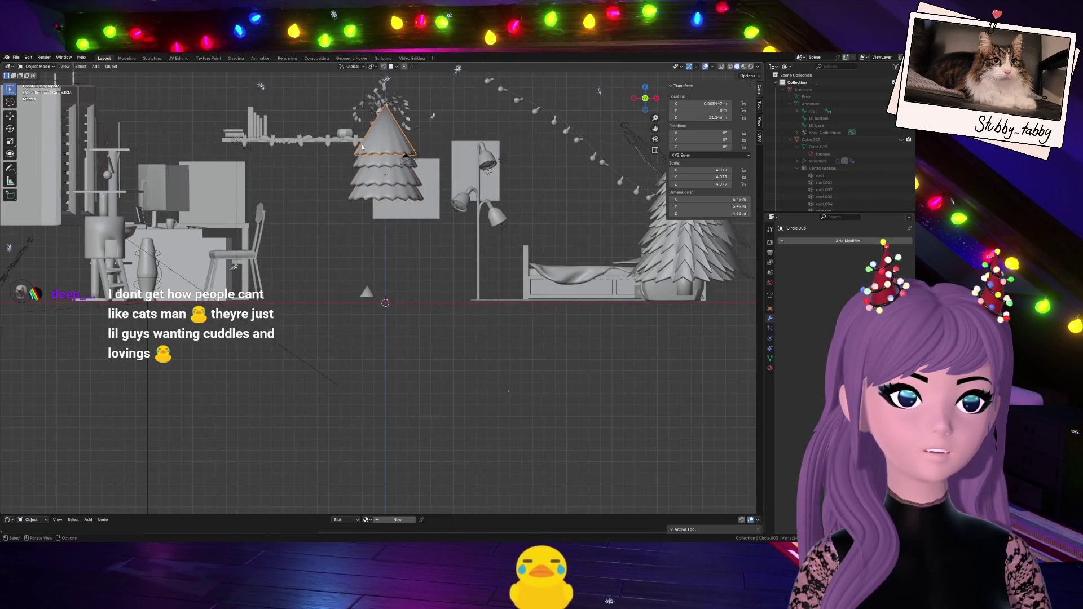
{"action": "key", "text": "g"}
{"action": "key", "text": "x"}
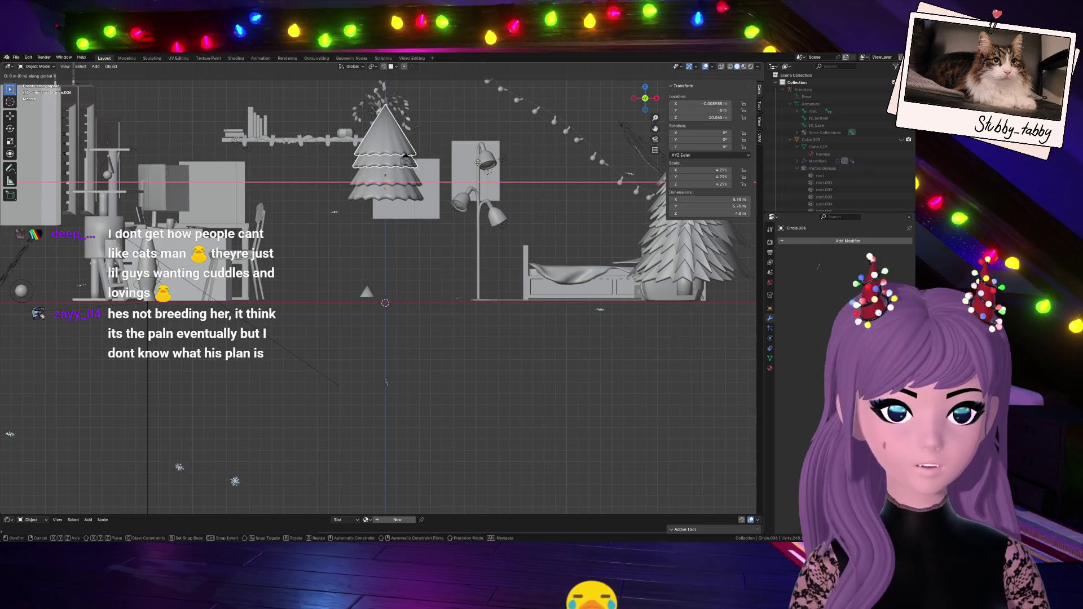
{"action": "left_click", "coordinate": [479, 166]}
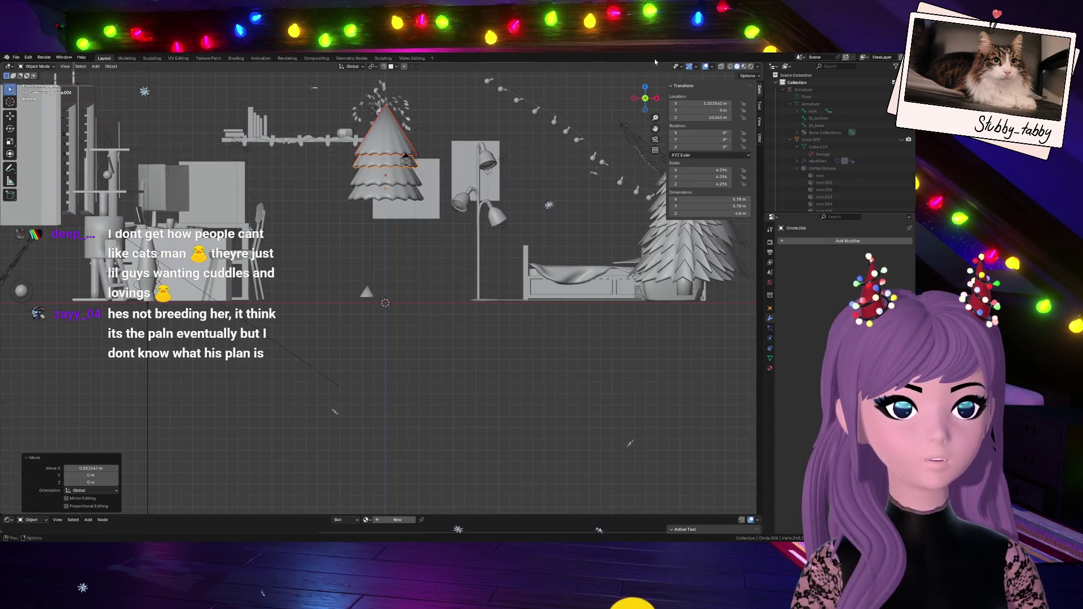
{"action": "left_click_drag", "start_coordinate": [649, 98], "coordinate": [608, 110]}
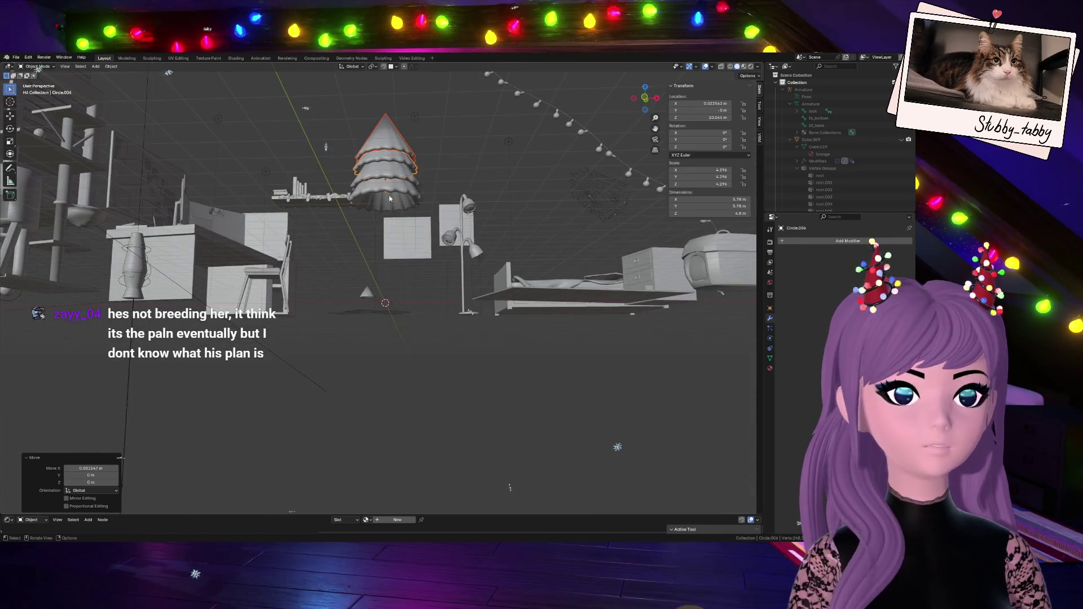
- Select the two lower tiers and nudge them sideways into alignment beneath the top cone
{"action": "left_click", "coordinate": [389, 169]}
{"action": "left_click", "coordinate": [389, 172], "text": "shift"}
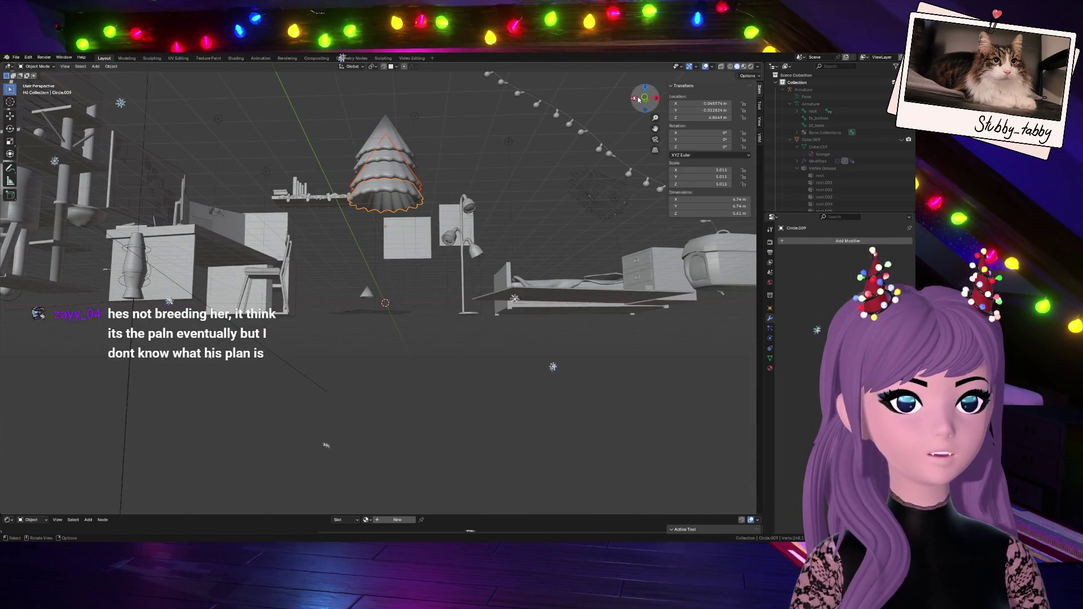
{"action": "left_click", "coordinate": [645, 99]}
{"action": "key", "text": "g"}
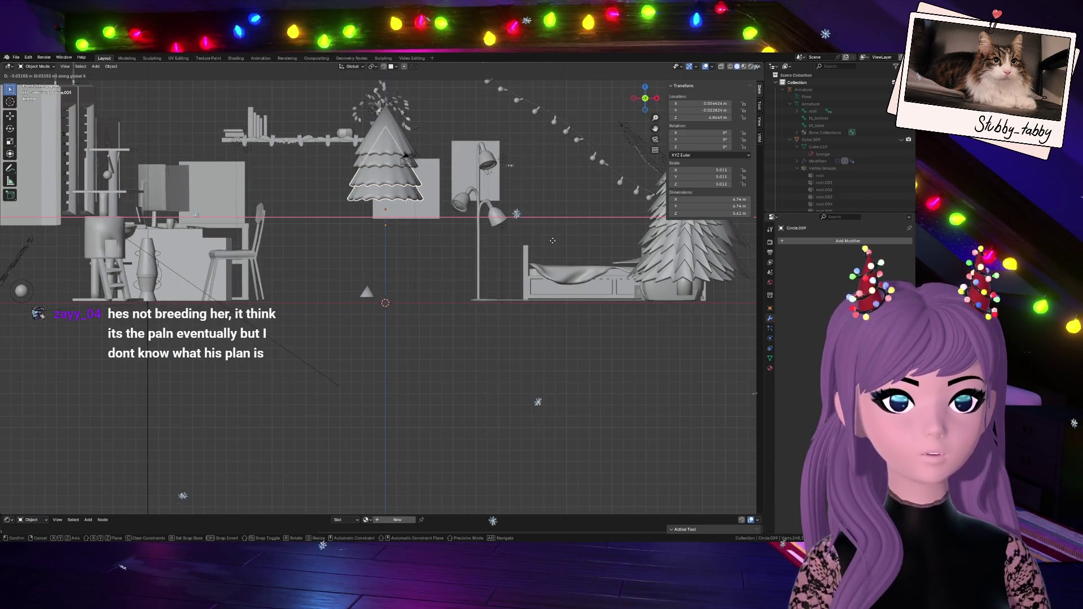
{"action": "left_click", "coordinate": [553, 243]}
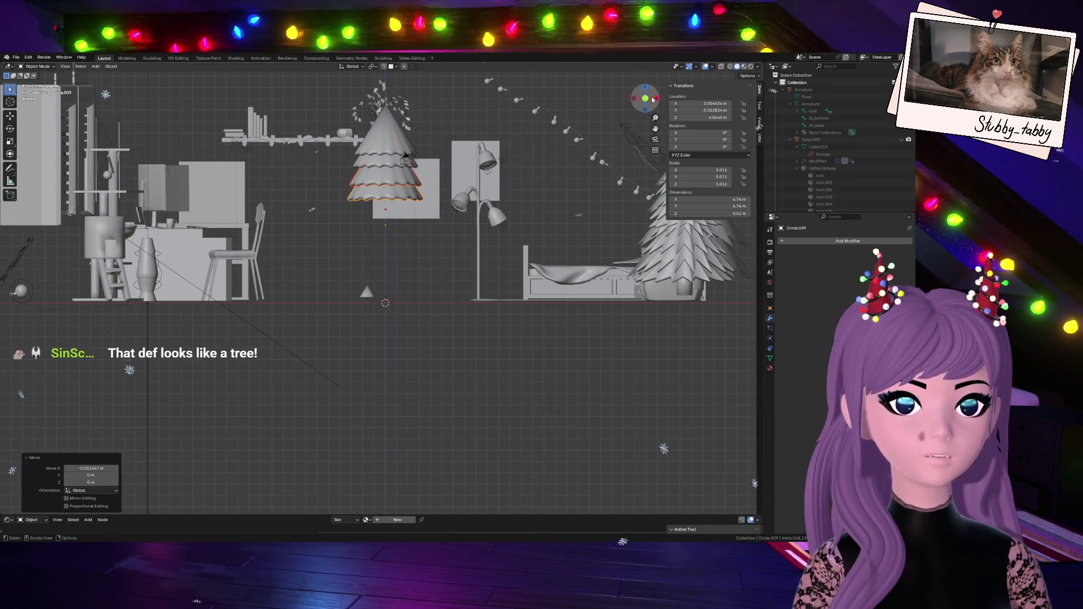
{"action": "left_click_drag", "start_coordinate": [645, 98], "coordinate": [652, 106]}
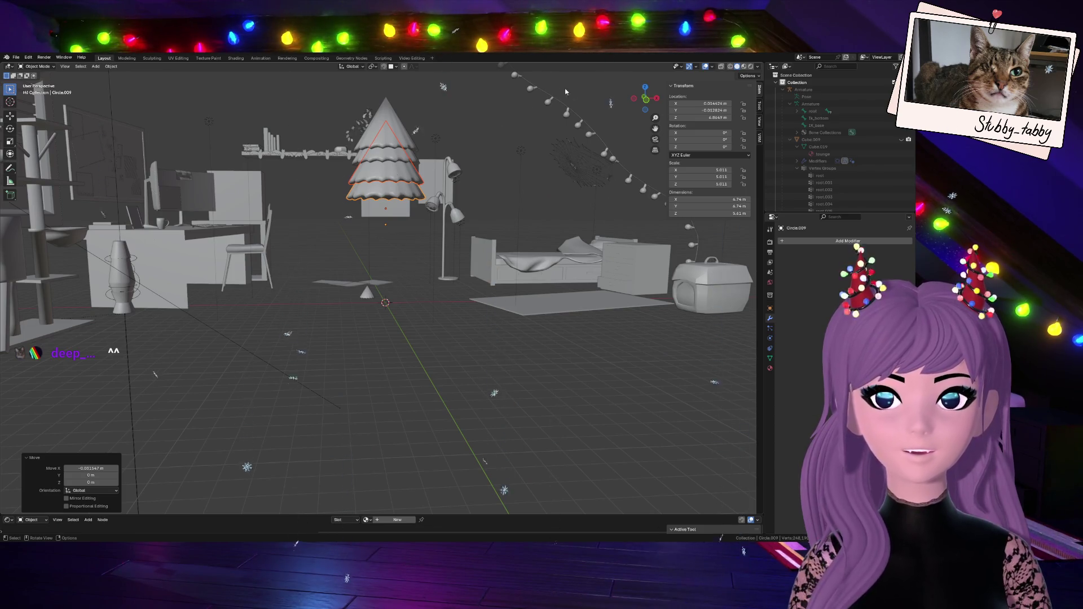
{"action": "mouse_move", "coordinate": [645, 97]}
{"action": "left_mouse_down"}
{"action": "mouse_move", "coordinate": [722, 99]}
{"action": "mouse_move", "coordinate": [646, 102]}
{"action": "left_mouse_up"}
{"action": "left_click", "coordinate": [646, 102]}
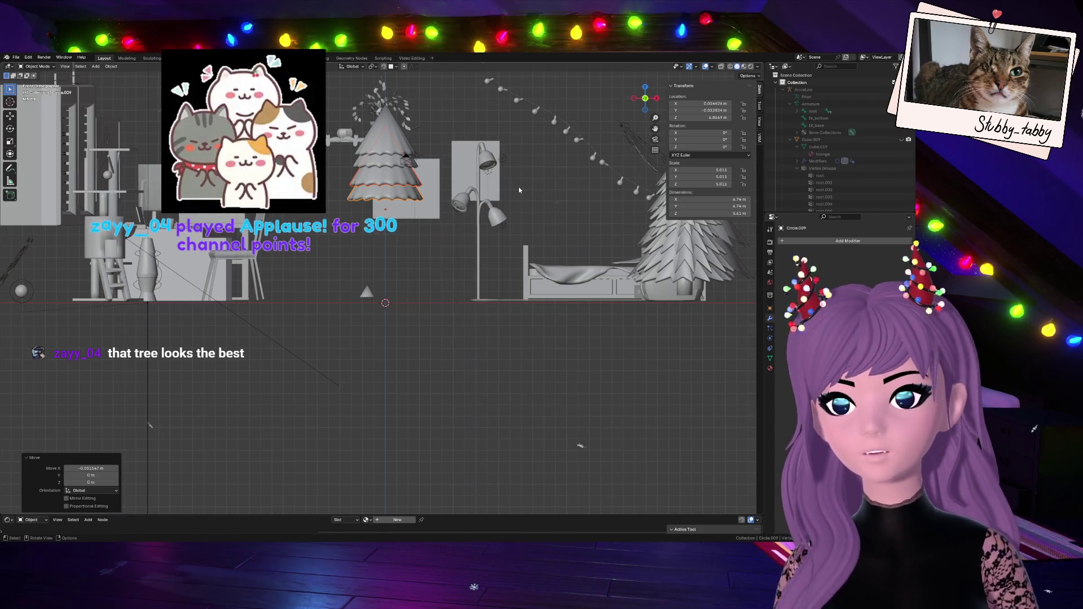
{"action": "scroll", "coordinate": [519, 188], "scroll_direction": "up", "scroll_amount": 3}
{"action": "middle_click_drag", "start_coordinate": [519, 187], "coordinate": [483, 247], "text": "shift"}
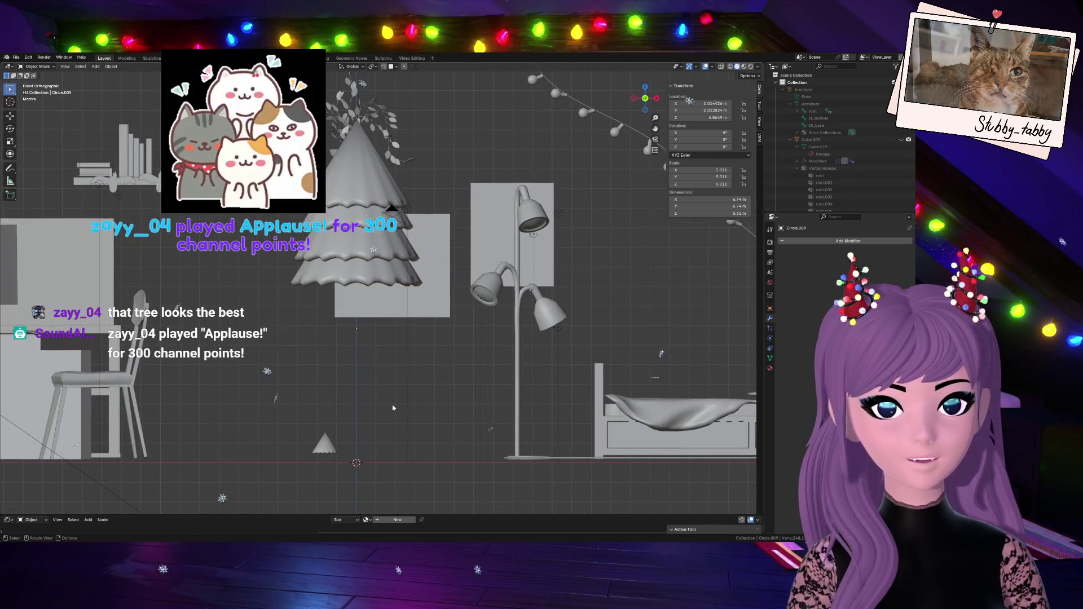
- Select the lower tree tiers, then add the top cone, checking from orbit and Front views
{"action": "left_click", "coordinate": [371, 273], "text": "shift"}
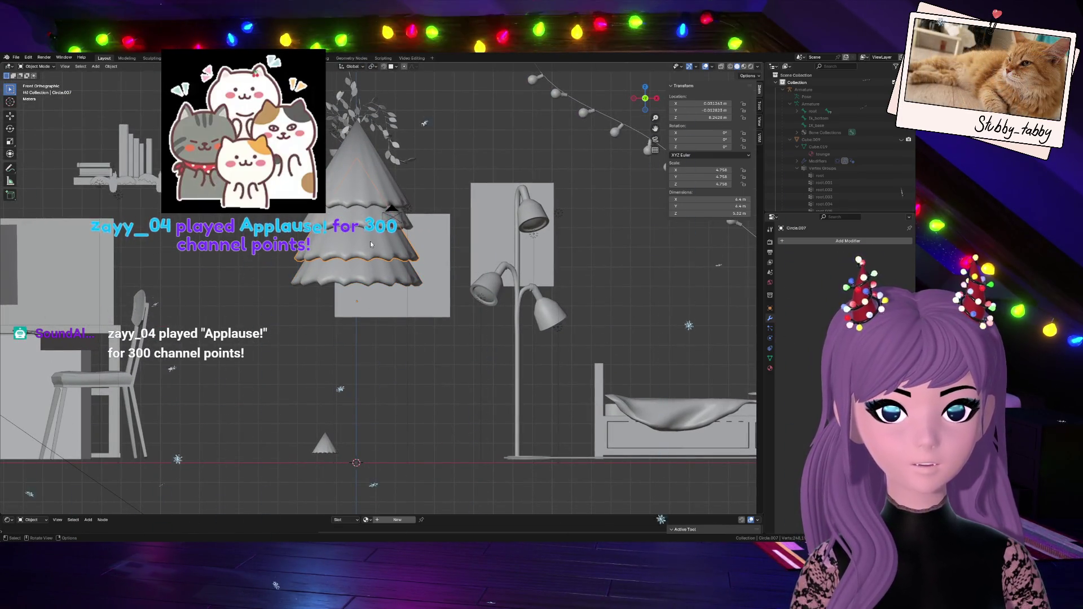
{"action": "left_click", "coordinate": [371, 273], "text": "shift"}
{"action": "scroll", "coordinate": [432, 431], "scroll_direction": "down", "scroll_amount": 4}
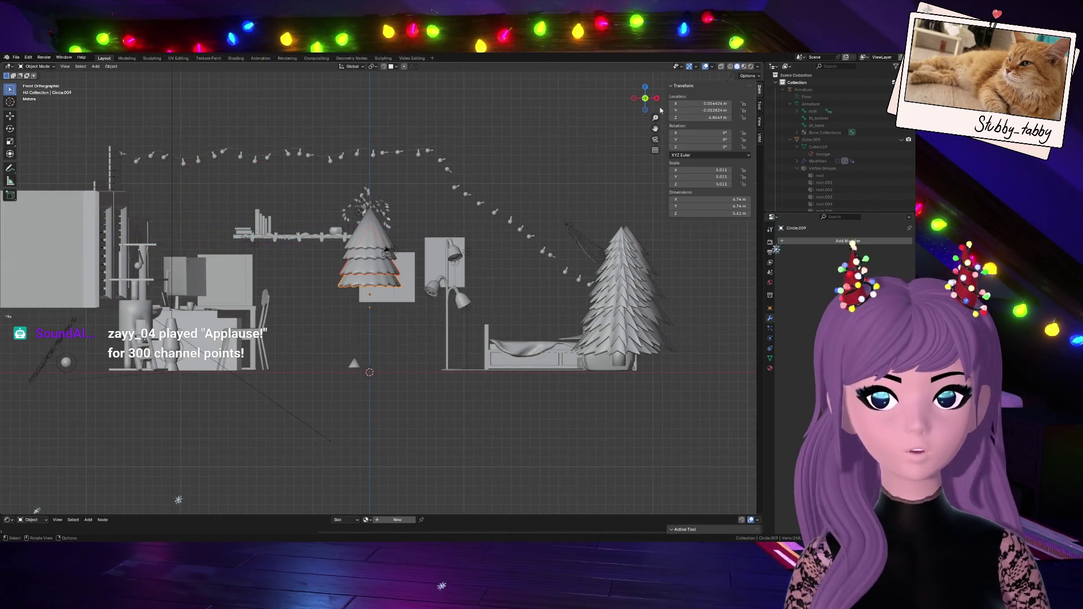
{"action": "mouse_move", "coordinate": [441, 357]}
{"action": "middle_mouse_down"}
{"action": "mouse_move", "coordinate": [429, 315]}
{"action": "mouse_move", "coordinate": [508, 276]}
{"action": "mouse_move", "coordinate": [668, 228]}
{"action": "middle_mouse_up"}
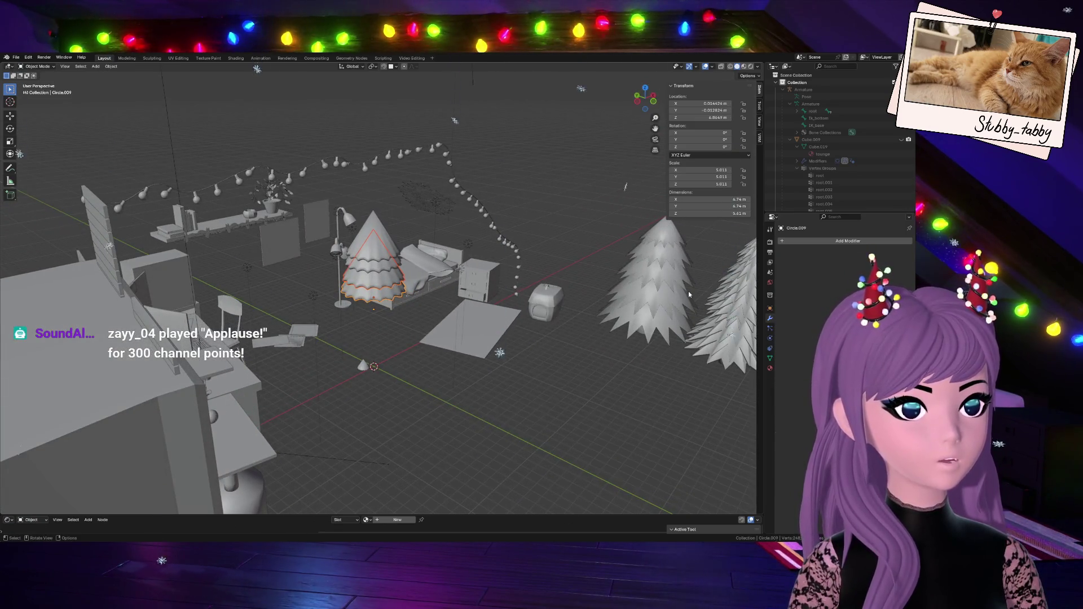
{"action": "scroll", "coordinate": [681, 297], "scroll_direction": "down", "scroll_amount": 2}
{"action": "scroll", "coordinate": [556, 295], "scroll_direction": "up", "scroll_amount": 4}
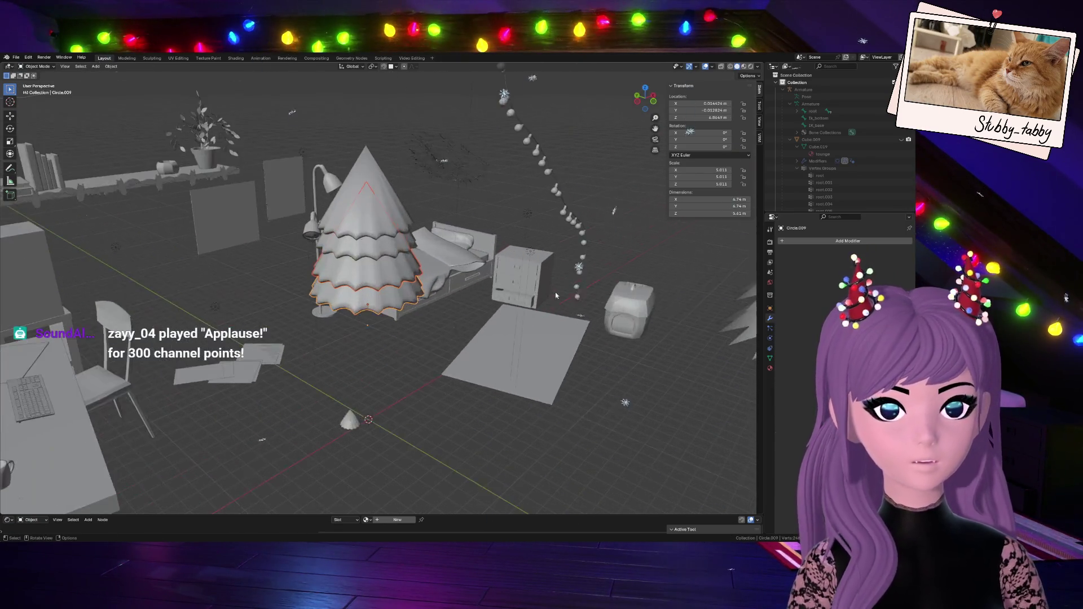
{"action": "scroll", "coordinate": [555, 295], "scroll_direction": "up", "scroll_amount": 3}
{"action": "left_click", "coordinate": [650, 104]}
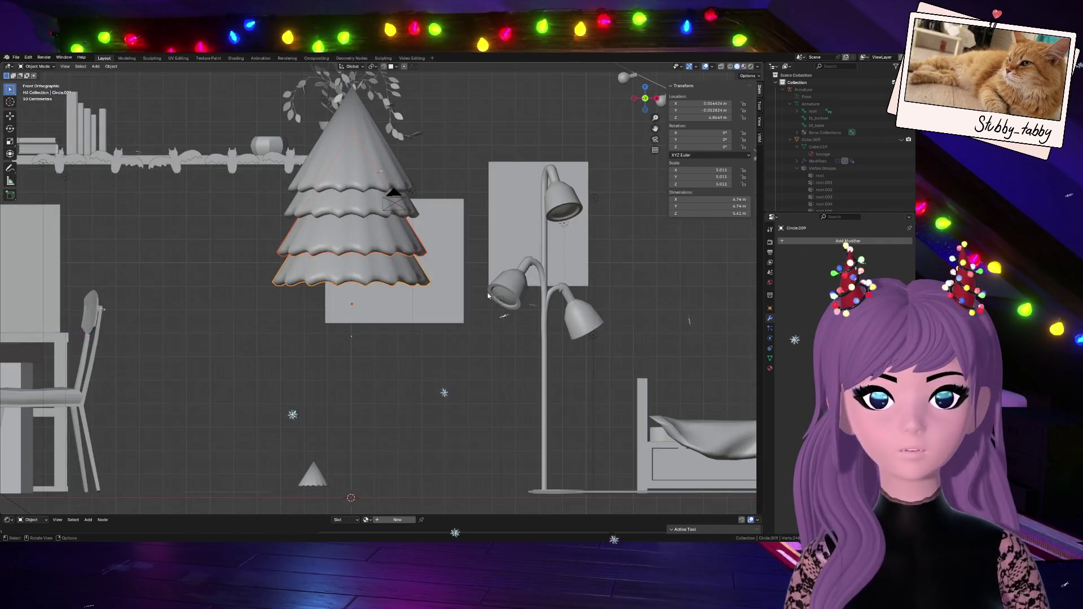
{"action": "scroll", "coordinate": [400, 329], "scroll_direction": "up", "scroll_amount": 5}
{"action": "scroll", "coordinate": [400, 328], "scroll_direction": "down", "scroll_amount": 5}
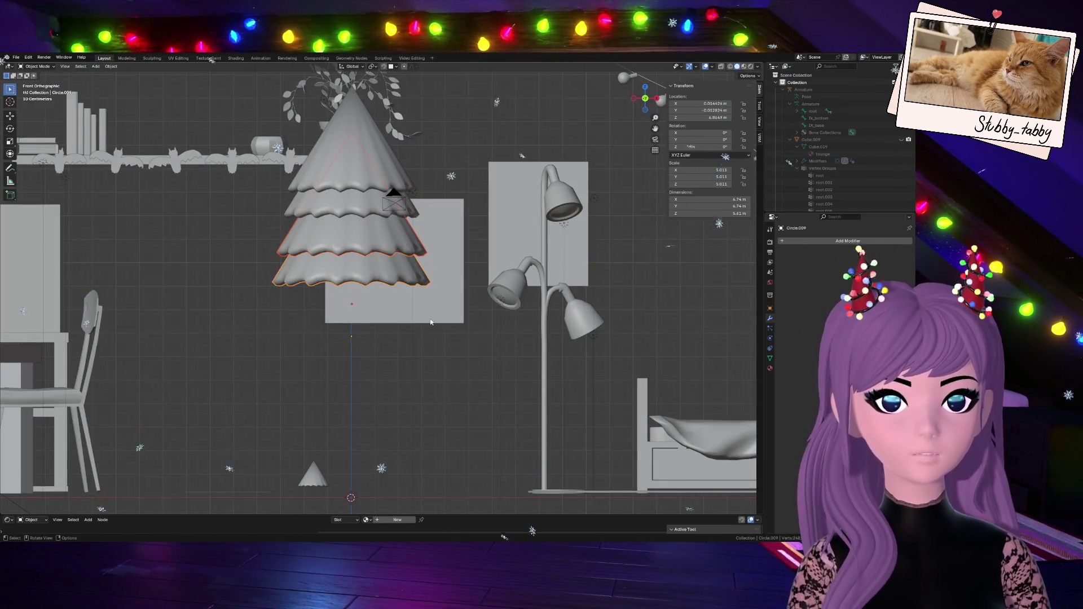
{"action": "left_click_drag", "start_coordinate": [641, 102], "coordinate": [575, 58]}
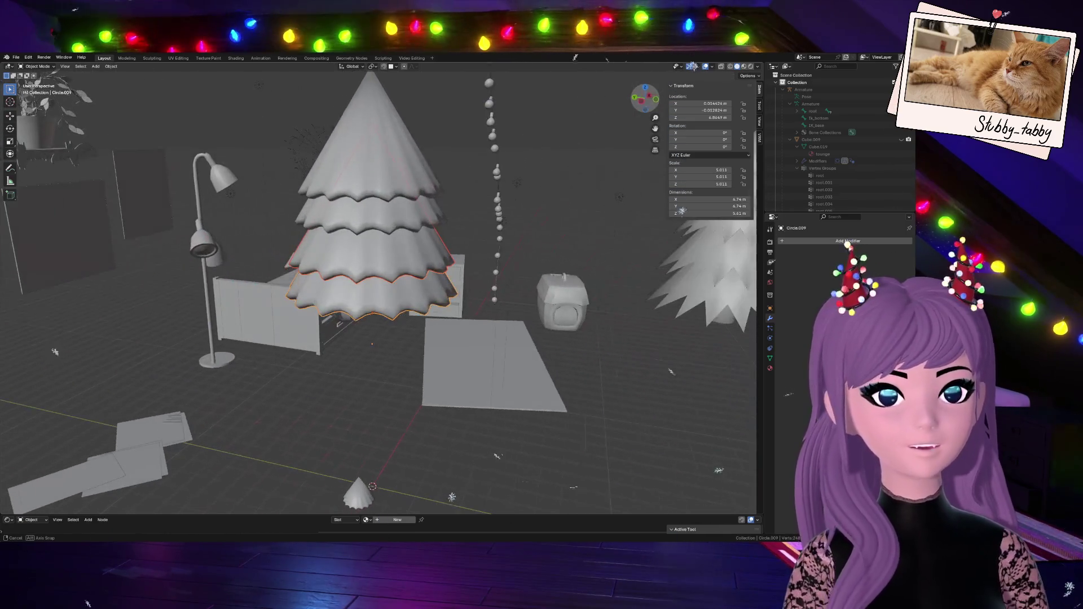
{"action": "left_click", "coordinate": [656, 100]}
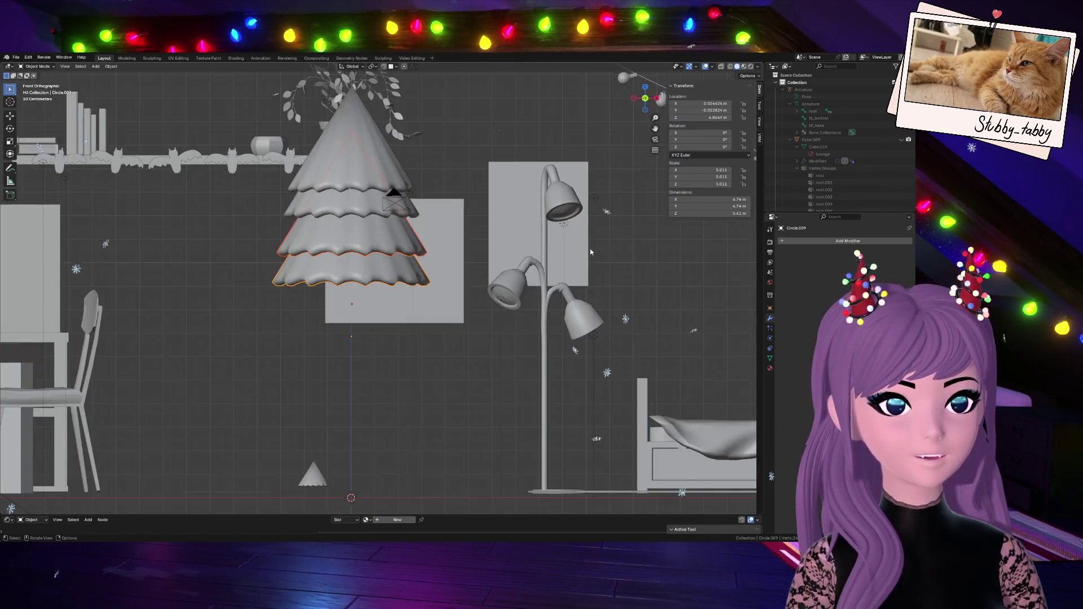
{"action": "scroll", "coordinate": [542, 303], "scroll_direction": "down", "scroll_amount": 2}
{"action": "left_click", "coordinate": [361, 216], "text": "shift"}
- Discard a stray duplicate, then copy the lower tiers below, scaled about 1.3 times
{"action": "key", "text": "shift+d"}
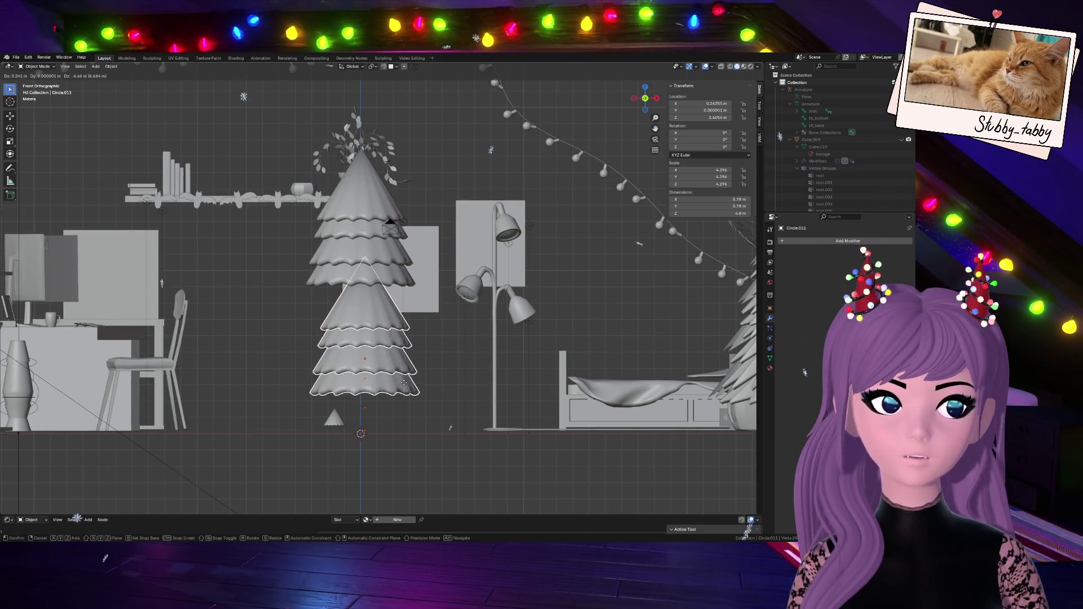
{"action": "left_click", "coordinate": [404, 383]}
{"action": "key", "text": "Delete"}
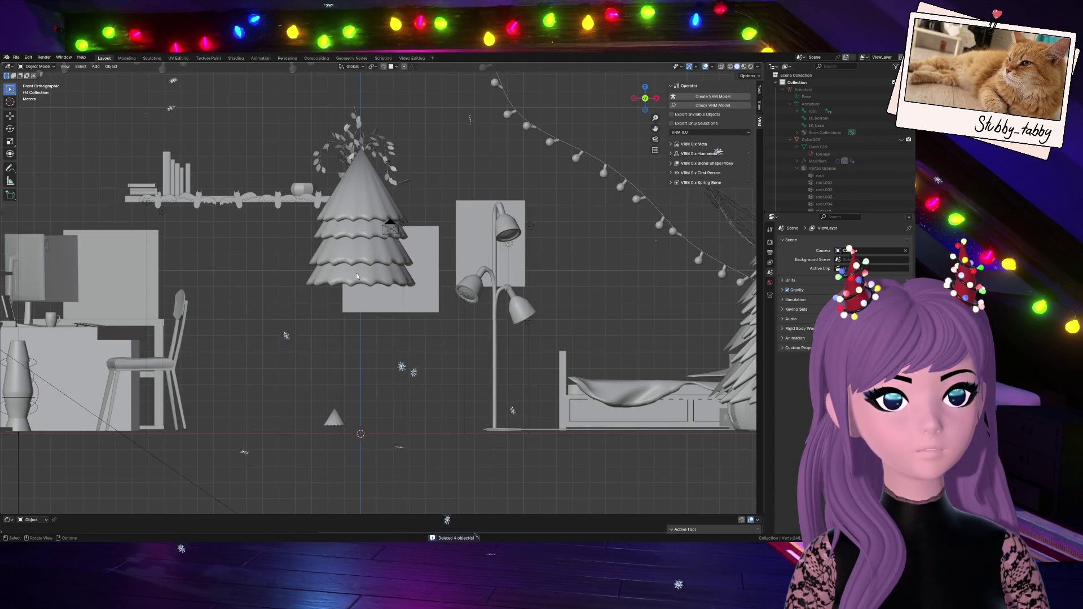
{"action": "left_click", "coordinate": [354, 254]}
{"action": "key", "text": "shift+d"}
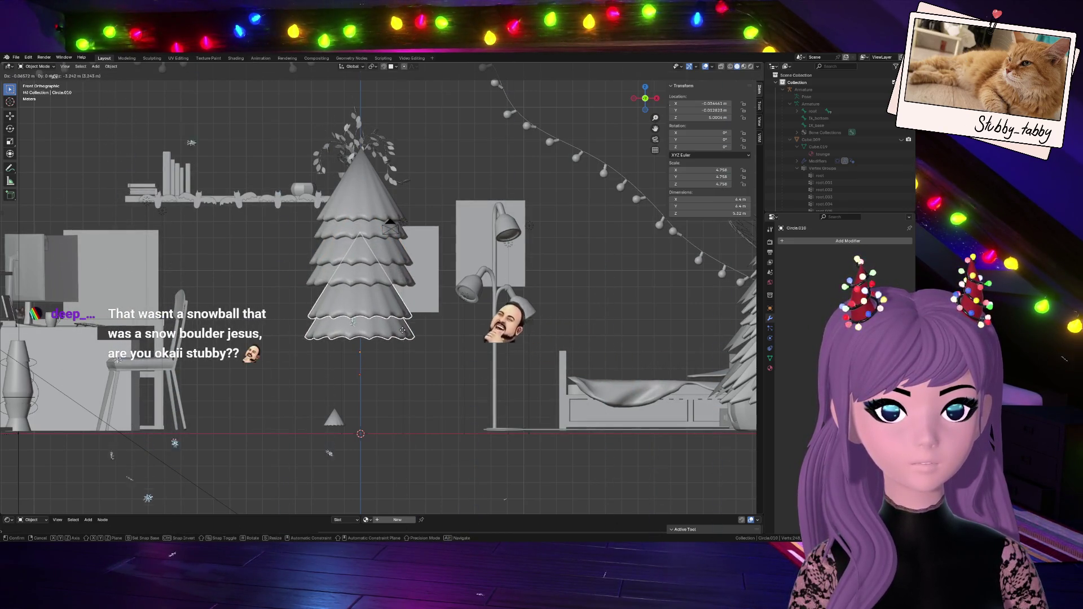
{"action": "left_click", "coordinate": [419, 336]}
{"action": "key", "text": "s"}
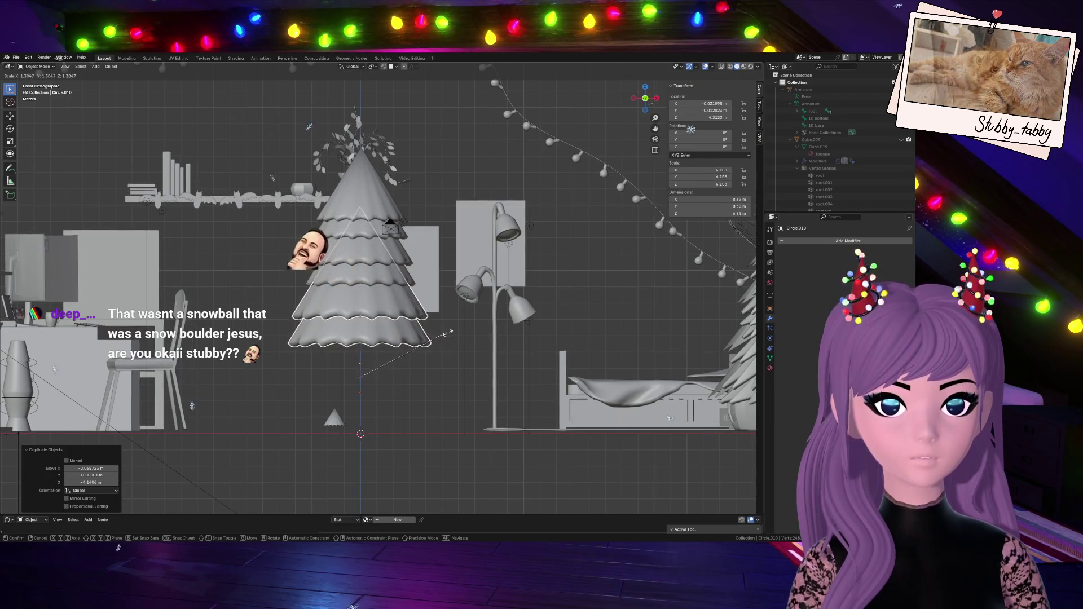
{"action": "left_click", "coordinate": [445, 334]}
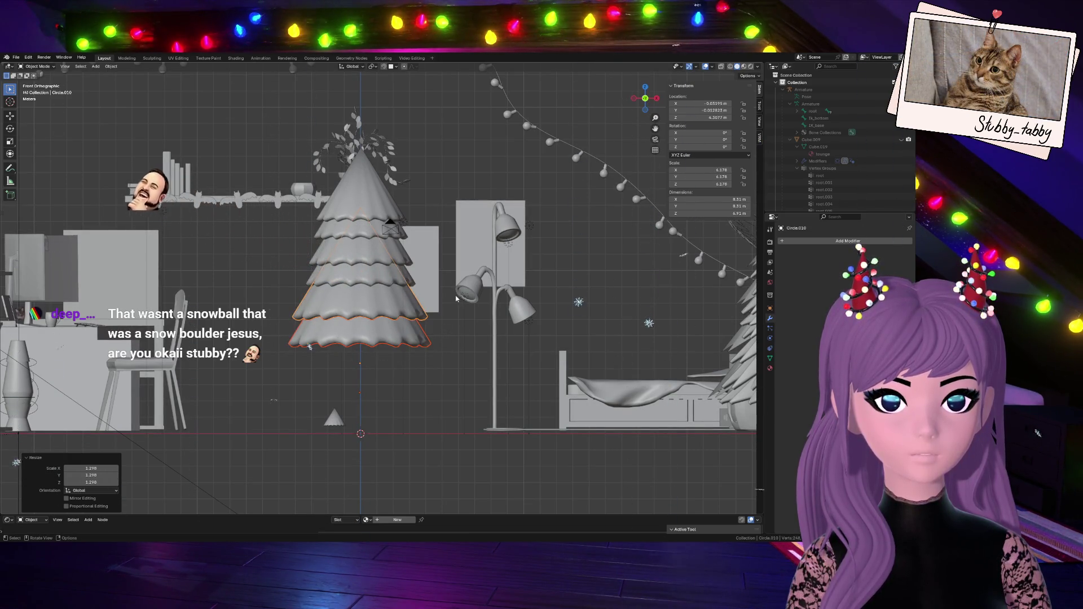
{"action": "key", "text": "g"}
{"action": "left_click", "coordinate": [415, 322]}
- Duplicate the lowest tier into a bigger new bottom layer and lower it along Z
{"action": "mouse_move", "coordinate": [645, 98]}
{"action": "left_mouse_down"}
{"action": "mouse_move", "coordinate": [615, 110]}
{"action": "mouse_move", "coordinate": [564, 169]}
{"action": "mouse_move", "coordinate": [465, 327]}
{"action": "left_mouse_up"}
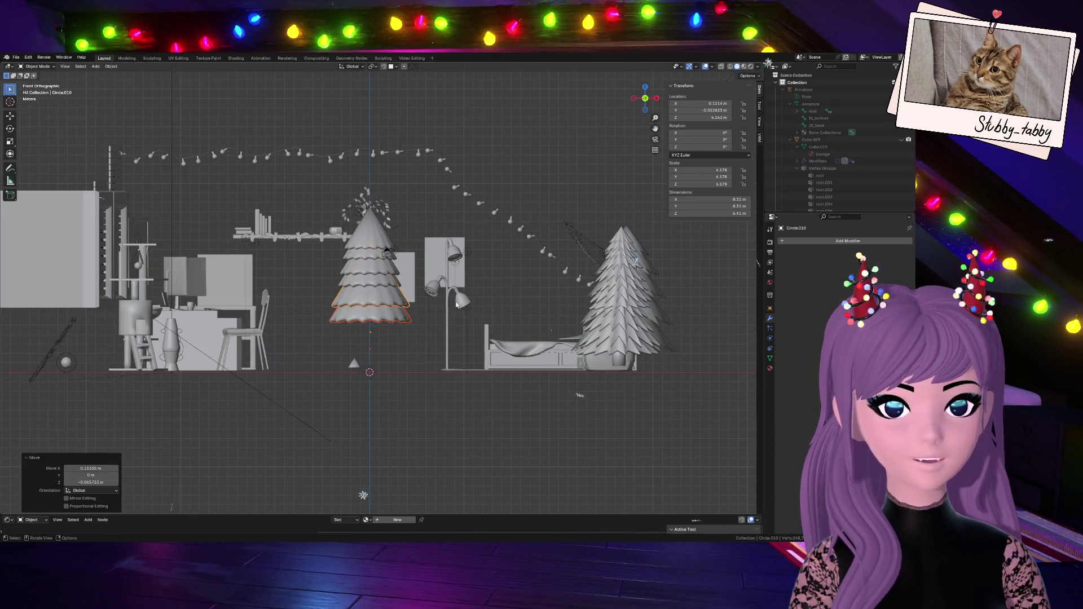
{"action": "scroll", "coordinate": [456, 305], "scroll_direction": "up", "scroll_amount": 3}
{"action": "left_click", "coordinate": [401, 331]}
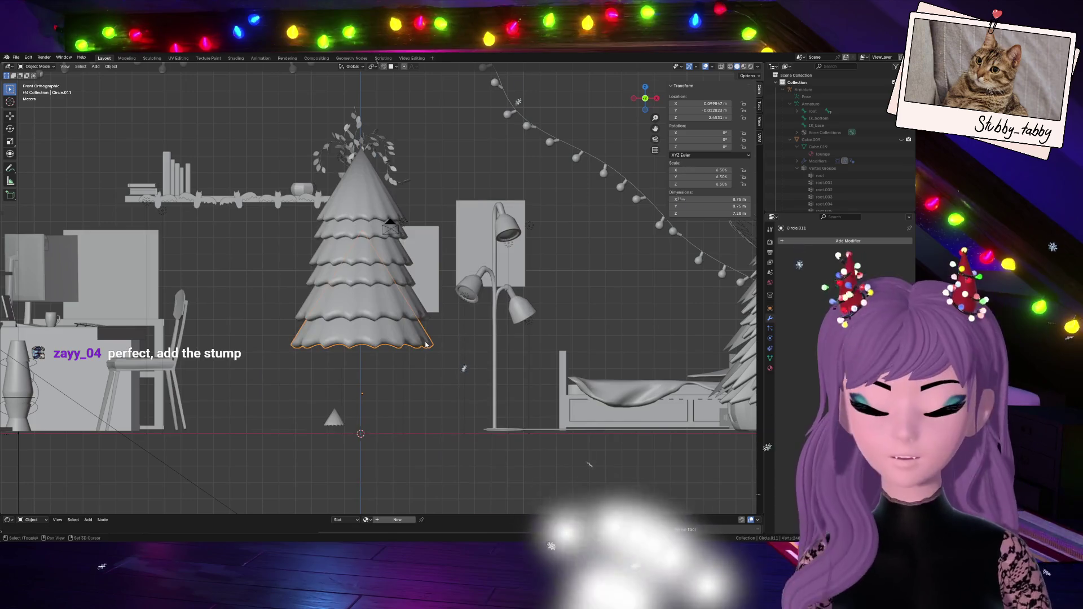
{"action": "key", "text": "shift+d"}
{"action": "left_click", "coordinate": [426, 383]}
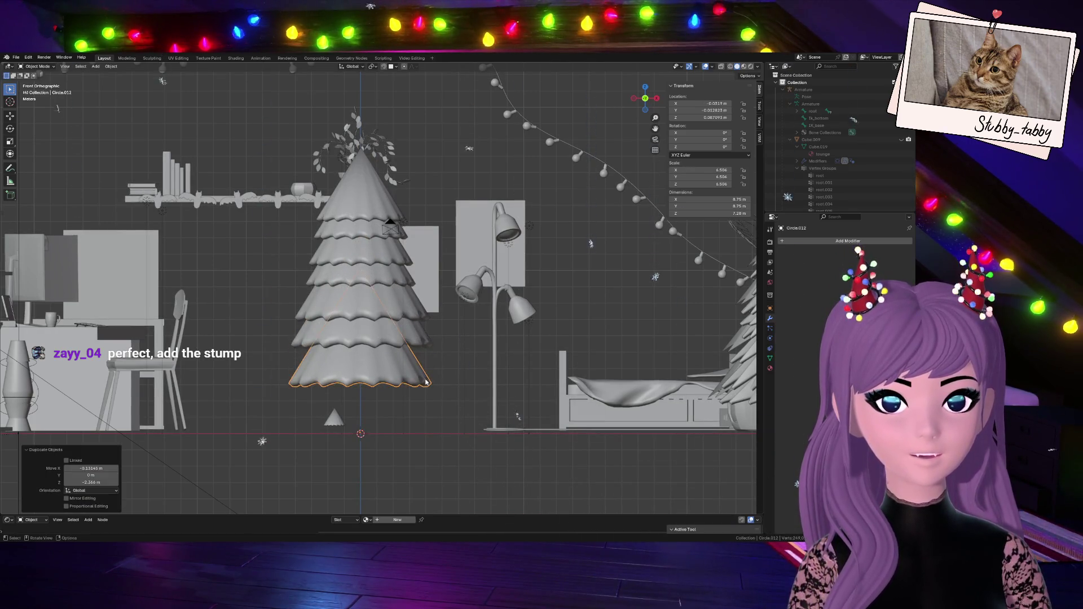
{"action": "key", "text": "s"}
{"action": "left_click", "coordinate": [453, 382]}
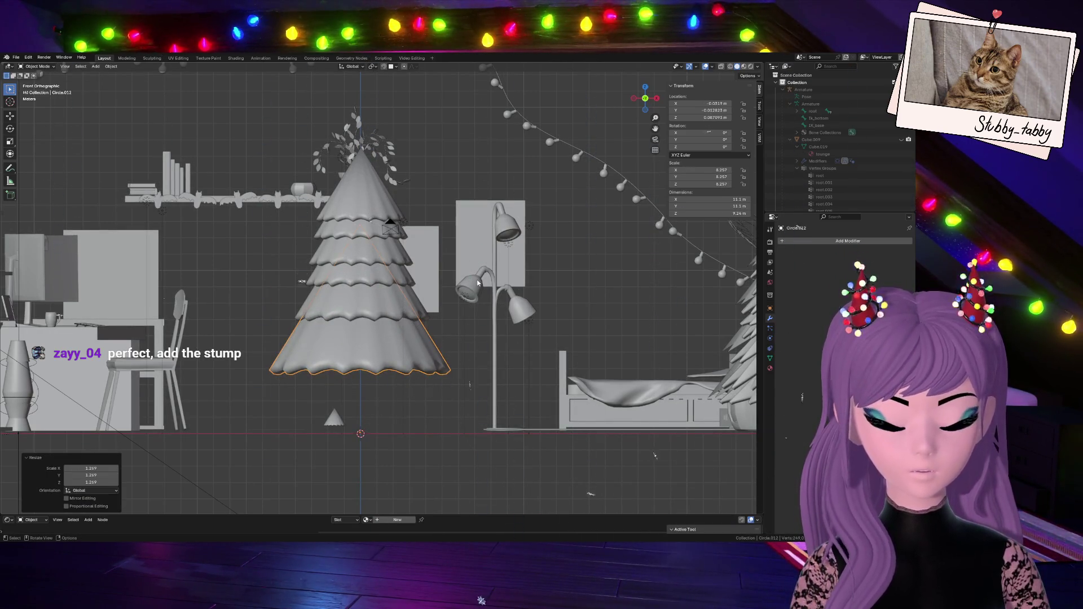
{"action": "key", "text": "g"}
{"action": "key", "text": "z"}
{"action": "left_click", "coordinate": [476, 308]}
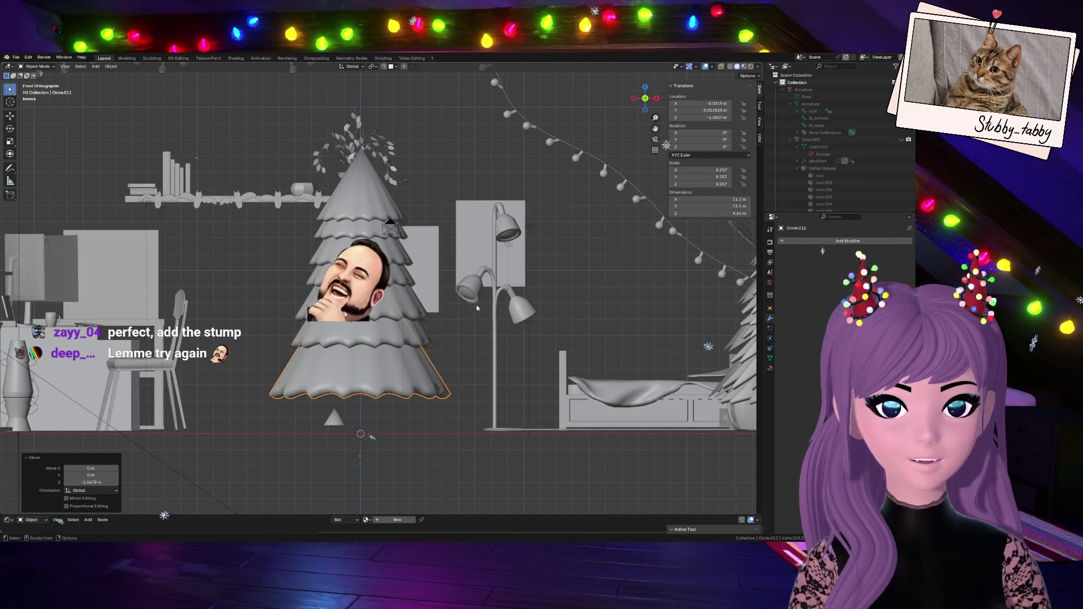
- Rotate the new bottom tier slightly, reposition it, and enter Edit Mode on it
{"action": "left_click", "coordinate": [414, 343]}
{"action": "left_click", "coordinate": [415, 342]}
{"action": "key", "text": "r"}
{"action": "left_click", "coordinate": [494, 314]}
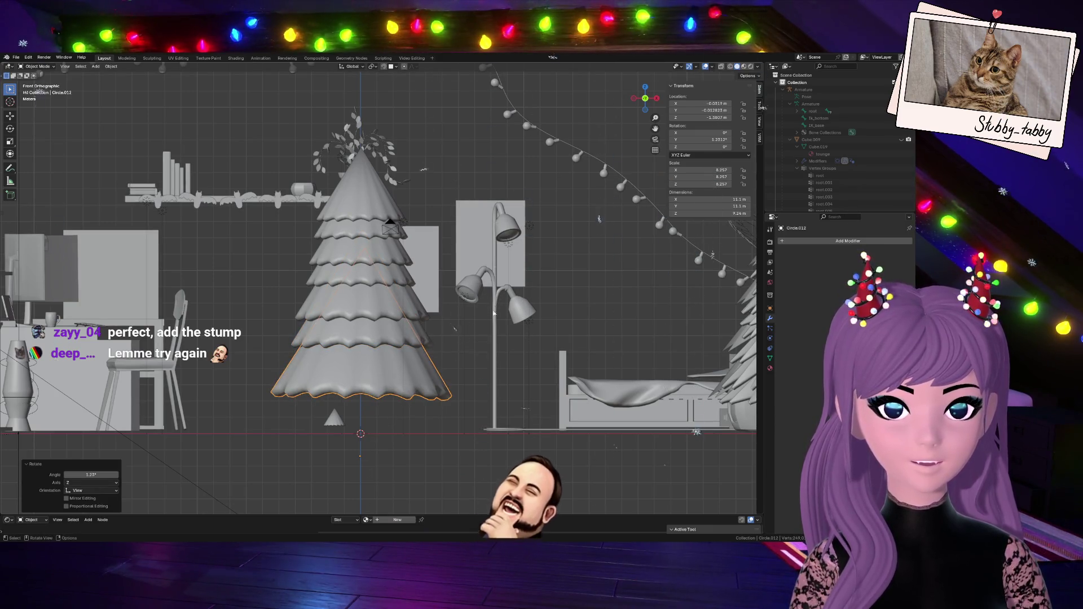
{"action": "key", "text": "g"}
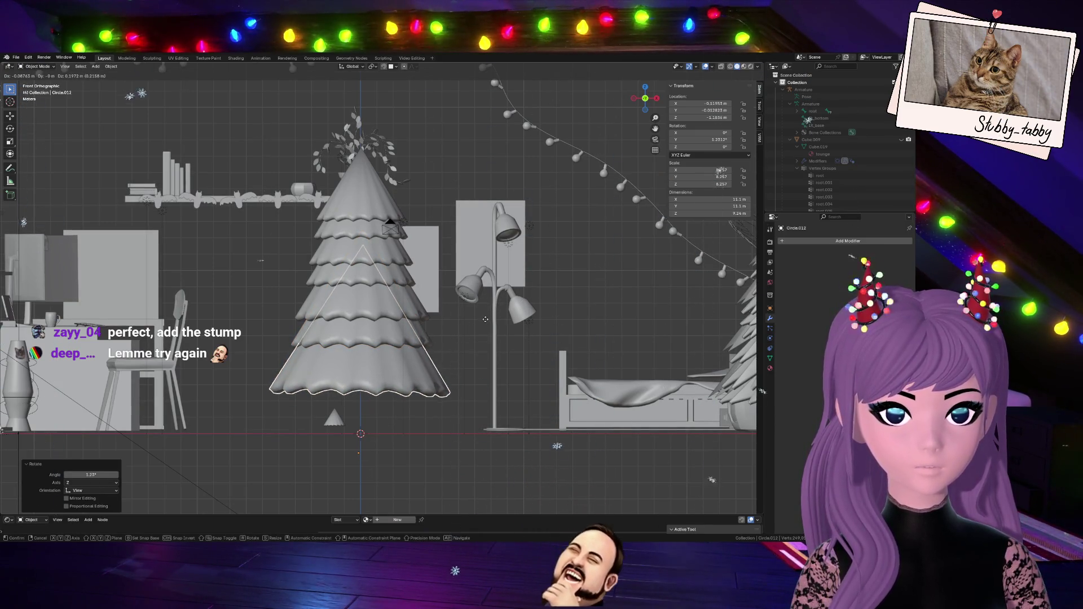
{"action": "left_click", "coordinate": [485, 320]}
{"action": "key", "text": "Tab"}
{"action": "scroll", "coordinate": [455, 344], "scroll_direction": "up", "scroll_amount": 3}
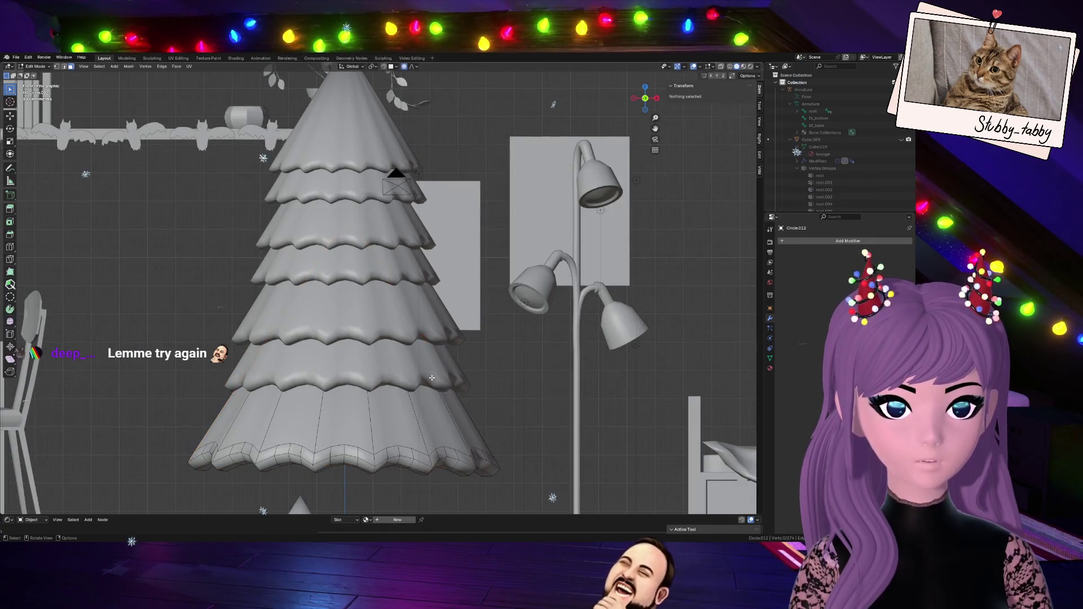
- Clear the tier's selection and select its underside pole vertex plus the surrounding ring
{"action": "scroll", "coordinate": [496, 367], "scroll_direction": "down", "scroll_amount": 2}
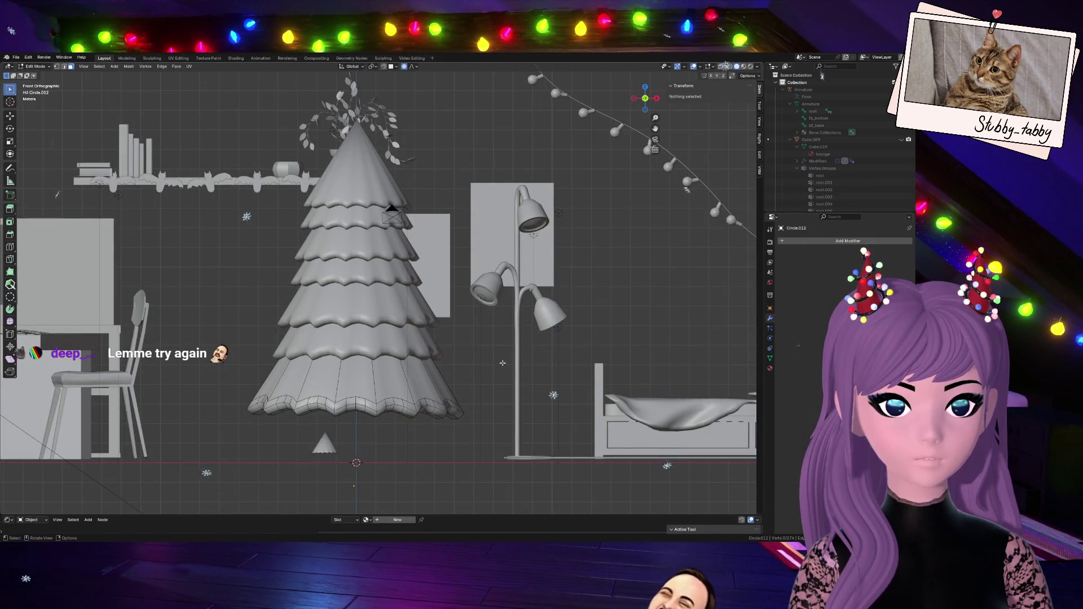
{"action": "key", "text": "a"}
{"action": "key", "text": "alt+a"}
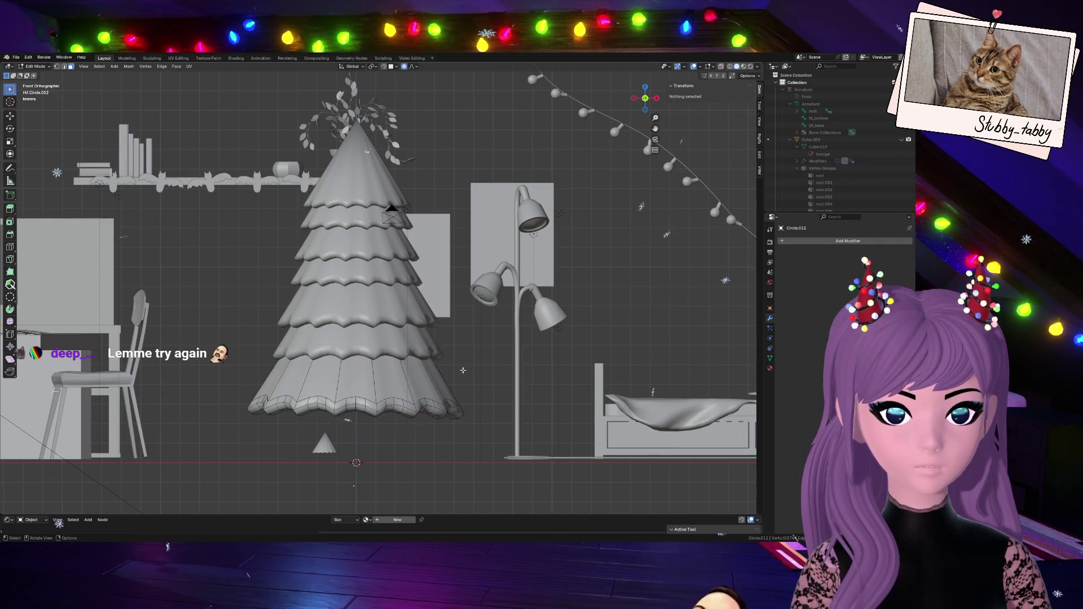
{"action": "middle_click_drag", "start_coordinate": [462, 370], "coordinate": [471, 294]}
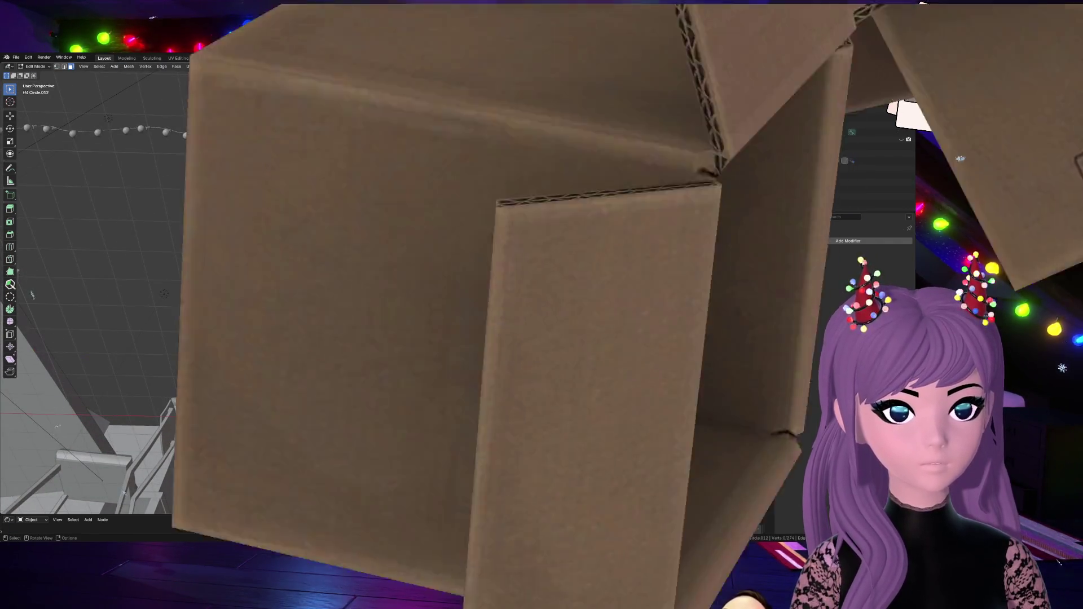
{"action": "key", "text": "1"}
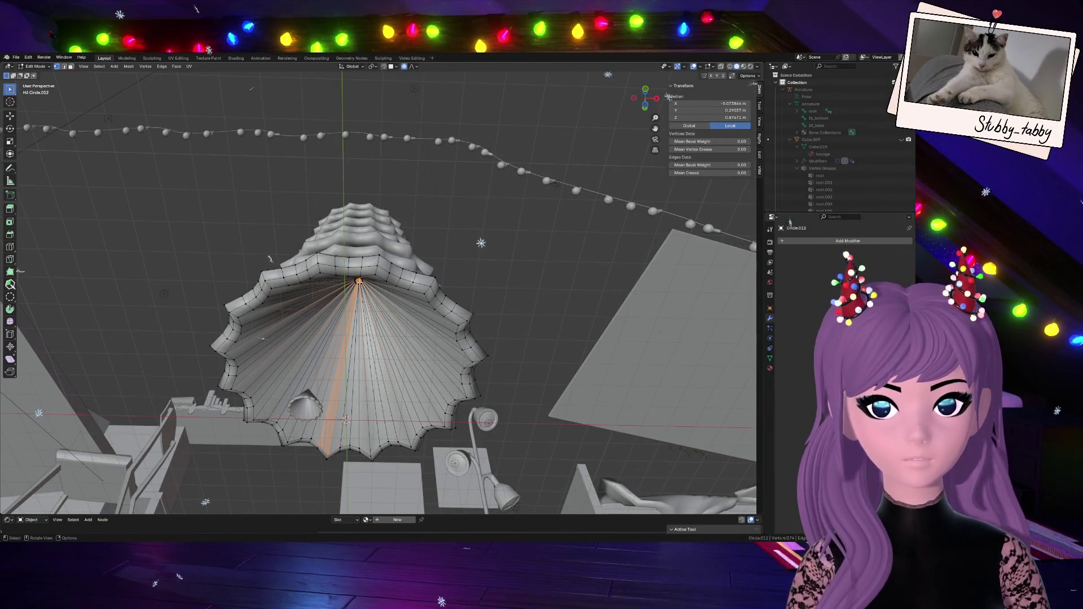
{"action": "left_click", "coordinate": [375, 292]}
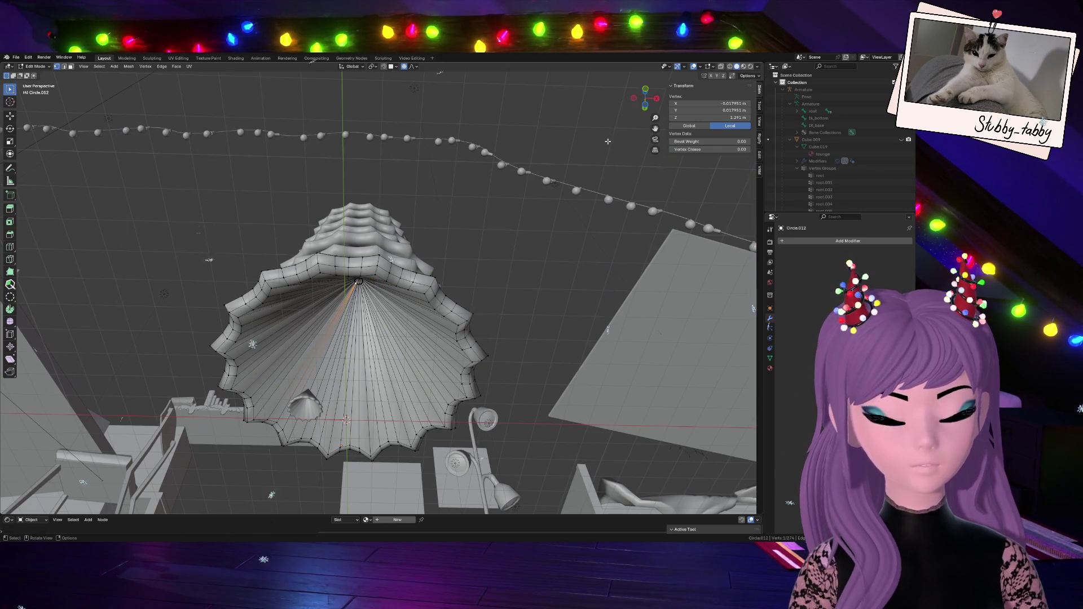
{"action": "key", "text": "KP_Decimal"}
{"action": "scroll", "coordinate": [510, 245], "scroll_direction": "down", "scroll_amount": 2}
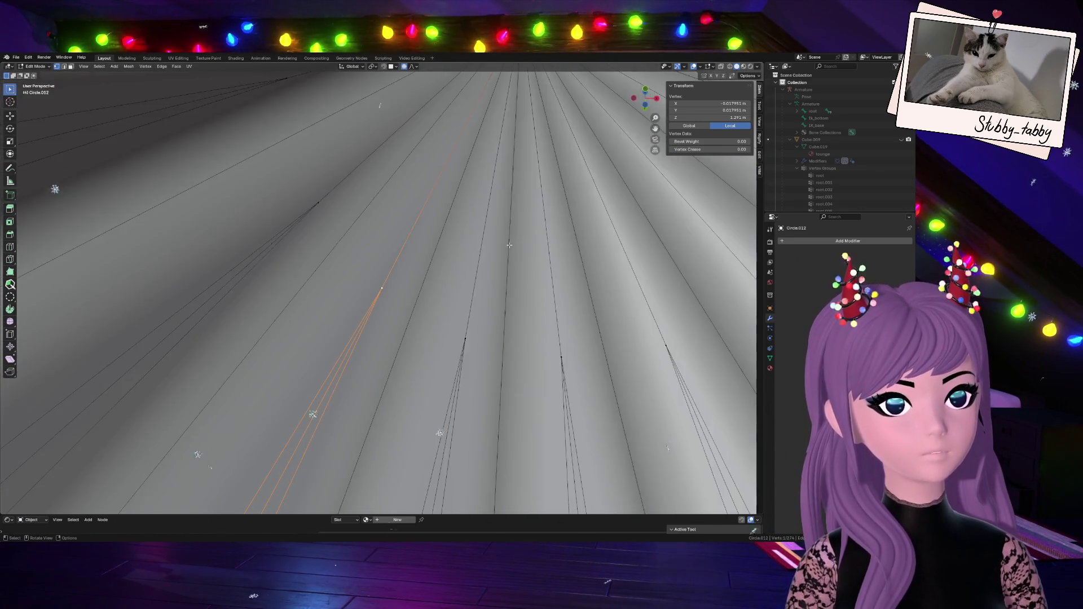
{"action": "scroll", "coordinate": [510, 245], "scroll_direction": "down", "scroll_amount": 3}
{"action": "left_click", "coordinate": [451, 150]}
{"action": "key", "text": "KP_Decimal"}
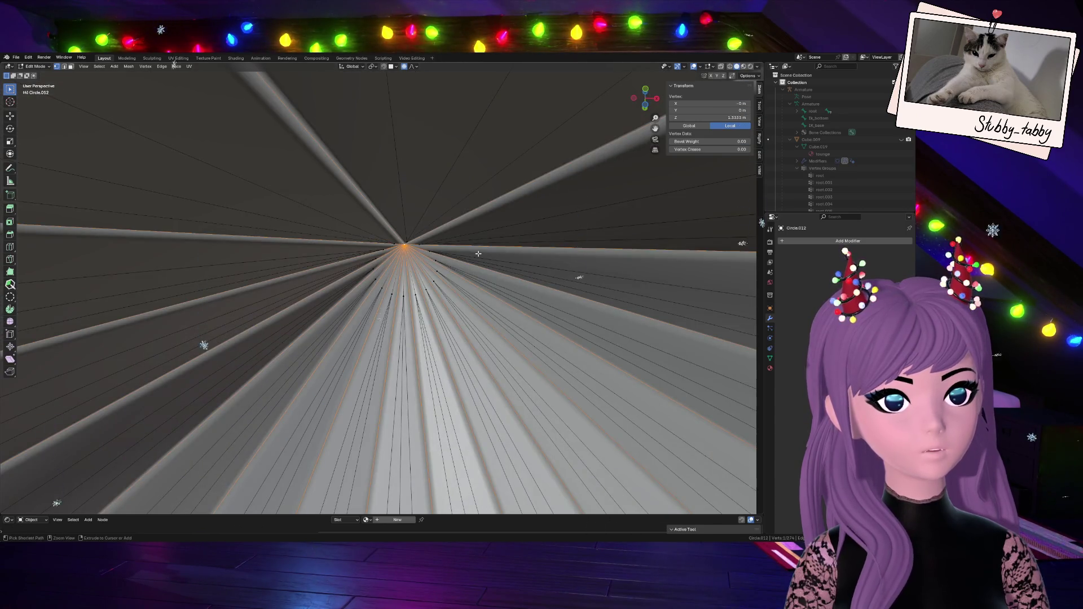
{"action": "key", "text": "ctrl+KP_Add"}
{"action": "key", "text": "ctrl+KP_Add"}
- Scale the underside ring to 0.856, then pick tier vertices and switch to edge select
{"action": "scroll", "coordinate": [502, 257], "scroll_direction": "down", "scroll_amount": 6}
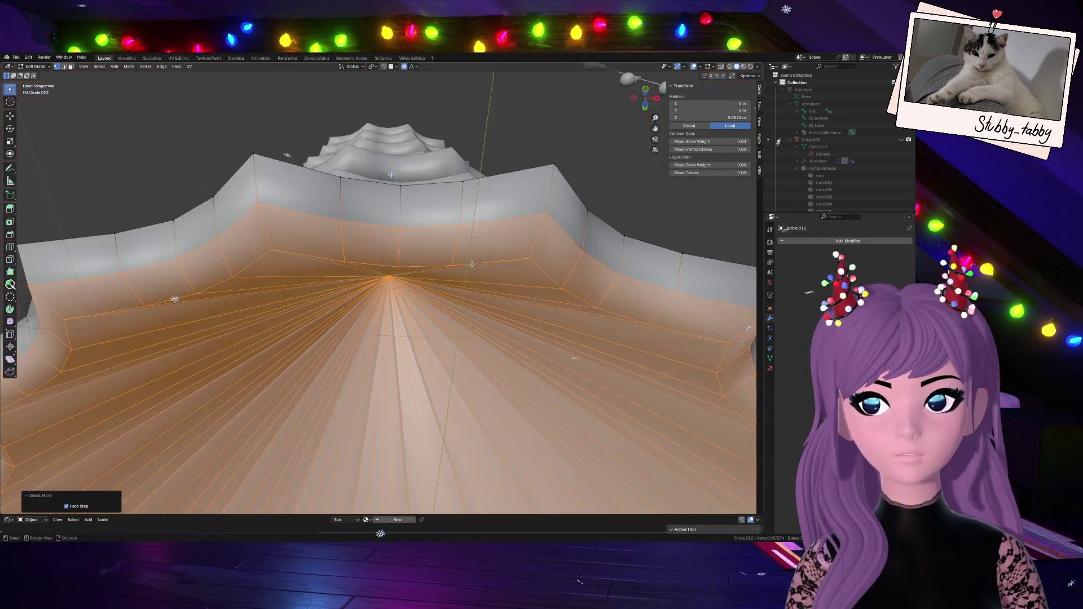
{"action": "left_click_drag", "start_coordinate": [651, 98], "coordinate": [513, 288]}
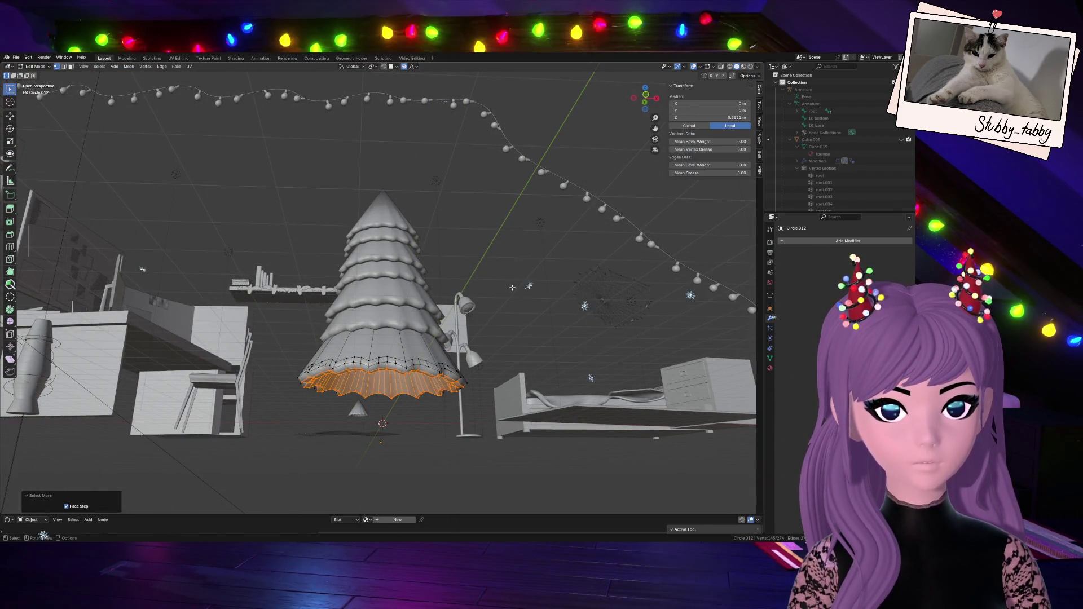
{"action": "key", "text": "s"}
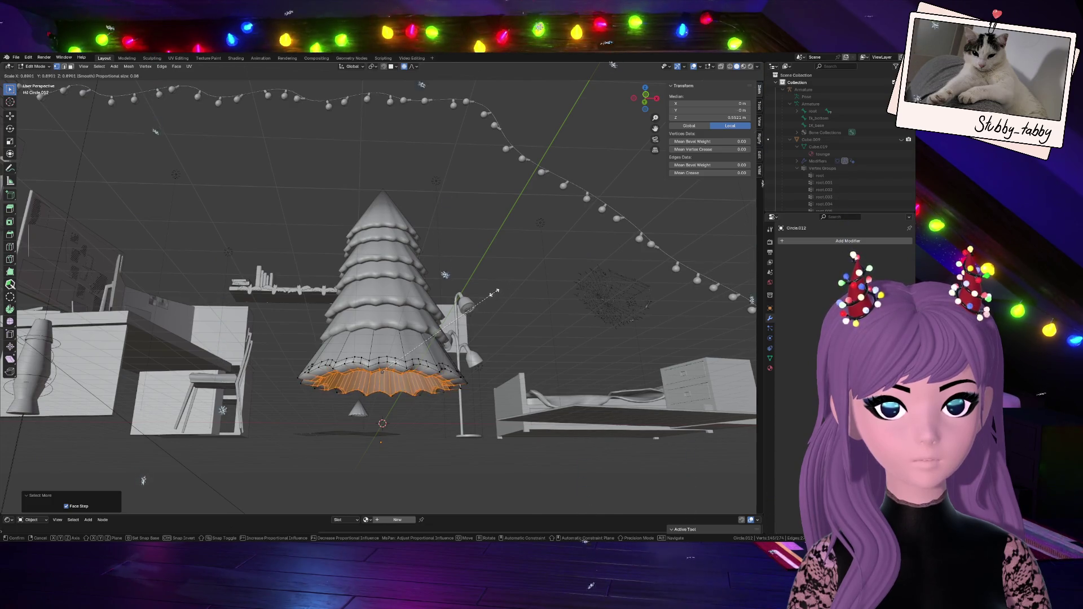
{"action": "left_click", "coordinate": [489, 295]}
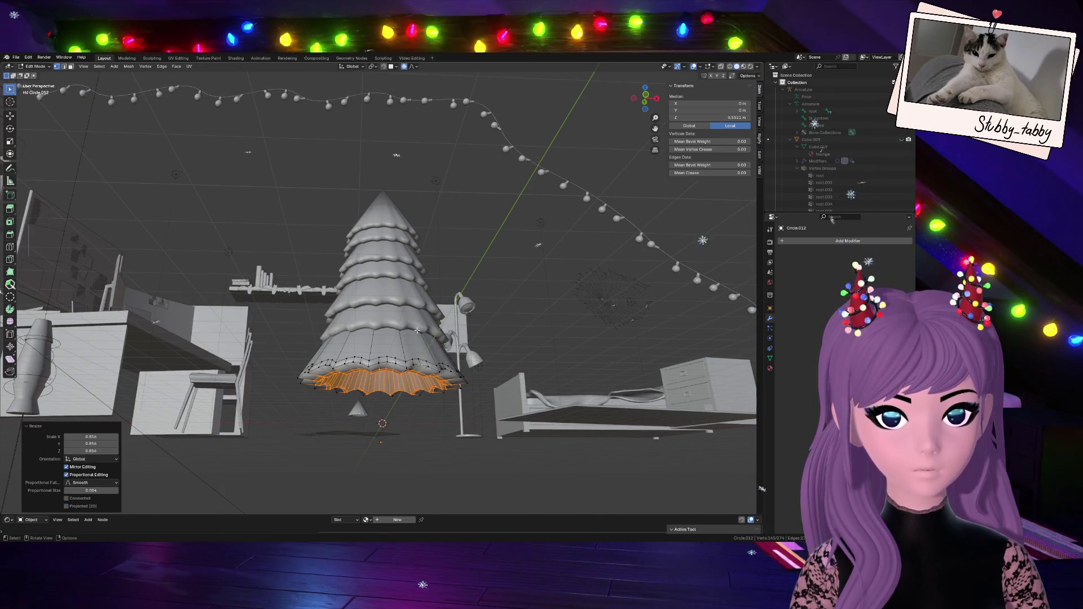
{"action": "left_click", "coordinate": [382, 357], "text": "alt"}
{"action": "left_click", "coordinate": [345, 357]}
{"action": "left_click", "coordinate": [333, 361]}
{"action": "left_click", "coordinate": [64, 67]}
{"action": "scroll", "coordinate": [322, 389], "scroll_direction": "up", "scroll_amount": 2}
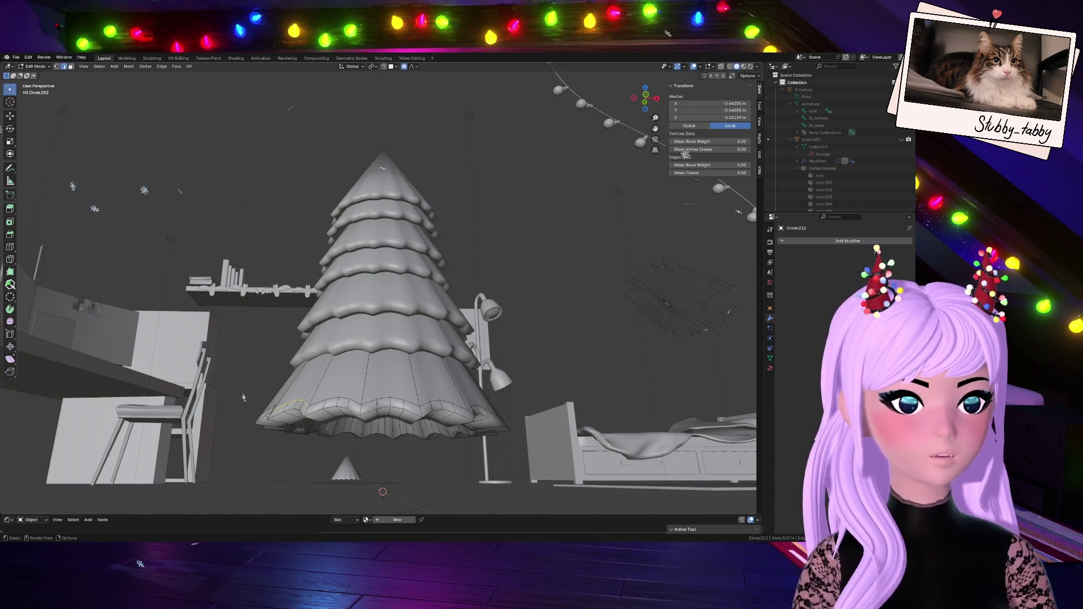
- In front view, select the tree's bottom edge loop and resize it twice
{"action": "key", "text": "KP_1"}
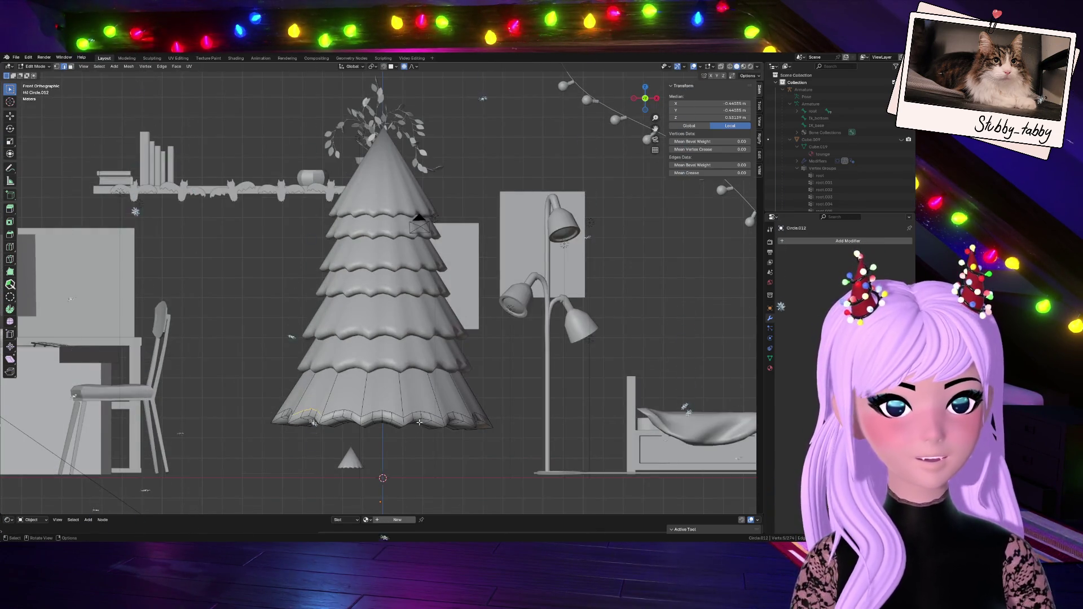
{"action": "scroll", "coordinate": [331, 445], "scroll_direction": "up", "scroll_amount": 2}
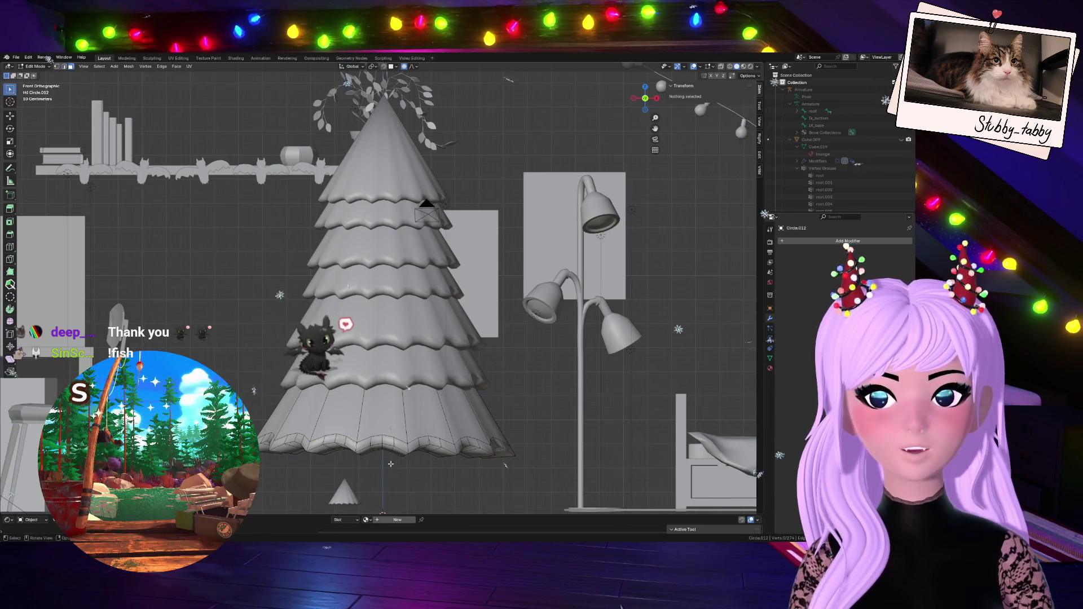
{"action": "left_click", "coordinate": [373, 446], "text": "alt"}
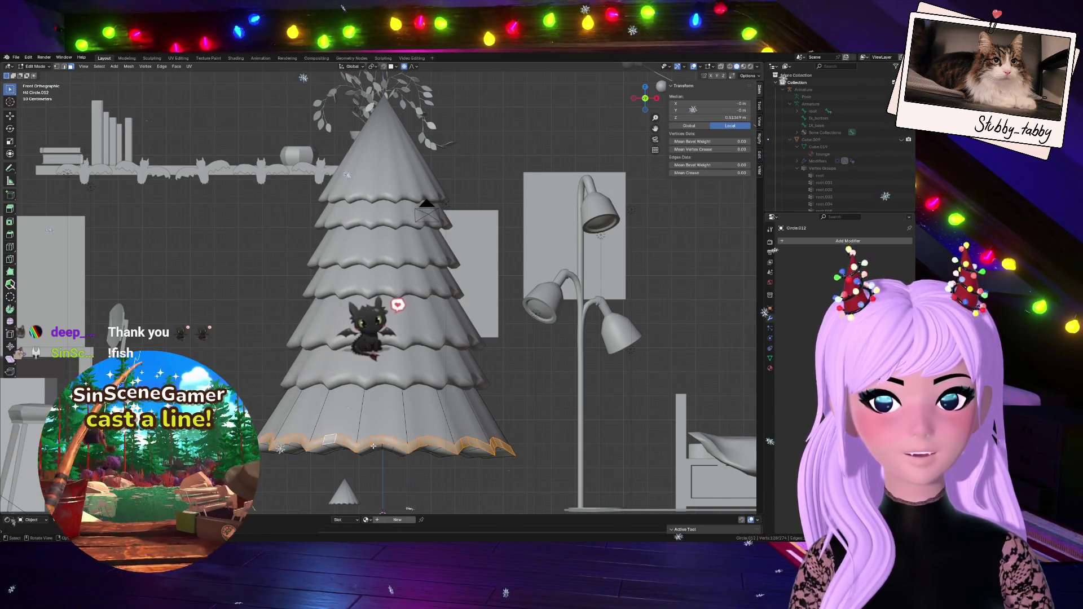
{"action": "key", "text": "s"}
{"action": "left_click", "coordinate": [465, 461]}
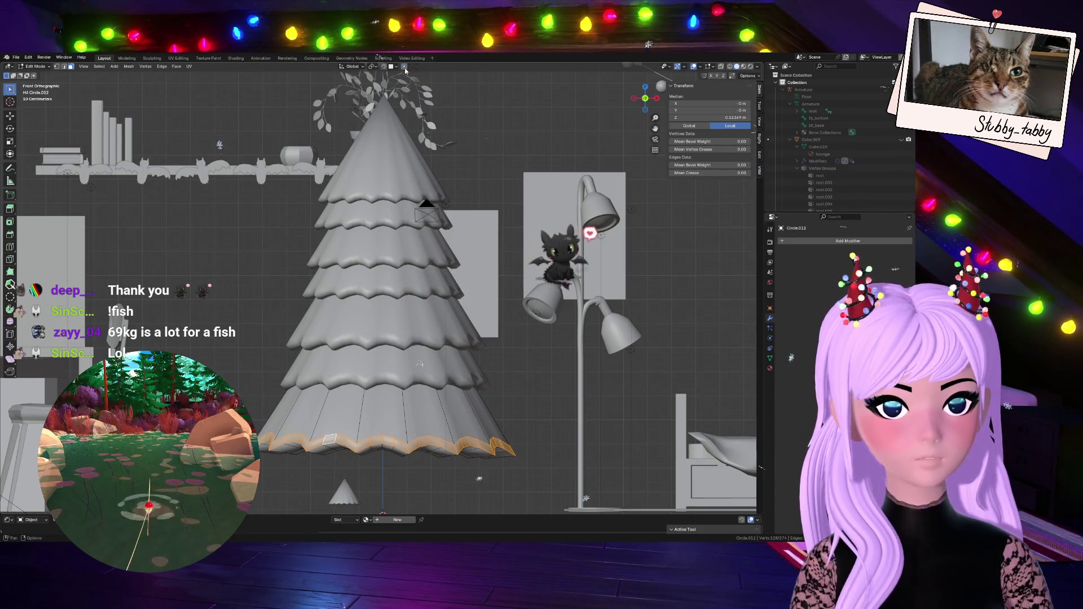
{"action": "key", "text": "s"}
{"action": "left_click", "coordinate": [541, 439]}
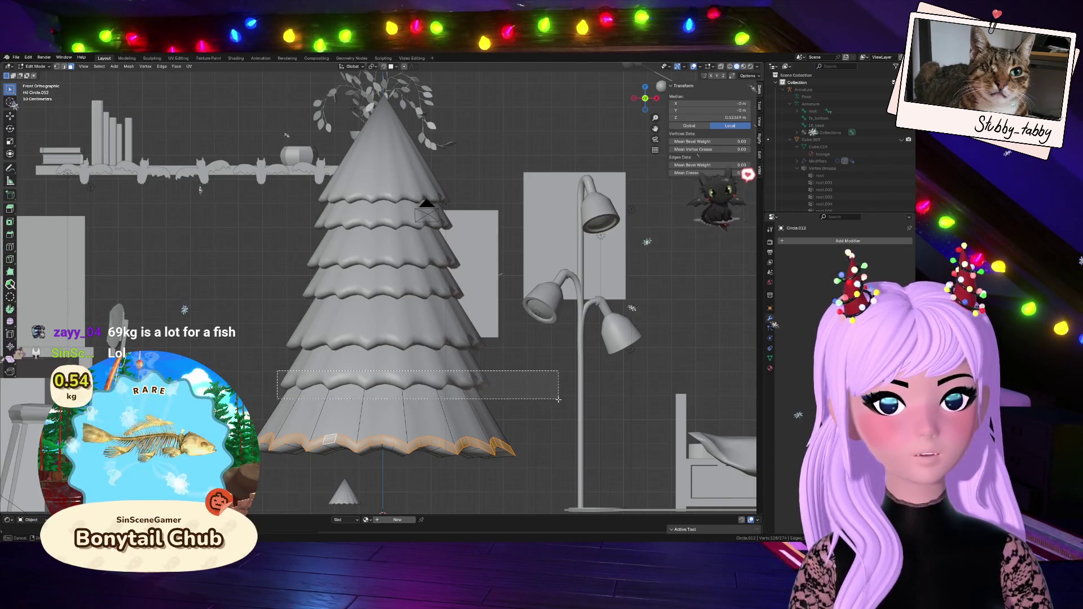
- Select the whole bottom cone section and shrink it to 0.897
{"action": "key", "text": "ctrl+KP_Add"}
{"action": "left_click", "coordinate": [722, 67]}
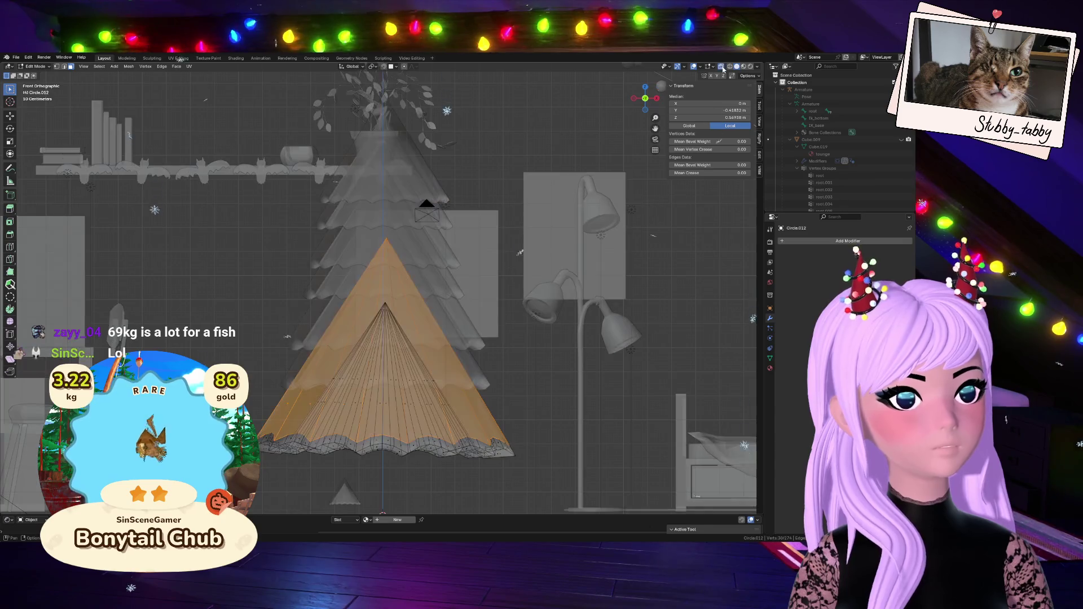
{"action": "mouse_move", "coordinate": [648, 96]}
{"action": "left_mouse_down"}
{"action": "mouse_move", "coordinate": [637, 91]}
{"action": "mouse_move", "coordinate": [654, 95]}
{"action": "left_mouse_up"}
{"action": "left_click", "coordinate": [724, 67]}
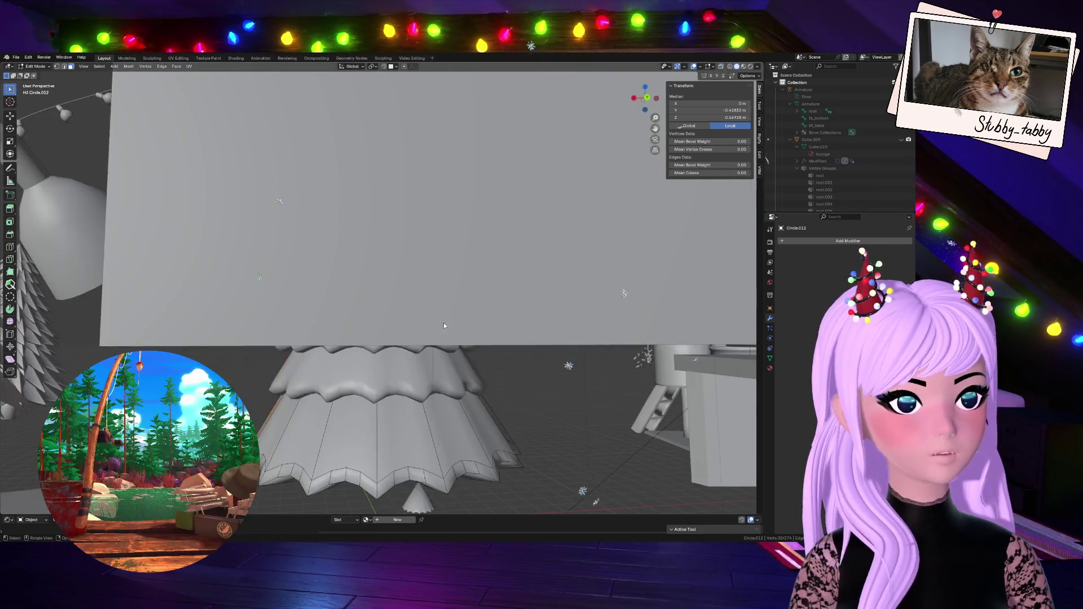
{"action": "scroll", "coordinate": [443, 323], "scroll_direction": "up", "scroll_amount": 3}
{"action": "scroll", "coordinate": [397, 370], "scroll_direction": "down", "scroll_amount": 5}
{"action": "key", "text": "l"}
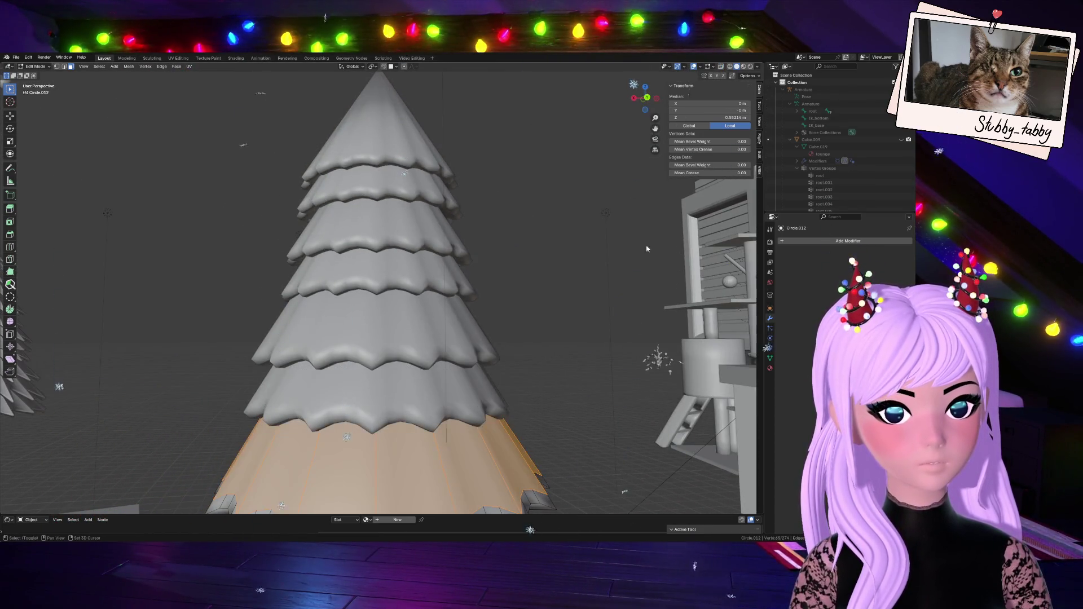
{"action": "mouse_move", "coordinate": [642, 85]}
{"action": "left_mouse_down"}
{"action": "mouse_move", "coordinate": [612, 89]}
{"action": "mouse_move", "coordinate": [638, 99]}
{"action": "mouse_move", "coordinate": [627, 102]}
{"action": "left_mouse_up"}
{"action": "key", "text": "s"}
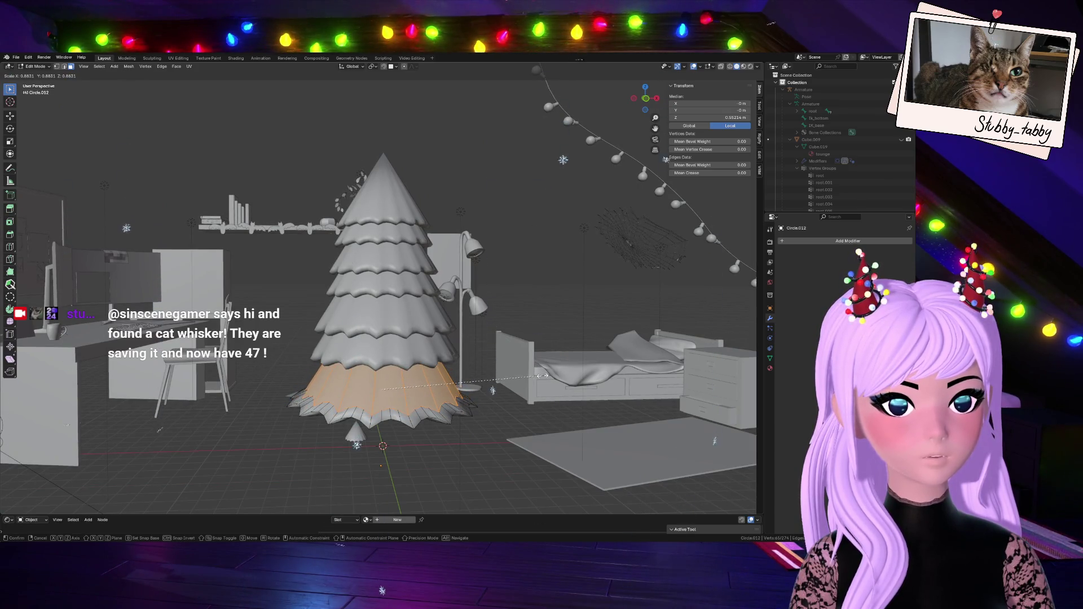
{"action": "left_click", "coordinate": [546, 375]}
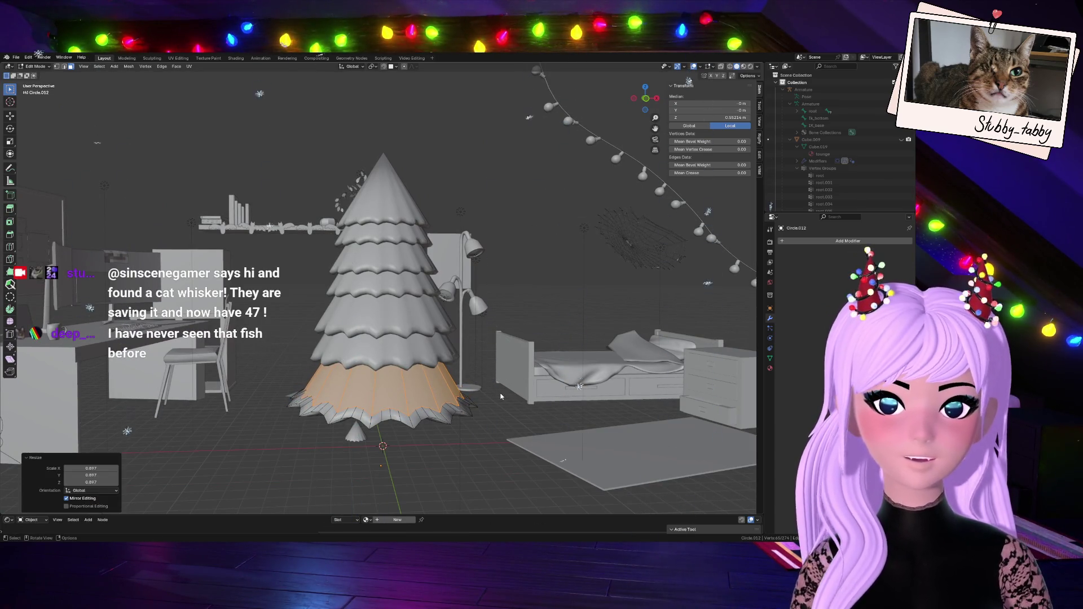
{"action": "key", "text": "s"}
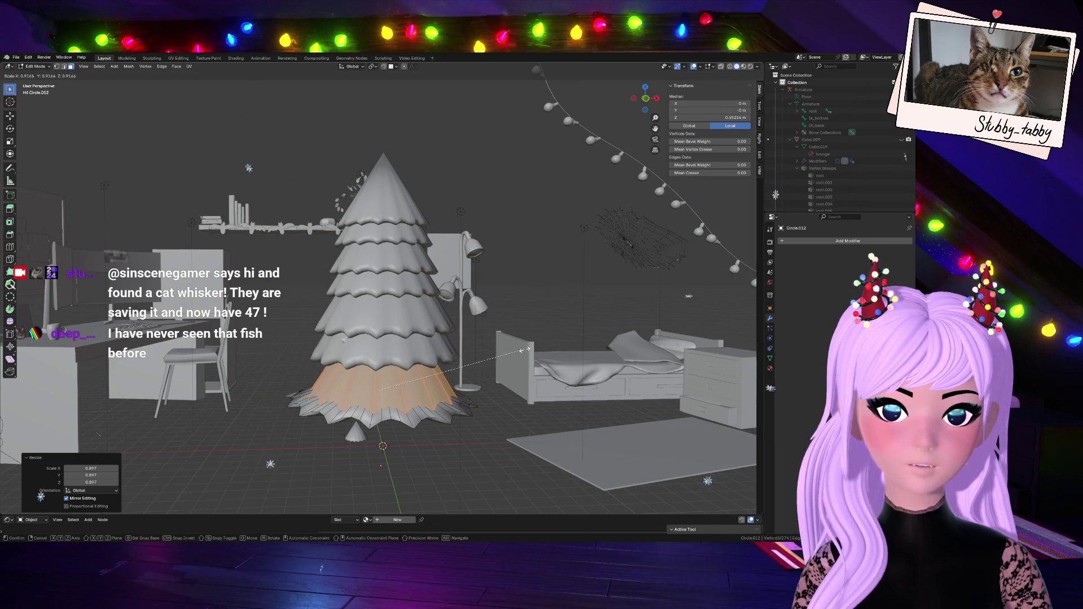
{"action": "key", "text": "g"}
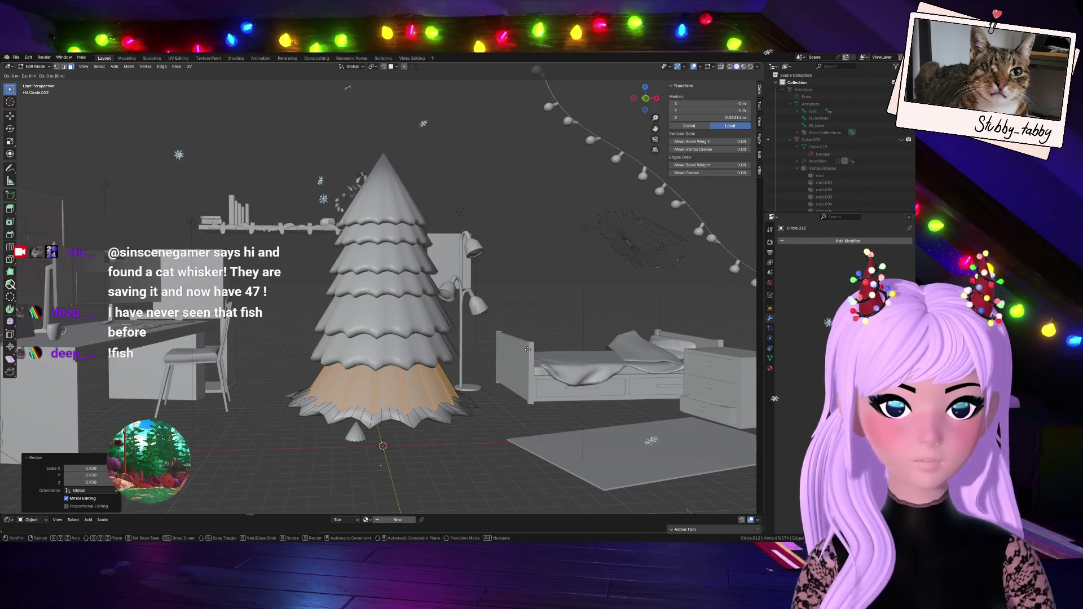
{"action": "key", "text": "Escape"}
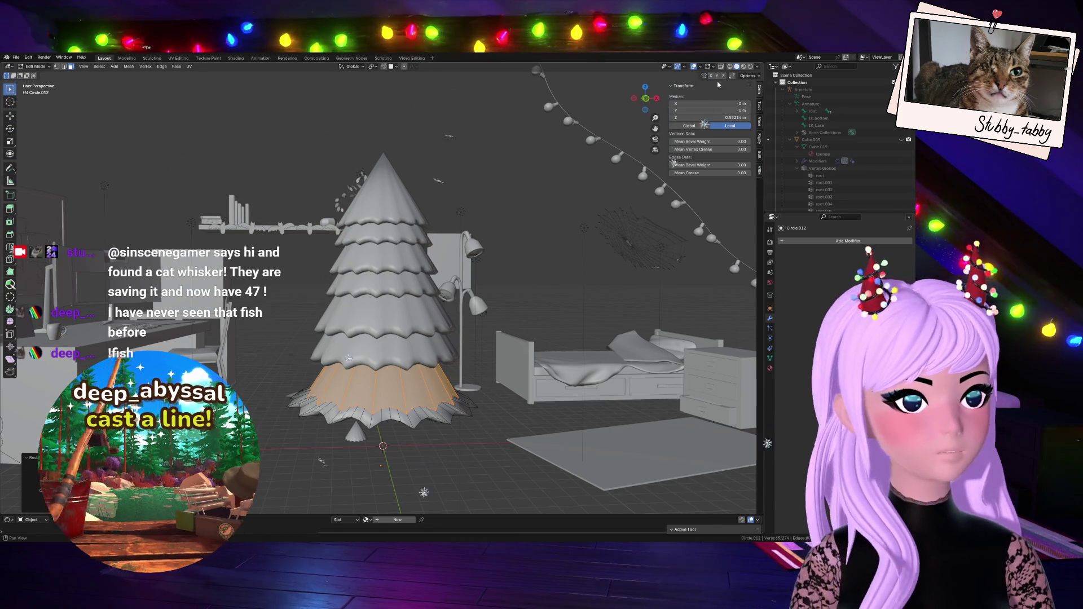
- Slide the bottom edges and enlarge the skirt rim about 1.16 times, then leave Edit Mode
{"action": "left_click", "coordinate": [721, 67]}
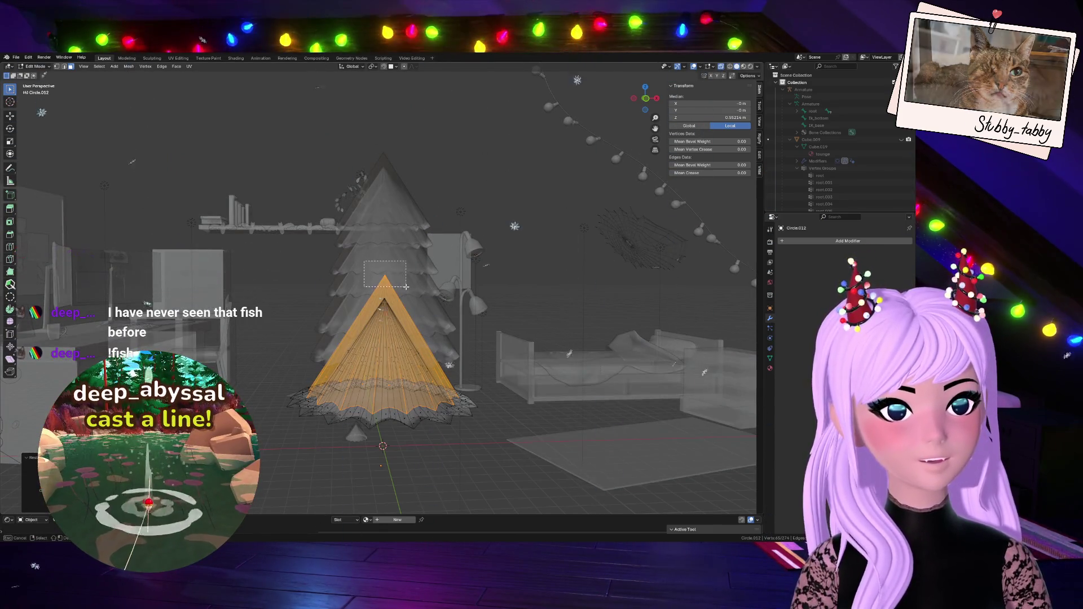
{"action": "left_click", "coordinate": [57, 67]}
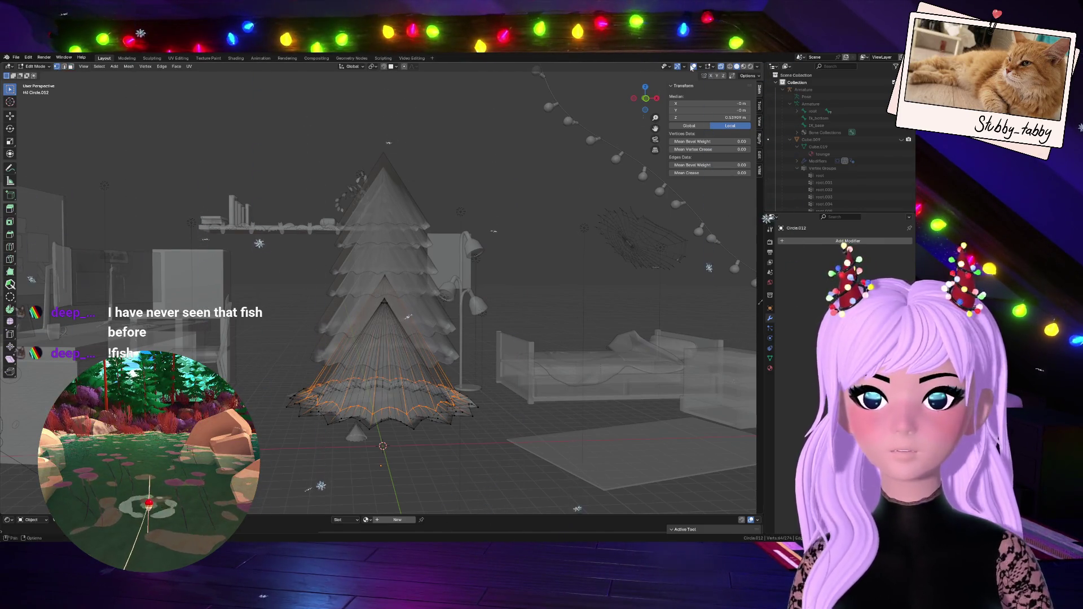
{"action": "key", "text": "alt+z"}
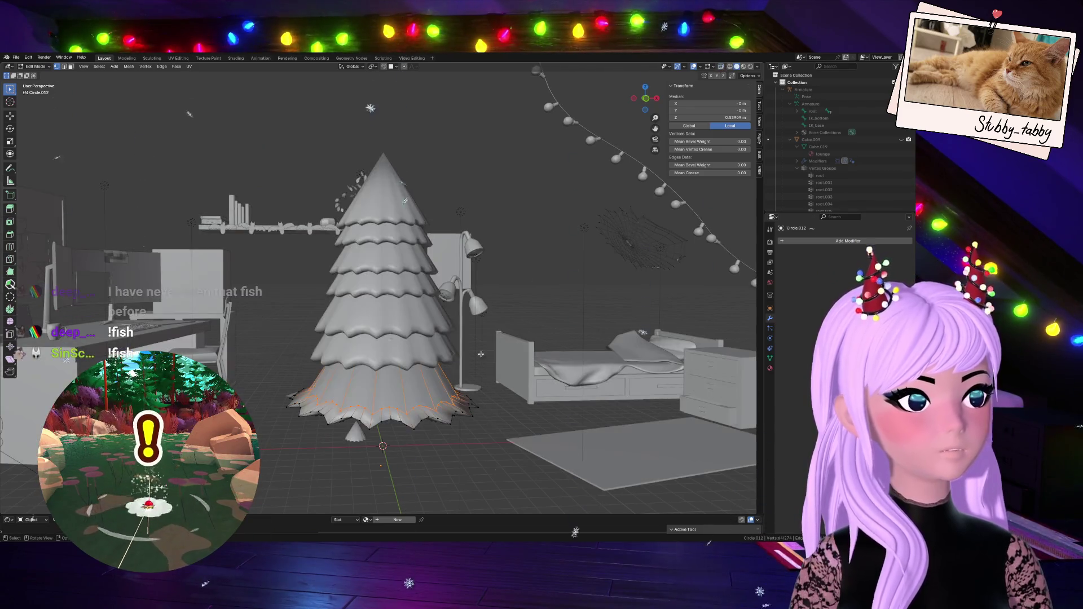
{"action": "key", "text": "g"}
{"action": "key", "text": "g"}
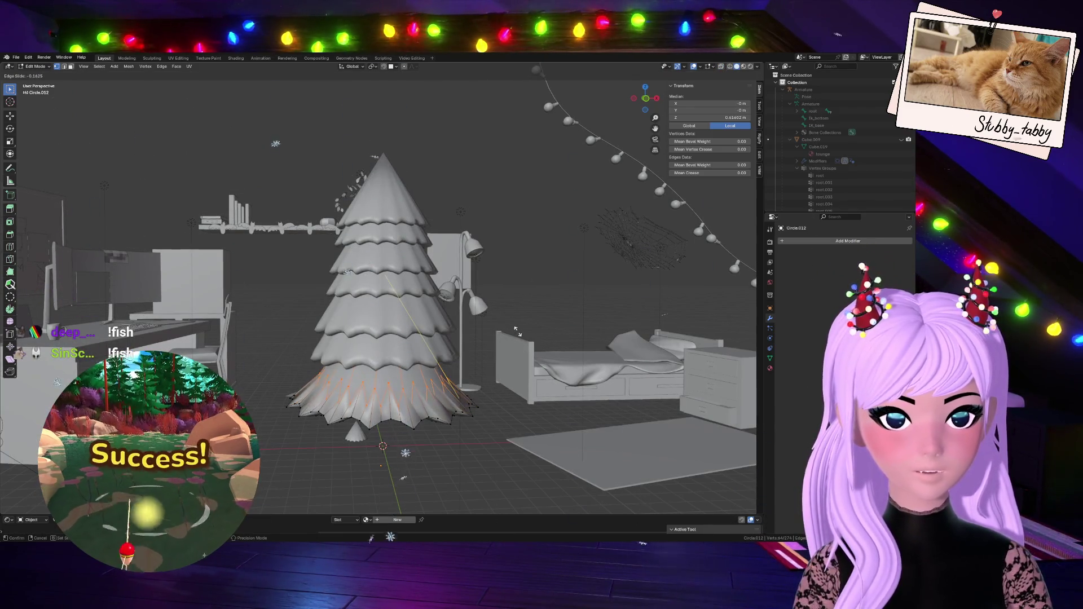
{"action": "left_click", "coordinate": [517, 336]}
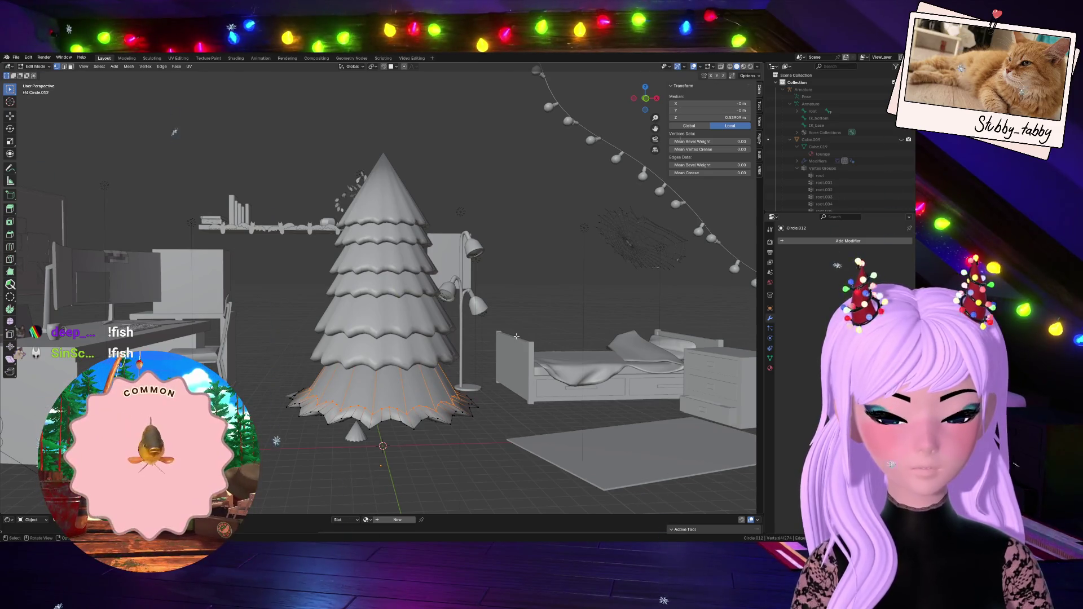
{"action": "key", "text": "s"}
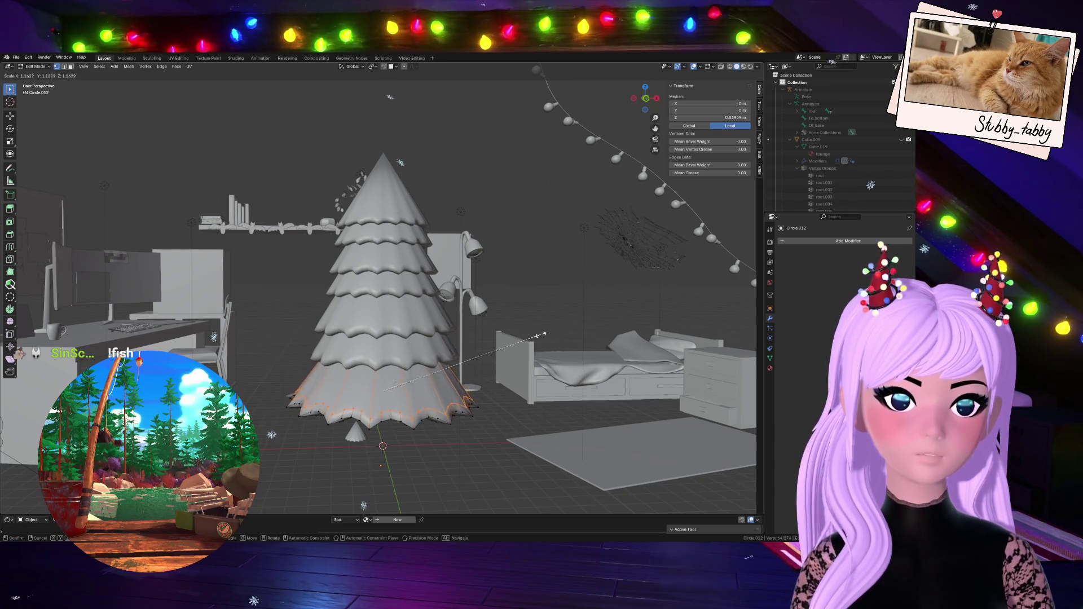
{"action": "left_click", "coordinate": [522, 341]}
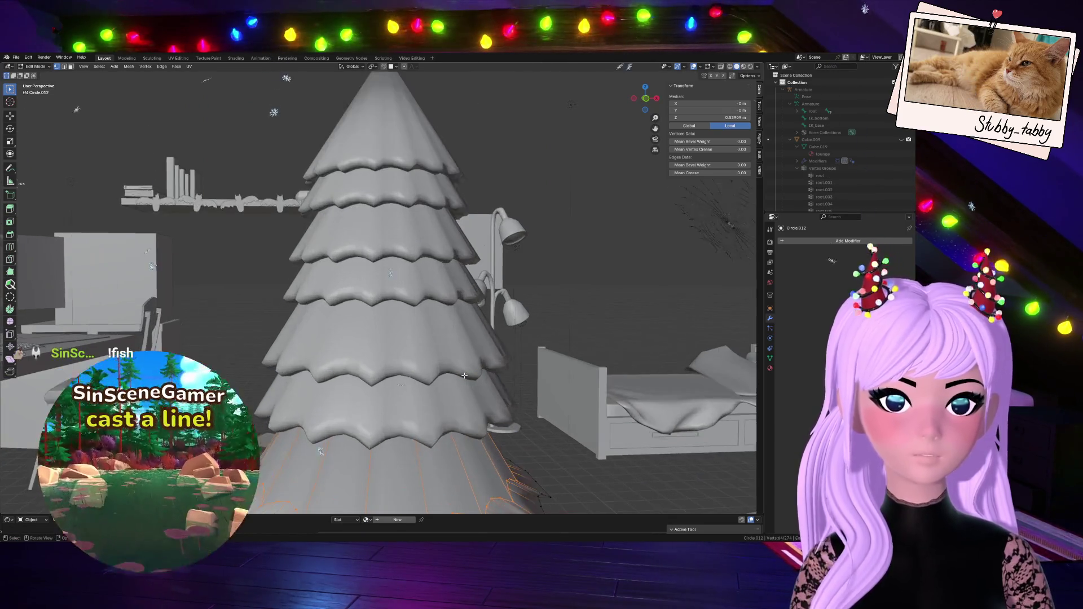
{"action": "key", "text": "Tab"}
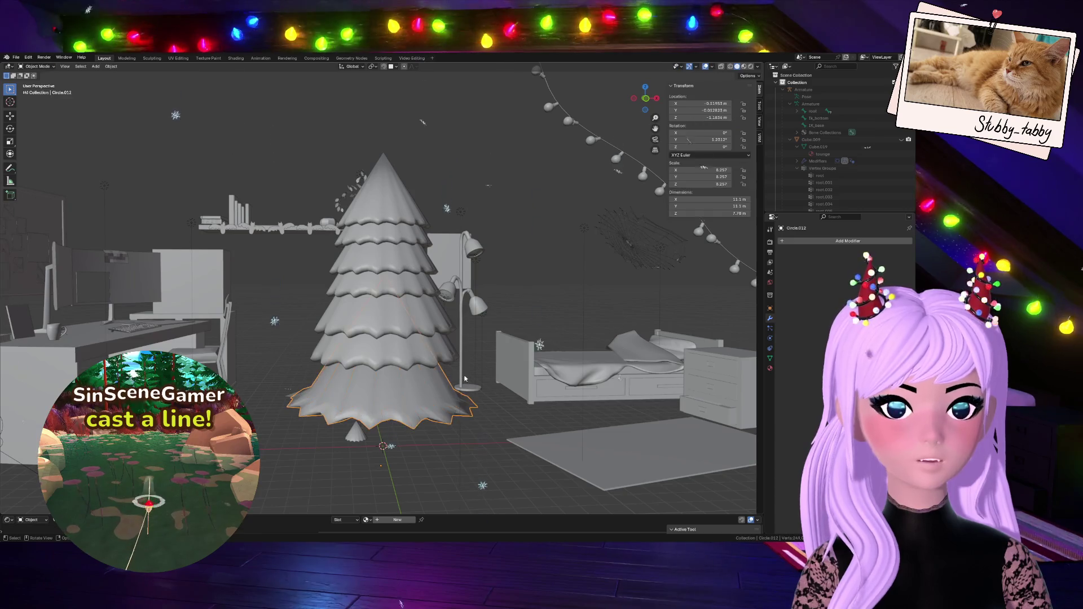
- Delete the flared skirt object and switch to front view
{"action": "key", "text": "Delete"}
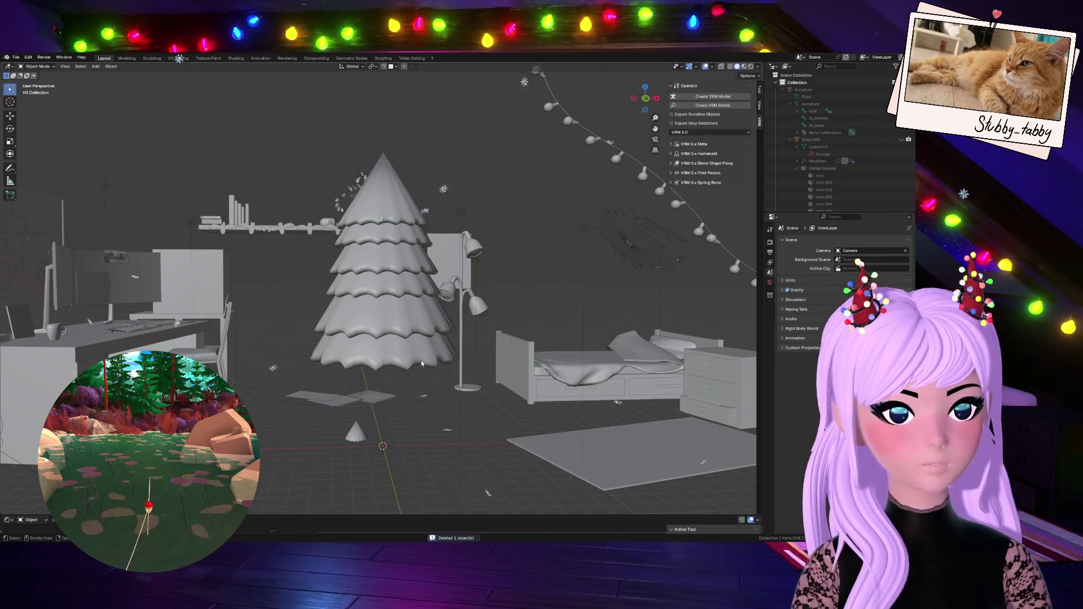
{"action": "left_click", "coordinate": [415, 356]}
{"action": "key", "text": "KP_1"}
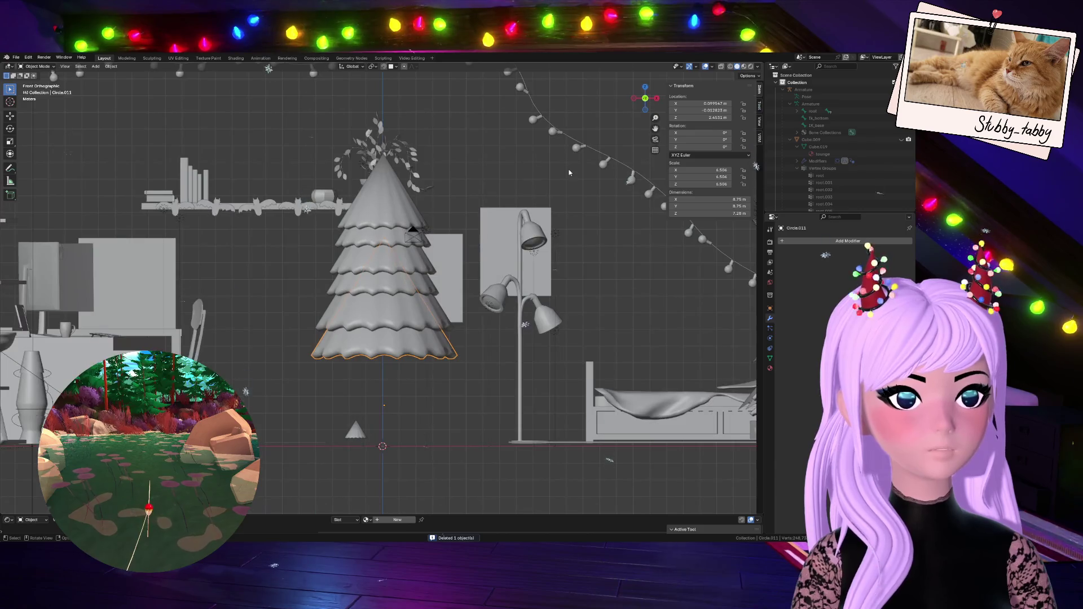
- Duplicate the top cone, shrink the copy to about half, and raise it about 0.34 m along Z
{"action": "left_click", "coordinate": [361, 190]}
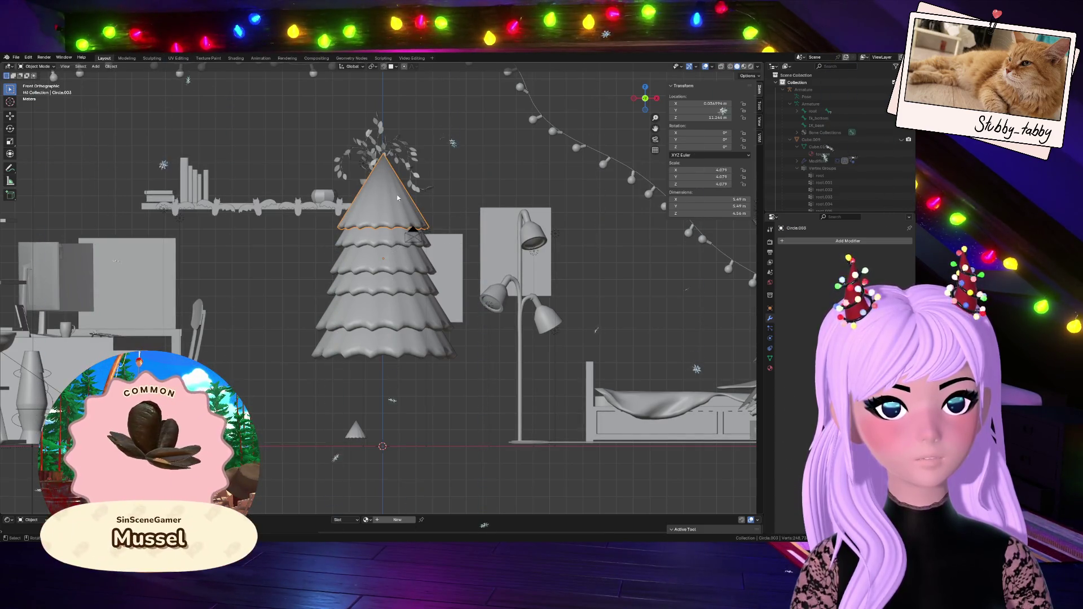
{"action": "key", "text": "shift+d"}
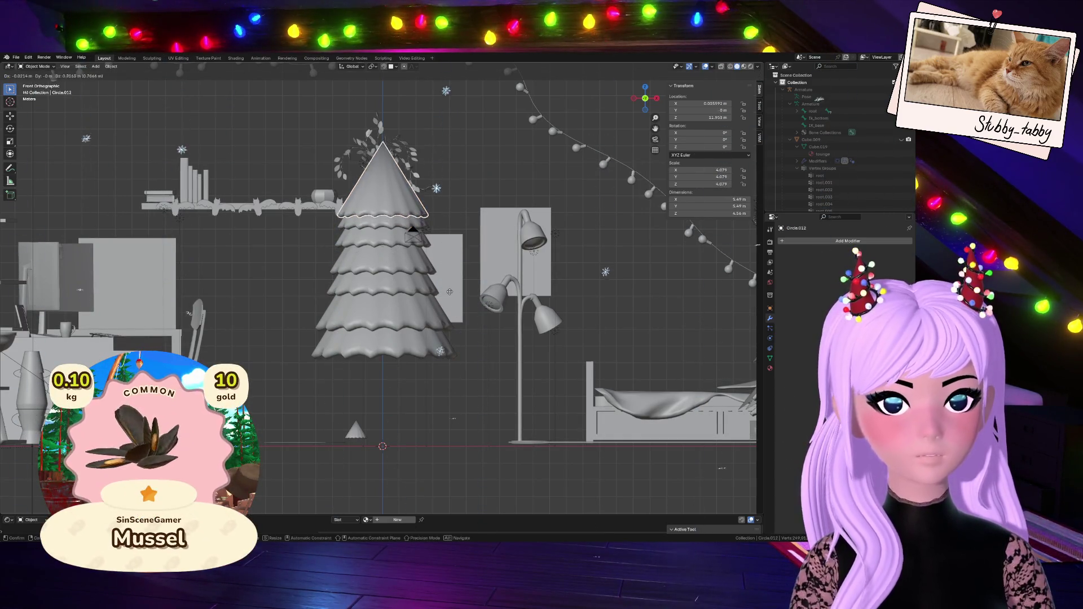
{"action": "key", "text": "s"}
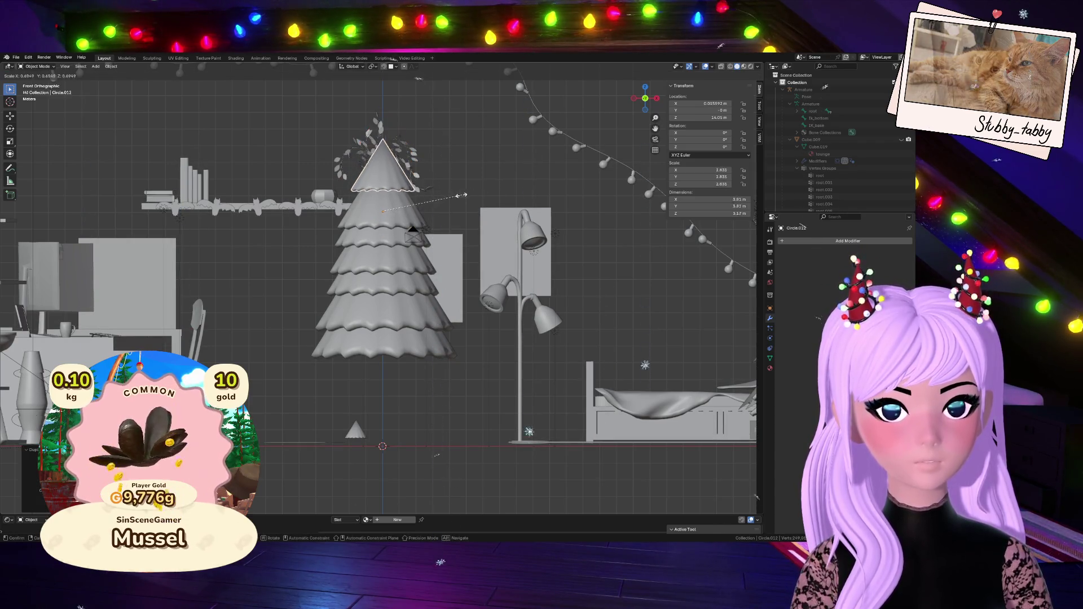
{"action": "left_click", "coordinate": [448, 202]}
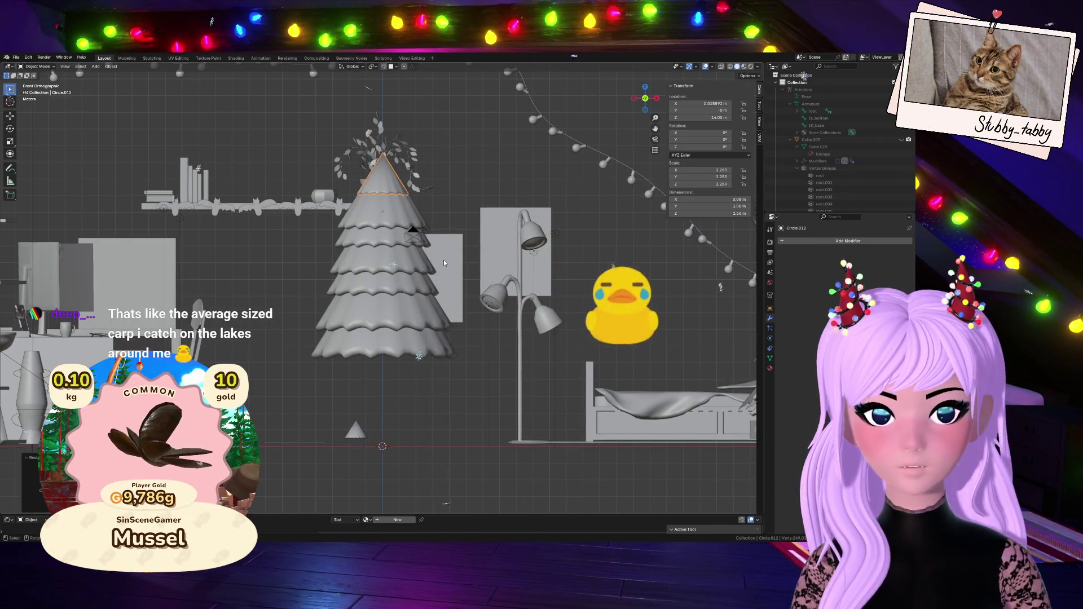
{"action": "key", "text": "g"}
{"action": "key", "text": "y"}
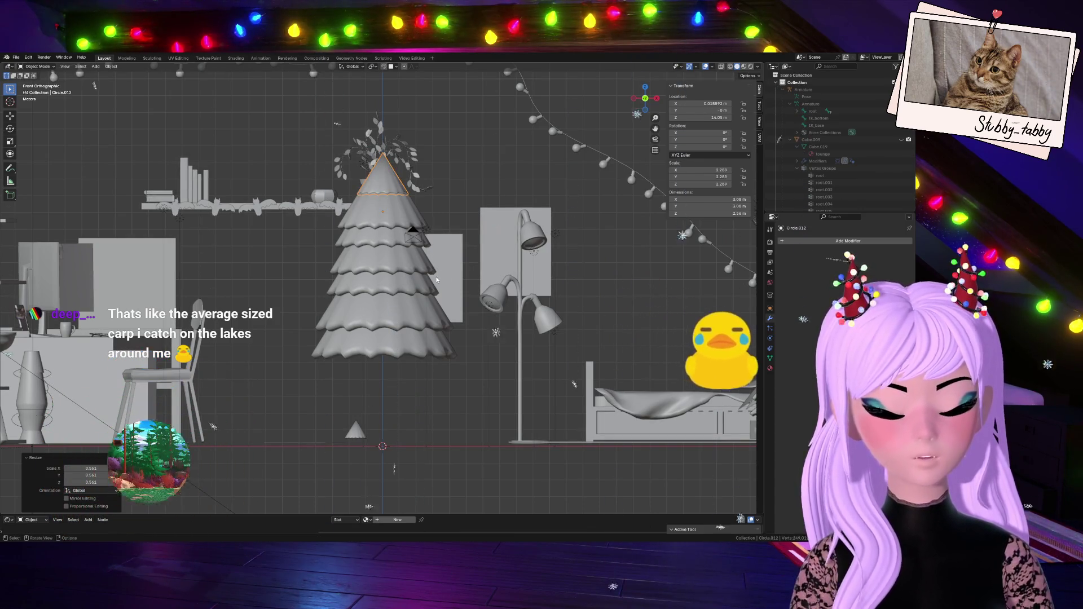
{"action": "key", "text": "Escape"}
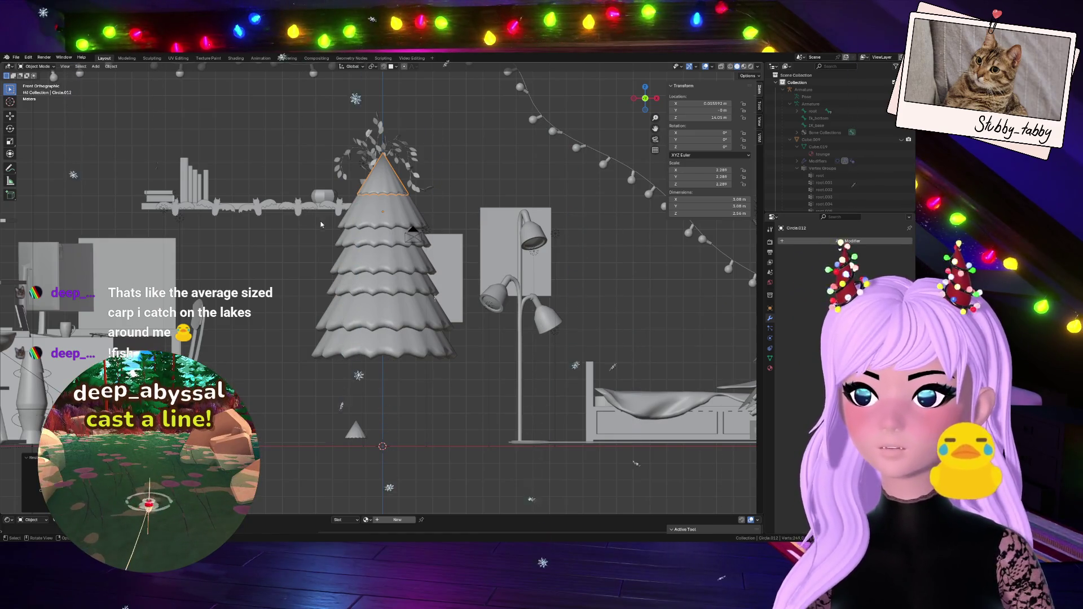
{"action": "key", "text": "g"}
{"action": "key", "text": "z"}
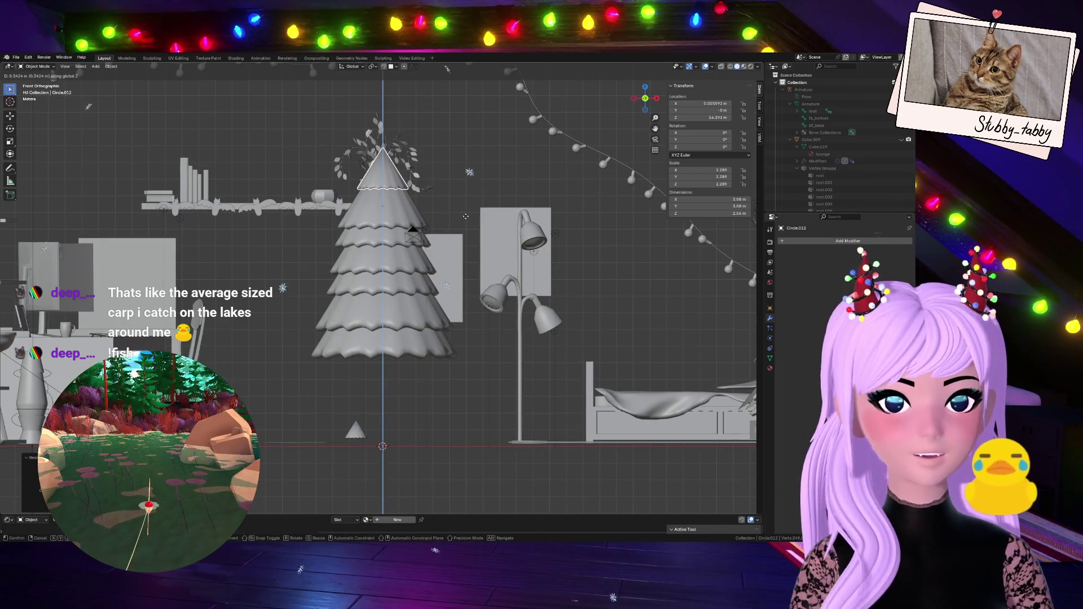
{"action": "left_click", "coordinate": [464, 217]}
{"action": "left_click_drag", "start_coordinate": [645, 99], "coordinate": [618, 113]}
{"action": "left_click", "coordinate": [415, 217]}
- In Edit Mode on Circle.003, box-select the face band near the cone's top
{"action": "key", "text": "s"}
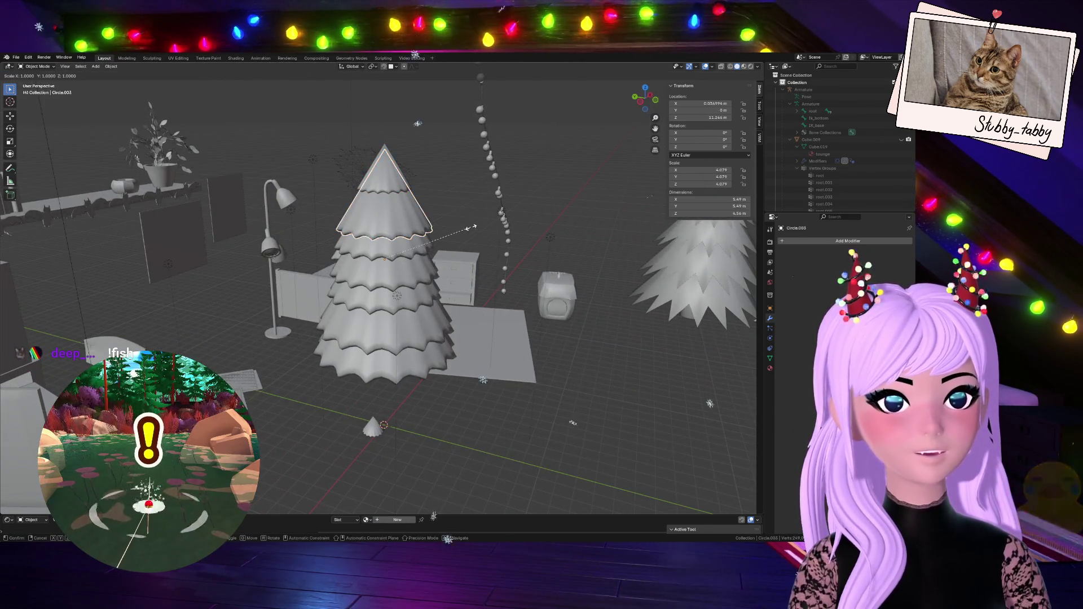
{"action": "right_click", "coordinate": [471, 227]}
{"action": "key", "text": "Tab"}
{"action": "left_click_drag", "start_coordinate": [355, 164], "coordinate": [419, 198]}
{"action": "left_click_drag", "start_coordinate": [348, 138], "coordinate": [446, 210]}
{"action": "mouse_move", "coordinate": [446, 210]}
{"action": "middle_mouse_down"}
{"action": "mouse_move", "coordinate": [395, 226]}
{"action": "mouse_move", "coordinate": [426, 233]}
{"action": "middle_mouse_up"}
{"action": "left_click", "coordinate": [426, 233], "text": "alt"}
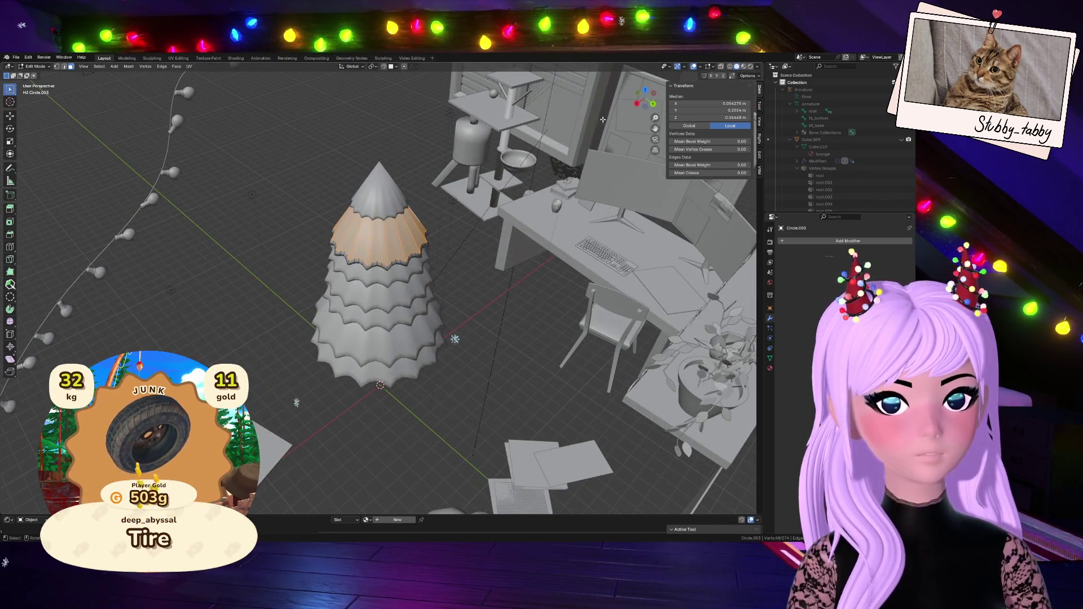
{"action": "left_click", "coordinate": [636, 95]}
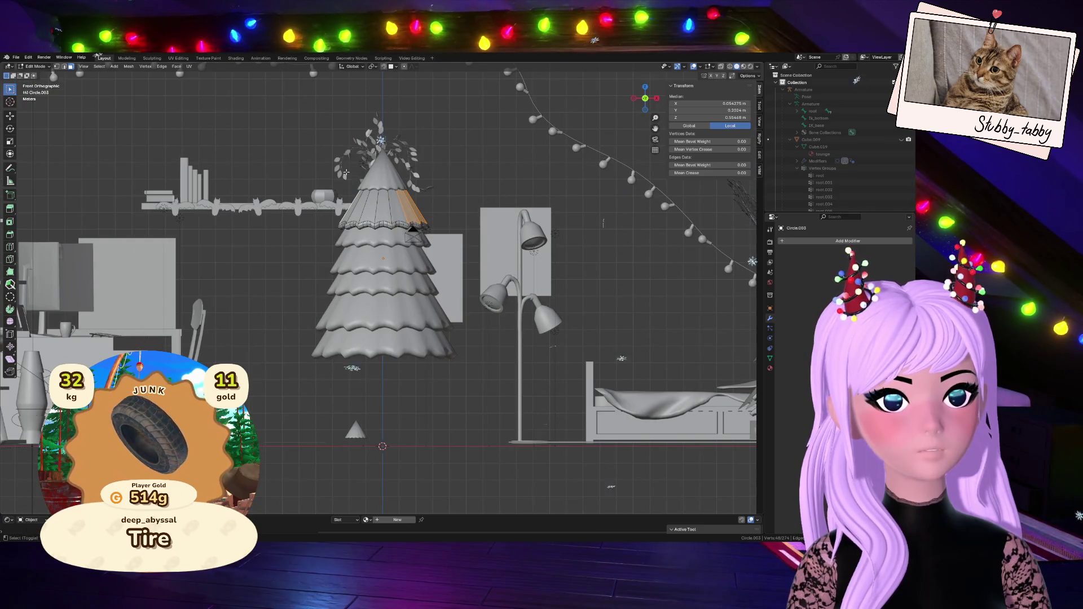
{"action": "left_click", "coordinate": [361, 203], "text": "alt"}
- Scale the selected top band down slightly and return to Object Mode
{"action": "middle_click_drag", "start_coordinate": [361, 203], "coordinate": [395, 192]}
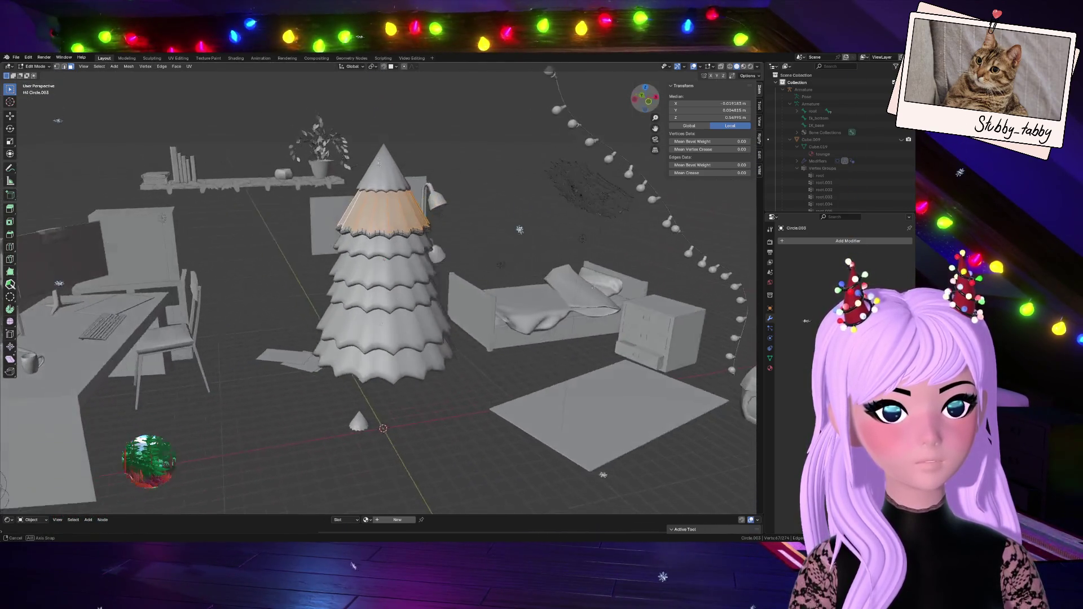
{"action": "middle_click_drag", "start_coordinate": [488, 154], "coordinate": [497, 151]}
{"action": "key", "text": "s"}
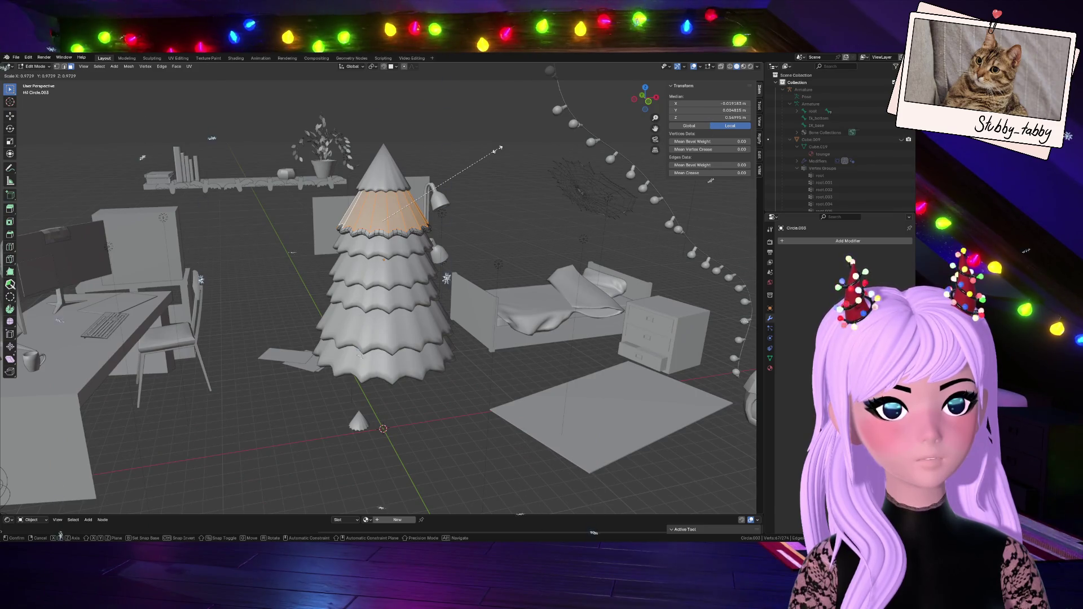
{"action": "left_click", "coordinate": [497, 149]}
{"action": "key", "text": "Tab"}
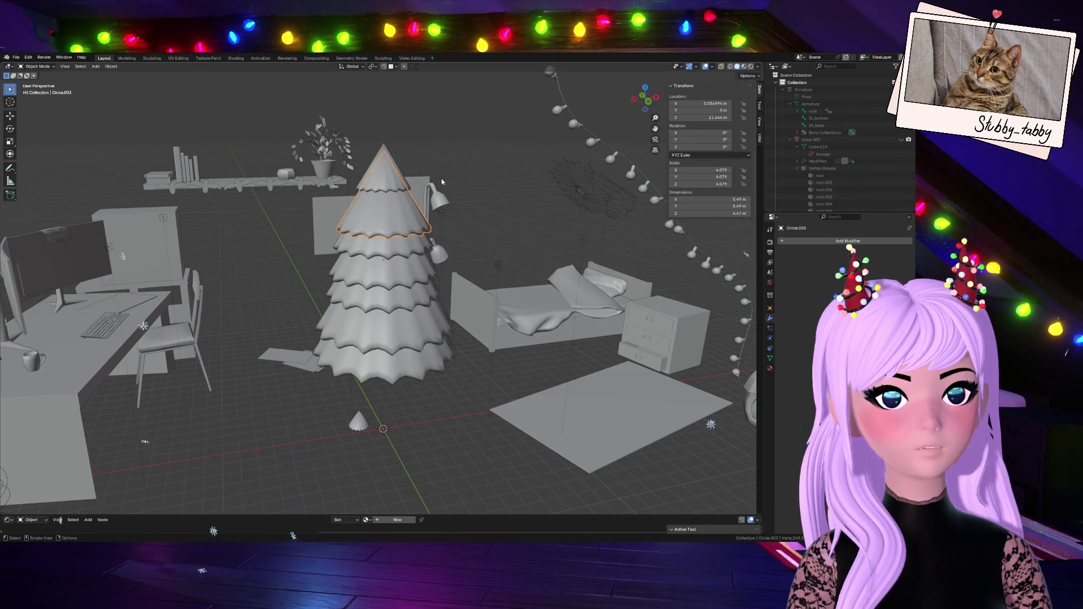
- Select the small tip cone, frame it in front view, and move it into place
{"action": "left_click", "coordinate": [379, 169]}
{"action": "key", "text": "KP_1"}
{"action": "scroll", "coordinate": [490, 167], "scroll_direction": "up", "scroll_amount": 4}
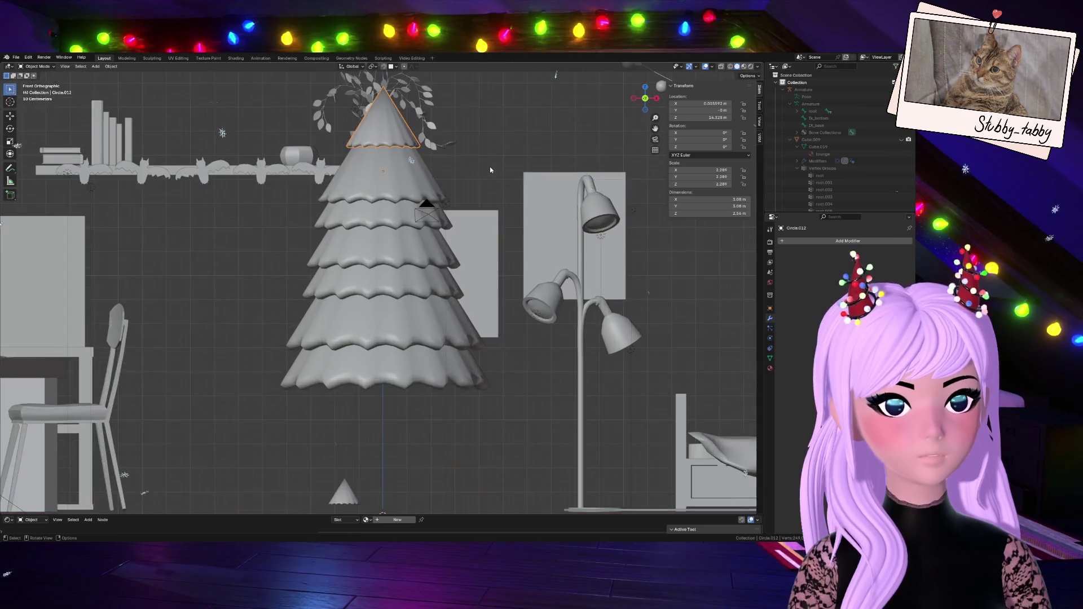
{"action": "key", "text": "KP_Decimal"}
{"action": "scroll", "coordinate": [564, 246], "scroll_direction": "down", "scroll_amount": 6}
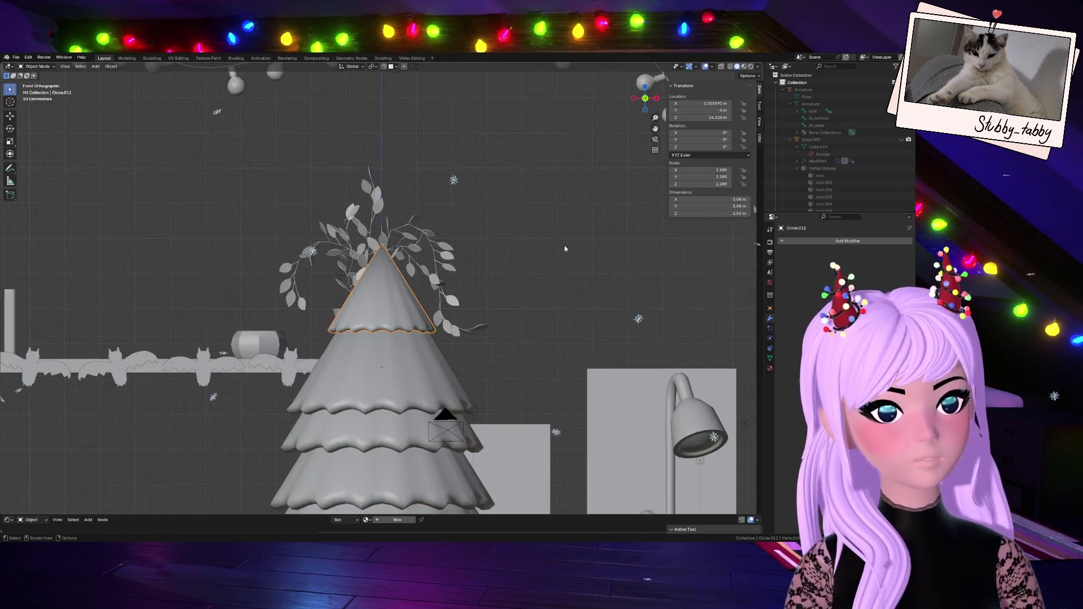
{"action": "key", "text": "g"}
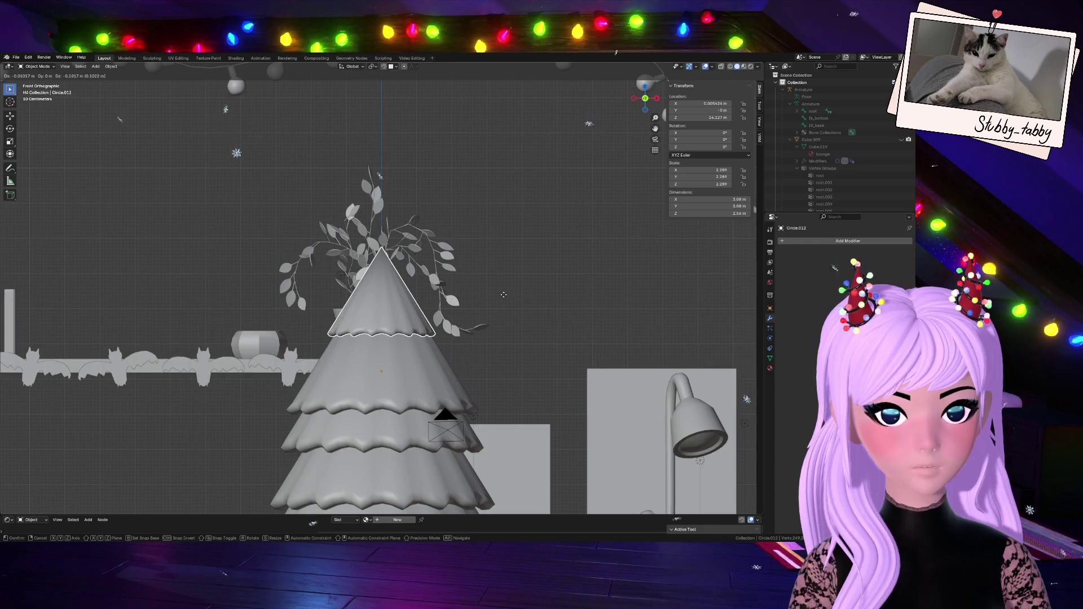
{"action": "left_click", "coordinate": [504, 297]}
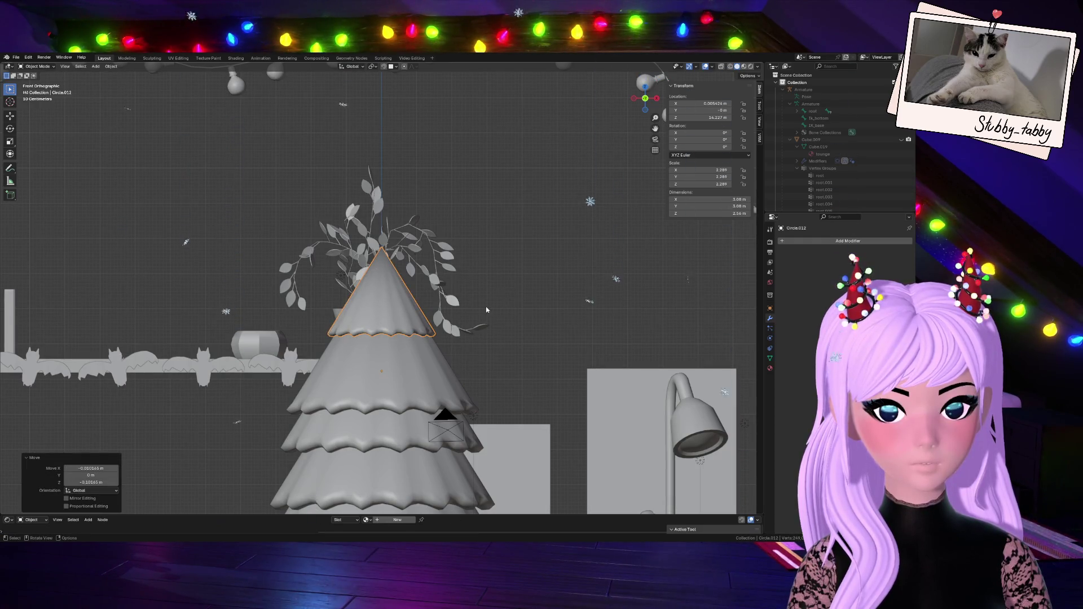
- Nudge the tip cone sideways and back so it sits centred on the tiers
{"action": "key", "text": "Tab"}
{"action": "mouse_move", "coordinate": [645, 101]}
{"action": "left_mouse_down"}
{"action": "mouse_move", "coordinate": [626, 112]}
{"action": "mouse_move", "coordinate": [665, 109]}
{"action": "mouse_move", "coordinate": [632, 115]}
{"action": "mouse_move", "coordinate": [645, 116]}
{"action": "left_mouse_up"}
{"action": "key", "text": "Tab"}
{"action": "key", "text": "g"}
{"action": "left_click", "coordinate": [571, 224]}
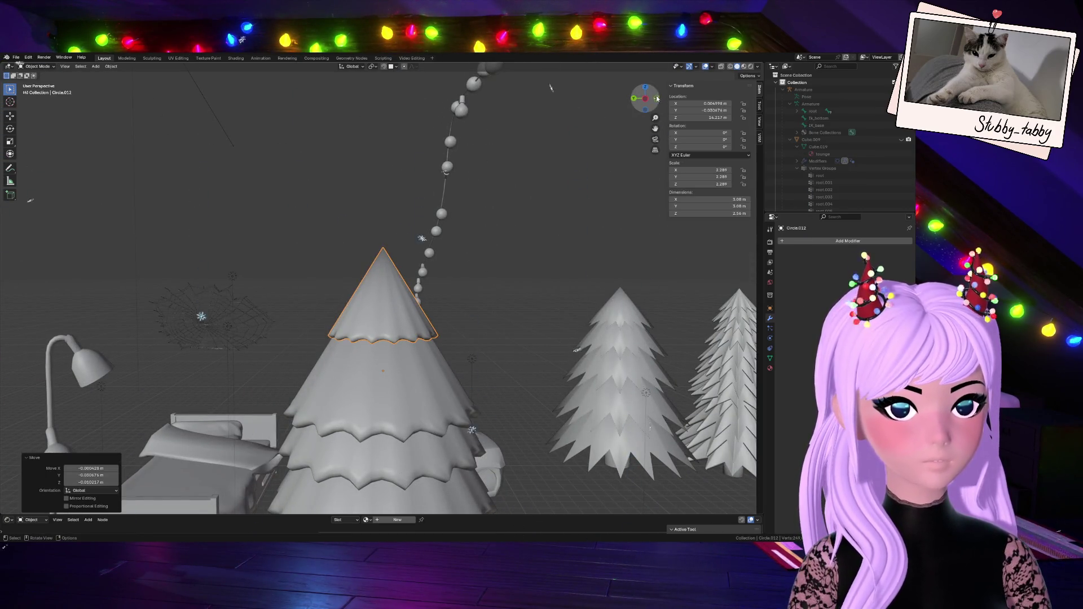
- Return to front view and put the upper cone layer into Edit Mode
{"action": "key", "text": "KP_1"}
{"action": "scroll", "coordinate": [434, 326], "scroll_direction": "down", "scroll_amount": 3}
{"action": "scroll", "coordinate": [434, 327], "scroll_direction": "up", "scroll_amount": 4}
{"action": "left_click", "coordinate": [374, 325]}
{"action": "scroll", "coordinate": [408, 387], "scroll_direction": "up", "scroll_amount": 4}
{"action": "key", "text": "Tab"}
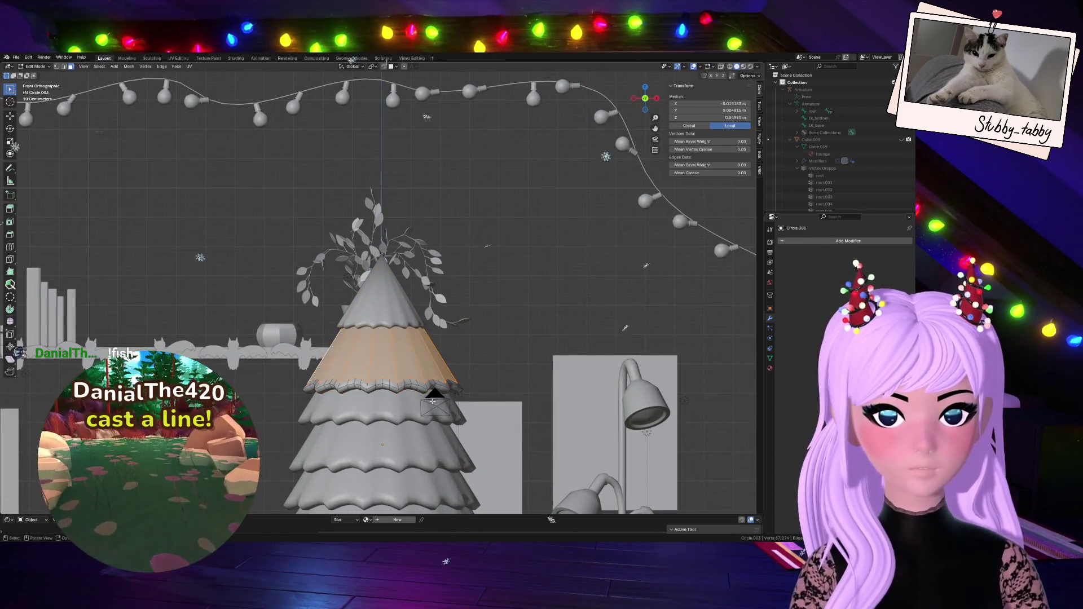
- Box-select the upper cone's bottom rim loop in X-ray and raise it along Z
{"action": "left_click", "coordinate": [722, 67]}
{"action": "left_click", "coordinate": [262, 367]}
{"action": "left_click_drag", "start_coordinate": [263, 366], "coordinate": [495, 398]}
{"action": "left_click", "coordinate": [721, 67]}
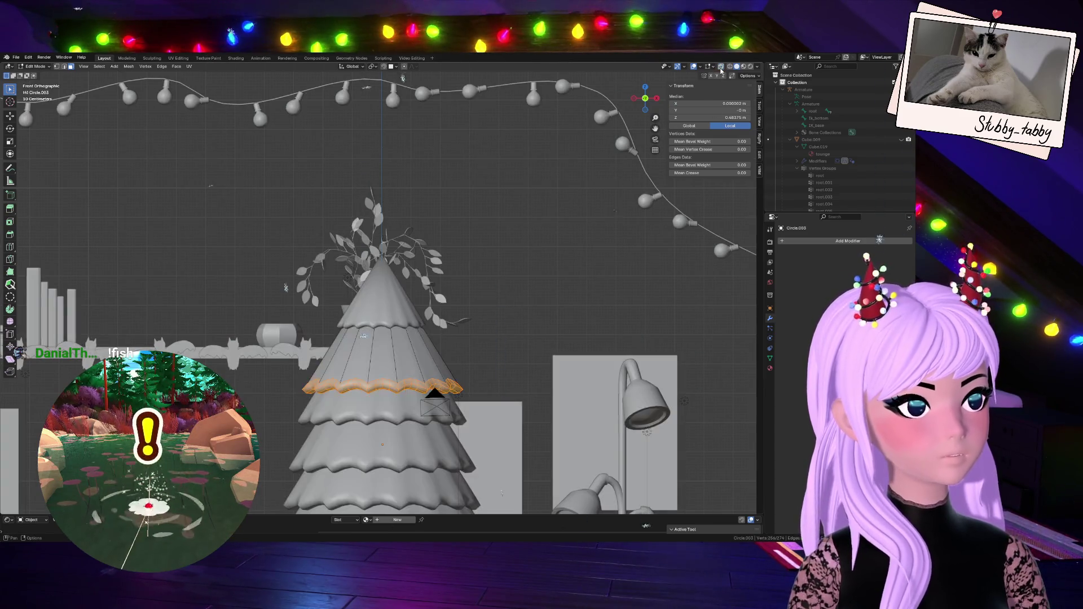
{"action": "key", "text": "g"}
{"action": "key", "text": "z"}
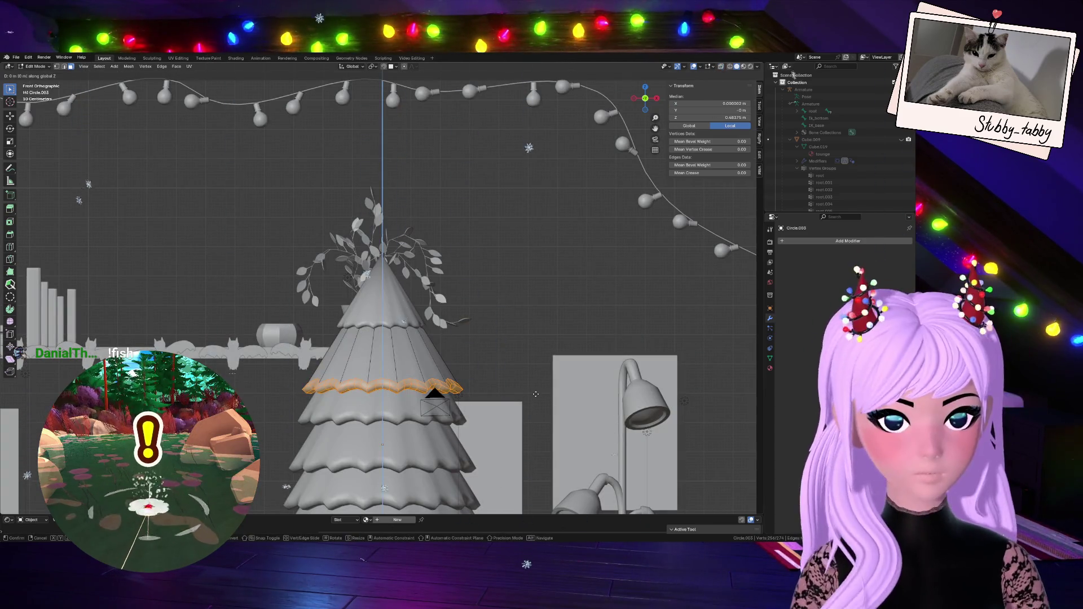
{"action": "left_click", "coordinate": [539, 379]}
- Scale the rim loop in slightly to hug the cone, then select the next layer down
{"action": "key", "text": "s"}
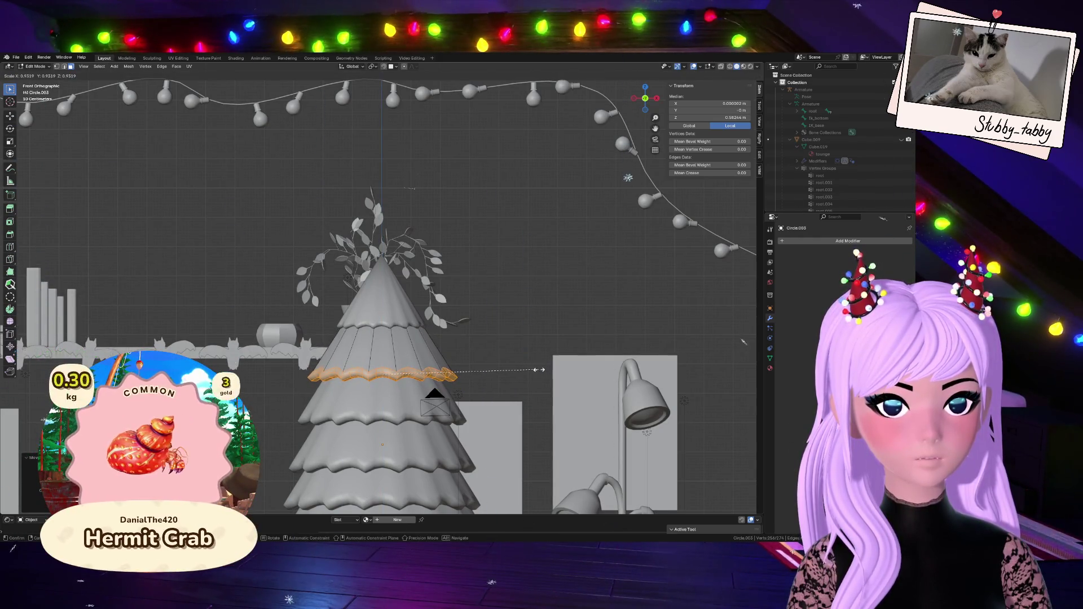
{"action": "left_click", "coordinate": [539, 370]}
{"action": "scroll", "coordinate": [538, 369], "scroll_direction": "down", "scroll_amount": 2}
{"action": "key", "text": "Tab"}
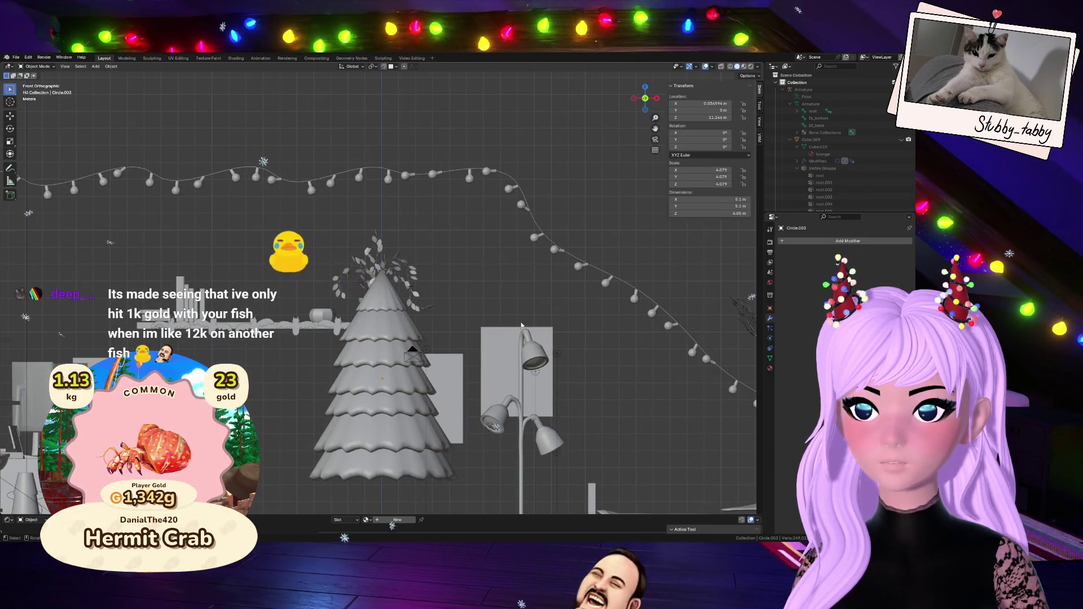
{"action": "mouse_move", "coordinate": [644, 98]}
{"action": "left_mouse_down"}
{"action": "mouse_move", "coordinate": [446, 61]}
{"action": "mouse_move", "coordinate": [412, 412]}
{"action": "left_mouse_up"}
{"action": "left_click", "coordinate": [408, 424]}
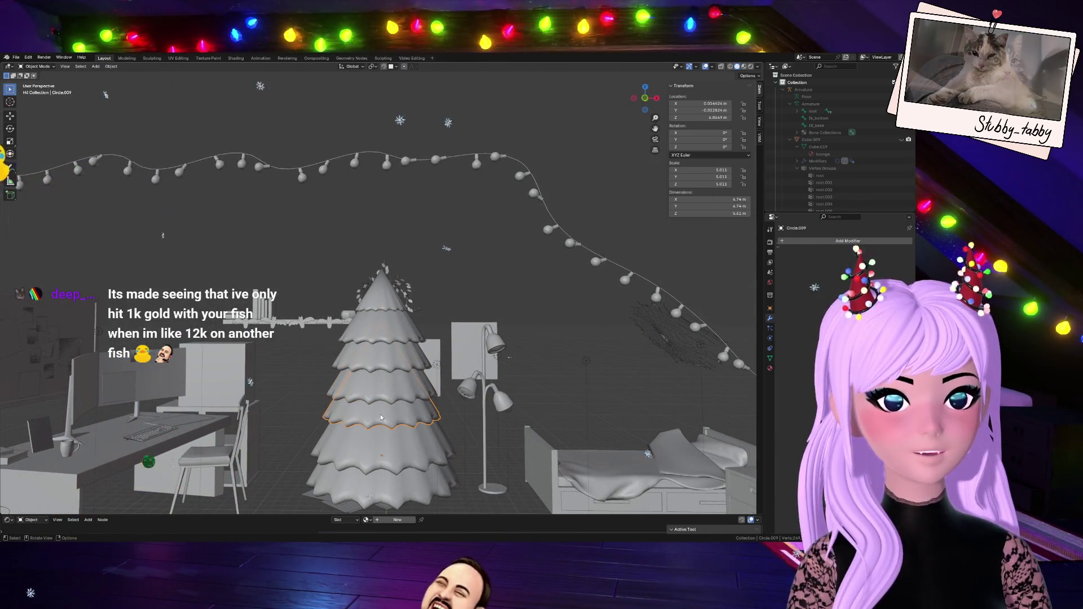
- In front view, select the lower tier's rim loop and enlarge it about 1.14 times
{"action": "key", "text": "Tab"}
{"action": "left_click_drag", "start_coordinate": [643, 99], "coordinate": [646, 101]}
{"action": "left_click", "coordinate": [646, 101]}
{"action": "left_click", "coordinate": [645, 98]}
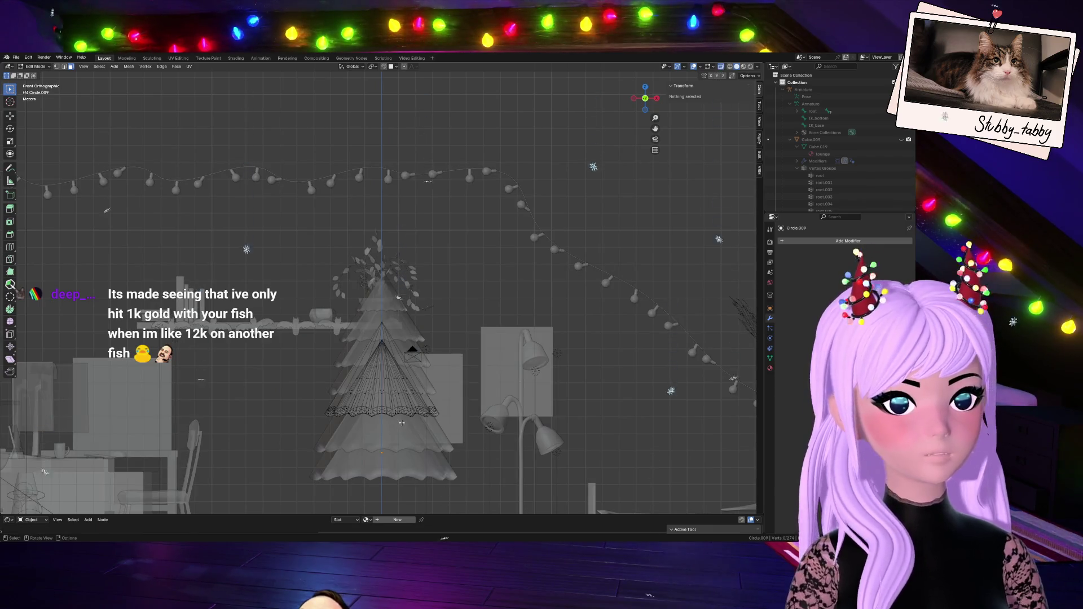
{"action": "scroll", "coordinate": [383, 430], "scroll_direction": "up", "scroll_amount": 4}
{"action": "middle_click_drag", "start_coordinate": [427, 357], "coordinate": [435, 222], "text": "shift"}
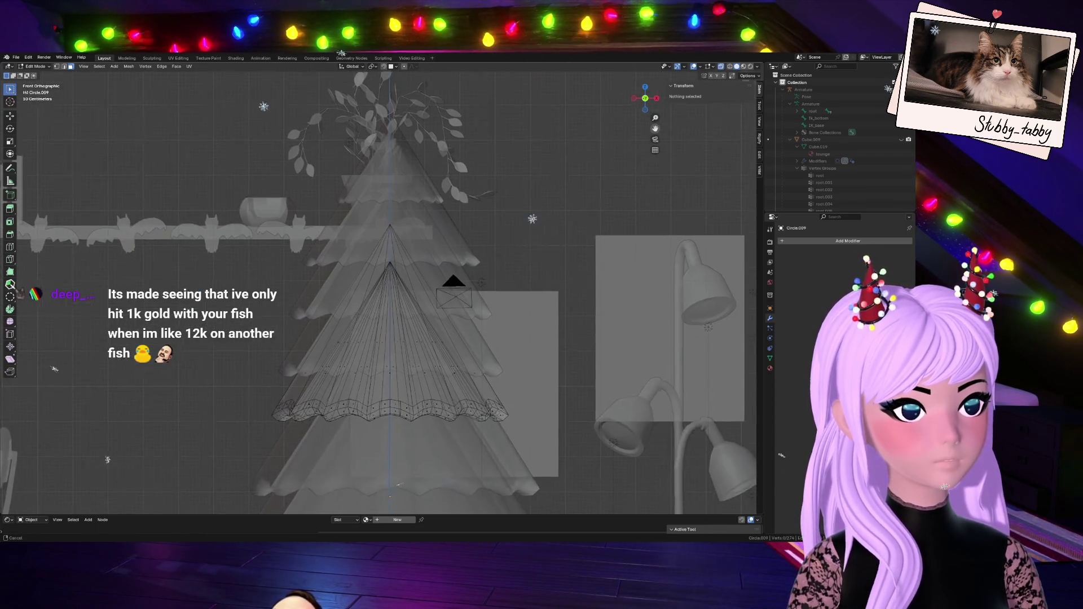
{"action": "left_click_drag", "start_coordinate": [251, 385], "coordinate": [542, 448]}
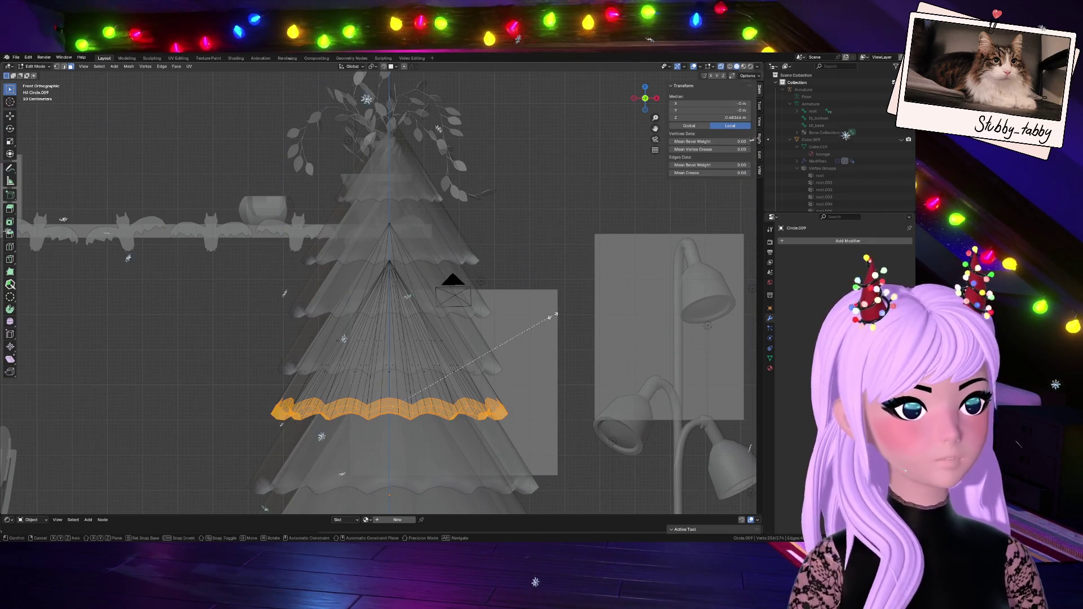
{"action": "left_click", "coordinate": [721, 67]}
{"action": "key", "text": "s"}
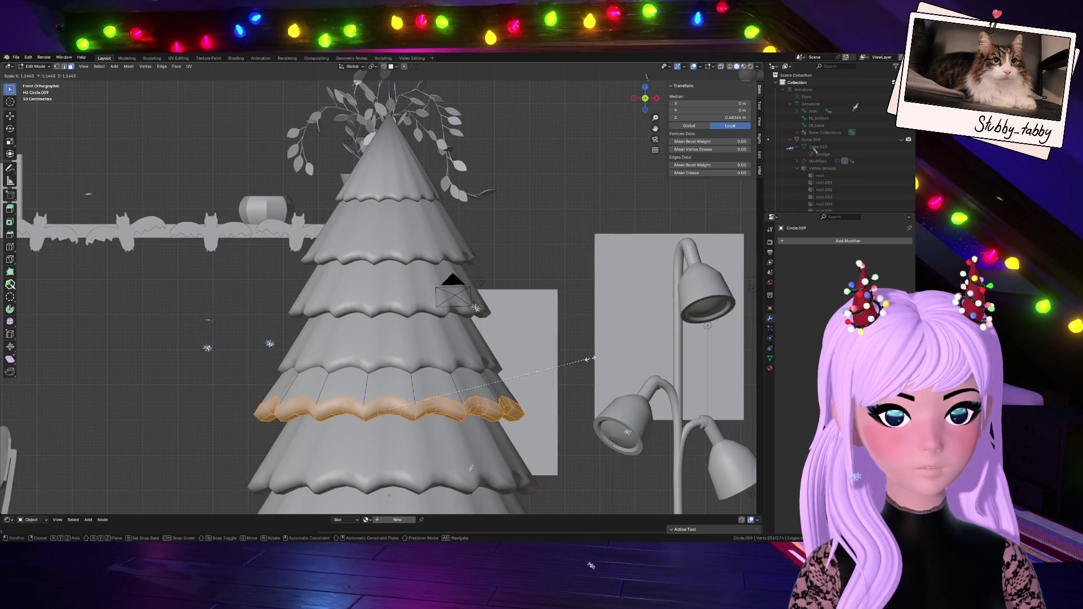
{"action": "left_click", "coordinate": [588, 359]}
- Lower the ring along Z, twist it roughly 3°, and nudge it into position
{"action": "key", "text": "g"}
{"action": "key", "text": "z"}
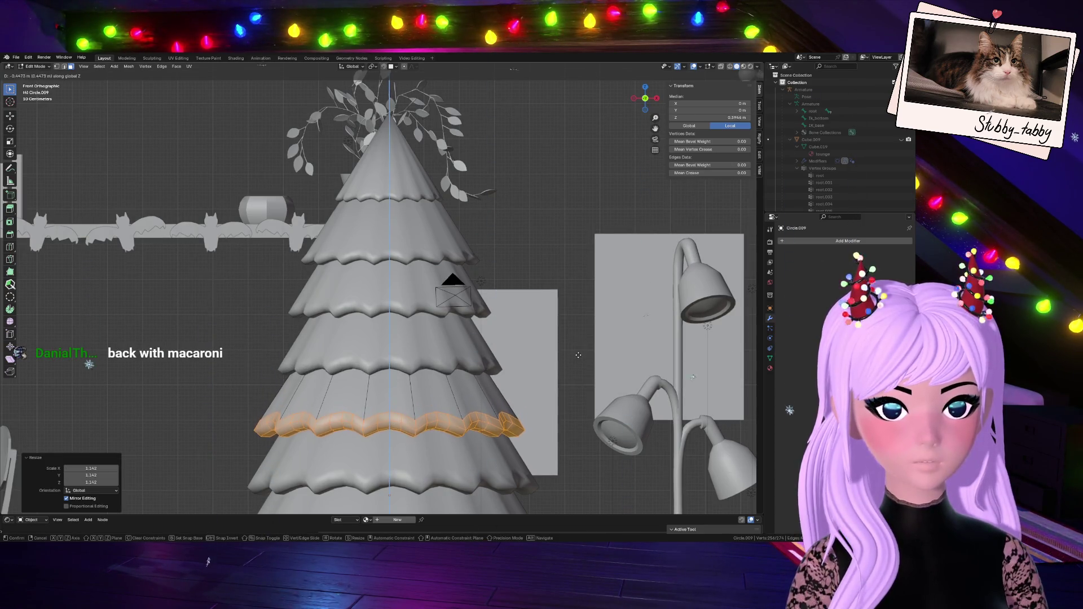
{"action": "left_click", "coordinate": [579, 358]}
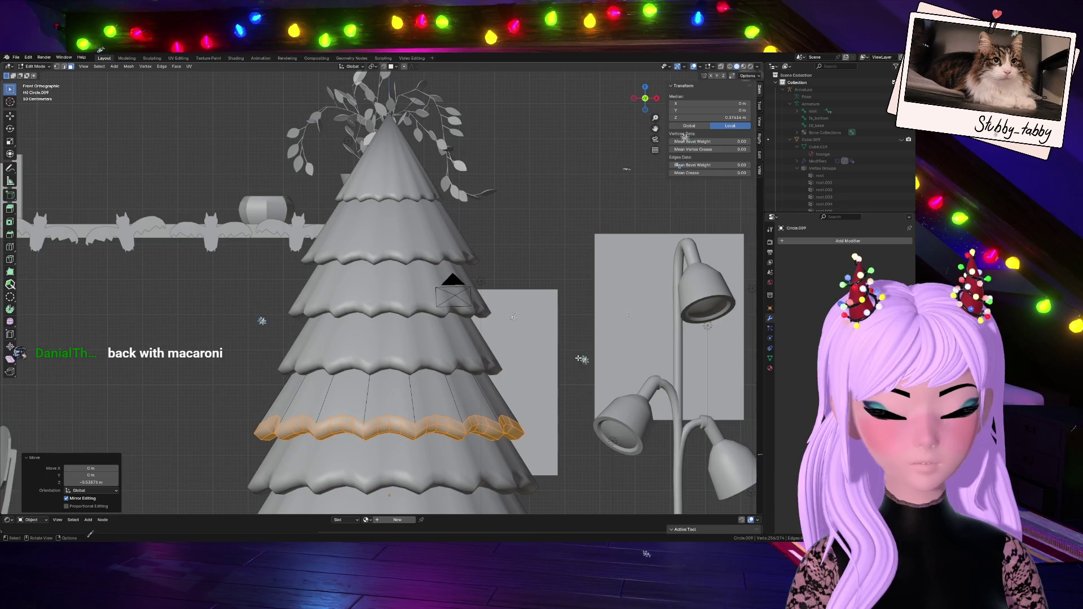
{"action": "key", "text": "r"}
{"action": "left_click", "coordinate": [575, 352]}
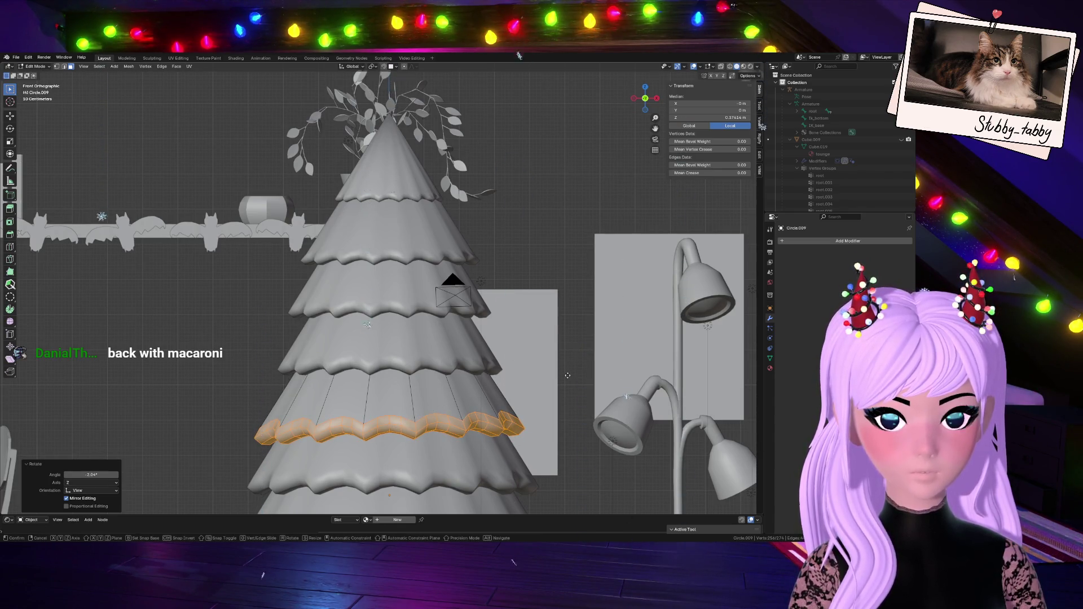
{"action": "key", "text": "g"}
{"action": "left_click", "coordinate": [568, 373]}
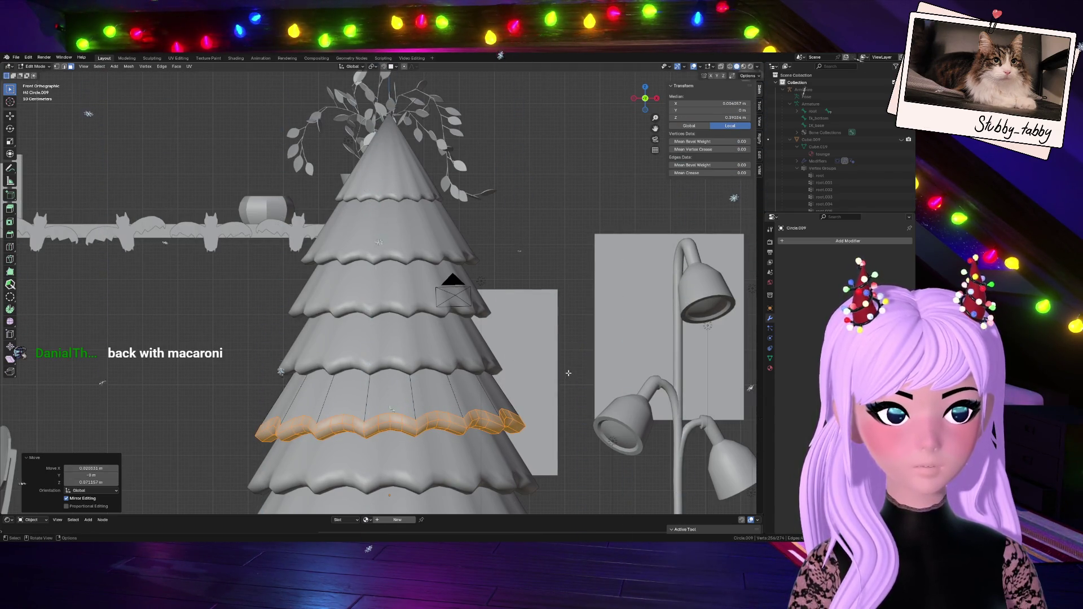
{"action": "scroll", "coordinate": [568, 373], "scroll_direction": "down", "scroll_amount": 5}
{"action": "key", "text": "Tab"}
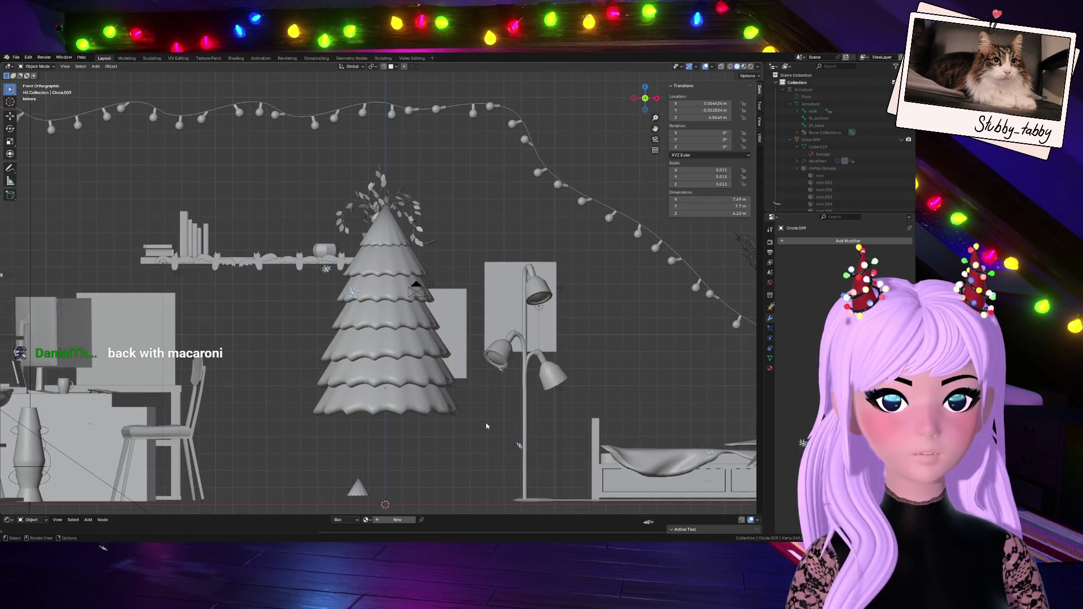
- Select Circle.003 and scale its wavy rim down to about 0.98 in Edit Mode
{"action": "left_click", "coordinate": [426, 377]}
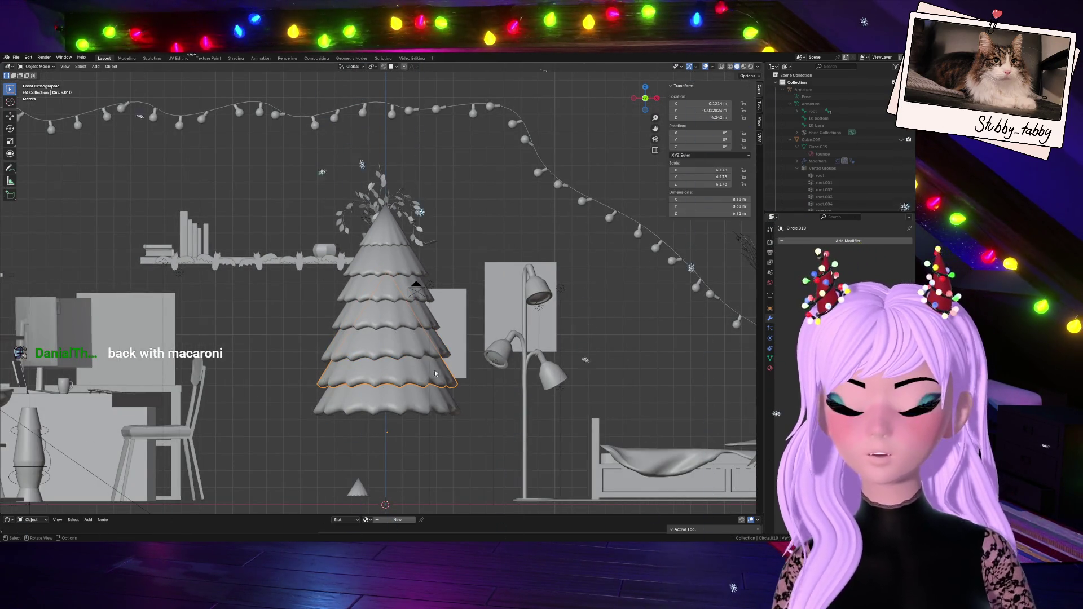
{"action": "left_click", "coordinate": [406, 407]}
{"action": "scroll", "coordinate": [395, 316], "scroll_direction": "down", "scroll_amount": 2}
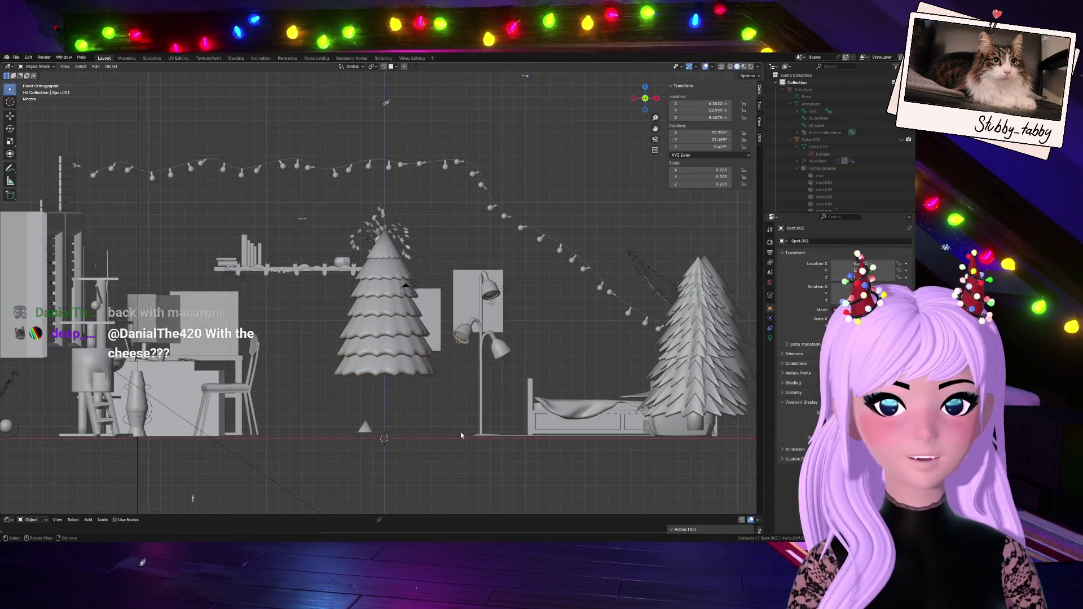
{"action": "left_click", "coordinate": [374, 260]}
{"action": "key", "text": "Tab"}
{"action": "scroll", "coordinate": [406, 313], "scroll_direction": "up", "scroll_amount": 5}
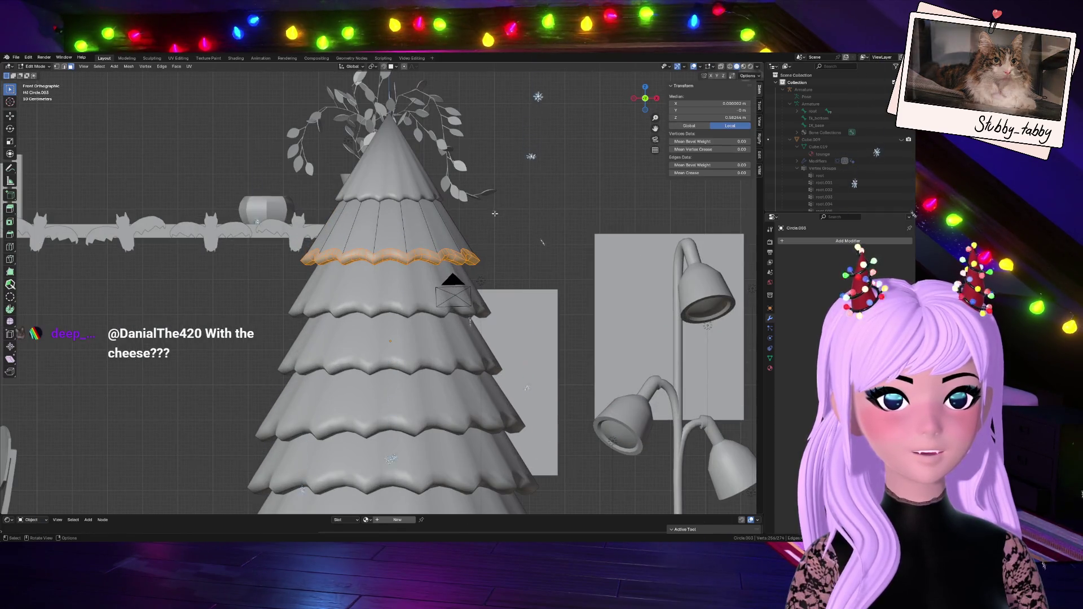
{"action": "key", "text": "s"}
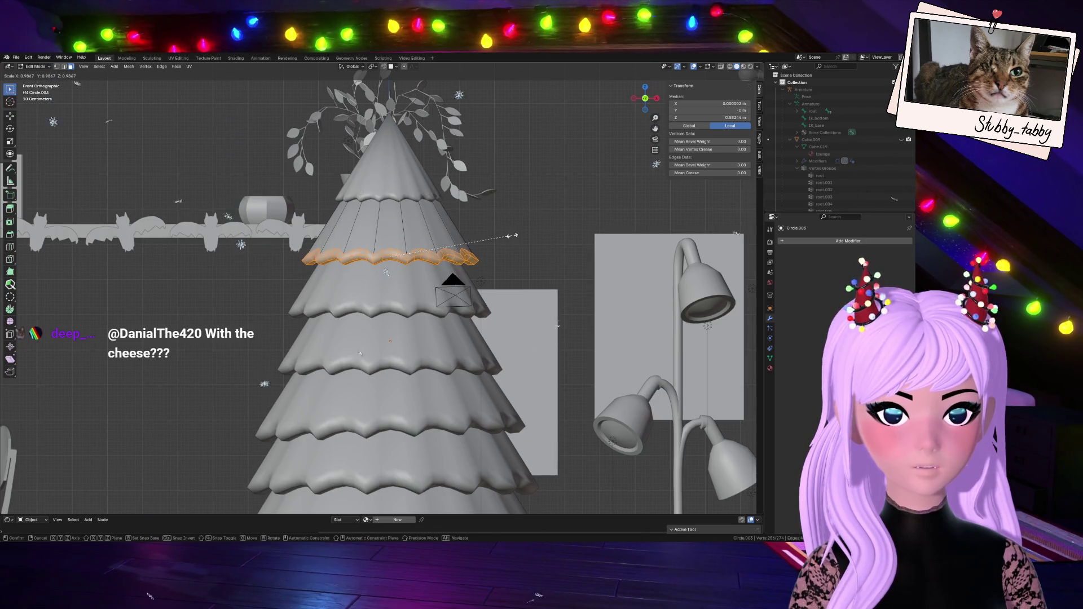
{"action": "left_click", "coordinate": [511, 235]}
{"action": "key", "text": "Tab"}
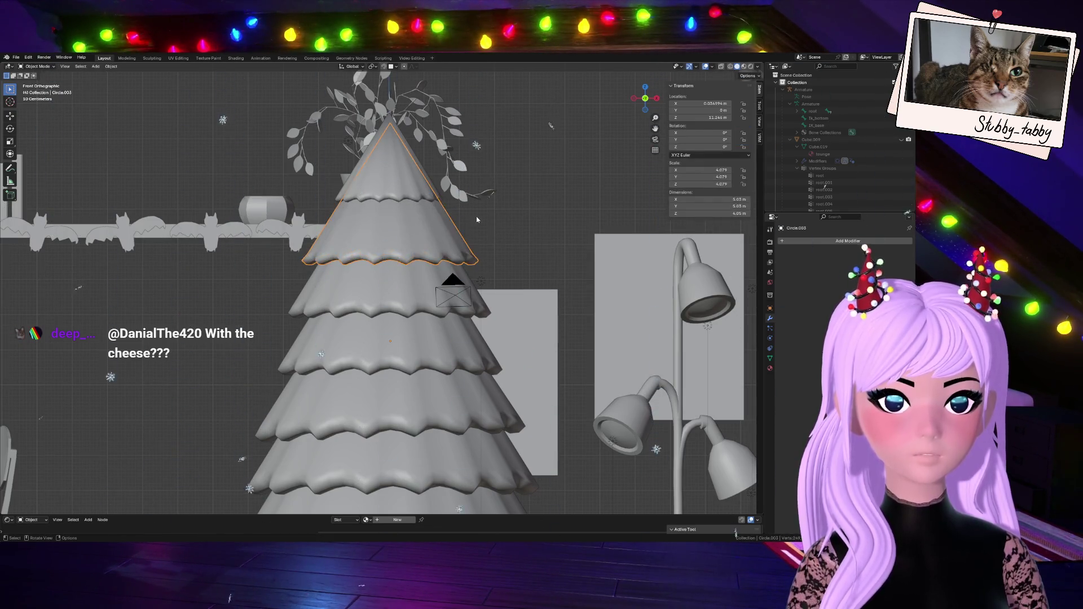
{"action": "scroll", "coordinate": [454, 274], "scroll_direction": "down", "scroll_amount": 6}
{"action": "mouse_move", "coordinate": [644, 98]}
{"action": "left_mouse_down"}
{"action": "mouse_move", "coordinate": [619, 157]}
{"action": "mouse_move", "coordinate": [612, 141]}
{"action": "left_mouse_up"}
{"action": "left_click", "coordinate": [404, 382]}
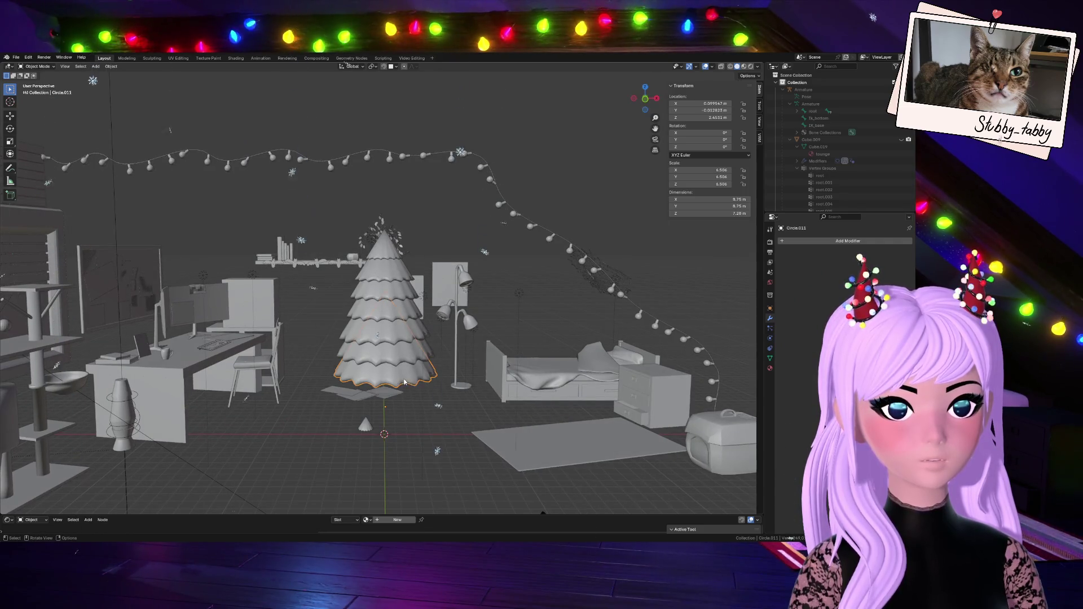
{"action": "key", "text": "KP_1"}
{"action": "left_click", "coordinate": [645, 98]}
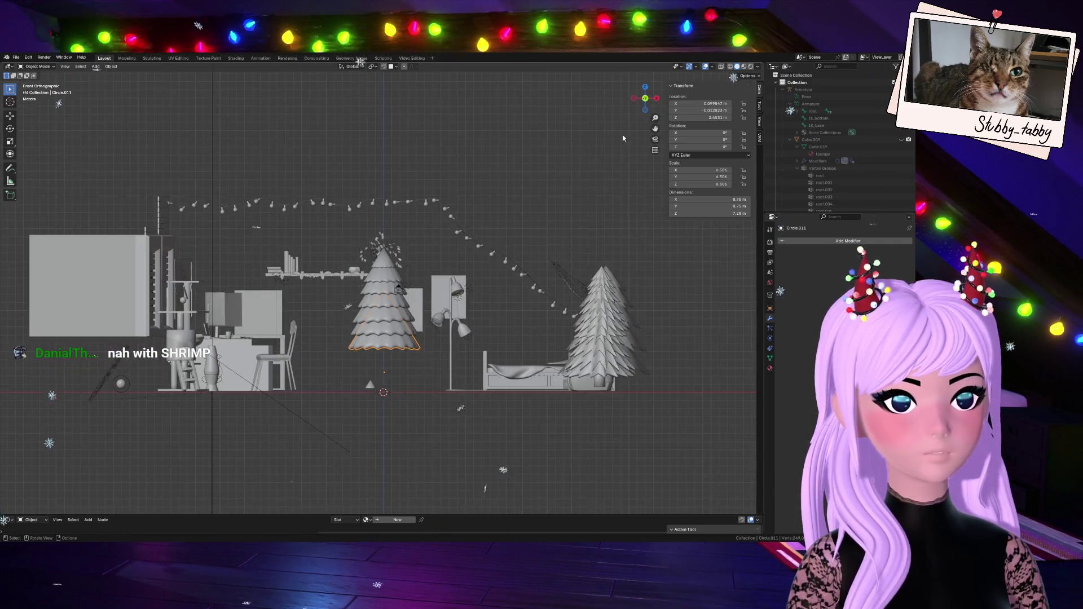
{"action": "scroll", "coordinate": [432, 382], "scroll_direction": "up", "scroll_amount": 4}
{"action": "scroll", "coordinate": [463, 451], "scroll_direction": "down", "scroll_amount": 1}
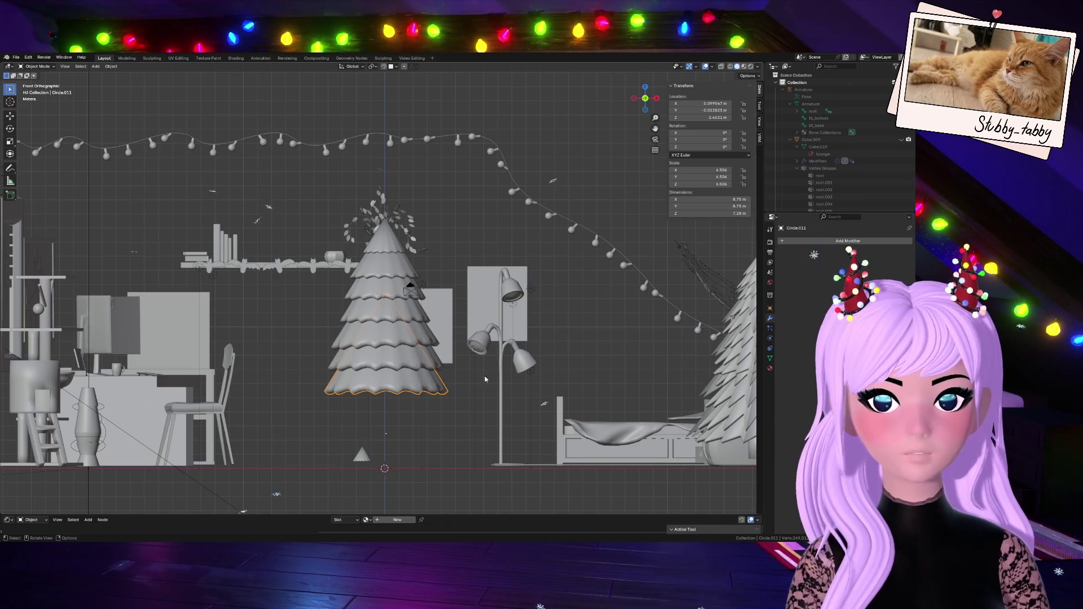
- Move the bottom tree layer along Z and enlarge it
{"action": "key", "text": "g"}
{"action": "key", "text": "z"}
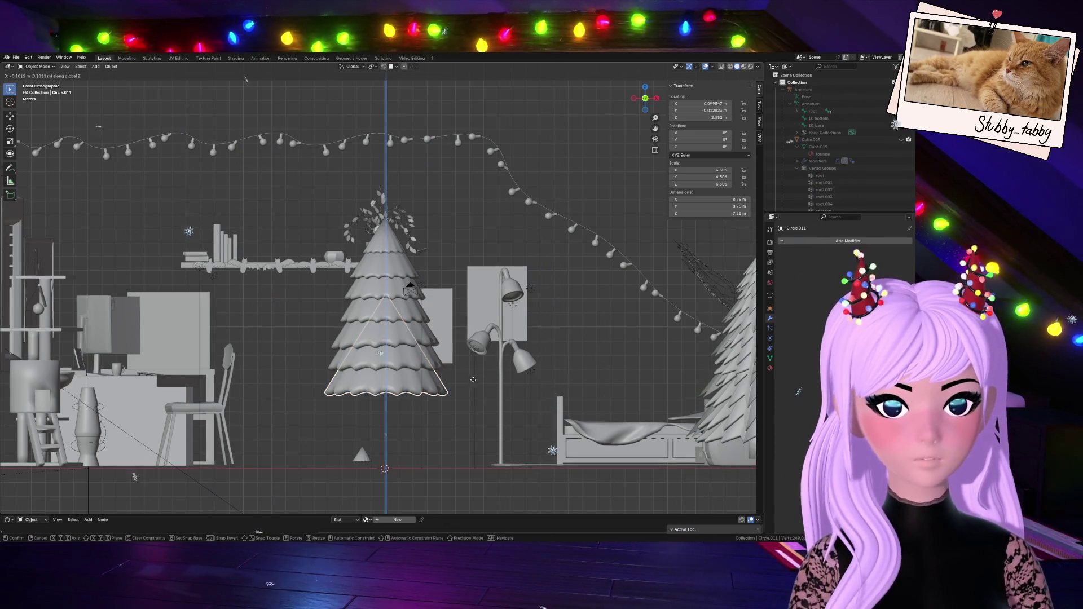
{"action": "left_click", "coordinate": [467, 383]}
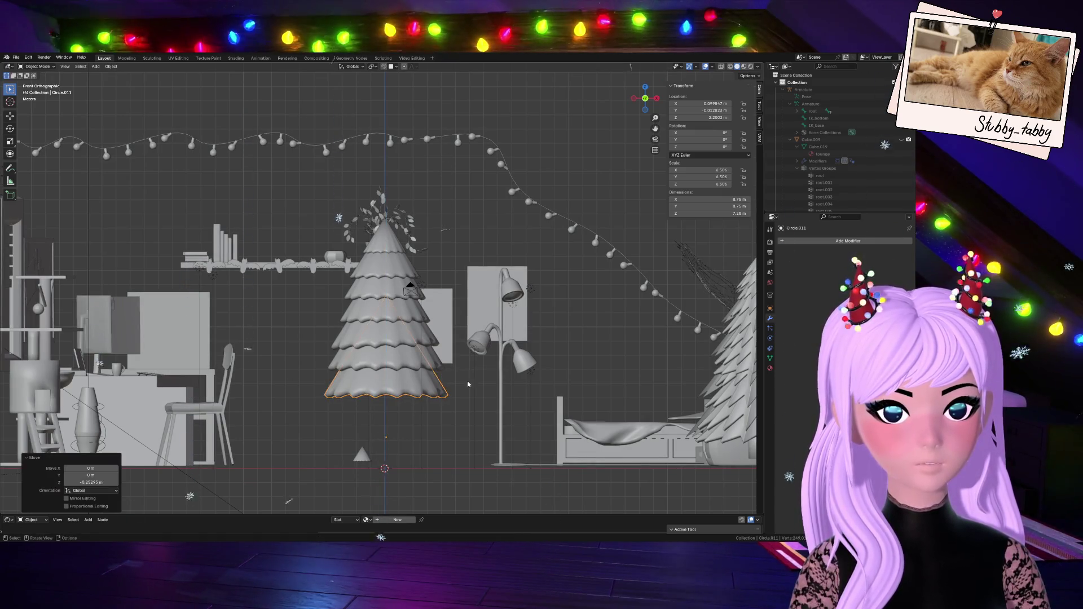
{"action": "key", "text": "s"}
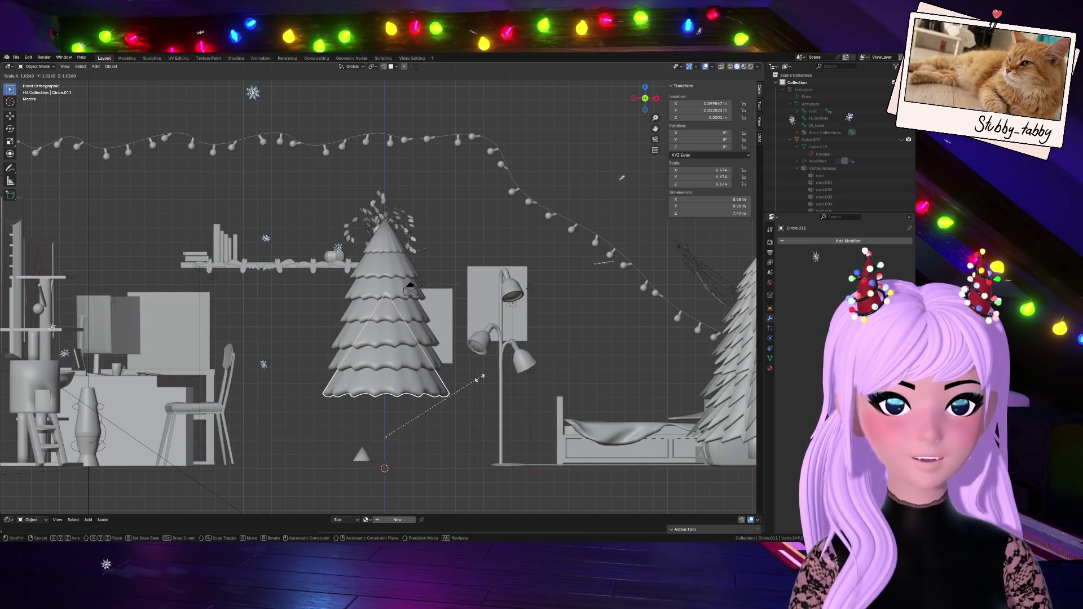
{"action": "left_click", "coordinate": [479, 378]}
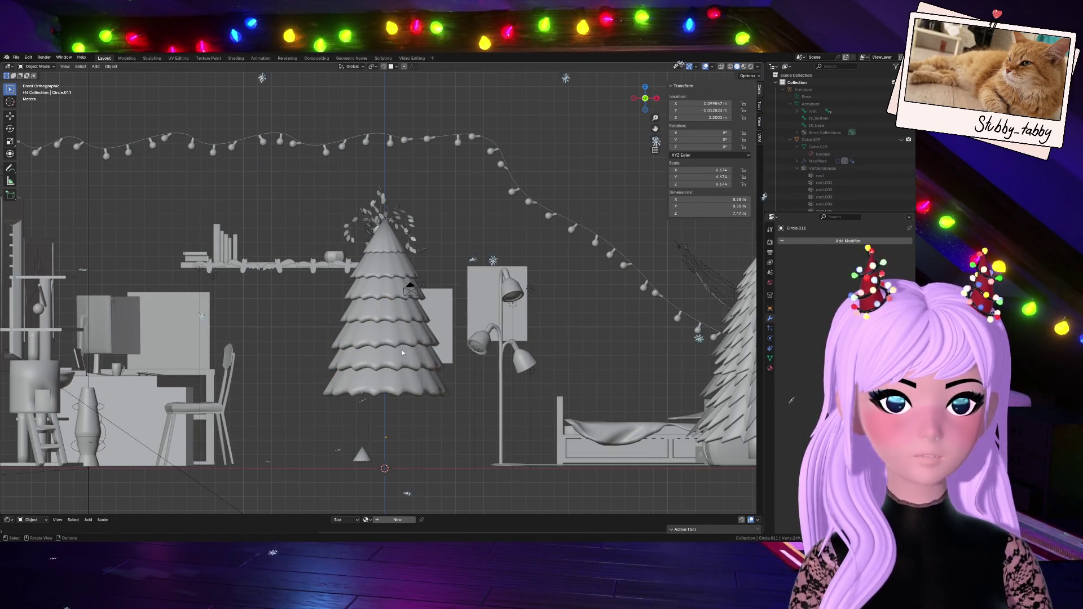
- Duplicate the bottom layer lower down and box-select the copy's bottom rim in X-ray
{"action": "key", "text": "shift+d"}
{"action": "left_click", "coordinate": [468, 416]}
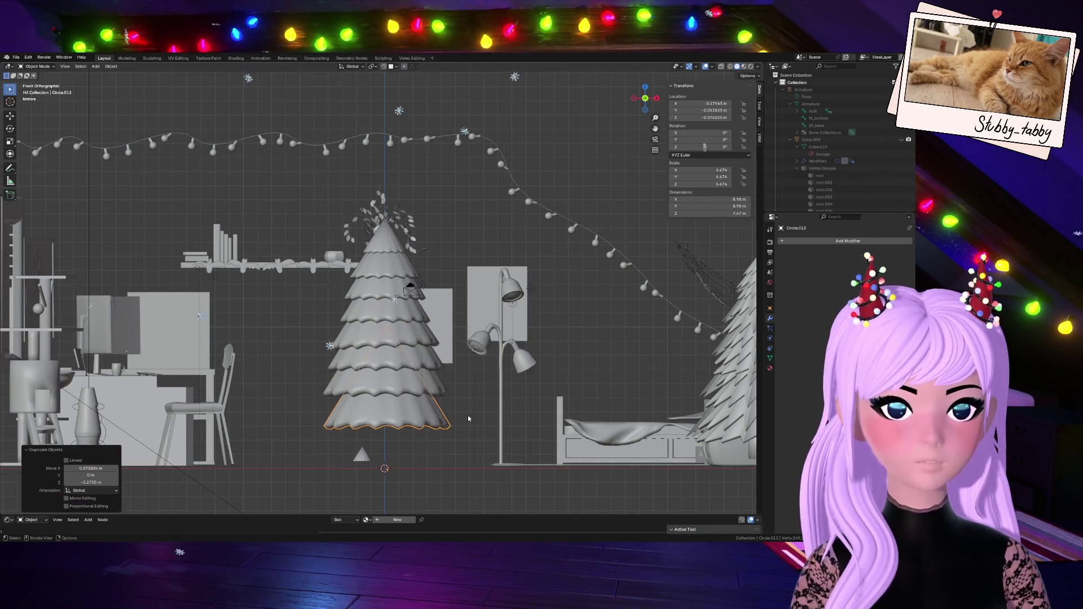
{"action": "key", "text": "Tab"}
{"action": "mouse_move", "coordinate": [287, 395]}
{"action": "left_mouse_down"}
{"action": "mouse_move", "coordinate": [449, 456]}
{"action": "mouse_move", "coordinate": [501, 460]}
{"action": "left_mouse_up"}
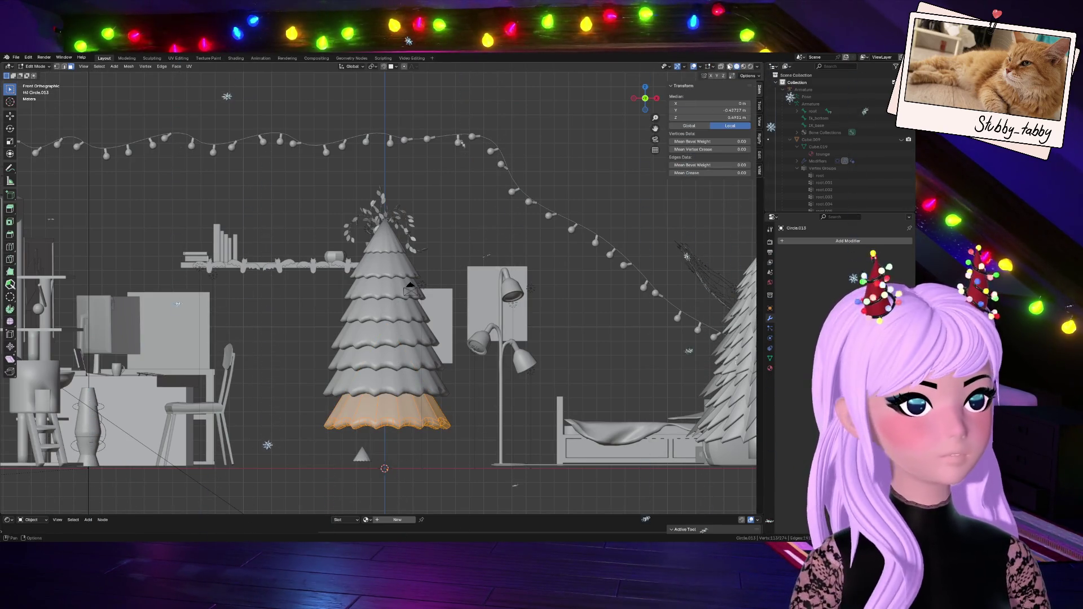
{"action": "key", "text": "alt+z"}
{"action": "key", "text": "alt+a"}
{"action": "left_click_drag", "start_coordinate": [299, 408], "coordinate": [511, 462]}
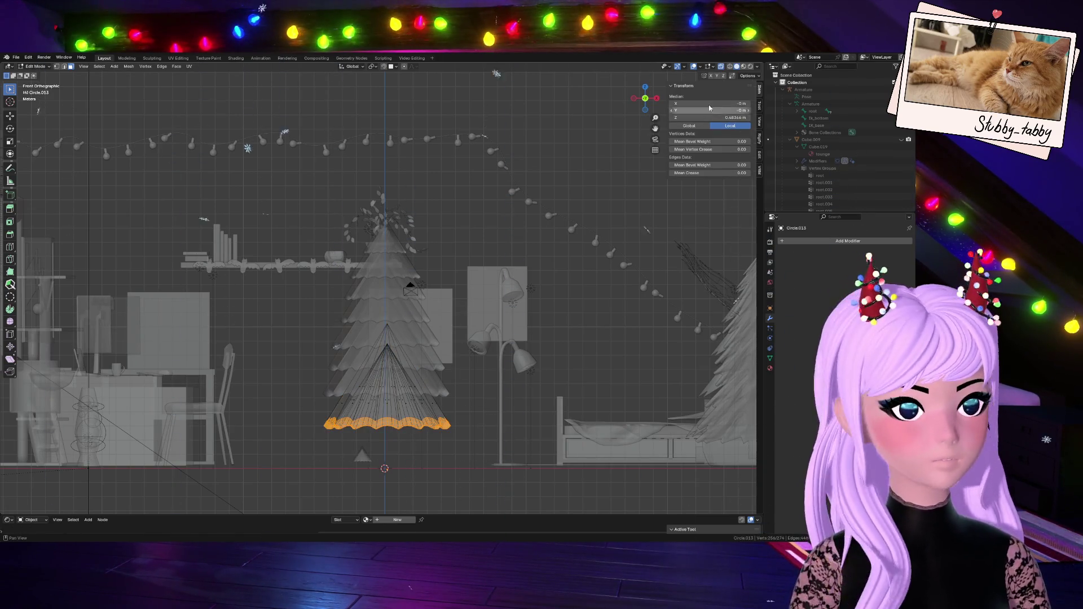
{"action": "left_click", "coordinate": [722, 67]}
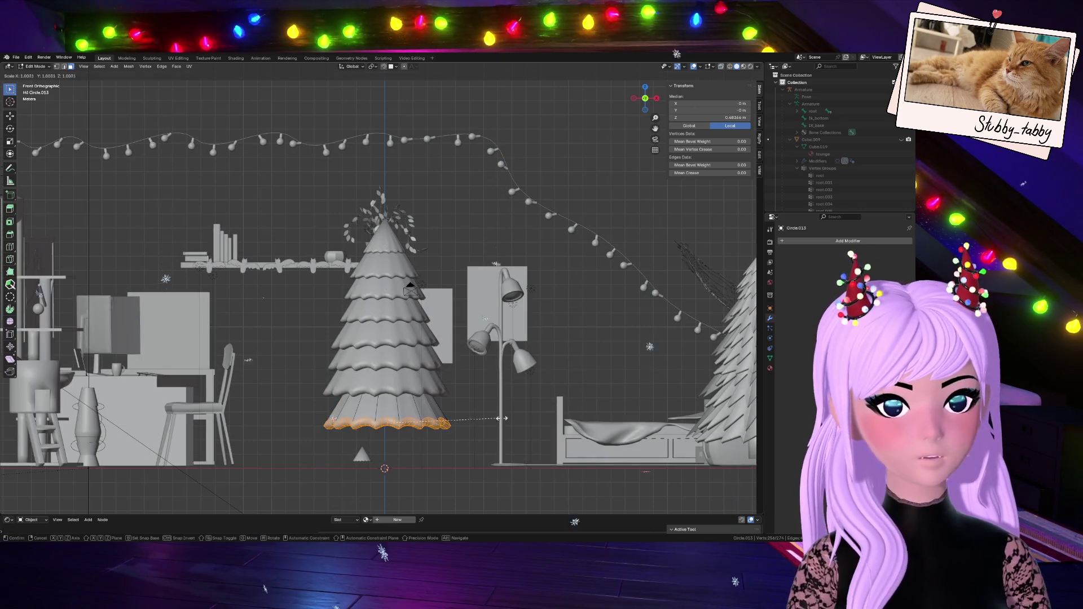
- Widen the new layer's bottom rim to 1.276 times
{"action": "key", "text": "s"}
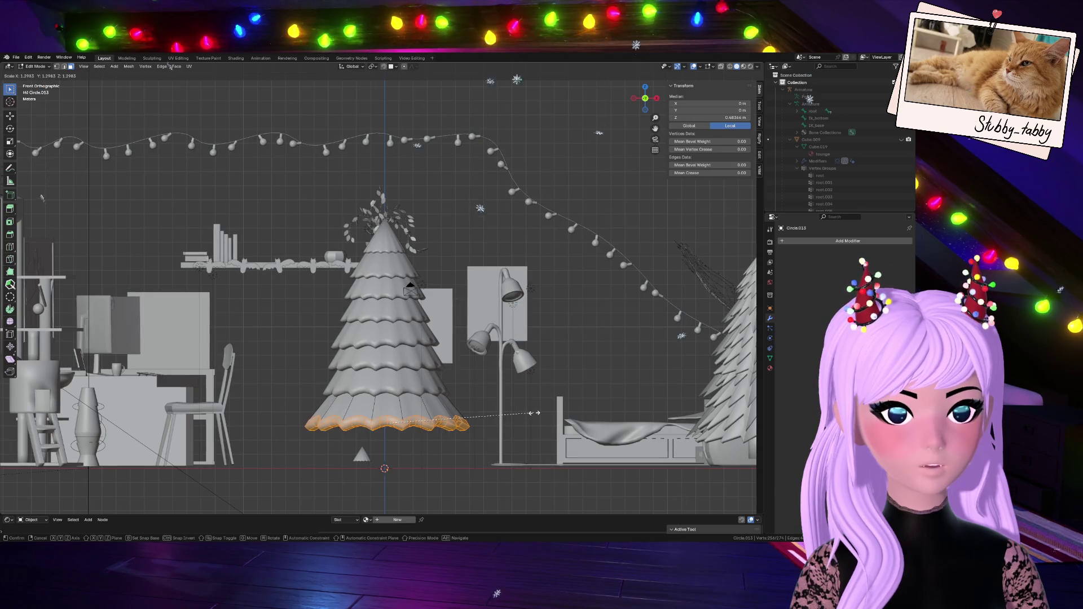
{"action": "left_click", "coordinate": [532, 412]}
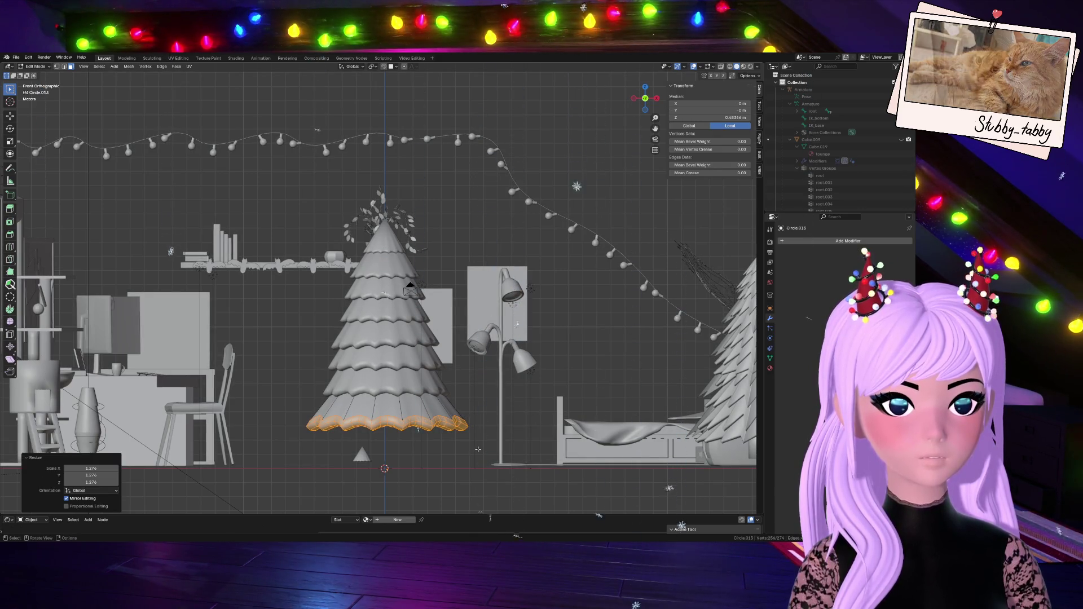
{"action": "key", "text": "g"}
{"action": "key", "text": "z"}
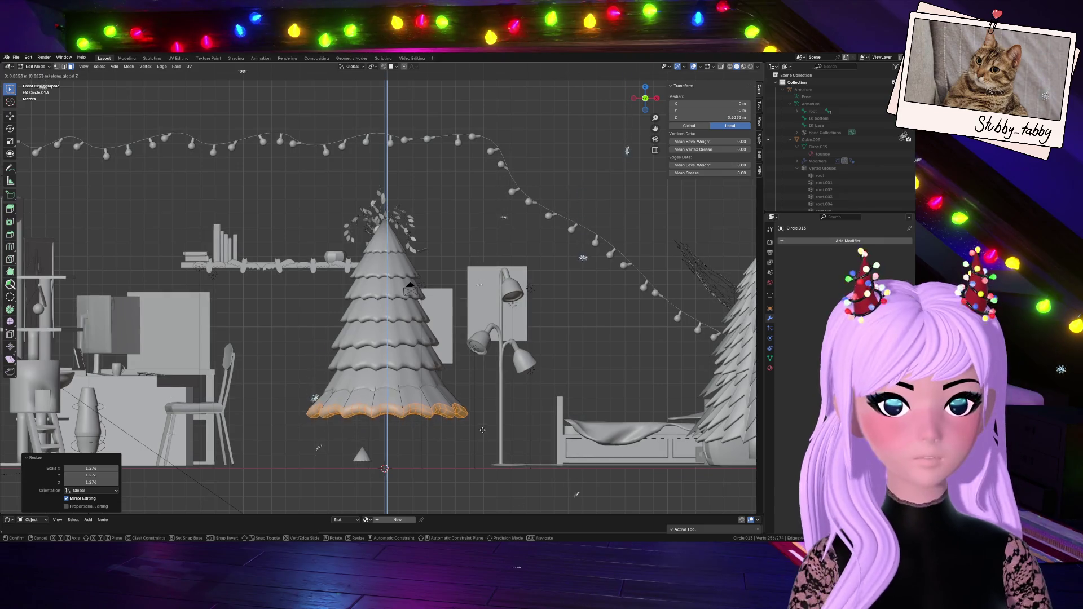
{"action": "key", "text": "Escape"}
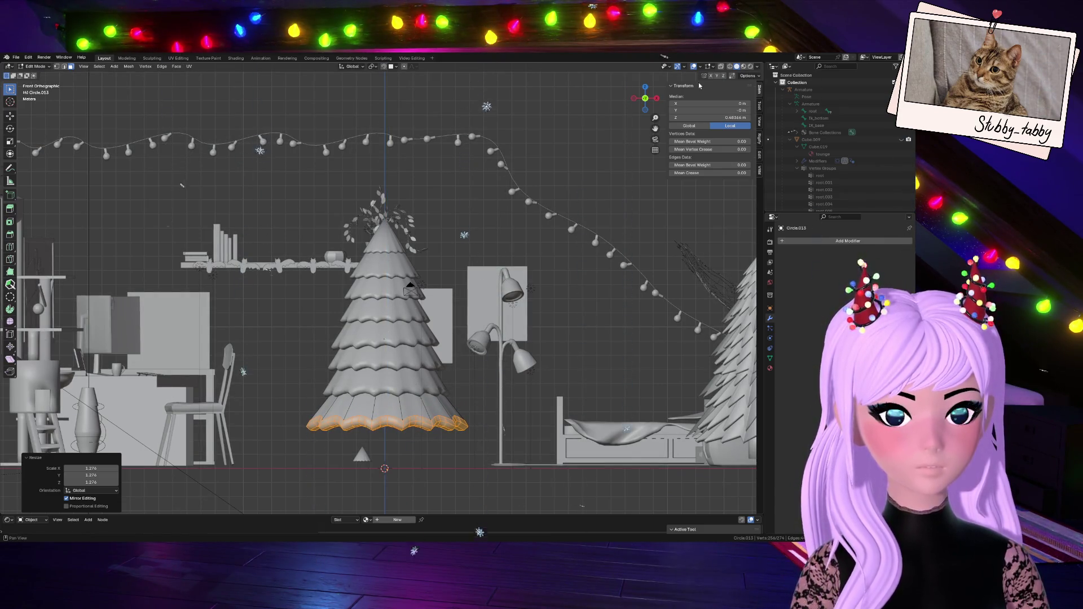
{"action": "left_click_drag", "start_coordinate": [648, 97], "coordinate": [646, 99]}
{"action": "left_click", "coordinate": [650, 99]}
{"action": "left_click", "coordinate": [645, 99]}
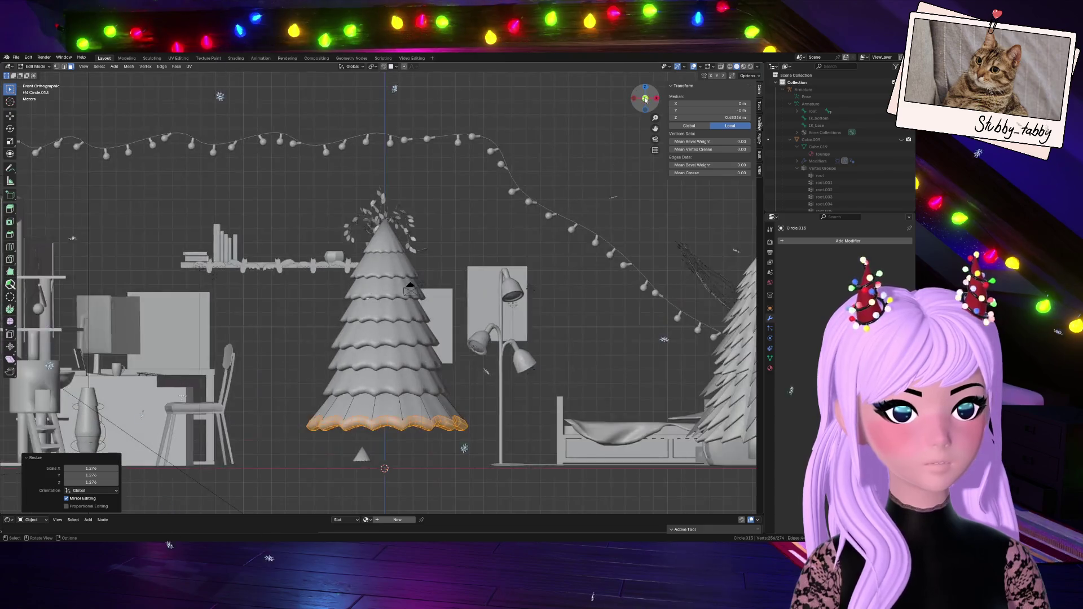
- Twist the rim slightly, shrink it to 0.982, raise it a little, and twist it again
{"action": "key", "text": "r"}
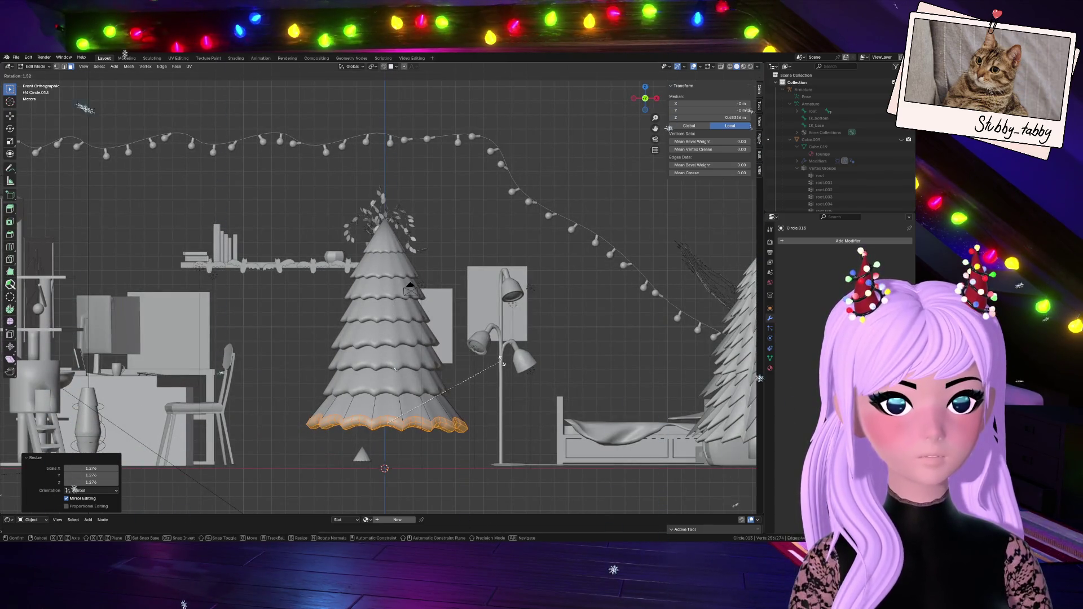
{"action": "left_click", "coordinate": [499, 361]}
{"action": "key", "text": "s"}
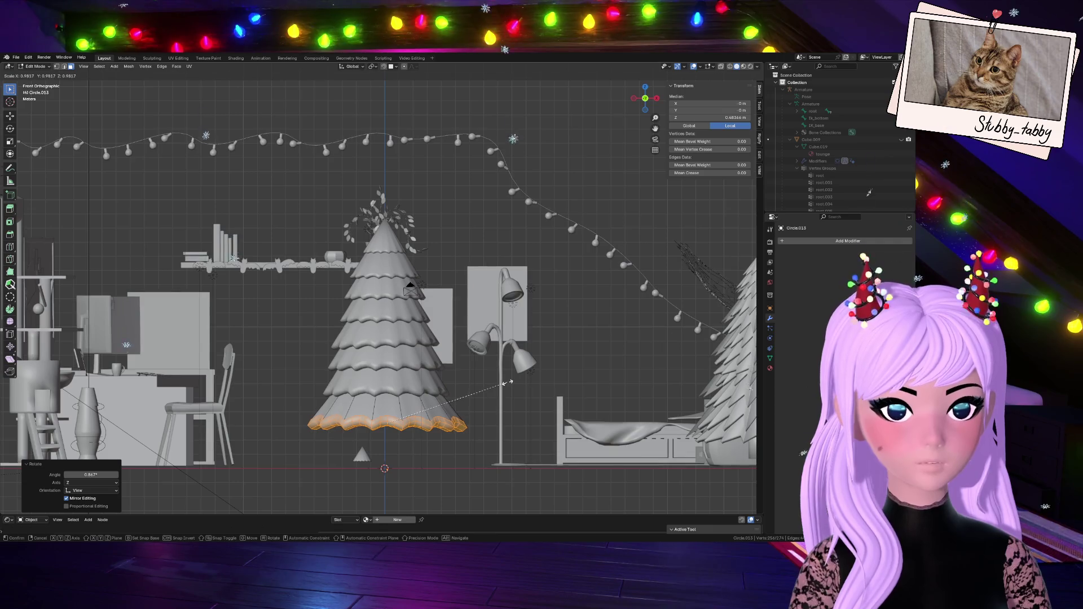
{"action": "left_click", "coordinate": [507, 383]}
{"action": "key", "text": "g"}
{"action": "key", "text": "z"}
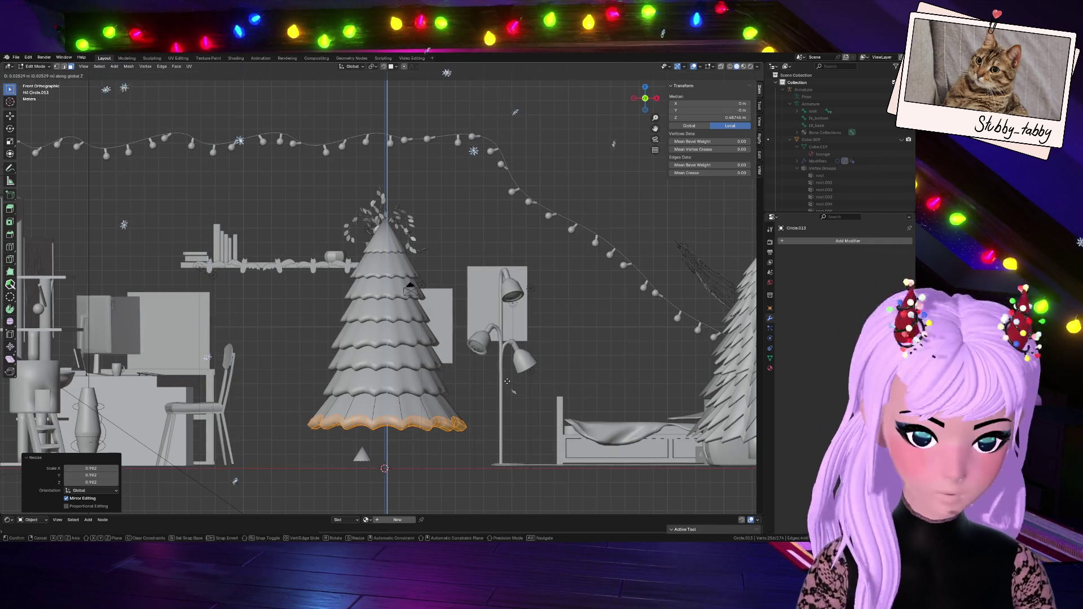
{"action": "left_click", "coordinate": [507, 381]}
{"action": "key", "text": "r"}
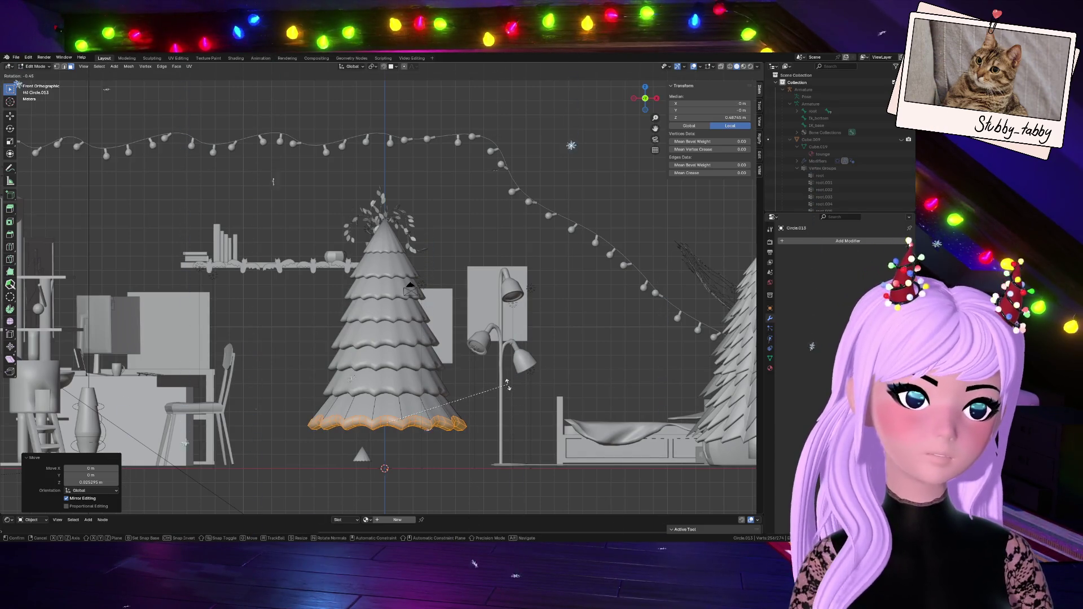
{"action": "left_click", "coordinate": [507, 383]}
{"action": "key", "text": "Tab"}
{"action": "left_click", "coordinate": [502, 412]}
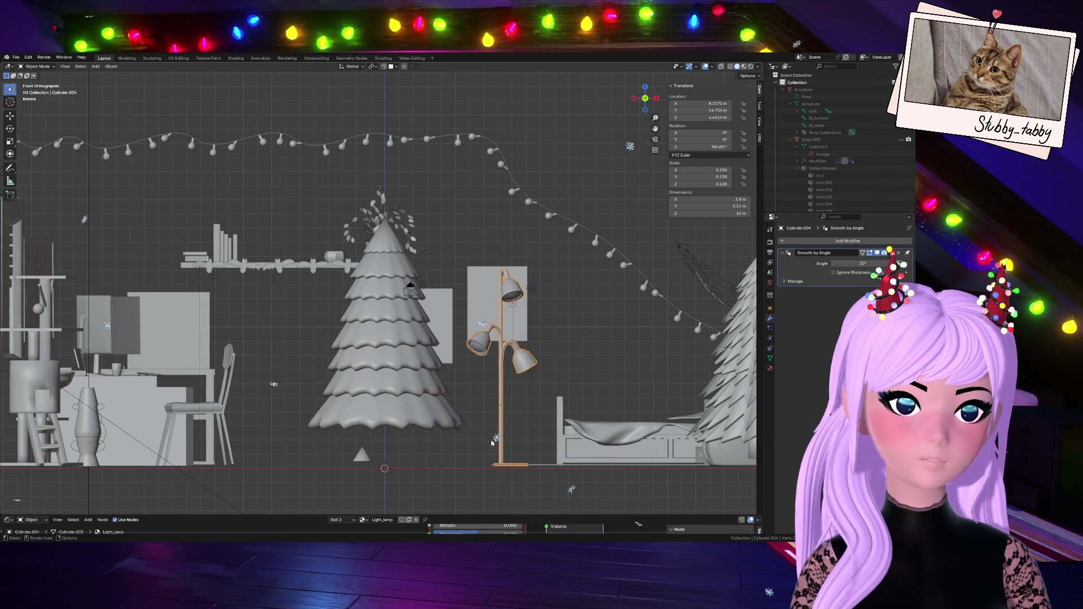
- Slide the new bottom layer Circle.013 along X into place under the tree, then deselect it
{"action": "left_click", "coordinate": [423, 423]}
{"action": "left_click", "coordinate": [411, 423]}
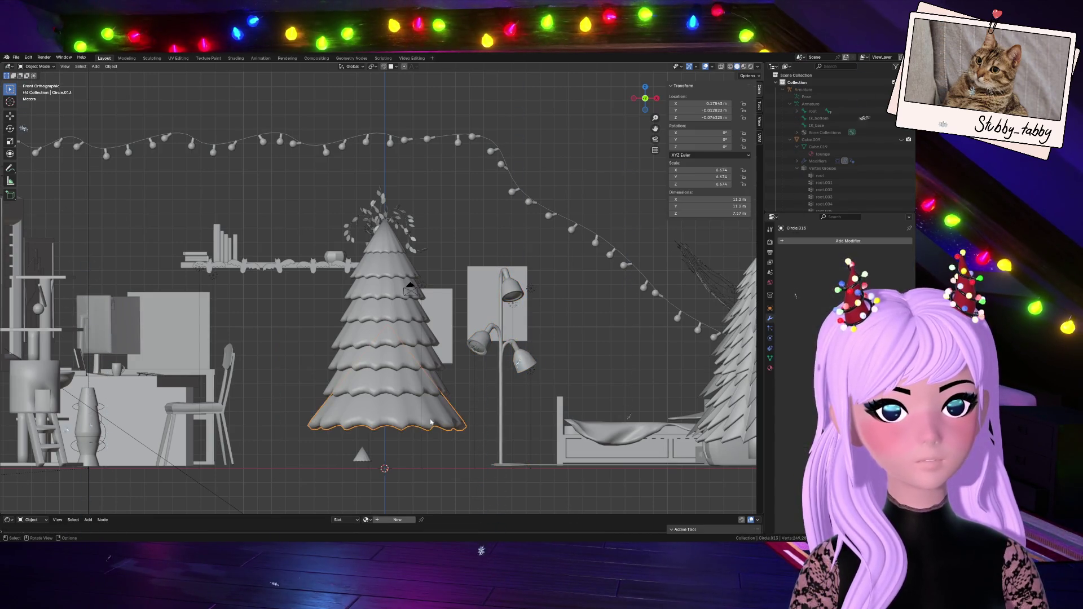
{"action": "key", "text": "g"}
{"action": "key", "text": "x"}
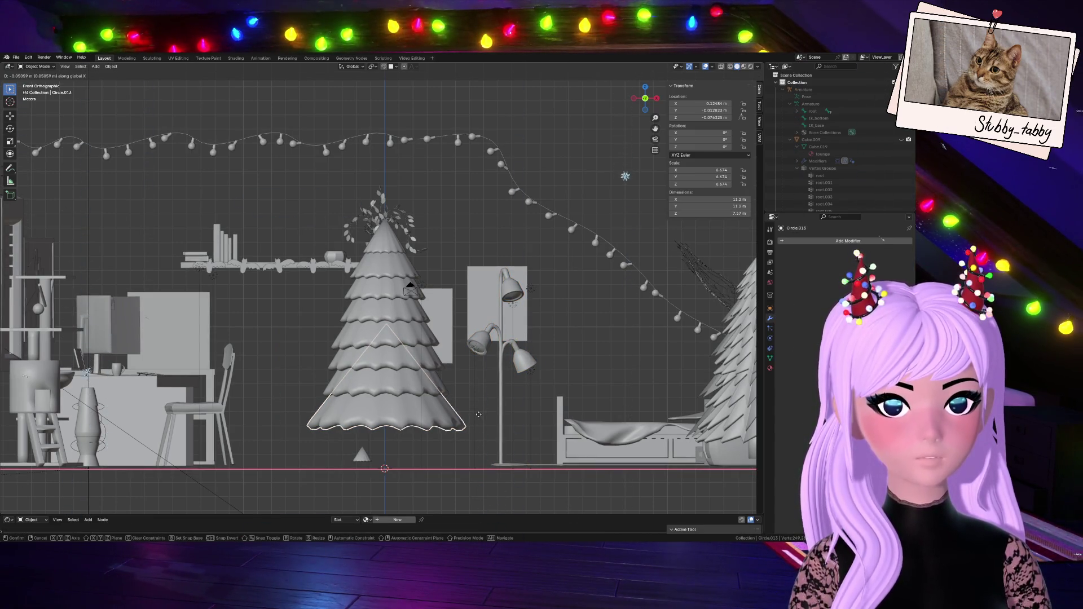
{"action": "left_click", "coordinate": [480, 413]}
{"action": "left_click", "coordinate": [492, 406]}
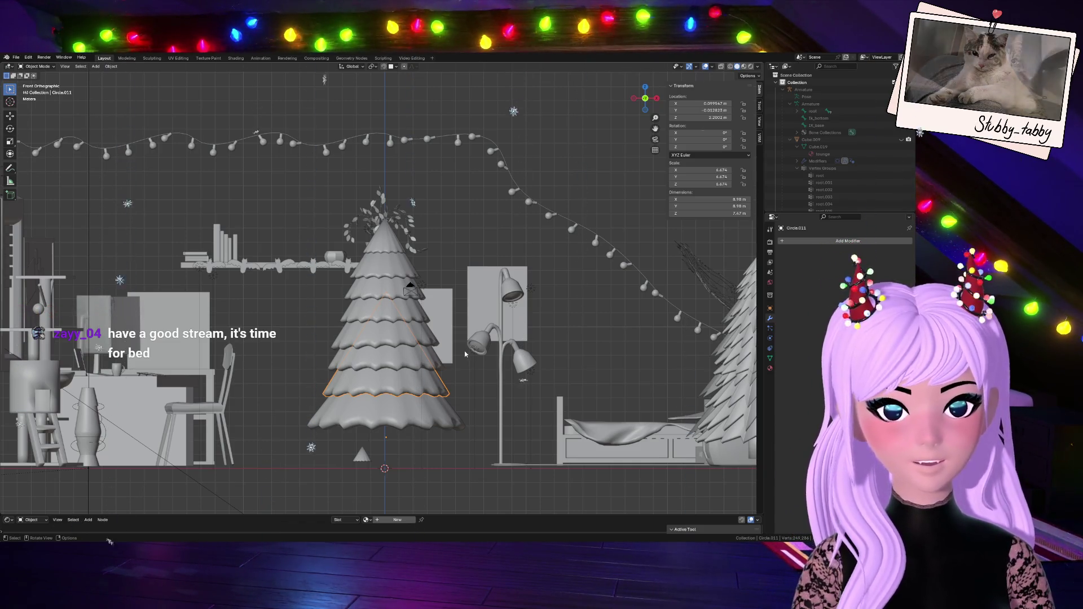
- In Edit Mode with X-ray, box-select the bottom rim of the lowest tier
{"action": "key", "text": "Tab"}
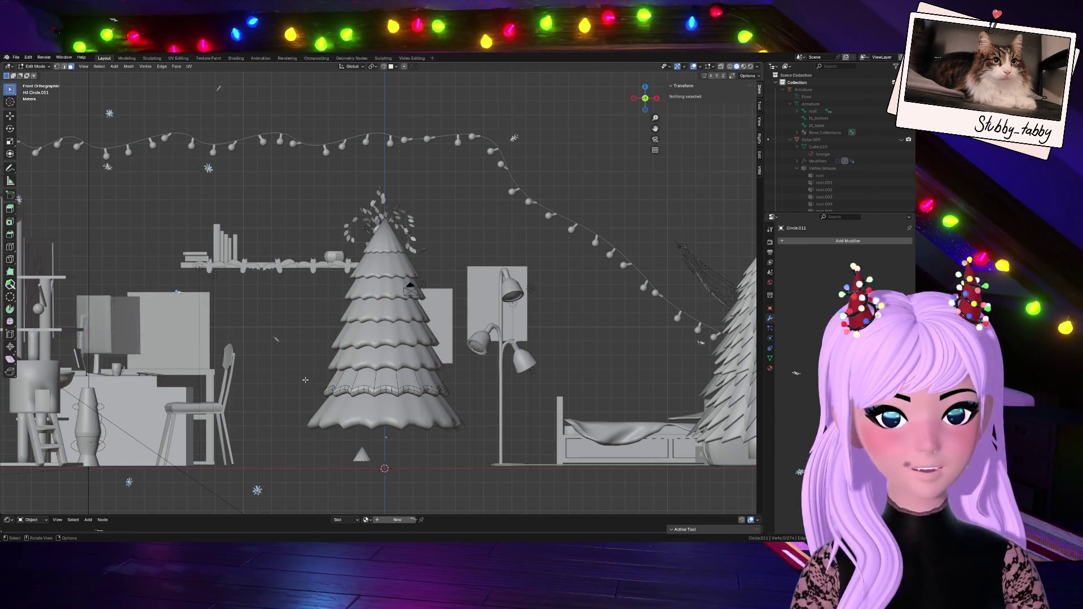
{"action": "left_click", "coordinate": [721, 67]}
{"action": "left_click_drag", "start_coordinate": [311, 377], "coordinate": [485, 402]}
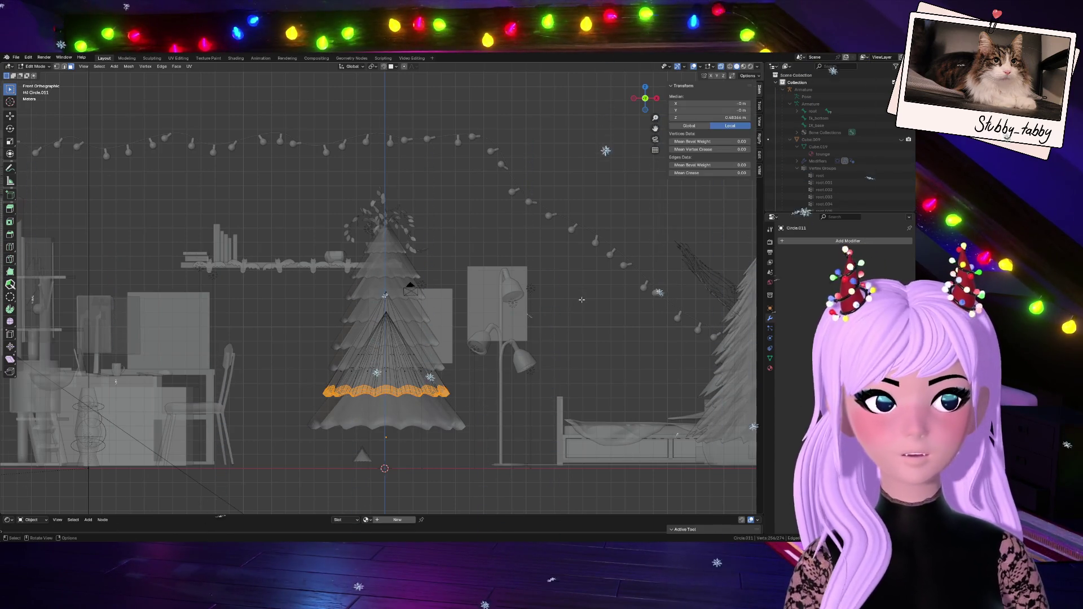
{"action": "left_click", "coordinate": [721, 67]}
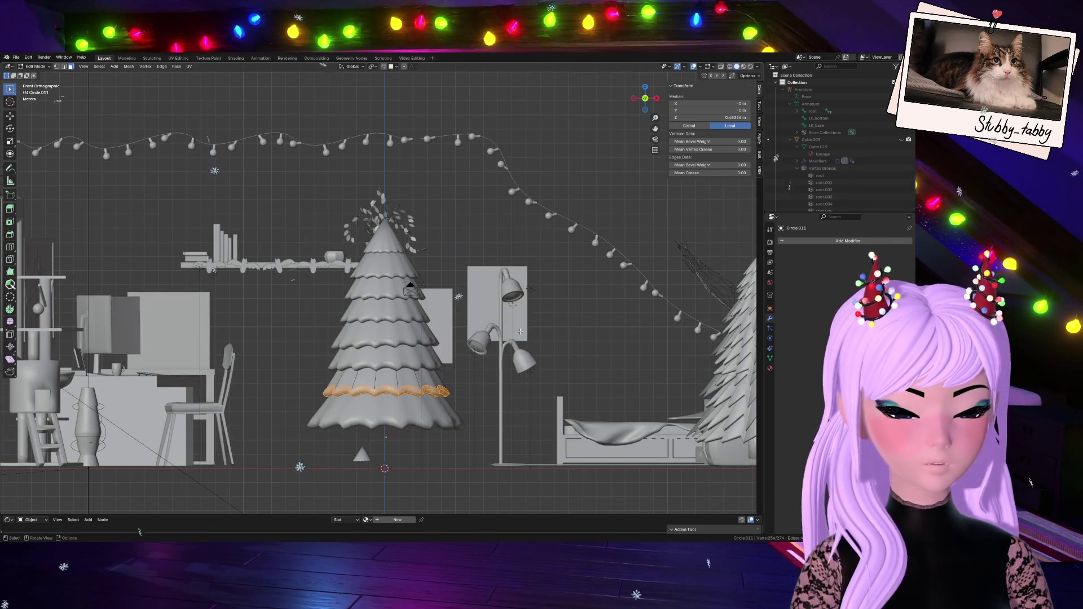
{"action": "key", "text": "s"}
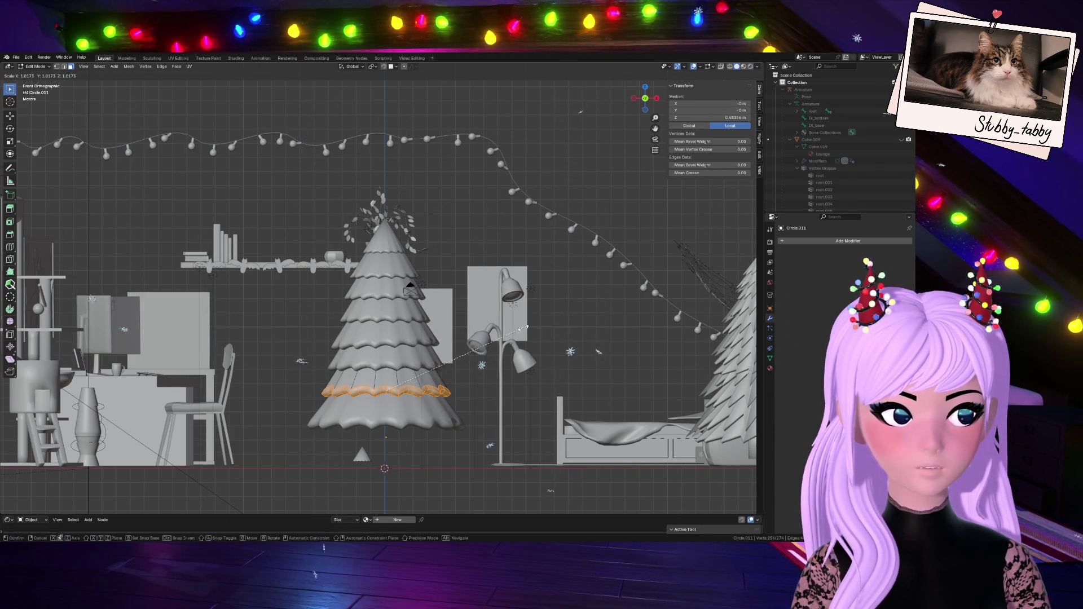
{"action": "key", "text": "Escape"}
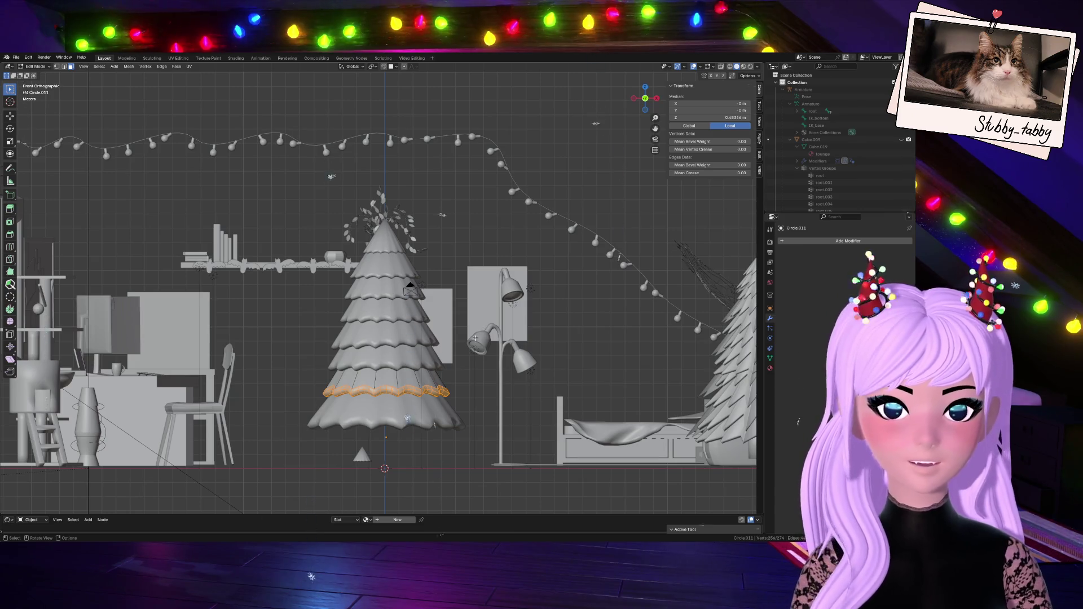
- Twist the rim 2°, reposition it and scale it out about 1.1 times
{"action": "key", "text": "r"}
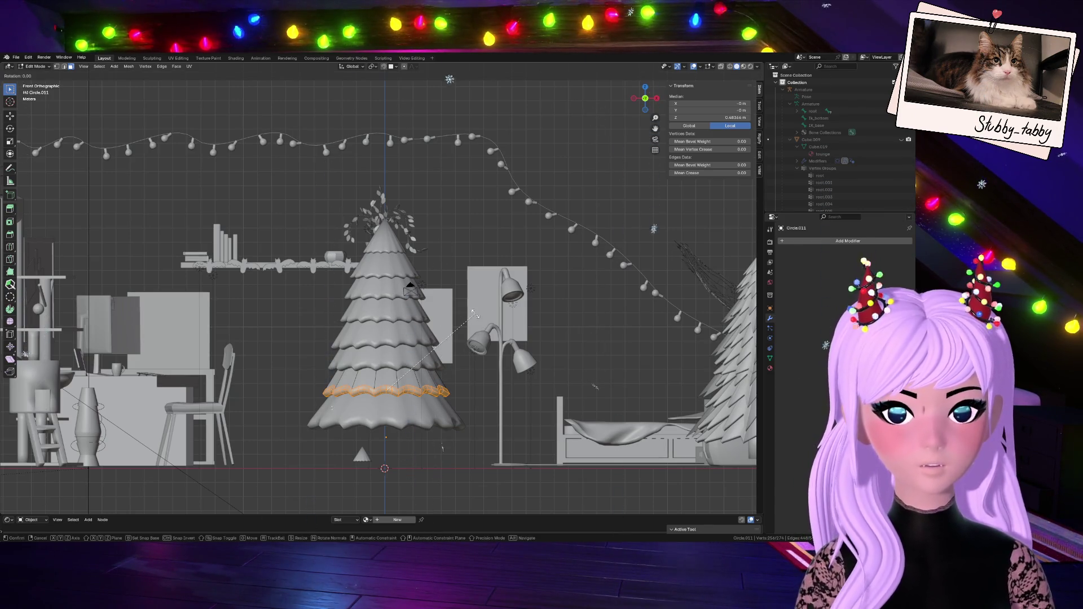
{"action": "left_click", "coordinate": [476, 319]}
{"action": "key", "text": "g"}
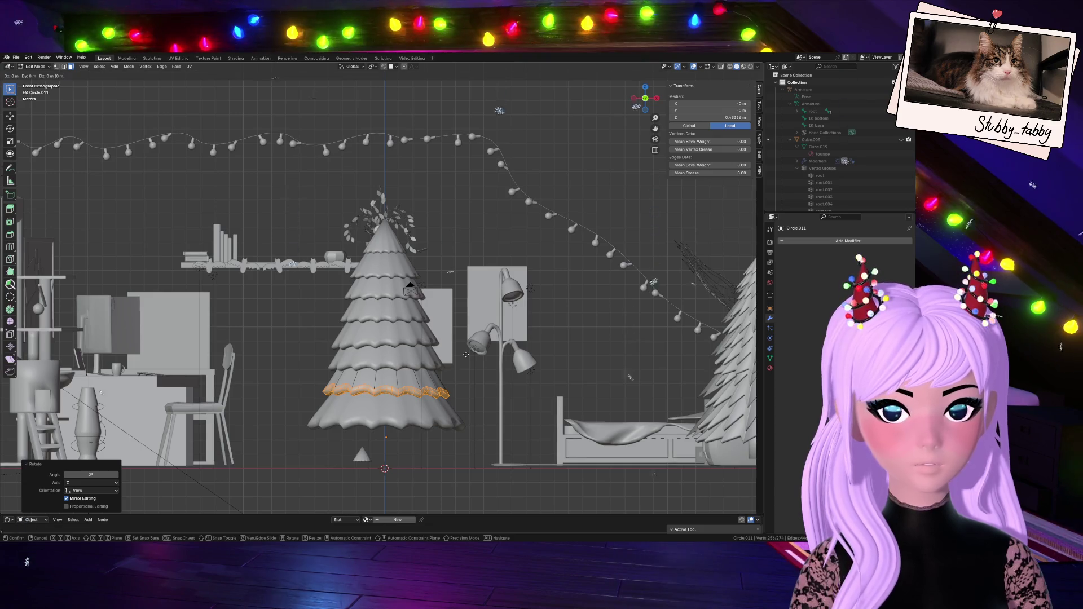
{"action": "left_click", "coordinate": [463, 354]}
{"action": "key", "text": "s"}
{"action": "left_click", "coordinate": [464, 353]}
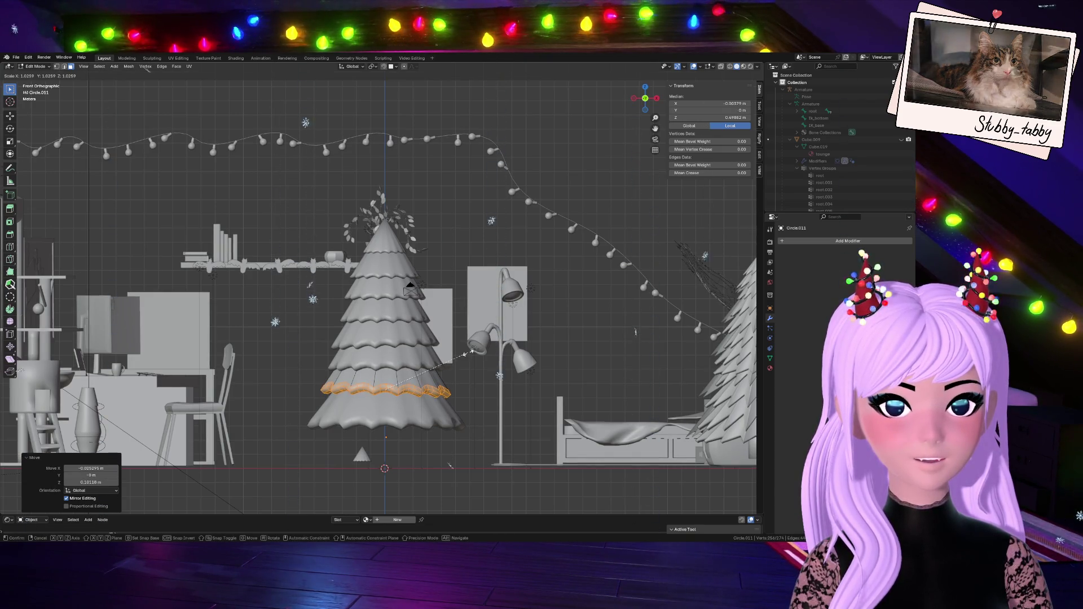
{"action": "key", "text": "Tab"}
{"action": "left_click", "coordinate": [477, 342]}
{"action": "scroll", "coordinate": [478, 387], "scroll_direction": "down", "scroll_amount": 1}
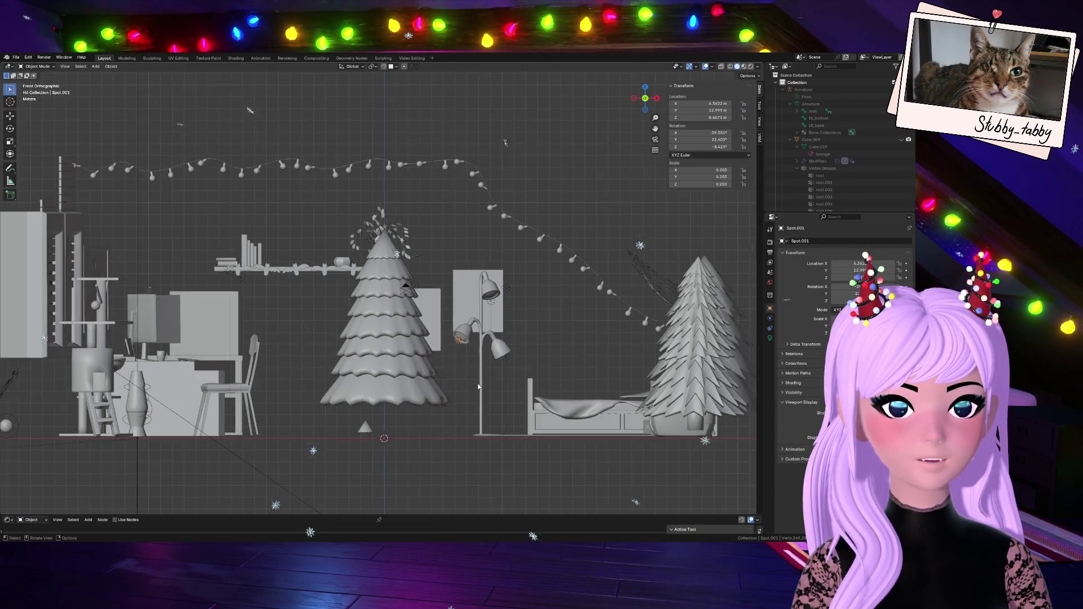
{"action": "left_click", "coordinate": [412, 367]}
{"action": "scroll", "coordinate": [435, 431], "scroll_direction": "down", "scroll_amount": 3}
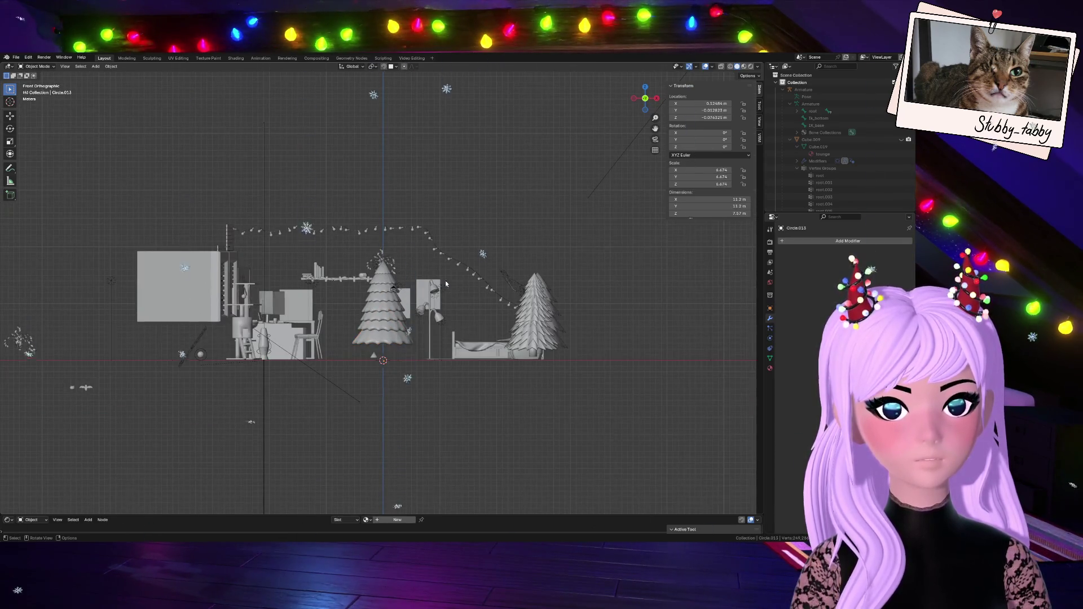
{"action": "mouse_move", "coordinate": [645, 97]}
{"action": "left_mouse_down"}
{"action": "mouse_move", "coordinate": [629, 110]}
{"action": "mouse_move", "coordinate": [637, 104]}
{"action": "left_mouse_up"}
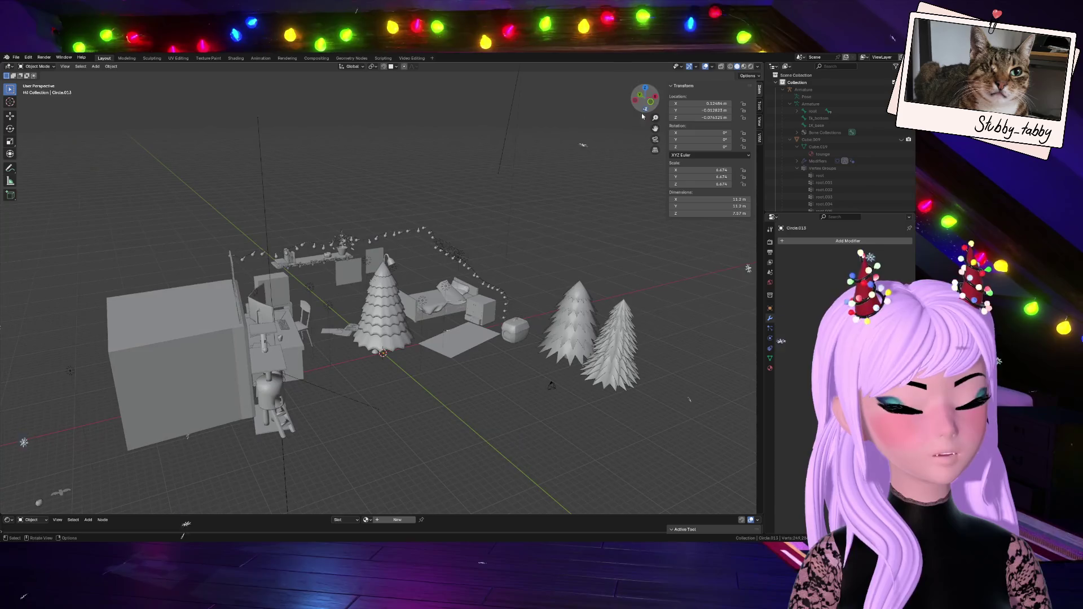
- In a straight front view, select the small cone Circle.005 beneath the tree
{"action": "left_click", "coordinate": [614, 368]}
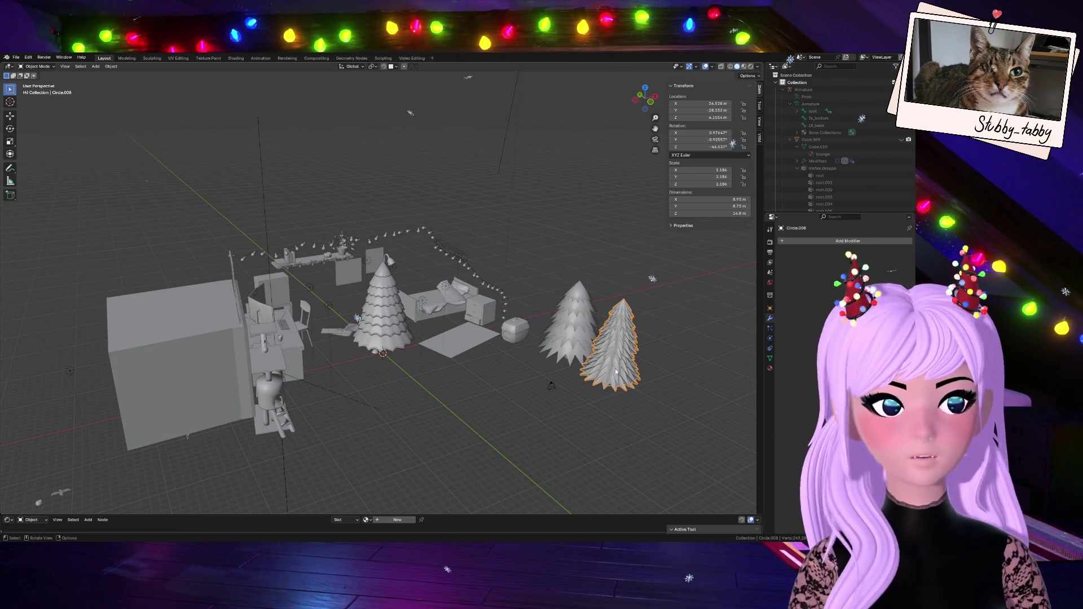
{"action": "scroll", "coordinate": [534, 394], "scroll_direction": "up", "scroll_amount": 3}
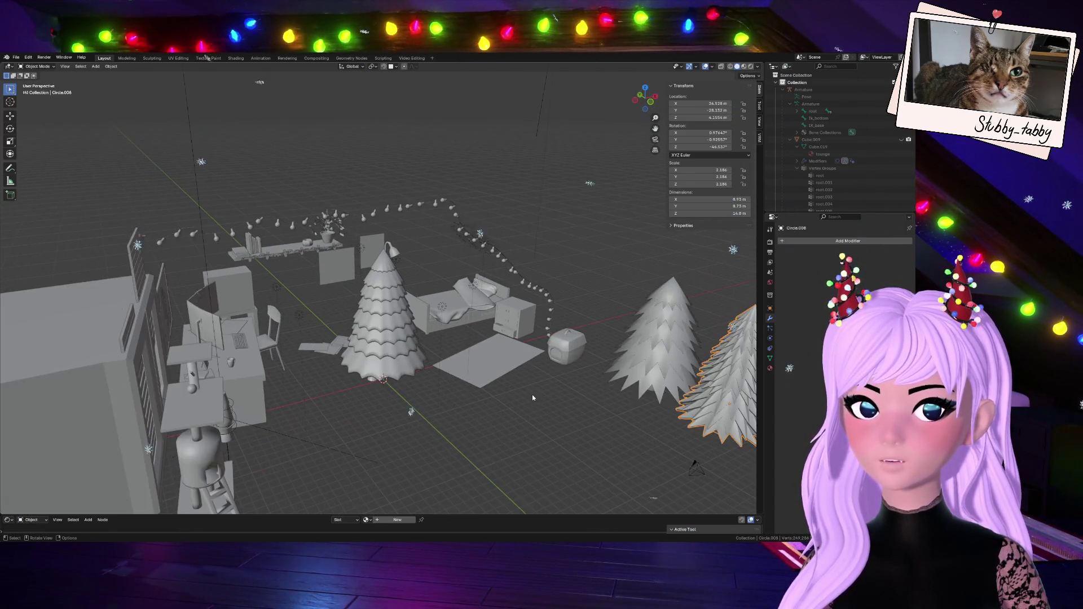
{"action": "scroll", "coordinate": [533, 398], "scroll_direction": "down", "scroll_amount": 2}
{"action": "left_click", "coordinate": [384, 299]}
{"action": "left_click", "coordinate": [649, 103]}
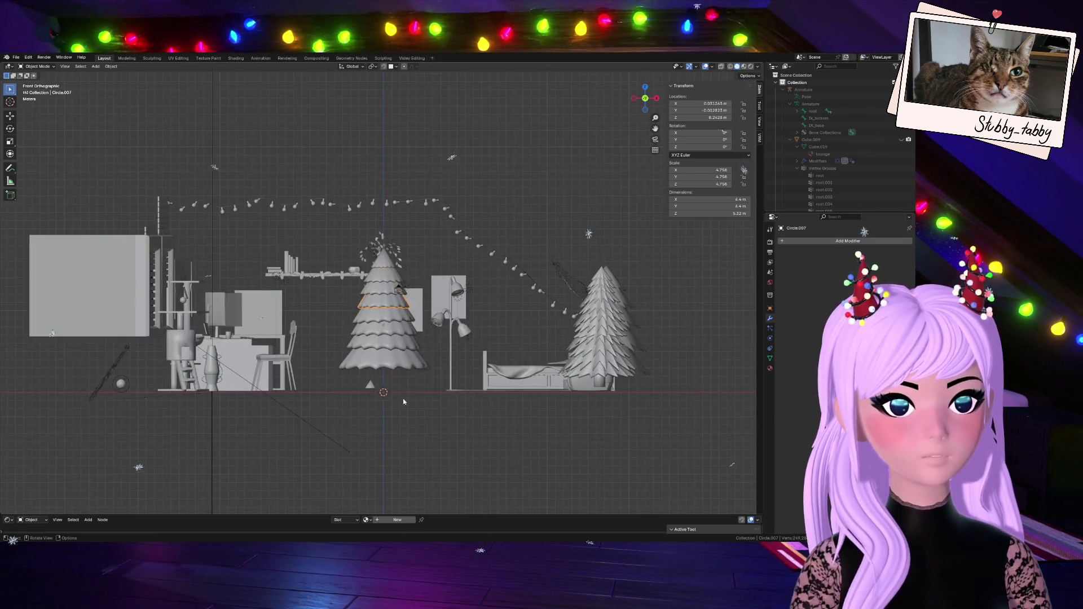
{"action": "left_click", "coordinate": [368, 386]}
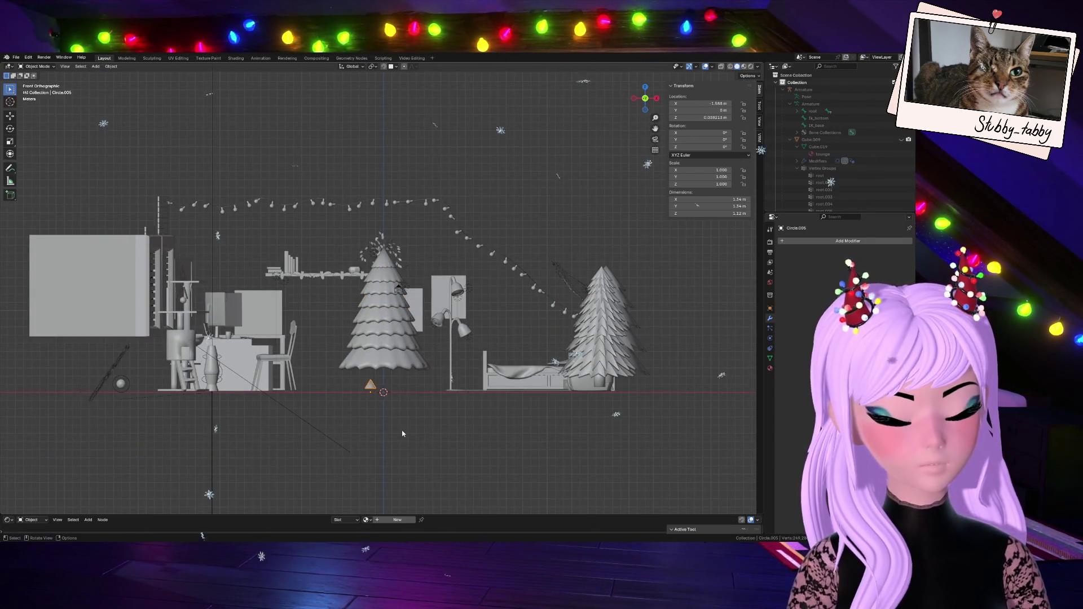
{"action": "scroll", "coordinate": [401, 434], "scroll_direction": "up", "scroll_amount": 3}
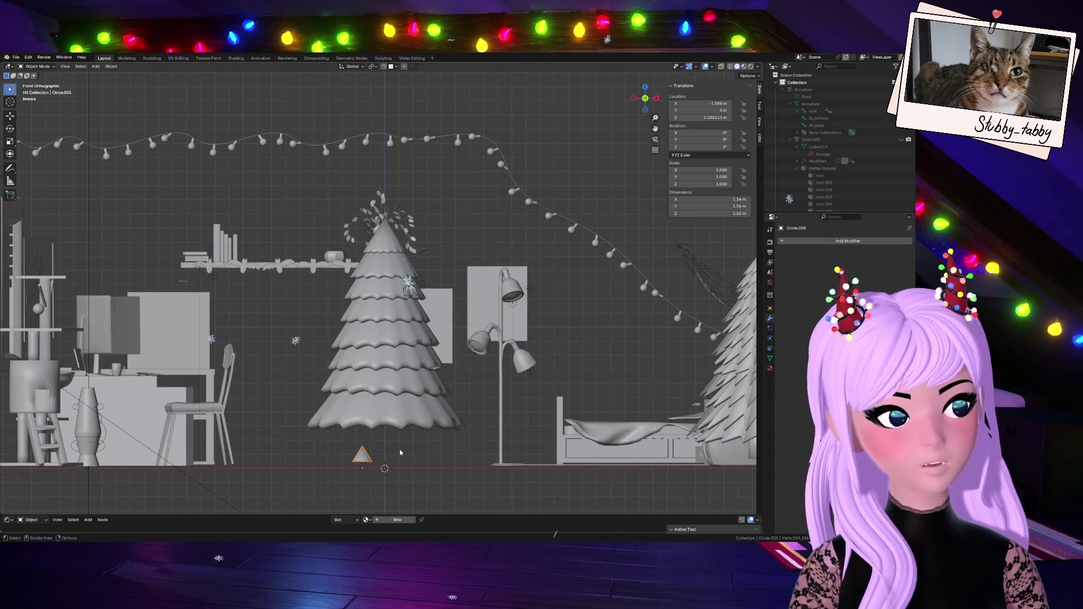
{"action": "scroll", "coordinate": [410, 445], "scroll_direction": "down", "scroll_amount": 2}
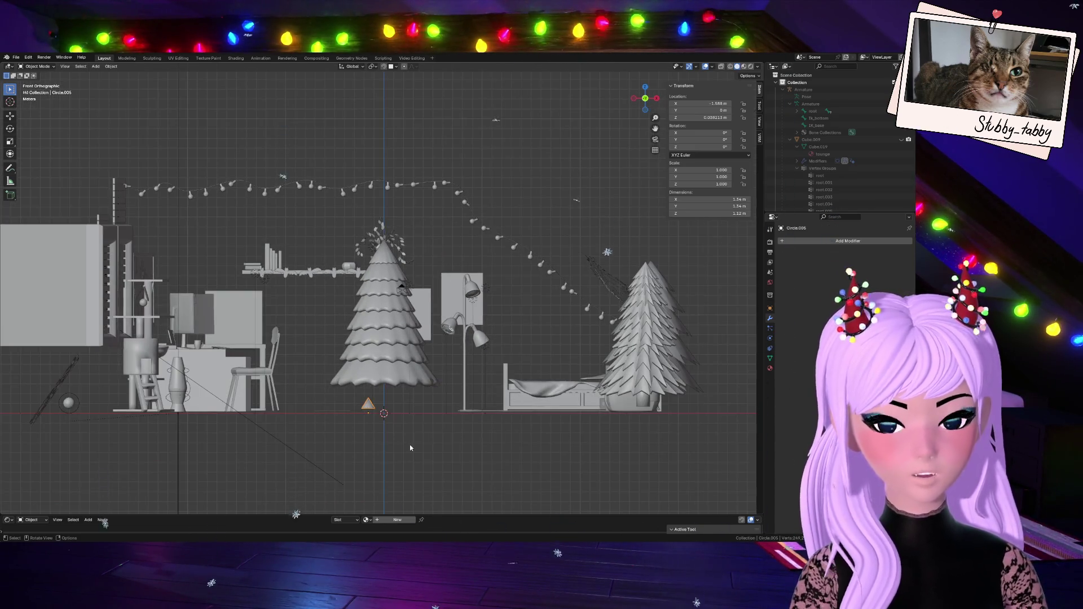
- Move Circle.005 about 64.5 m along X to beside the bed
{"action": "key", "text": "g"}
{"action": "left_click", "coordinate": [751, 442]}
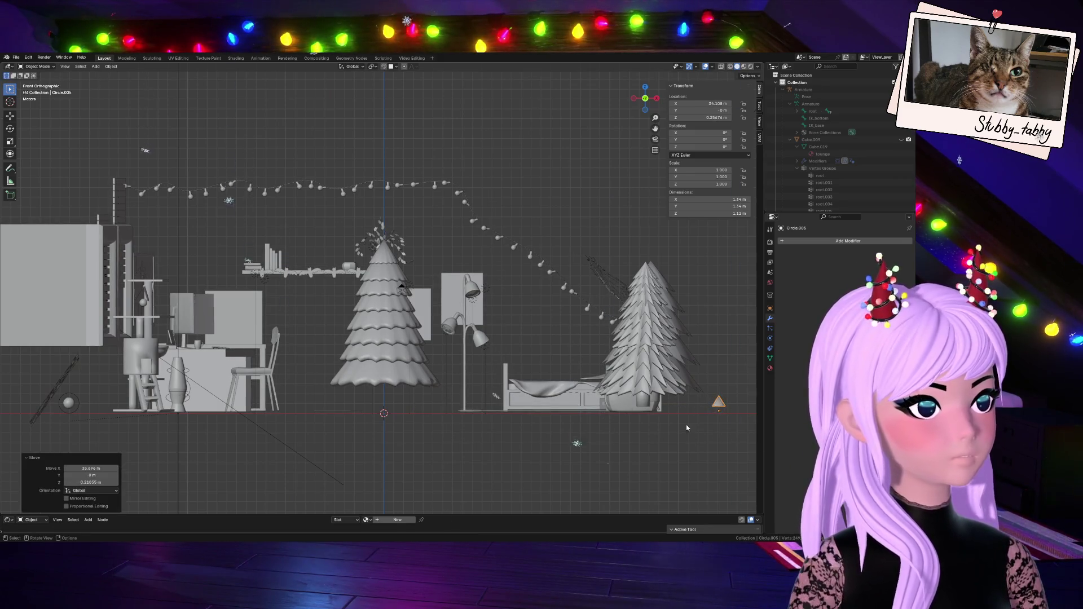
{"action": "scroll", "coordinate": [670, 448], "scroll_direction": "up", "scroll_amount": 1}
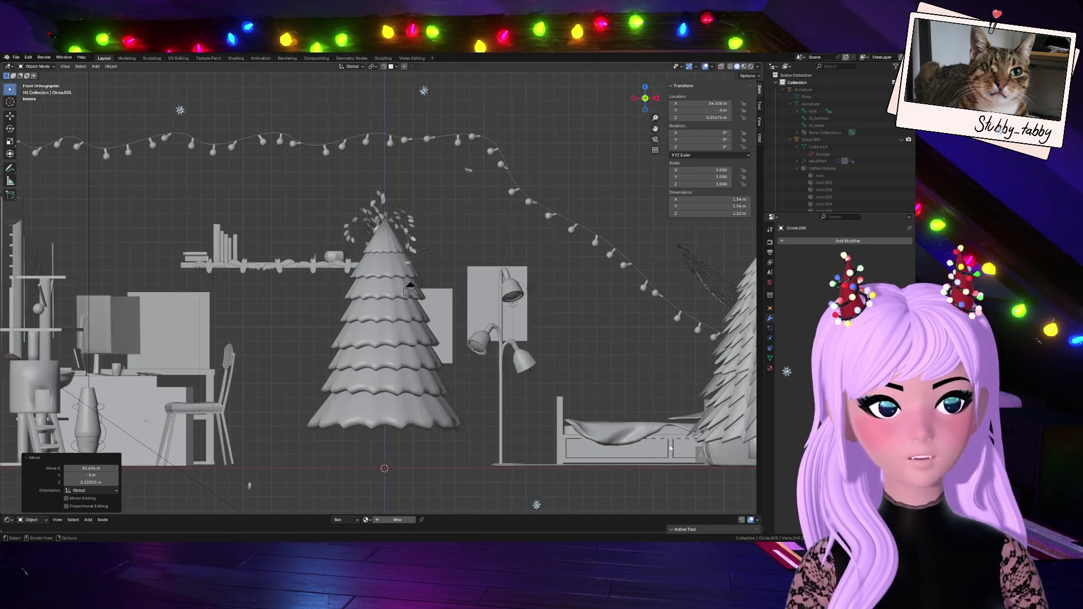
{"action": "scroll", "coordinate": [670, 451], "scroll_direction": "down", "scroll_amount": 2}
{"action": "left_click", "coordinate": [391, 392]}
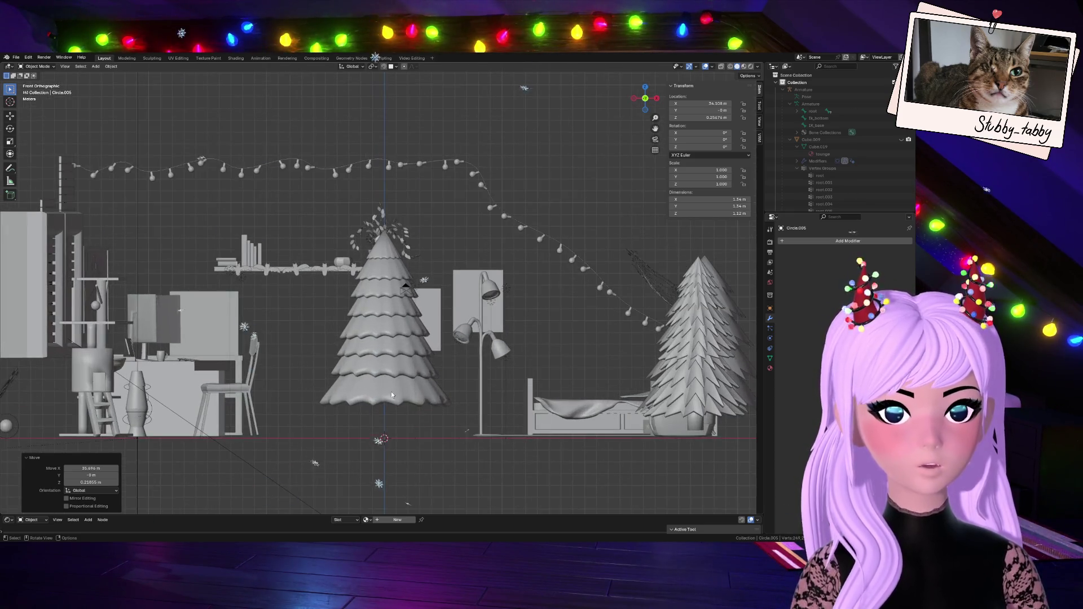
{"action": "scroll", "coordinate": [391, 391], "scroll_direction": "up", "scroll_amount": 2}
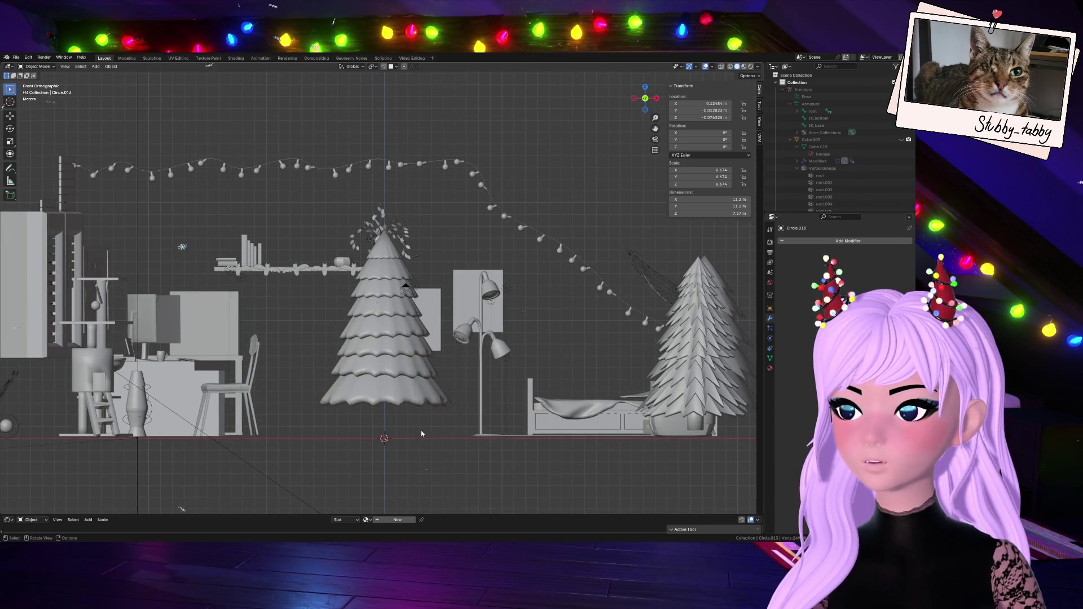
{"action": "key", "text": "shift+a"}
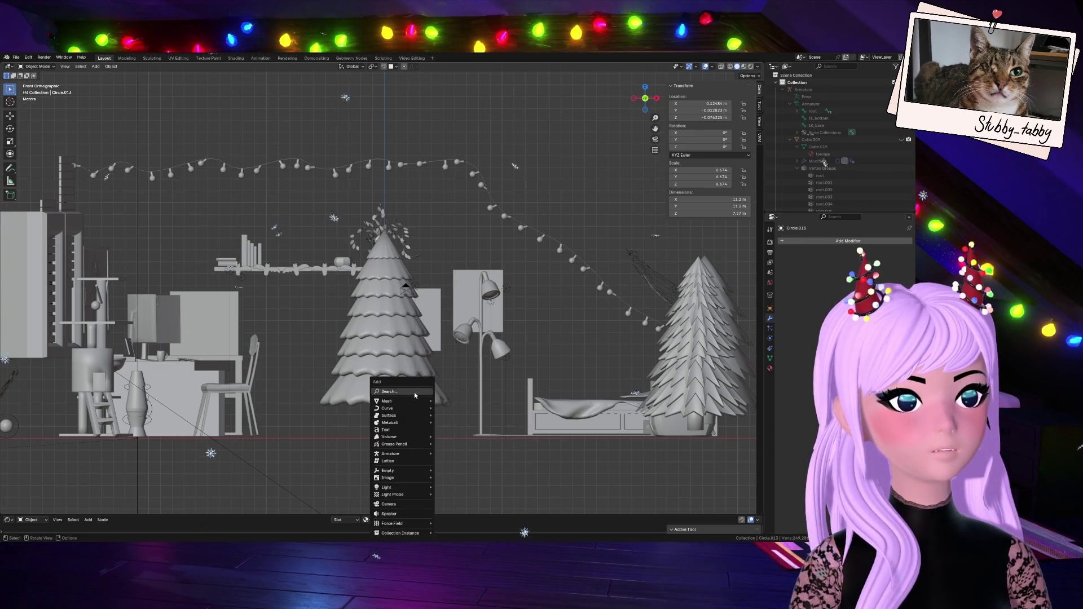
- Add a mesh cylinder and raise it along Z about 1.18 m under the tree
{"action": "mouse_move", "coordinate": [413, 403]}
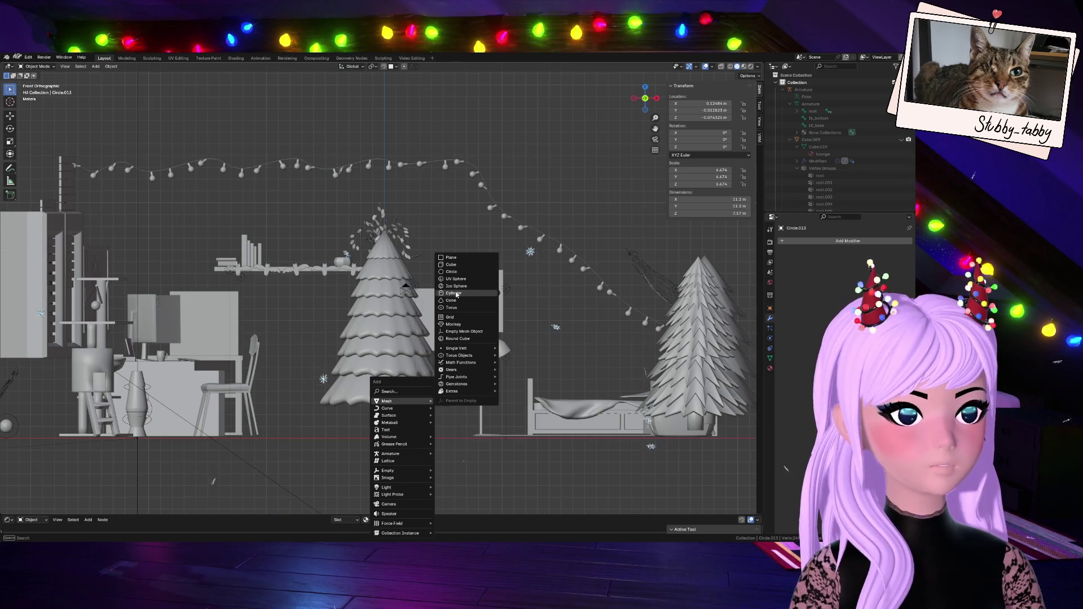
{"action": "left_click", "coordinate": [453, 293]}
{"action": "key", "text": "g"}
{"action": "key", "text": "z"}
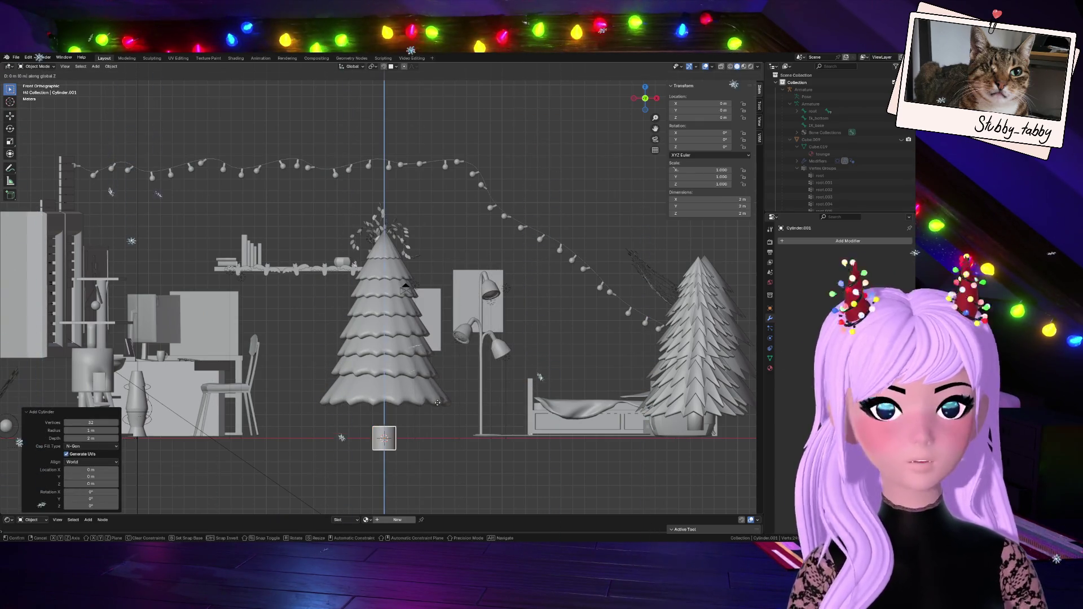
{"action": "left_click", "coordinate": [452, 391]}
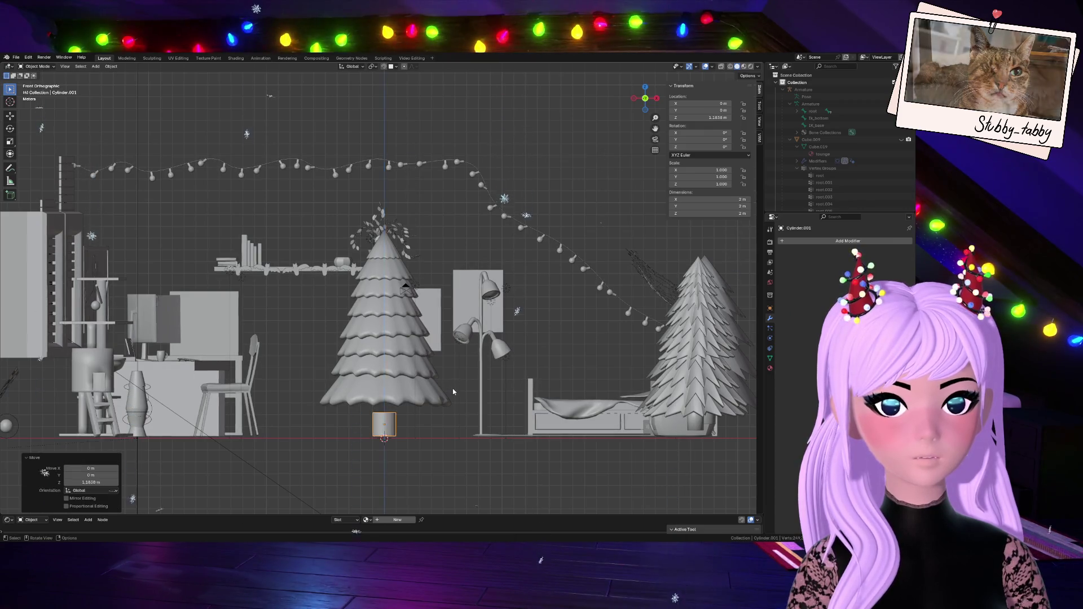
- Stretch the cylinder 1.507 times along Z and seat it under the lowest layer
{"action": "key", "text": "s"}
{"action": "key", "text": "z"}
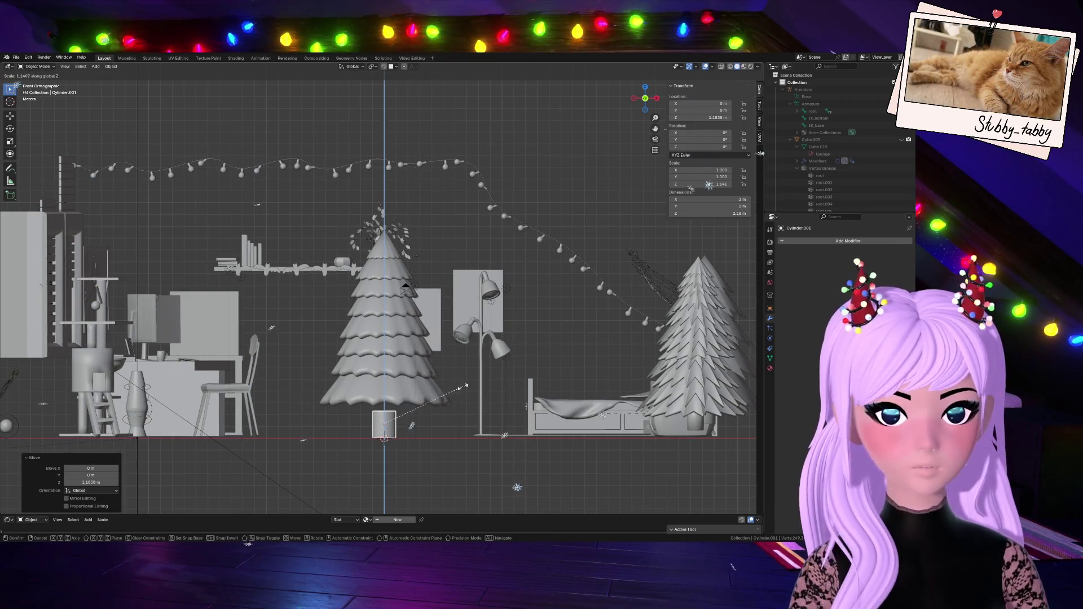
{"action": "left_click", "coordinate": [492, 383]}
{"action": "key", "text": "g"}
{"action": "key", "text": "z"}
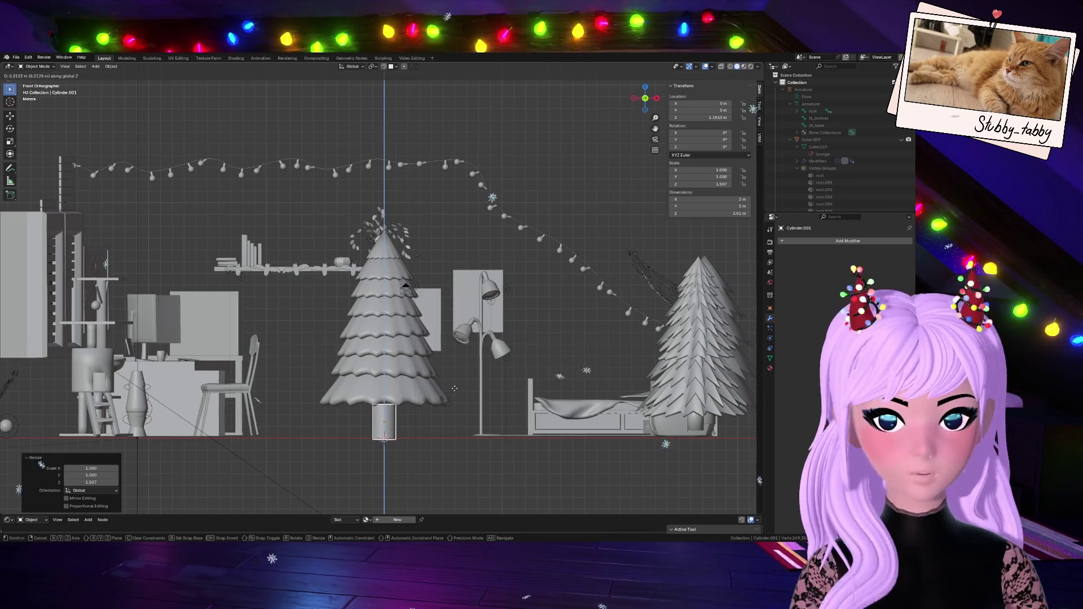
{"action": "left_click", "coordinate": [454, 386]}
{"action": "left_click", "coordinate": [368, 368]}
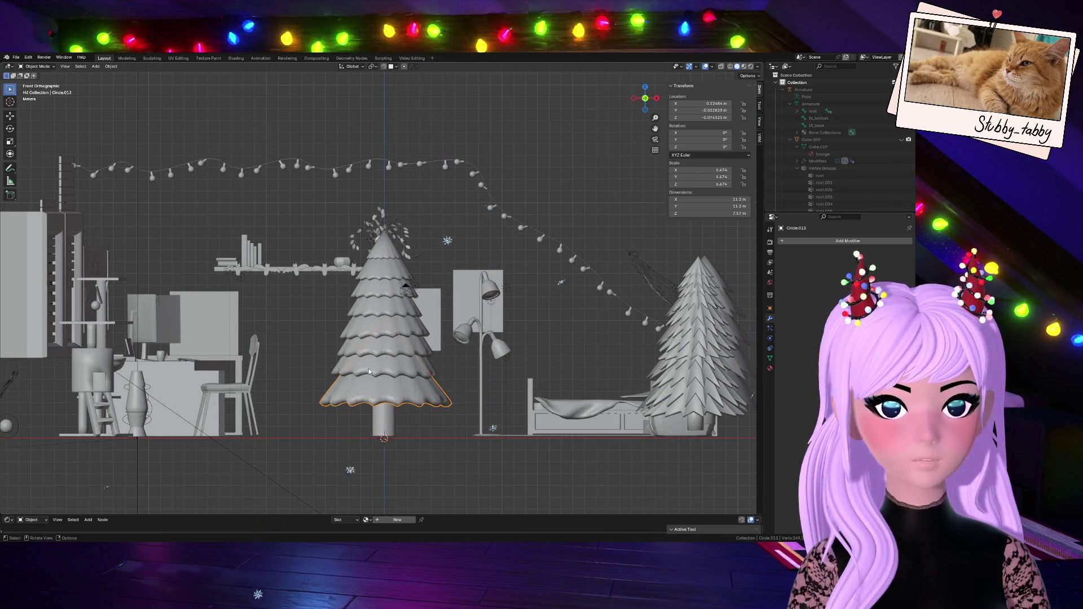
- Lower the Circle.012 tier about 1 m along Z toward the new trunk
{"action": "left_click", "coordinate": [379, 293]}
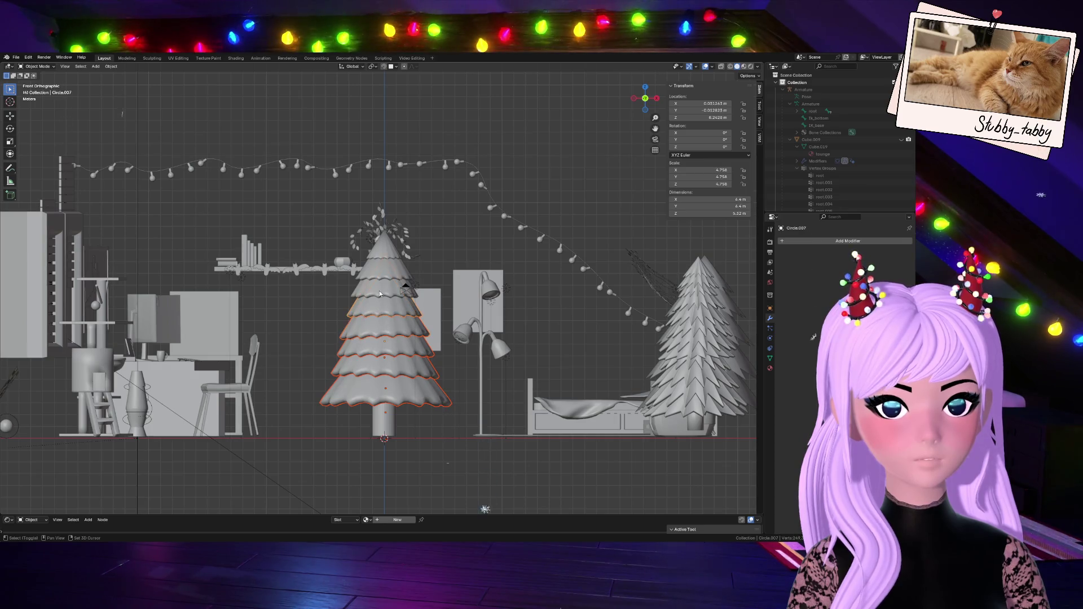
{"action": "key", "text": "g"}
{"action": "key", "text": "z"}
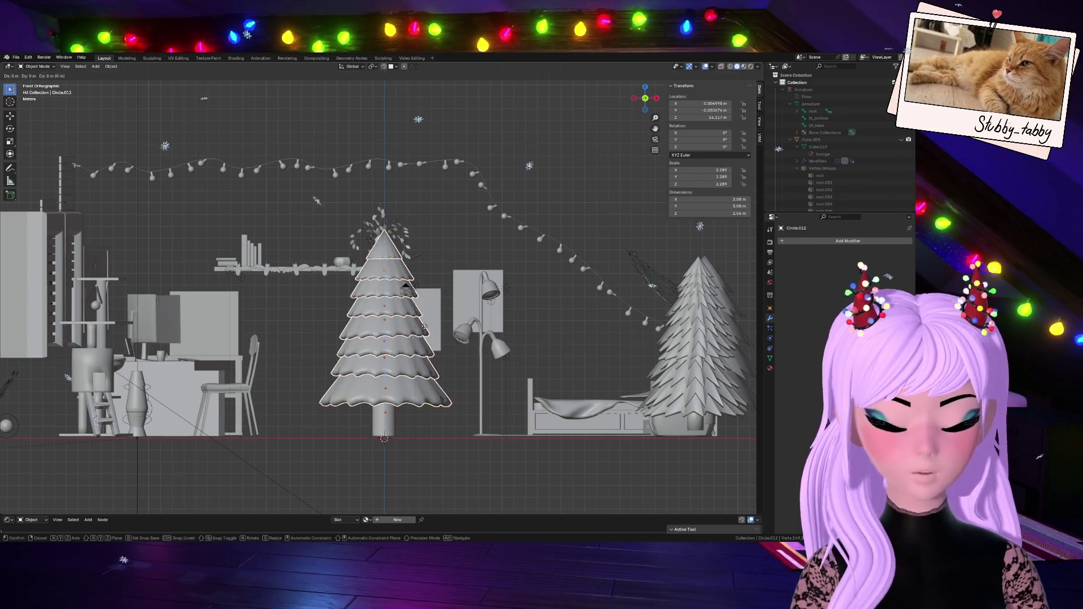
{"action": "left_click", "coordinate": [423, 341]}
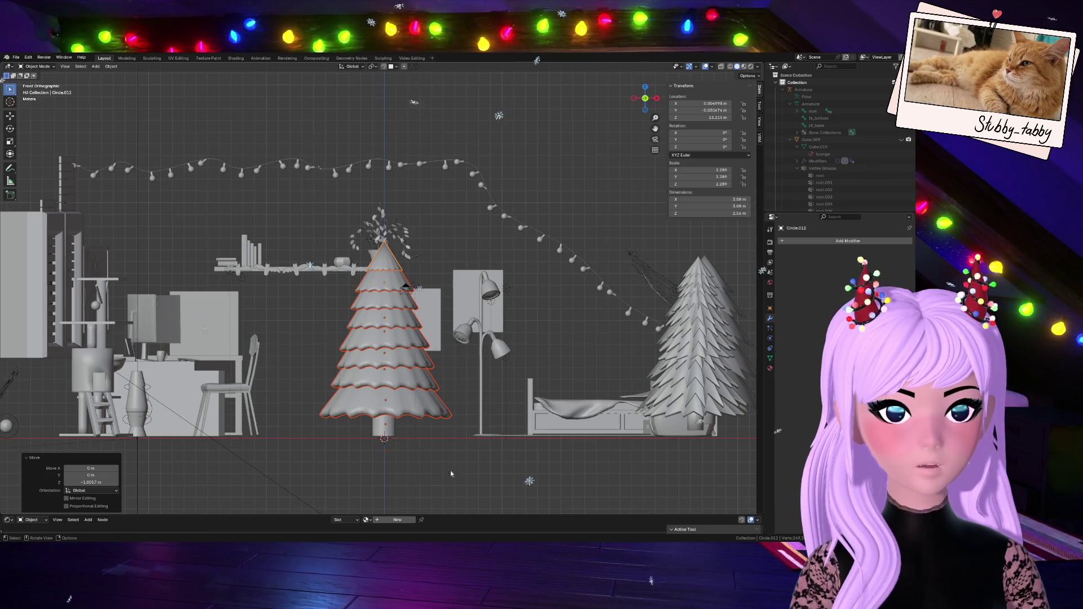
{"action": "mouse_move", "coordinate": [645, 98]}
{"action": "left_mouse_down"}
{"action": "mouse_move", "coordinate": [673, 129]}
{"action": "mouse_move", "coordinate": [664, 114]}
{"action": "left_mouse_up"}
{"action": "scroll", "coordinate": [421, 354], "scroll_direction": "up", "scroll_amount": 3}
- Select Circle.009 and, in Edit Mode, select one tier's rim loop in front view
{"action": "left_click", "coordinate": [388, 422]}
{"action": "key", "text": "Tab"}
{"action": "left_click", "coordinate": [433, 425], "text": "alt"}
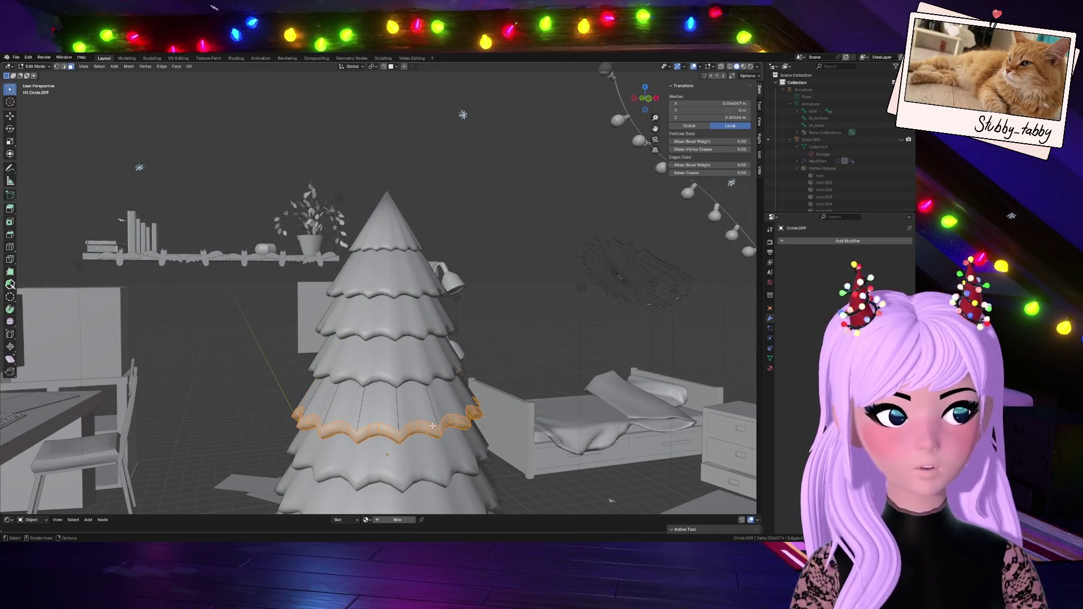
{"action": "left_click", "coordinate": [649, 99]}
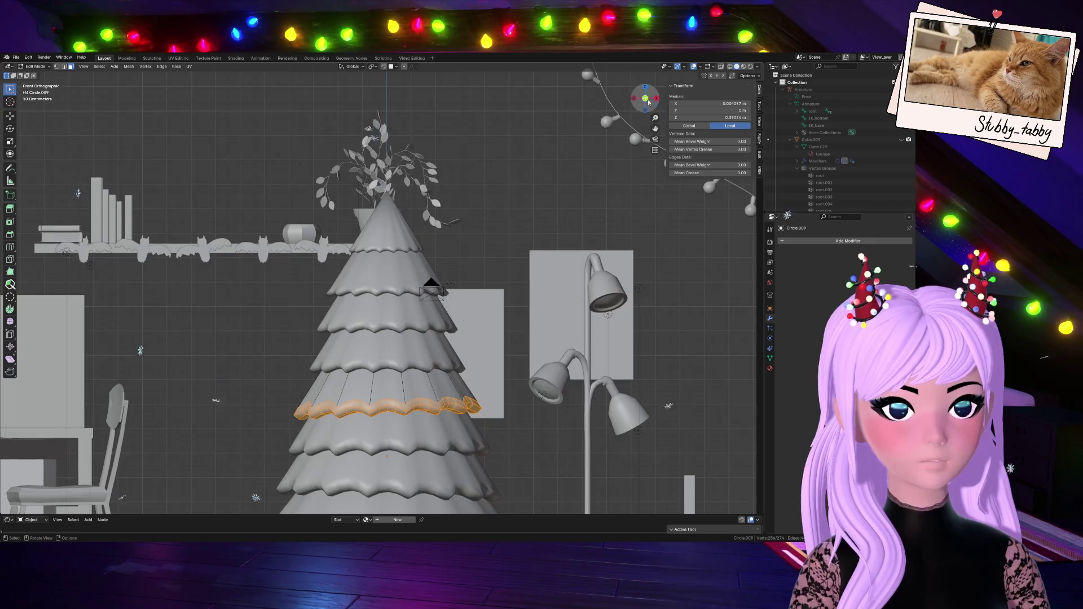
{"action": "scroll", "coordinate": [483, 316], "scroll_direction": "down", "scroll_amount": 4}
- Try scaling the rim loop, then clear the selection and start a Ctrl+R loop cut around the tier
{"action": "key", "text": "s"}
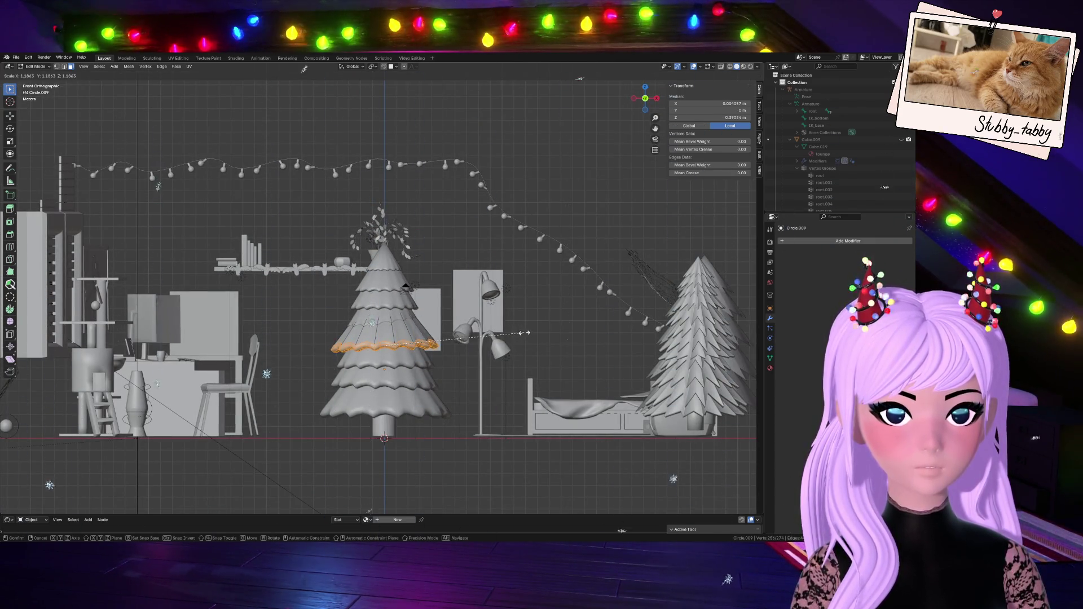
{"action": "key", "text": "Escape"}
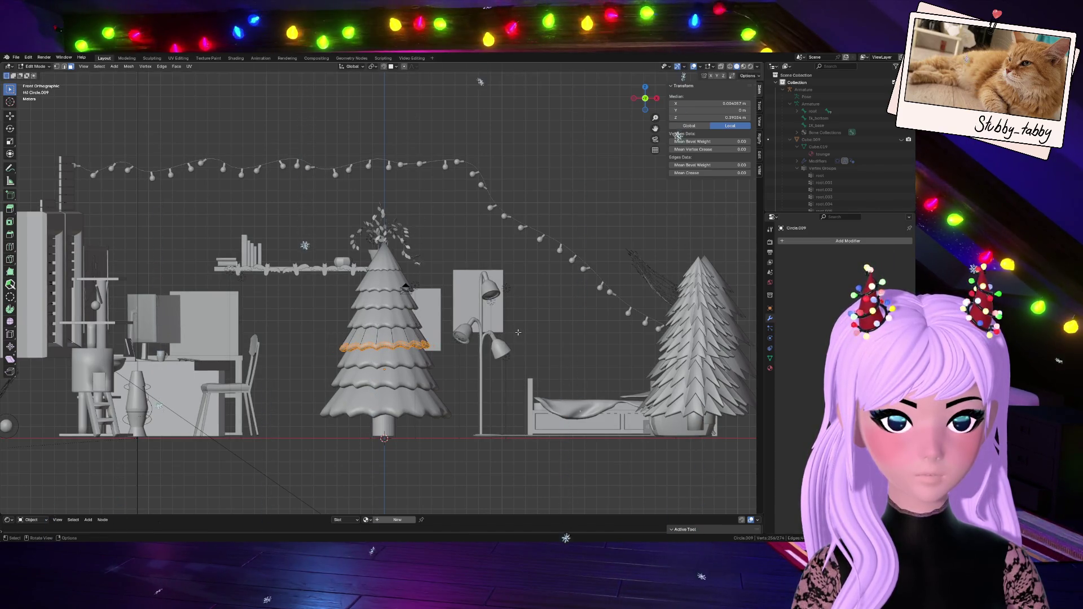
{"action": "key", "text": "s"}
{"action": "key", "text": "Escape"}
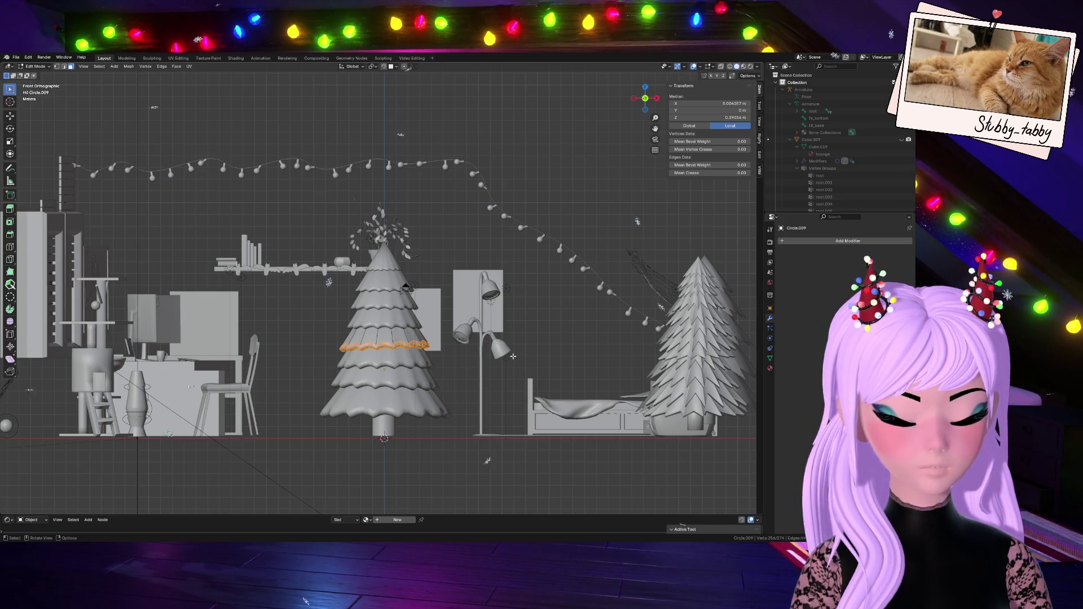
{"action": "key", "text": "s"}
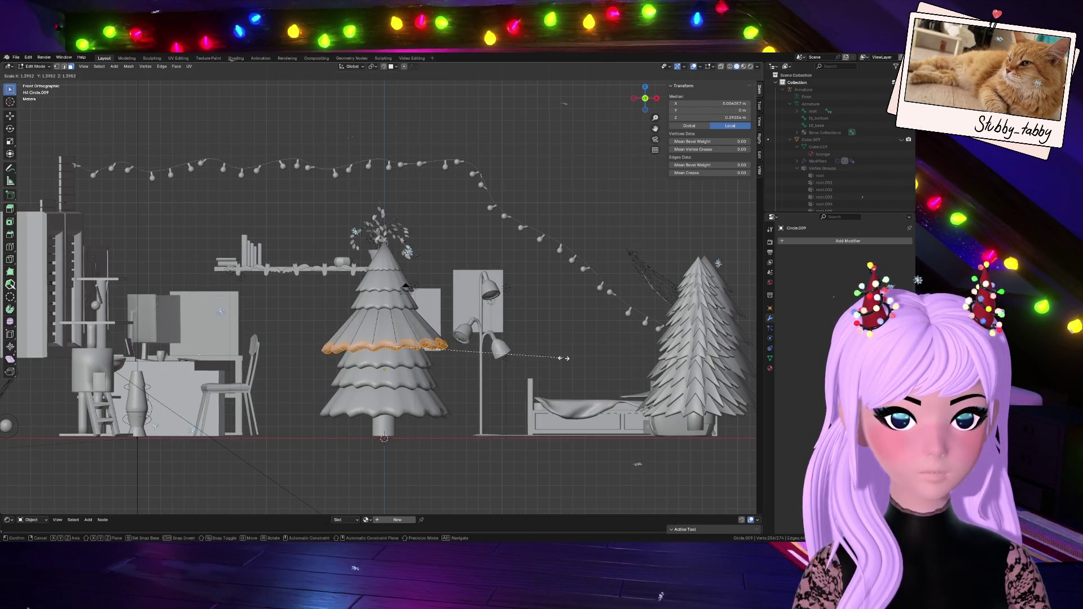
{"action": "key", "text": "Escape"}
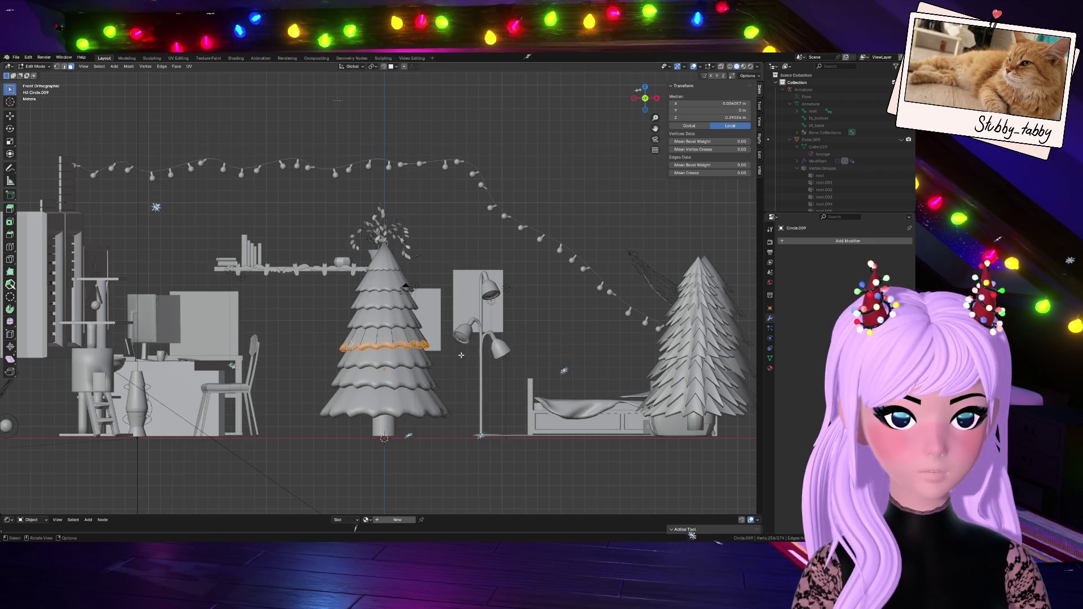
{"action": "key", "text": "alt+a"}
{"action": "scroll", "coordinate": [394, 367], "scroll_direction": "up", "scroll_amount": 4}
{"action": "key", "text": "ctrl+r"}
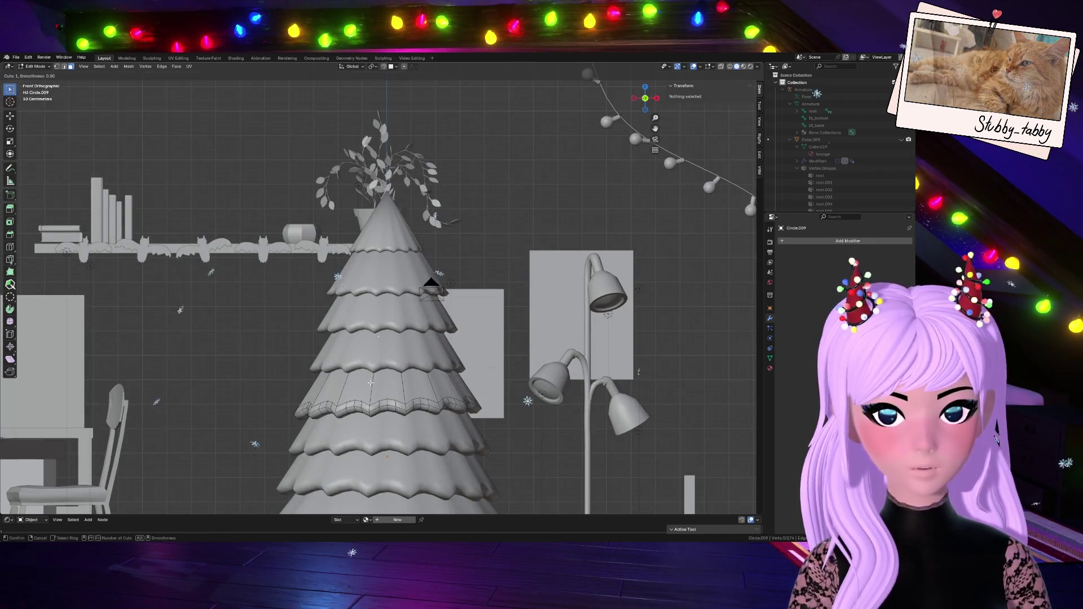
- Abandon the loop cut and select the middle tier's rim loop instead
{"action": "key", "text": "Escape"}
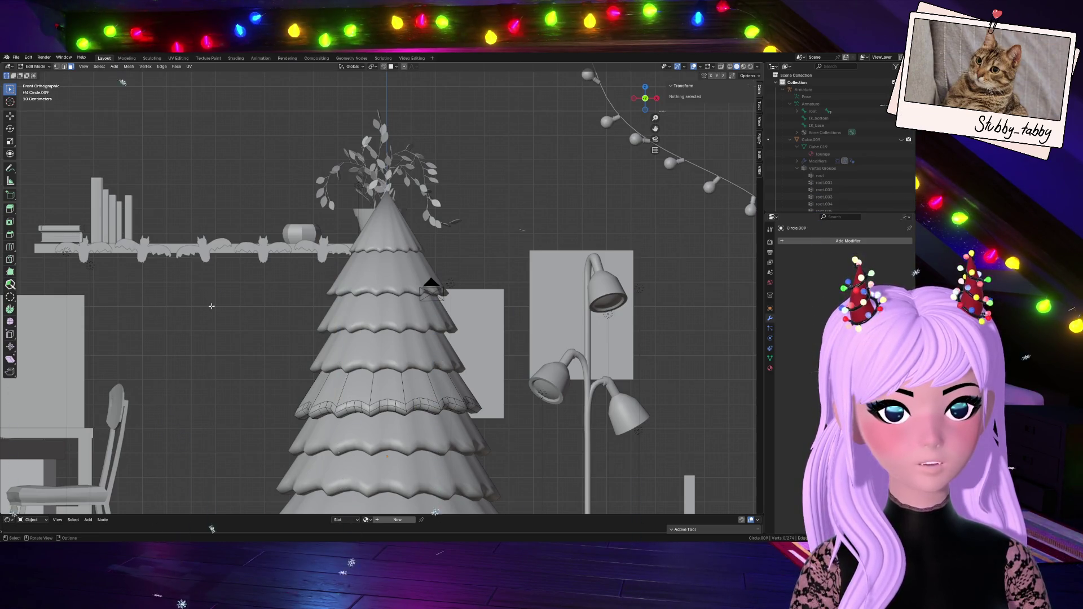
{"action": "left_click", "coordinate": [389, 405], "text": "alt"}
{"action": "scroll", "coordinate": [389, 405], "scroll_direction": "down", "scroll_amount": 4}
{"action": "key", "text": "s"}
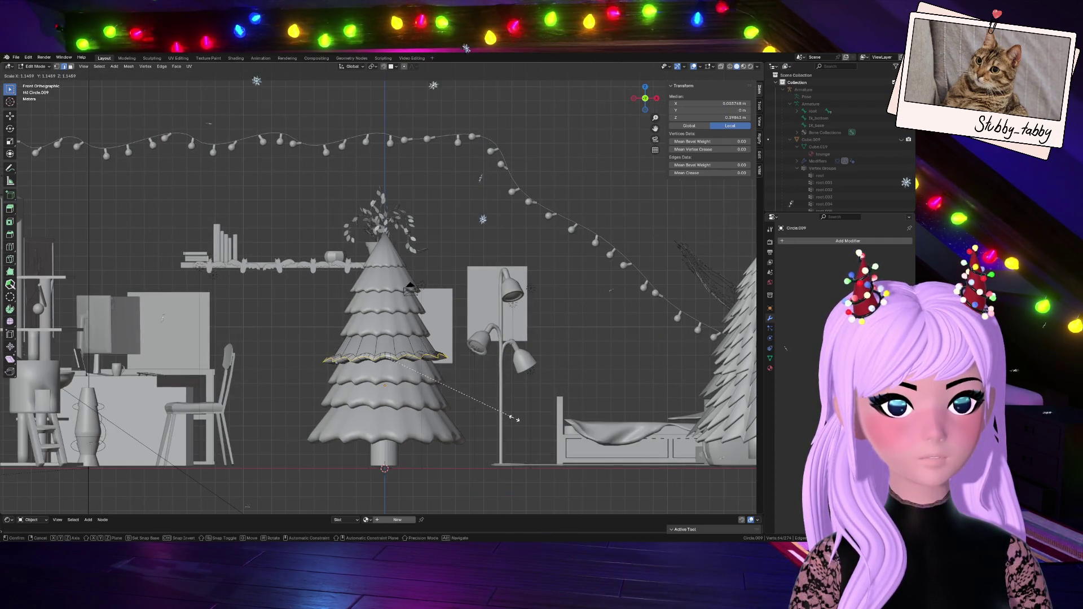
{"action": "key", "text": "Escape"}
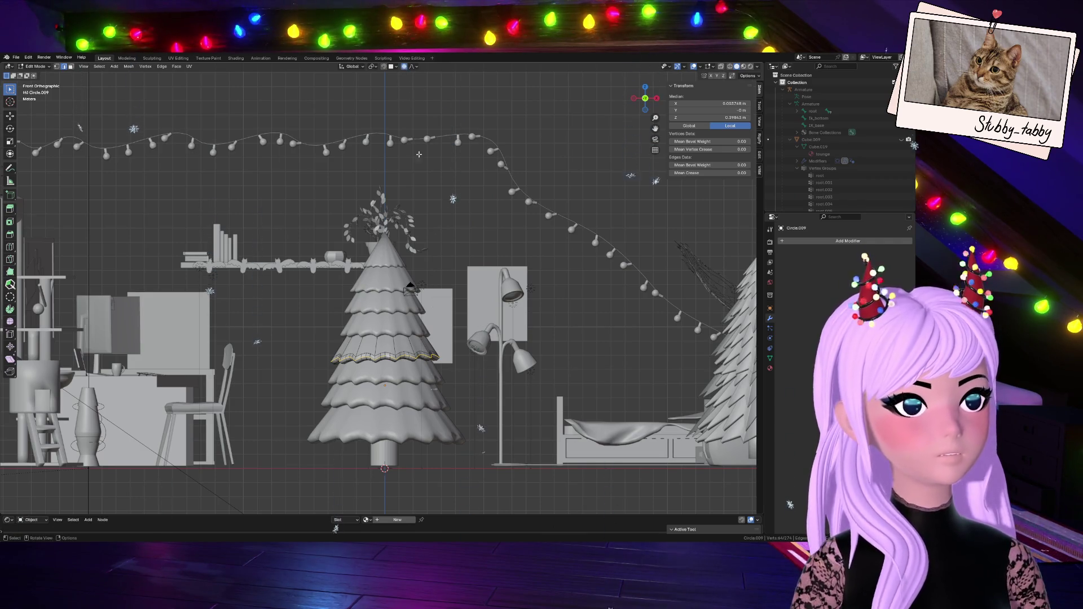
- Scale the rim loop out about 1.14 times with smooth proportional falloff
{"action": "key", "text": "s"}
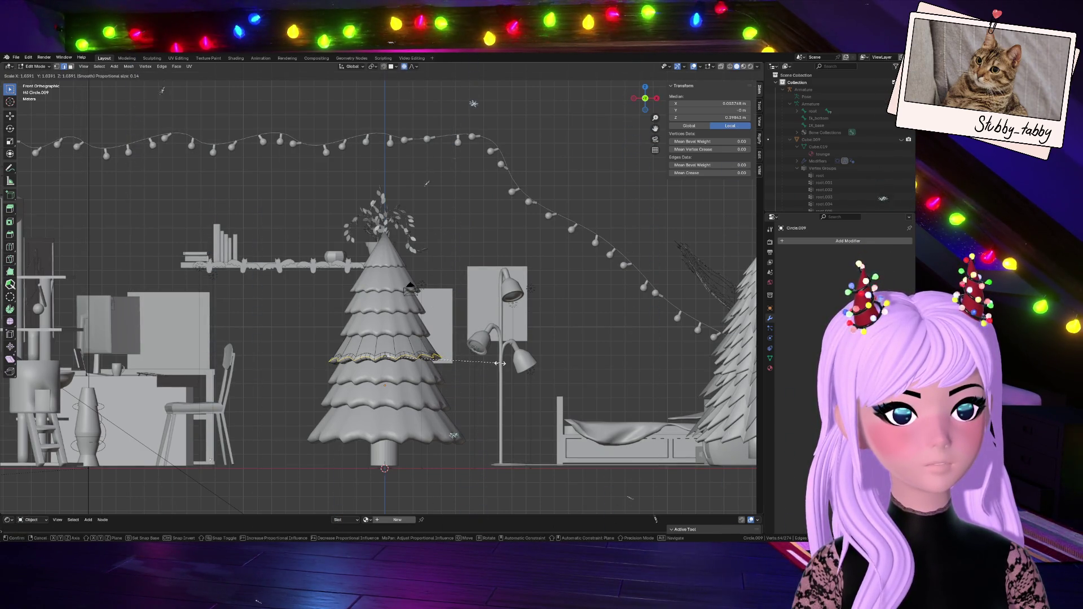
{"action": "scroll", "coordinate": [500, 363], "scroll_direction": "down", "scroll_amount": 3}
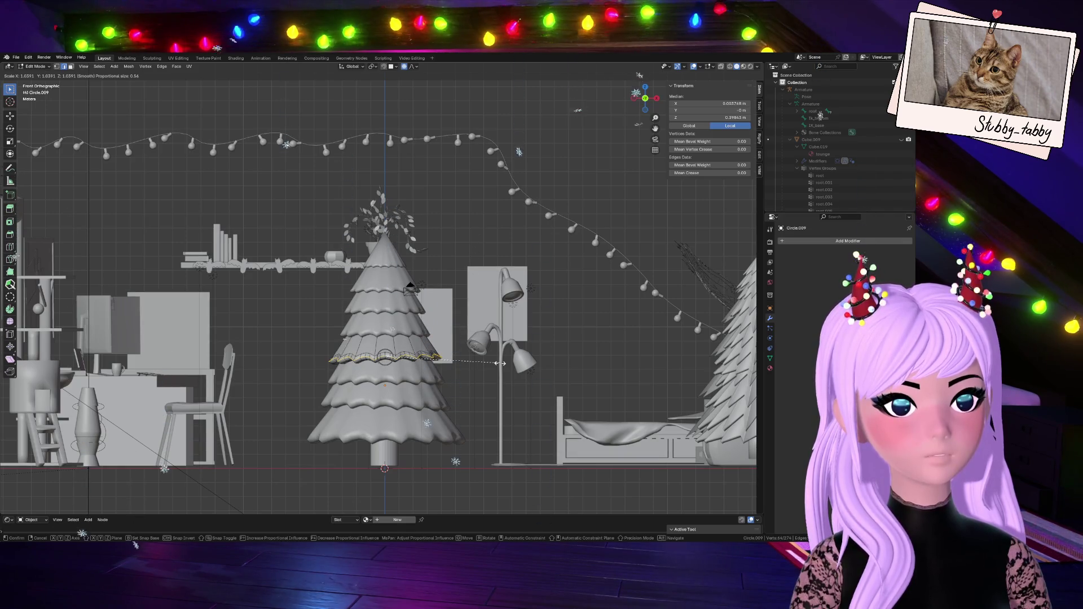
{"action": "scroll", "coordinate": [505, 363], "scroll_direction": "down", "scroll_amount": 1}
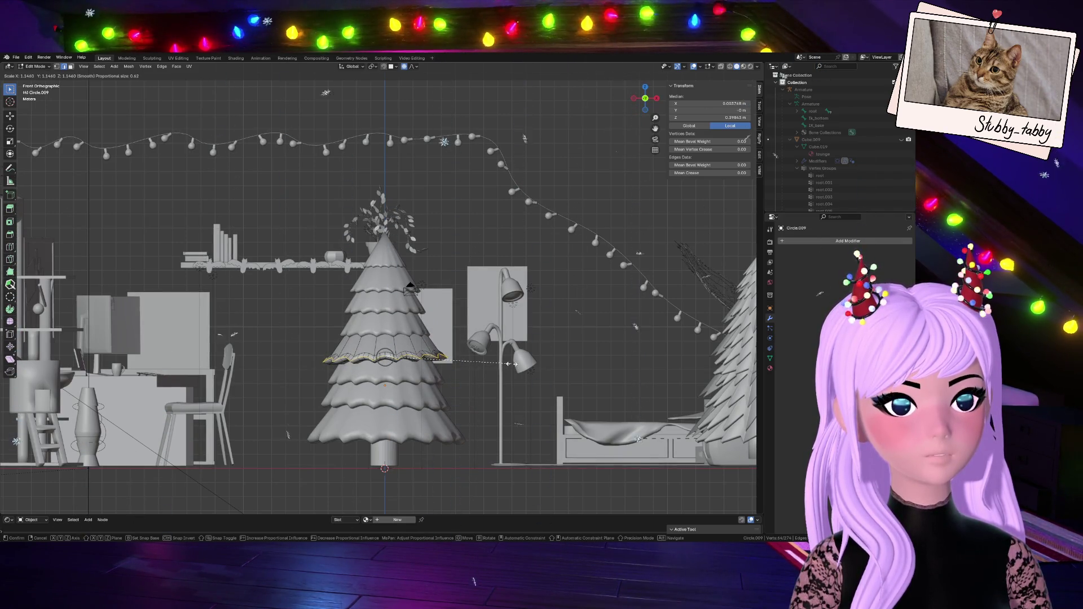
{"action": "left_click", "coordinate": [508, 364]}
{"action": "key", "text": "Tab"}
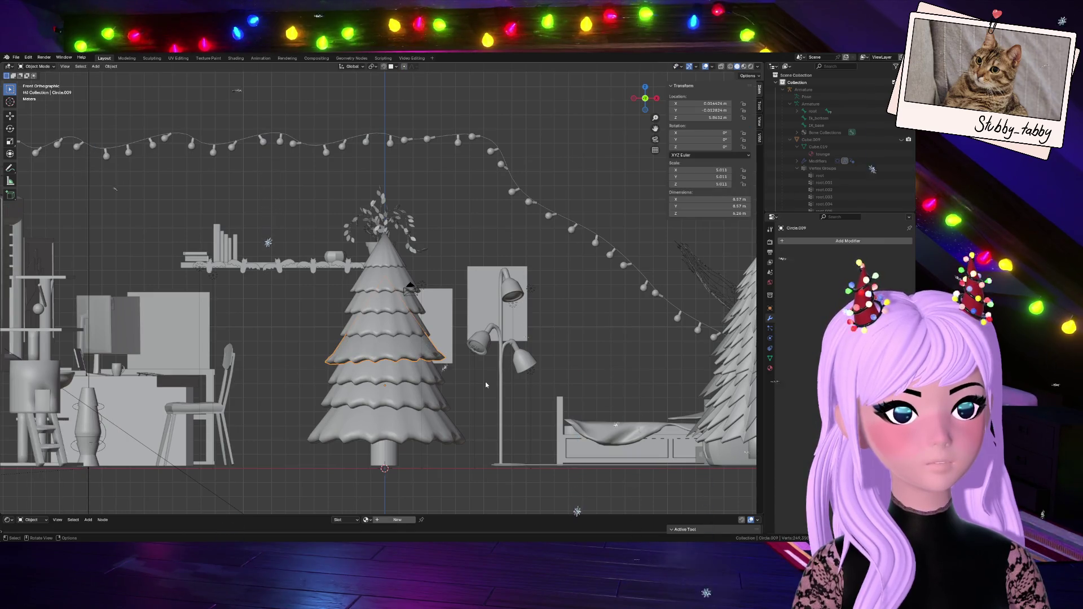
{"action": "scroll", "coordinate": [485, 387], "scroll_direction": "up", "scroll_amount": 2}
{"action": "scroll", "coordinate": [485, 387], "scroll_direction": "down", "scroll_amount": 2}
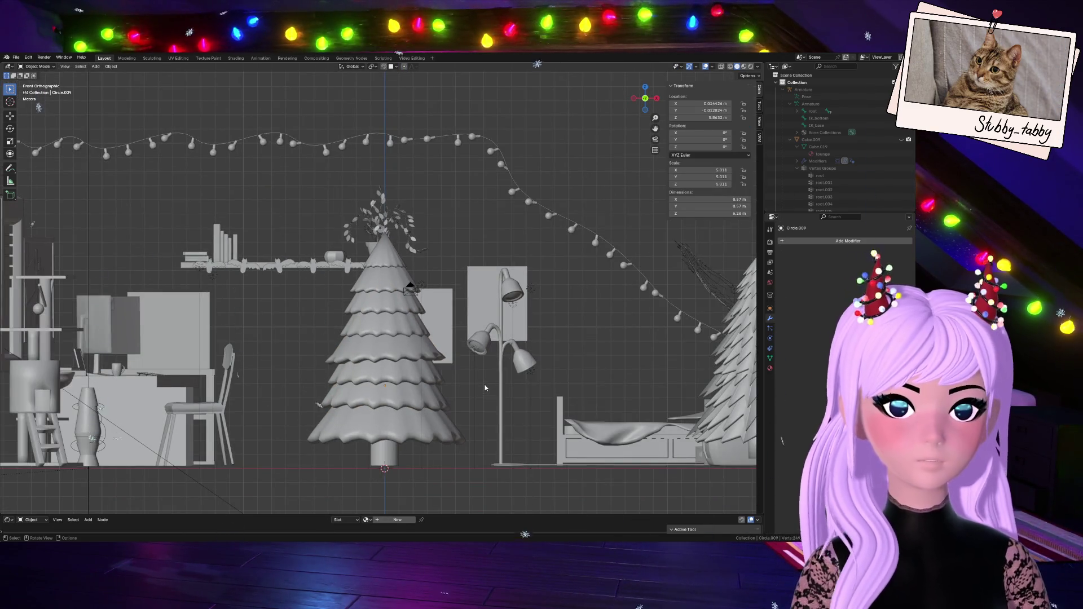
{"action": "key", "text": "Tab"}
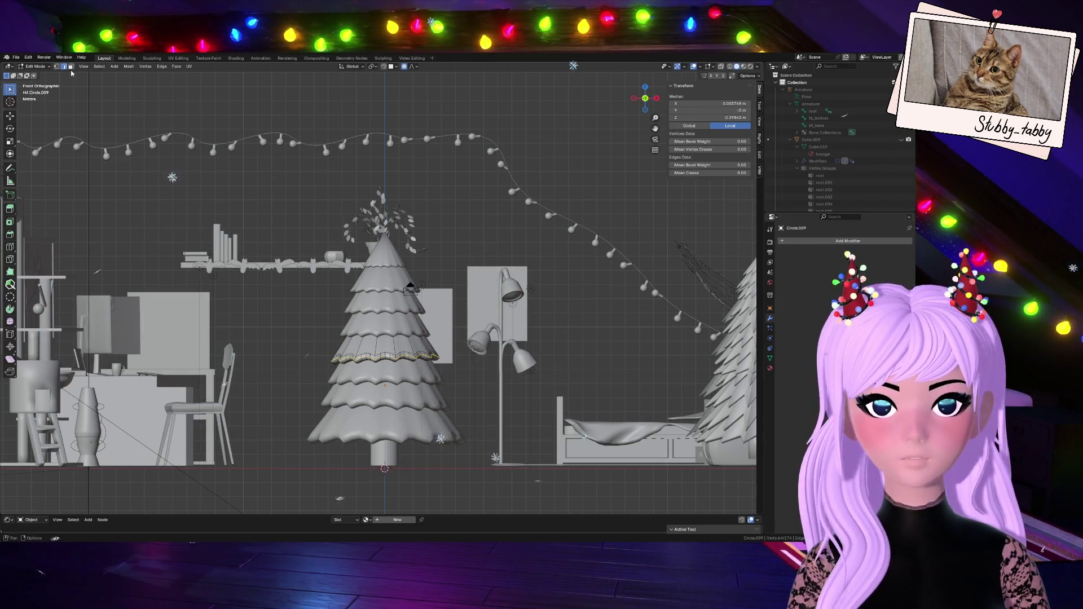
- Select a lower tier's rim loop, extrude it and widen the new loop outward
{"action": "key", "text": "alt+a"}
{"action": "scroll", "coordinate": [439, 440], "scroll_direction": "up", "scroll_amount": 4}
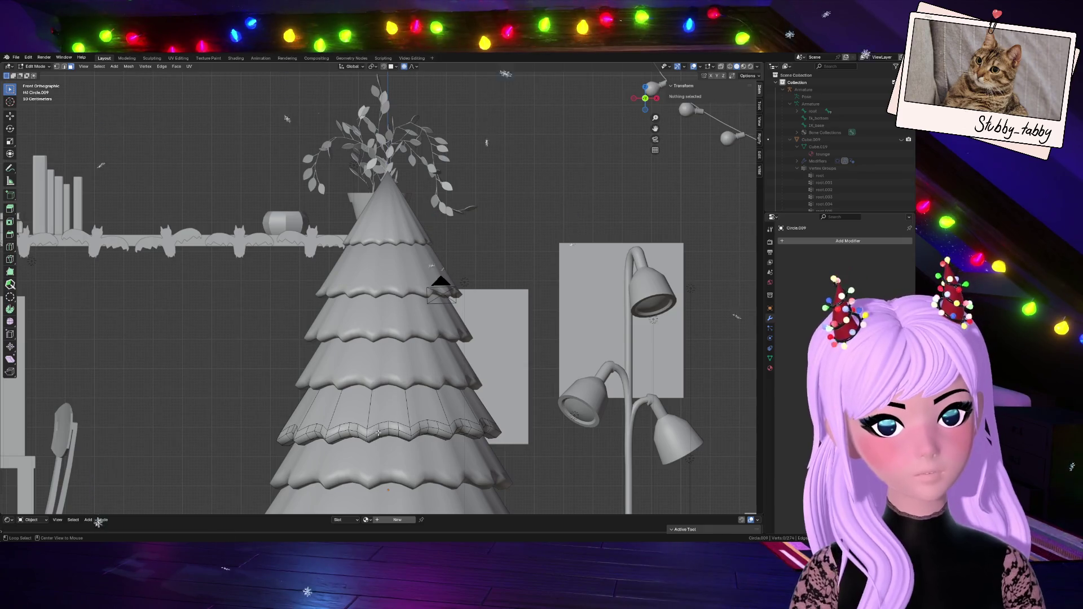
{"action": "left_click", "coordinate": [439, 436], "text": "alt"}
{"action": "scroll", "coordinate": [532, 407], "scroll_direction": "down", "scroll_amount": 1}
{"action": "scroll", "coordinate": [532, 408], "scroll_direction": "down", "scroll_amount": 1}
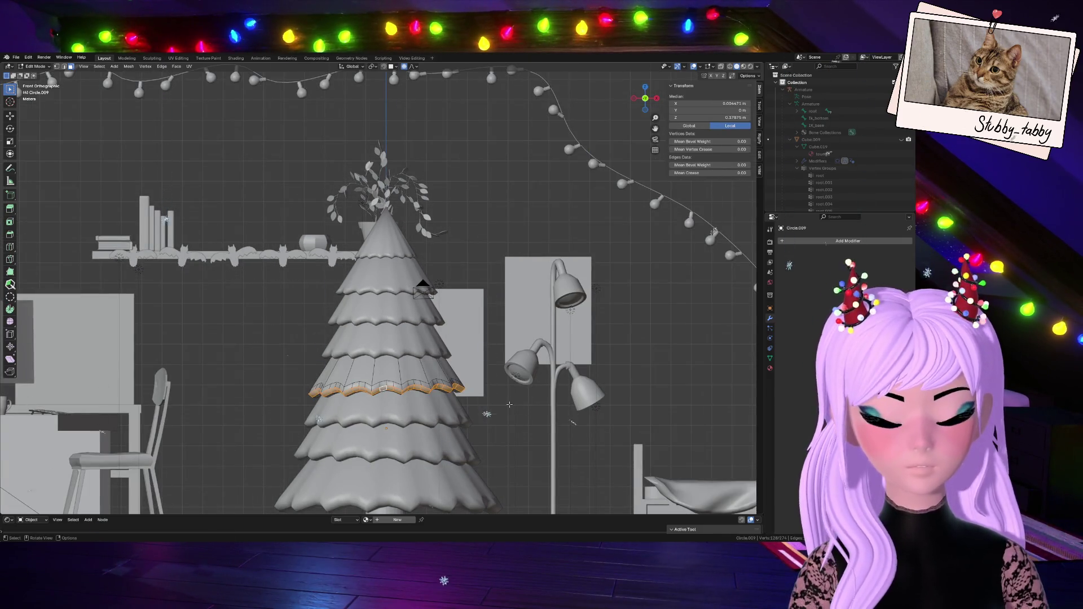
{"action": "key", "text": "e"}
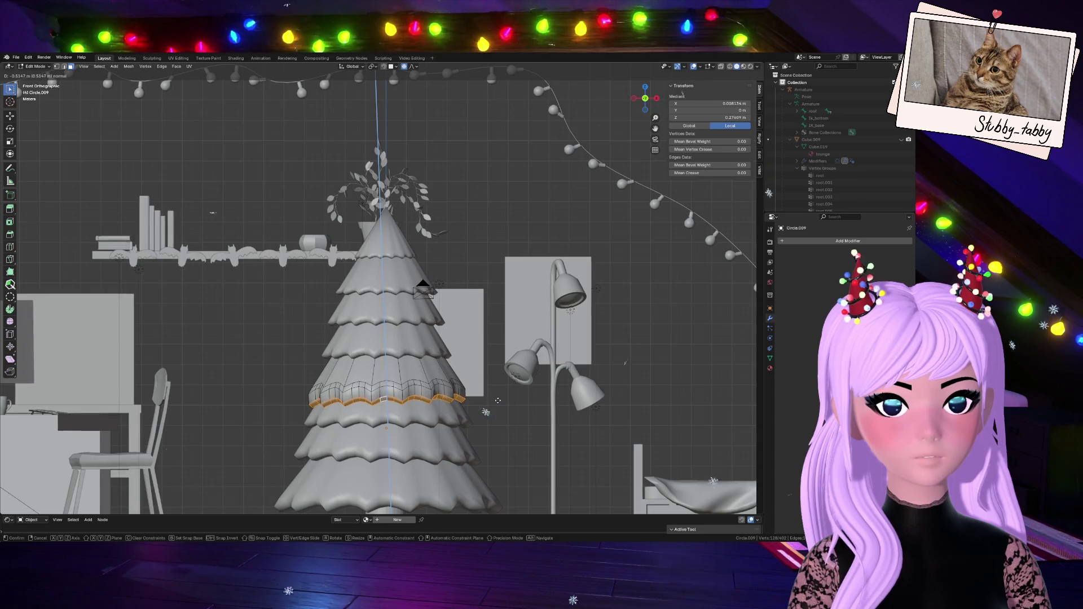
{"action": "left_click", "coordinate": [499, 397]}
{"action": "key", "text": "e"}
{"action": "key", "text": "s"}
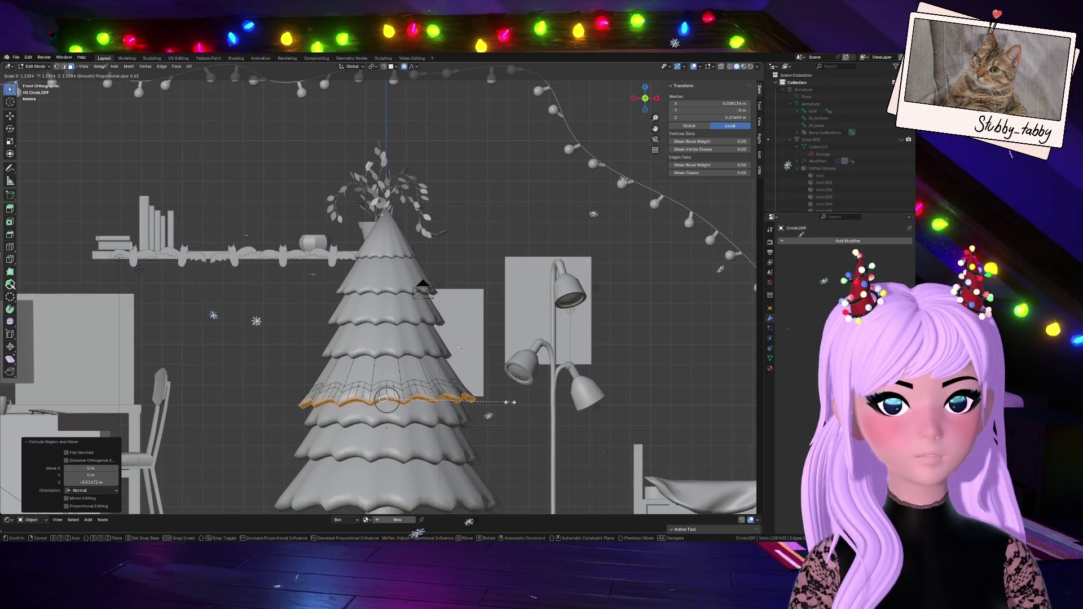
{"action": "scroll", "coordinate": [508, 402], "scroll_direction": "down", "scroll_amount": 6}
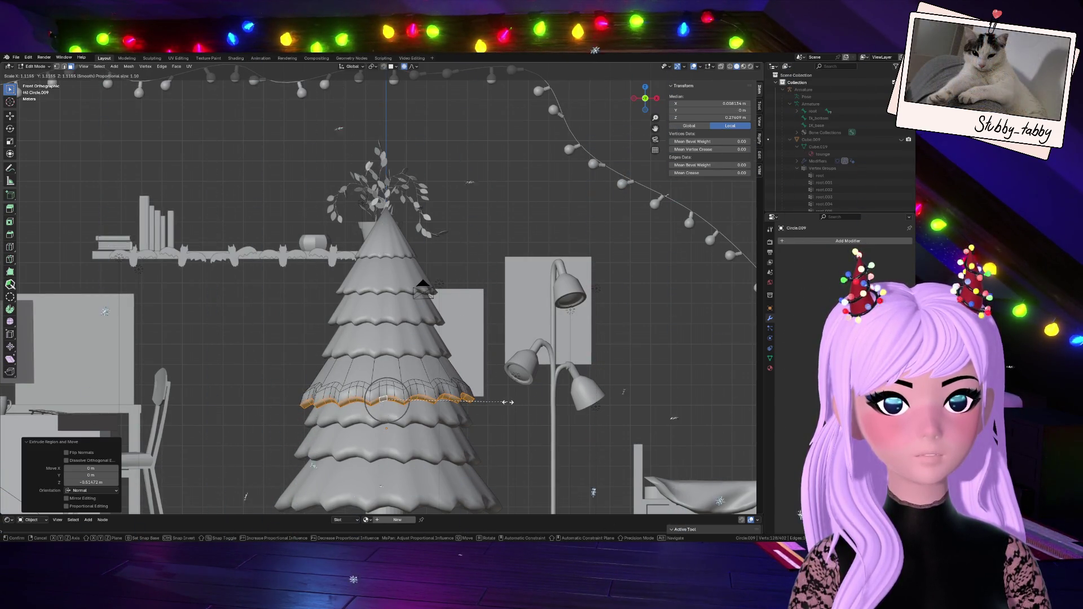
{"action": "scroll", "coordinate": [507, 402], "scroll_direction": "down", "scroll_amount": 1}
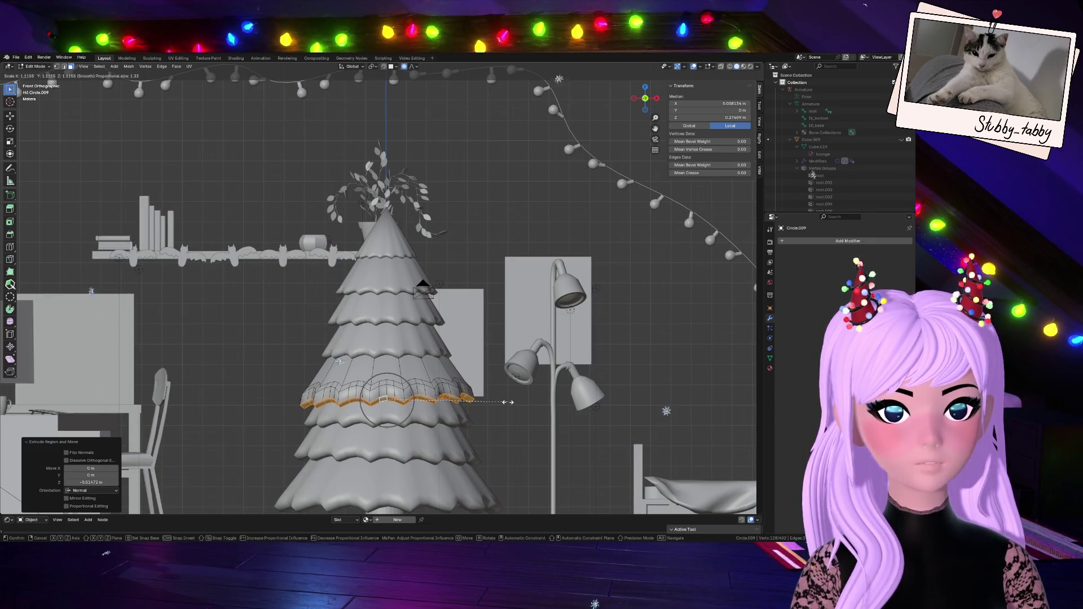
{"action": "left_click", "coordinate": [508, 399]}
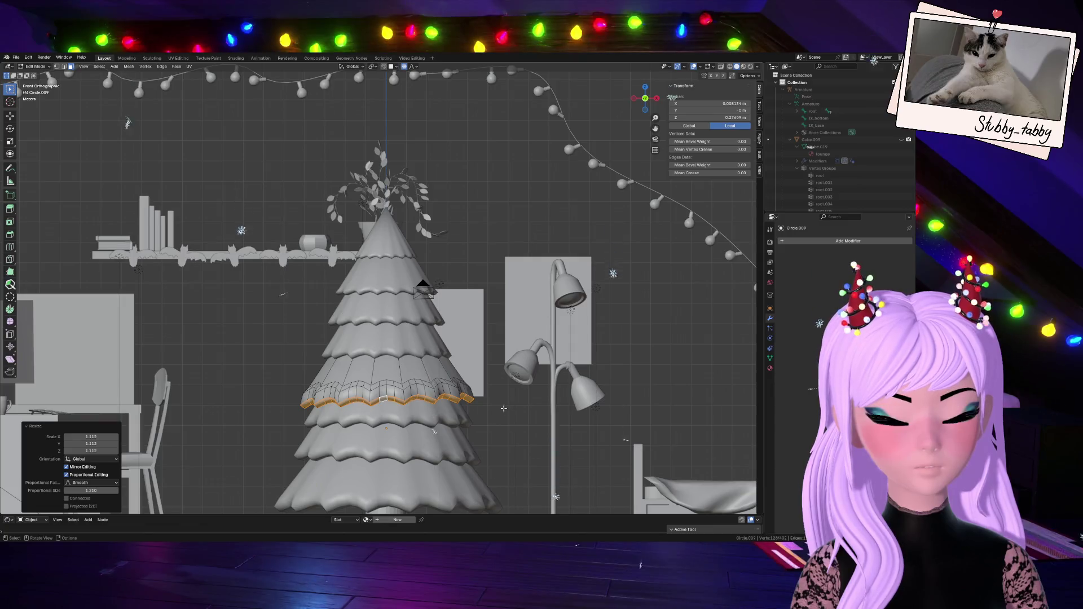
- Lower the newly extruded rim loop along the Z axis
{"action": "key", "text": "g"}
{"action": "key", "text": "z"}
{"action": "scroll", "coordinate": [499, 410], "scroll_direction": "down", "scroll_amount": 10}
{"action": "scroll", "coordinate": [499, 412], "scroll_direction": "up", "scroll_amount": 11}
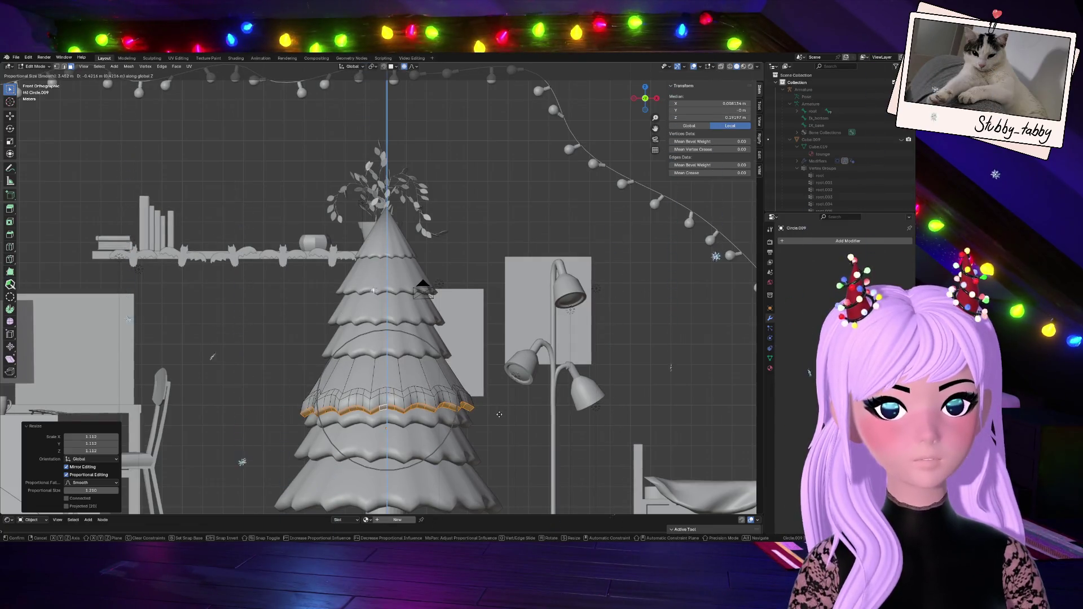
{"action": "scroll", "coordinate": [499, 416], "scroll_direction": "up", "scroll_amount": 3}
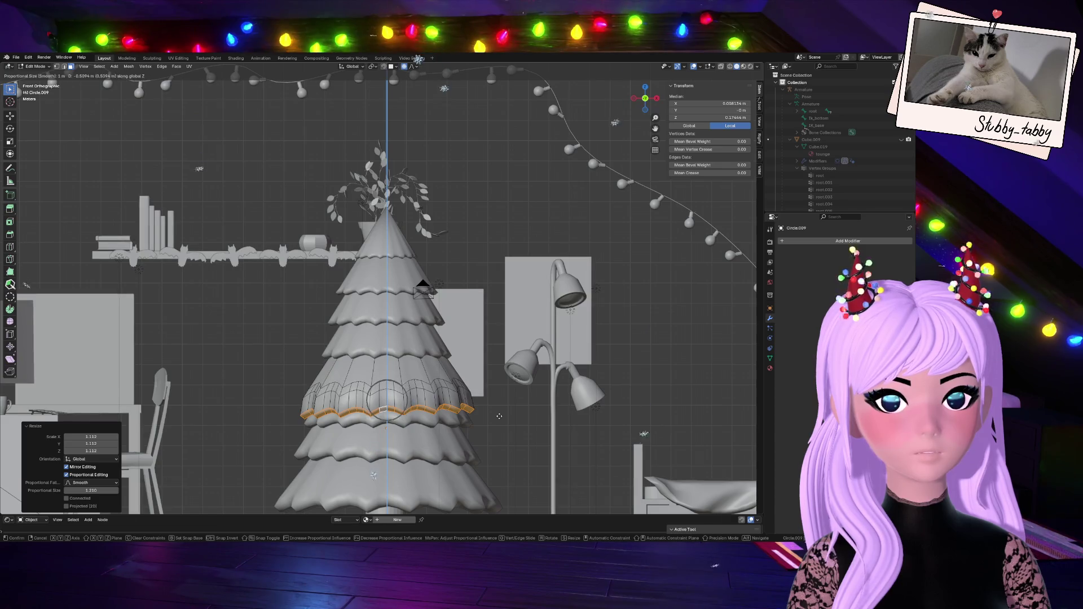
{"action": "left_click", "coordinate": [499, 416]}
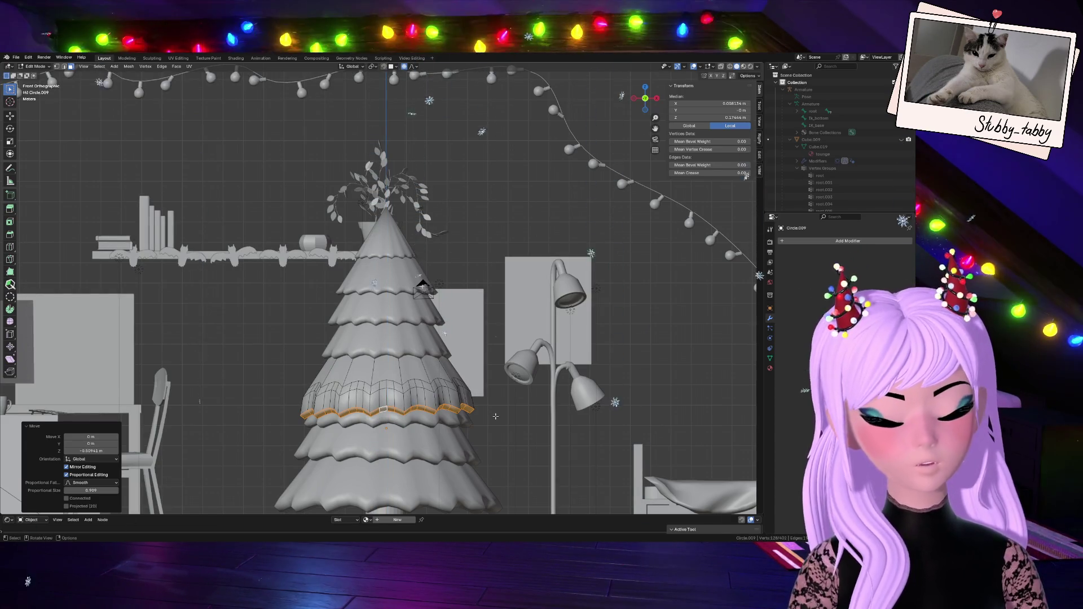
{"action": "key", "text": "g"}
{"action": "right_click", "coordinate": [493, 411]}
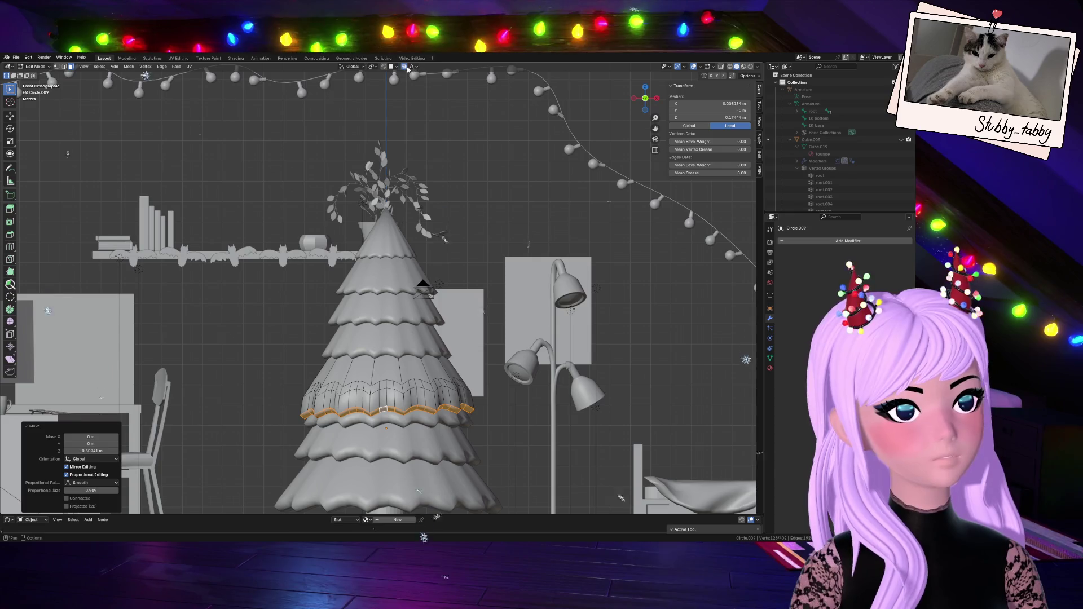
- Move the whole Circle.009 tier down along Z
{"action": "key", "text": "Tab"}
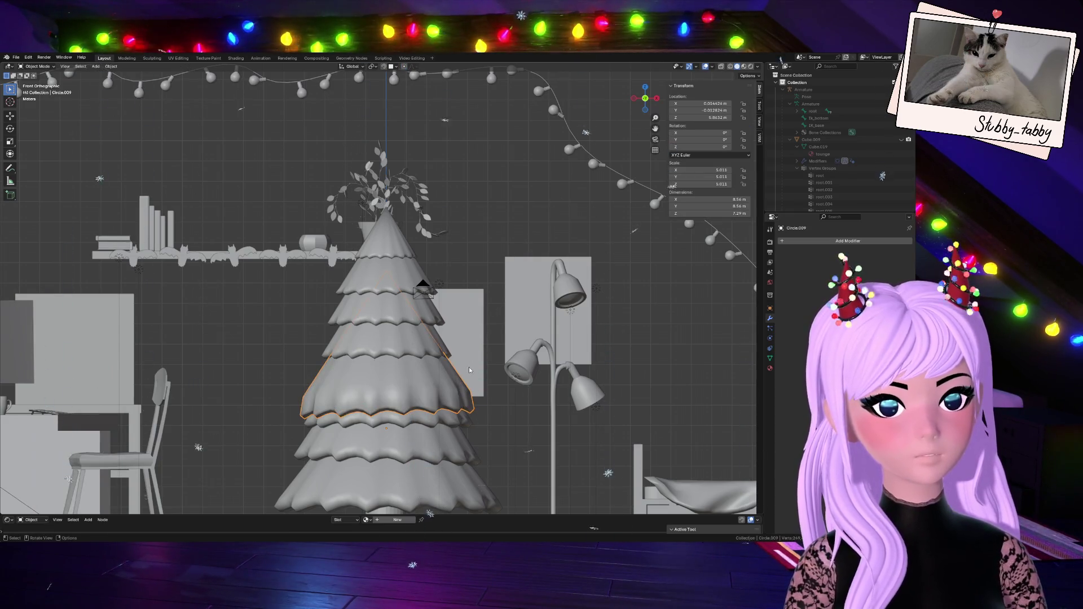
{"action": "key", "text": "g"}
{"action": "key", "text": "z"}
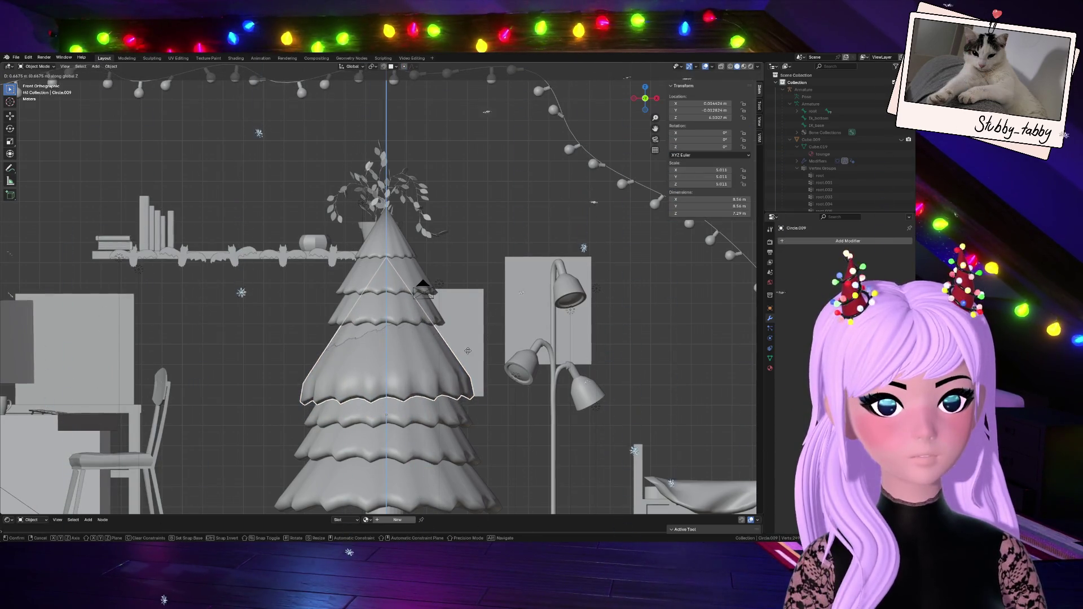
{"action": "left_click", "coordinate": [466, 354]}
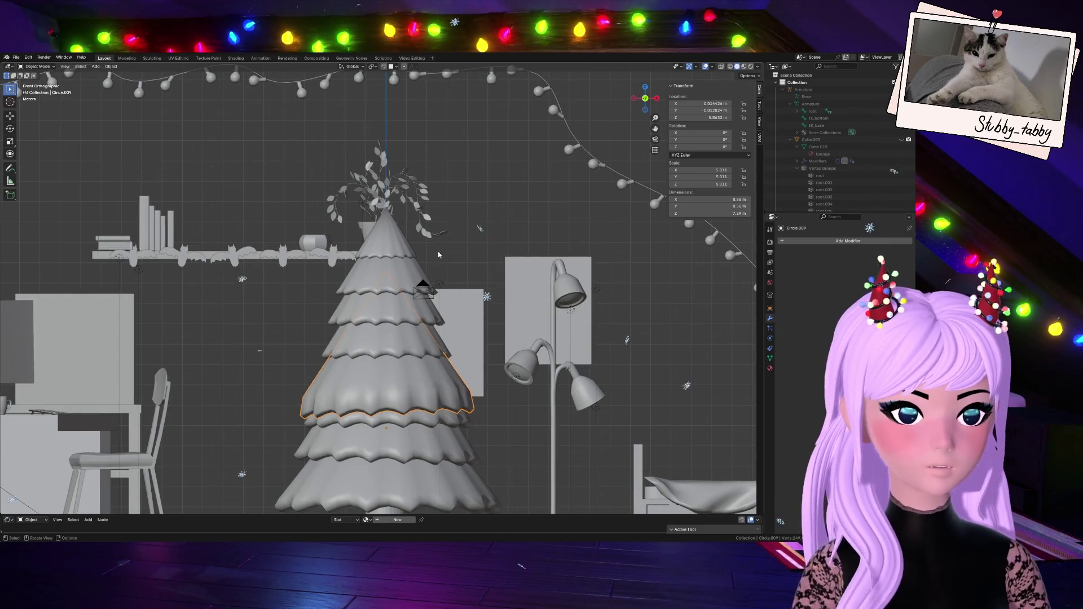
- Grow the rim selection into a face band and lower it vertically
{"action": "key", "text": "Tab"}
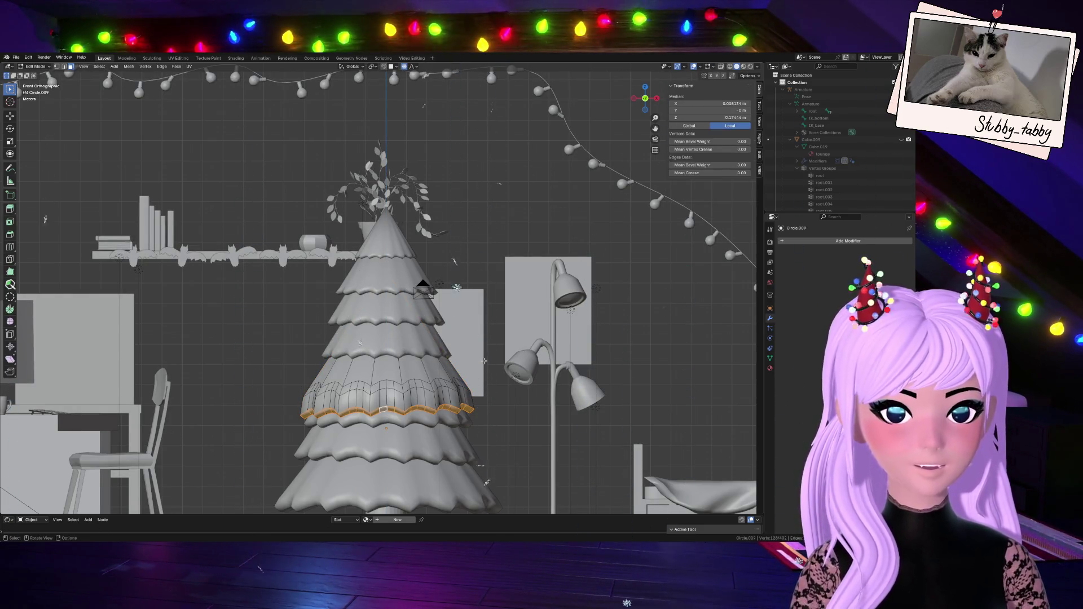
{"action": "key", "text": "ctrl+KP_Add"}
{"action": "key", "text": "ctrl+KP_Add"}
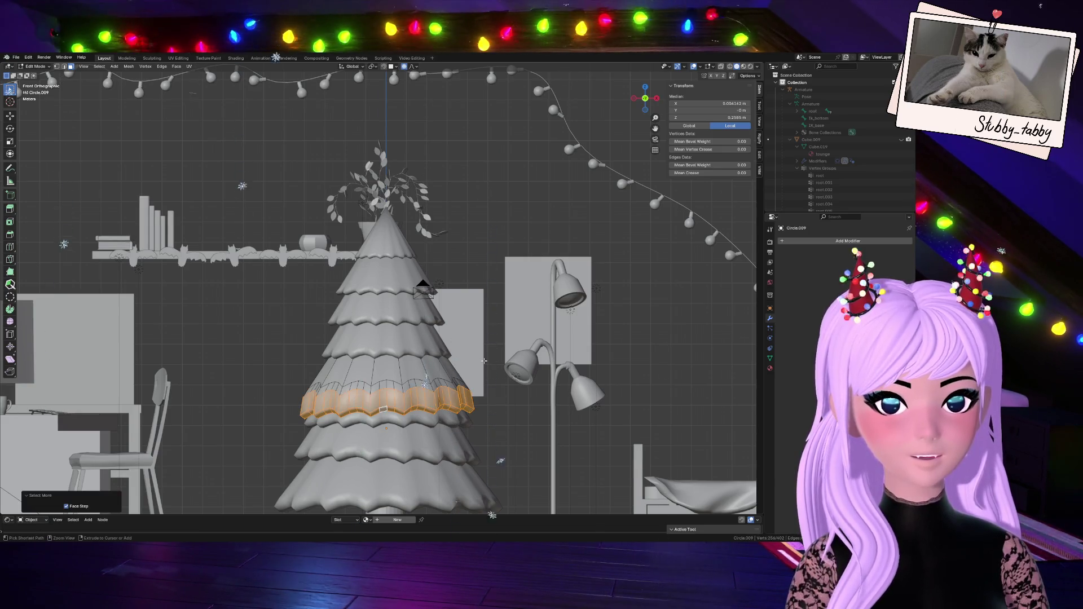
{"action": "key", "text": "g"}
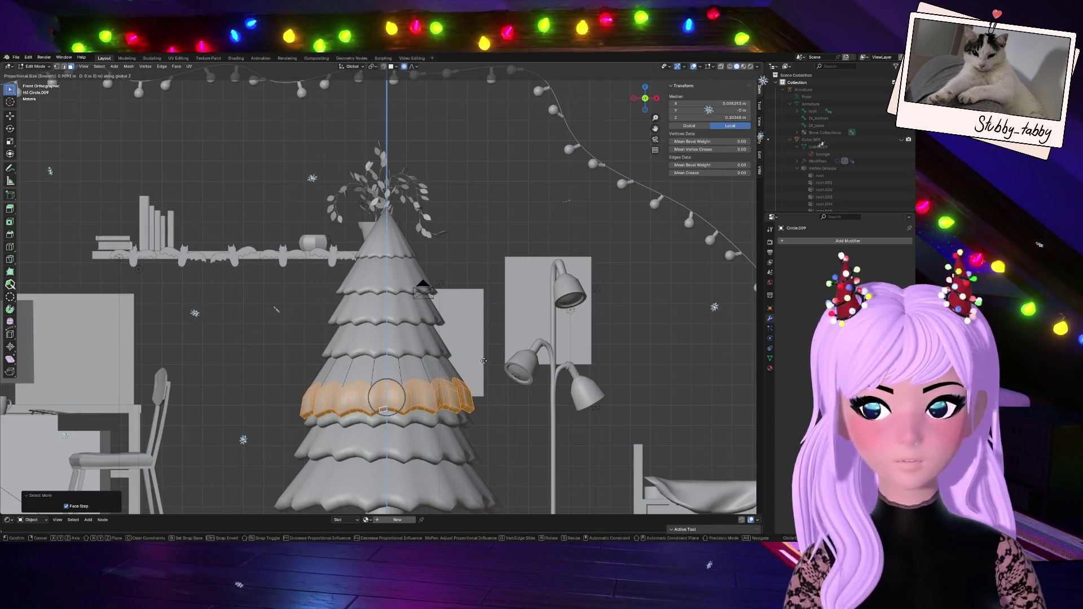
{"action": "key", "text": "Escape"}
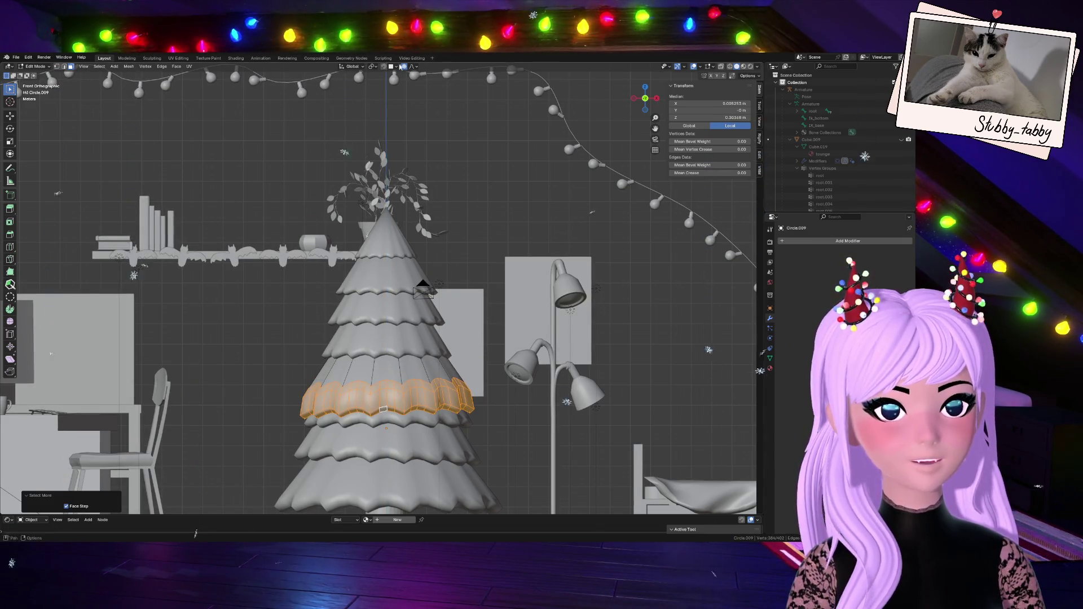
{"action": "key", "text": "ctrl+KP_Subtract"}
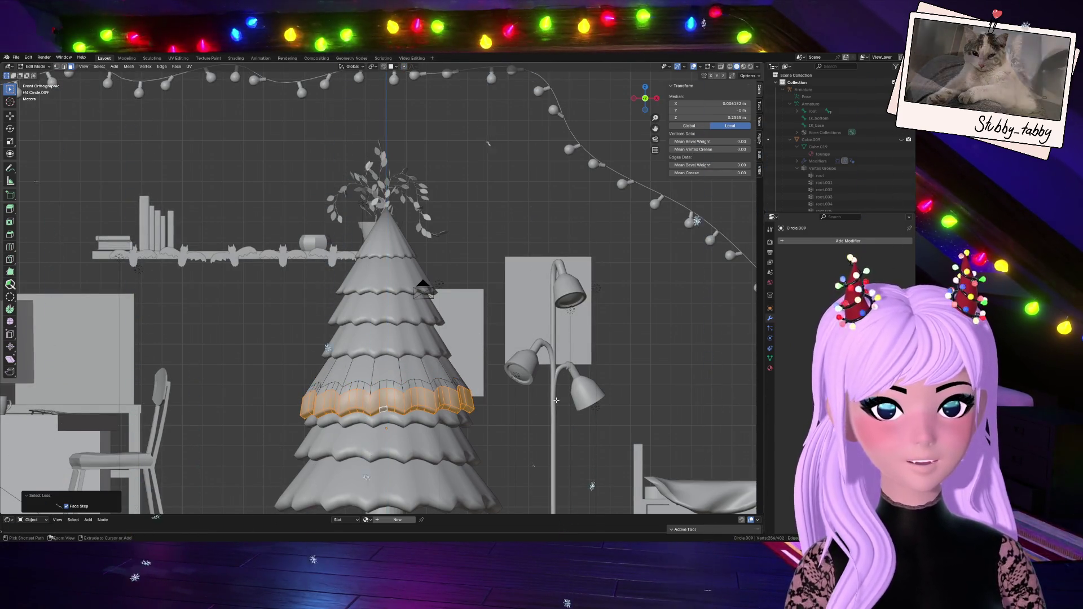
{"action": "key", "text": "g"}
{"action": "key", "text": "z"}
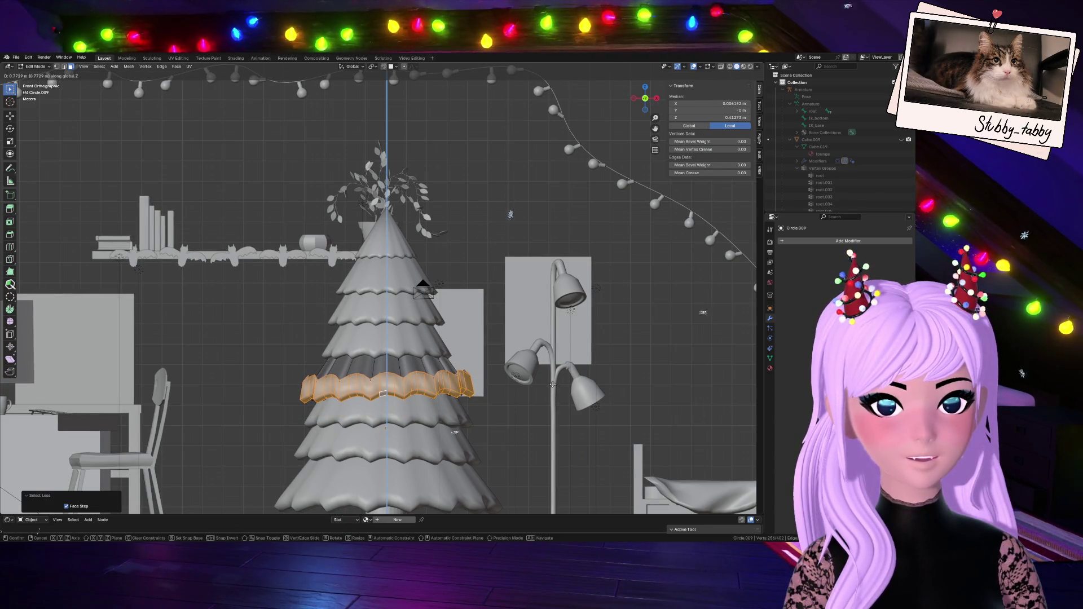
{"action": "left_click", "coordinate": [556, 407]}
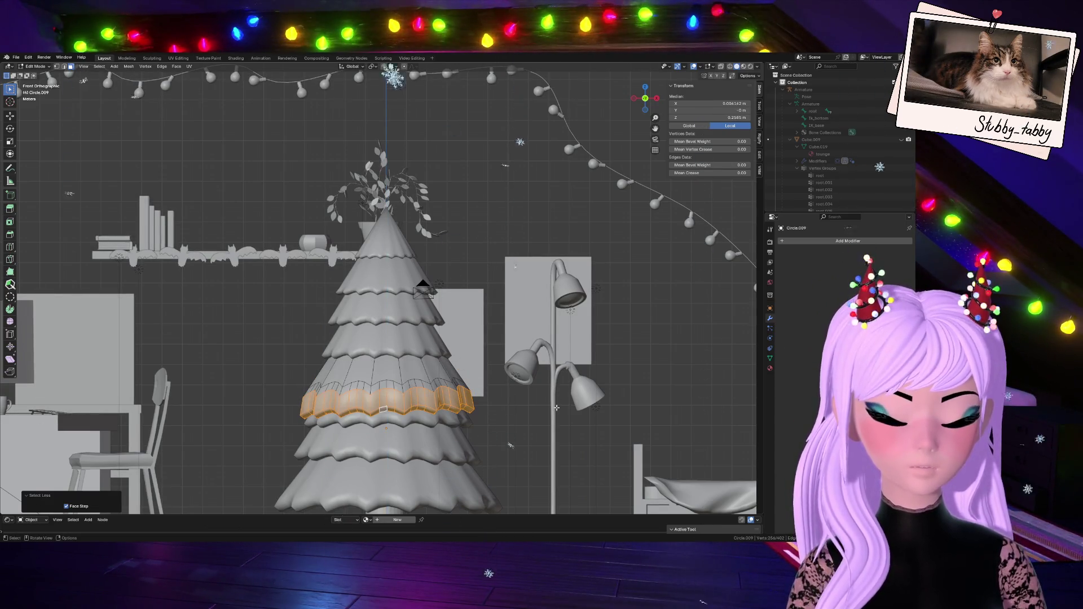
- Grow the face band further and raise it to a new height along Z
{"action": "key", "text": "ctrl+KP_Add"}
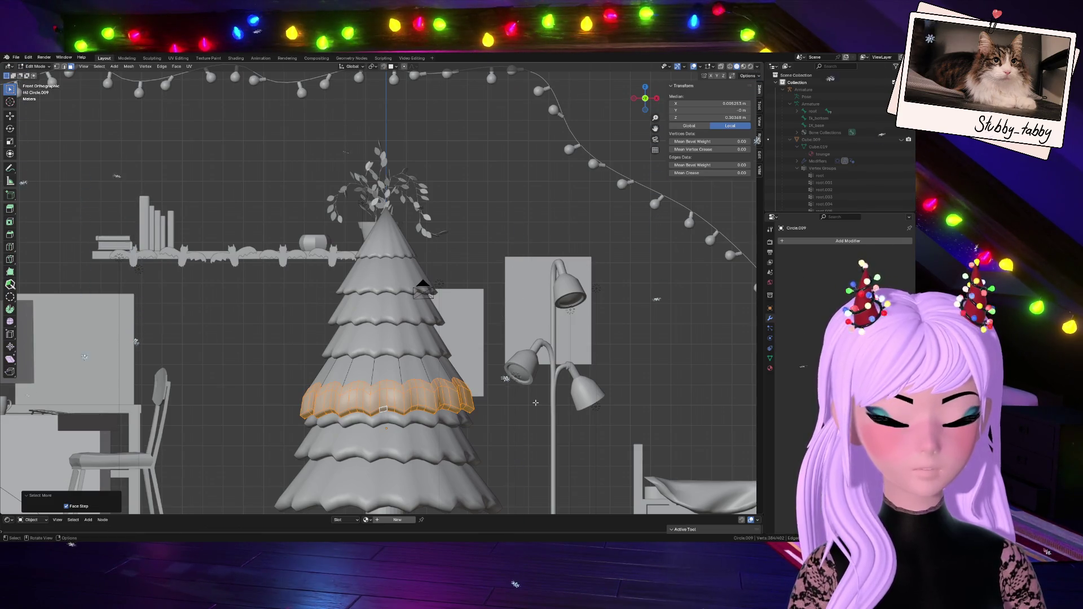
{"action": "key", "text": "g"}
{"action": "key", "text": "z"}
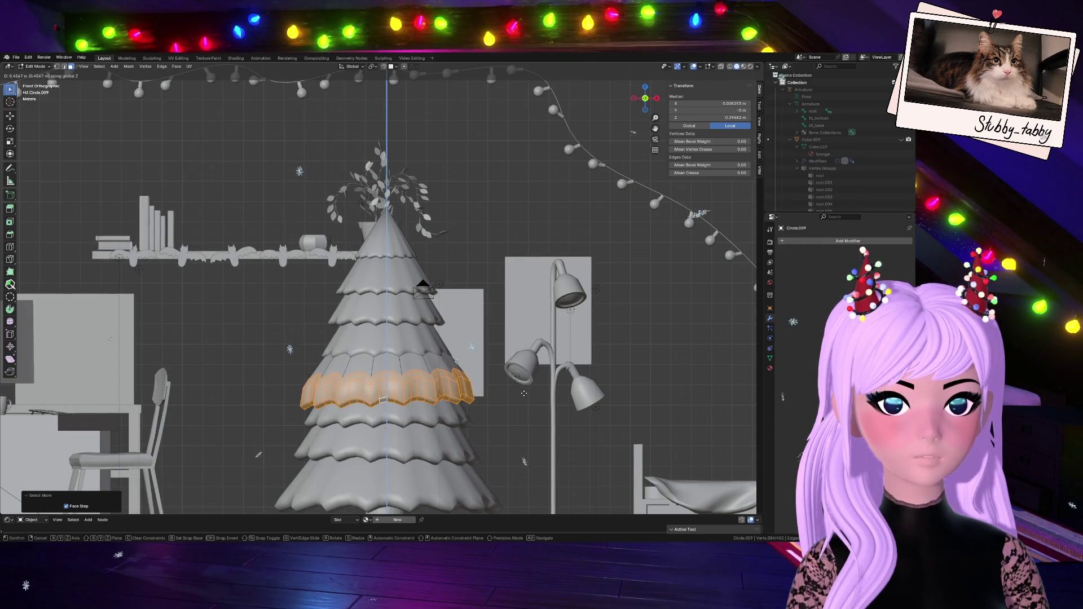
{"action": "left_click", "coordinate": [525, 394]}
{"action": "key", "text": "Tab"}
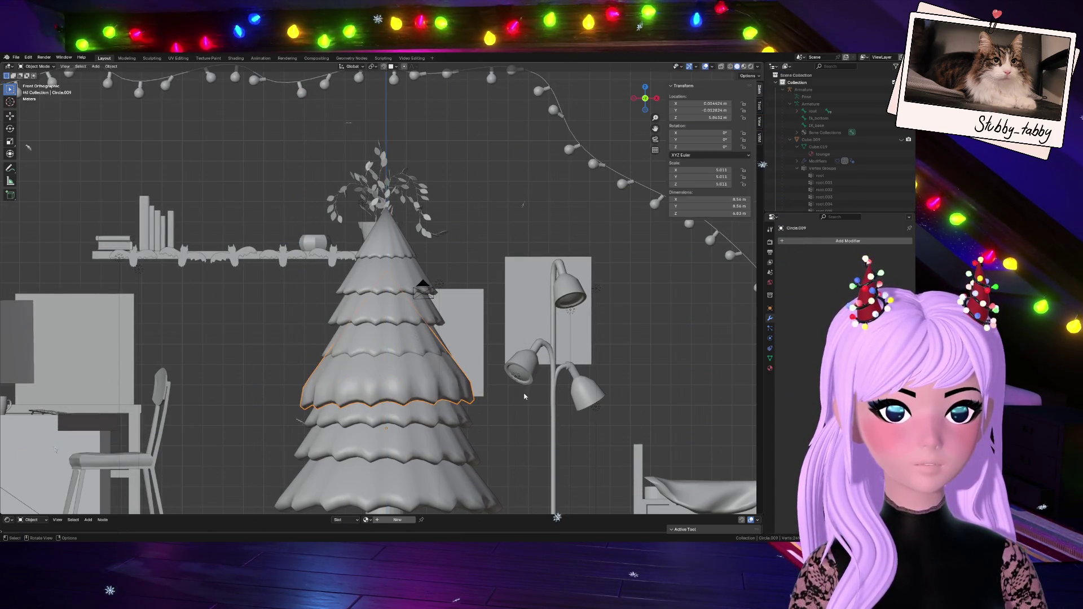
{"action": "scroll", "coordinate": [497, 434], "scroll_direction": "down", "scroll_amount": 5}
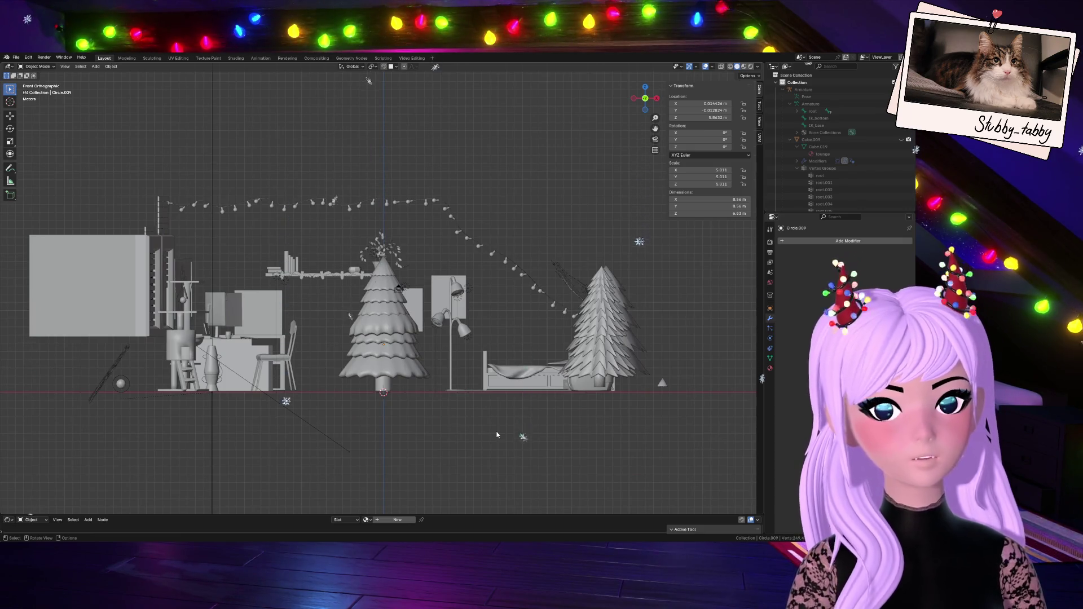
{"action": "scroll", "coordinate": [408, 393], "scroll_direction": "up", "scroll_amount": 6}
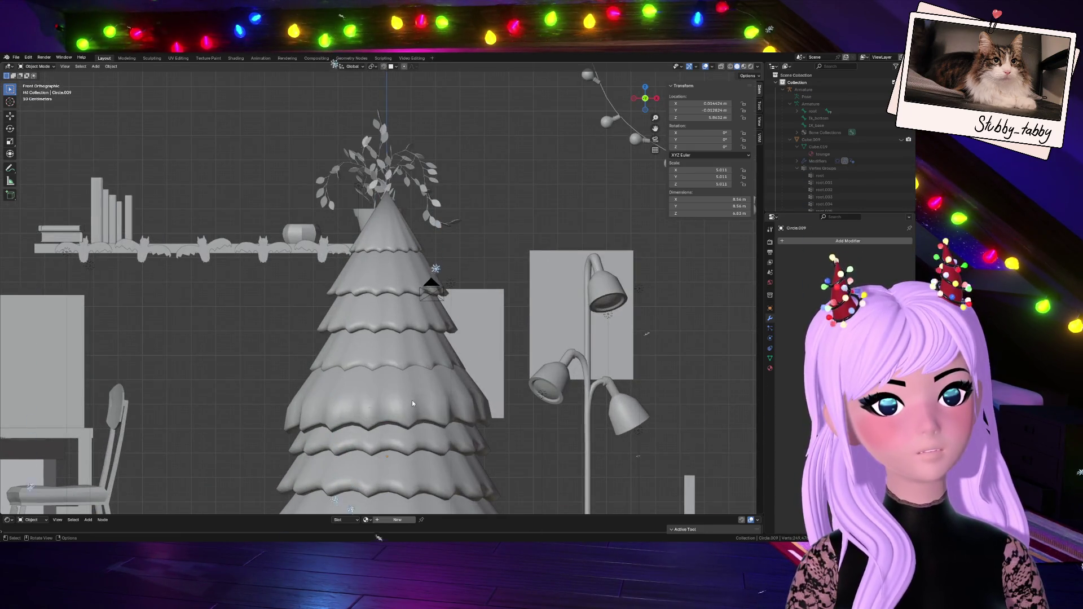
- Reselect the tier's rim edge loop in Edit Mode
{"action": "key", "text": "Tab"}
{"action": "left_click", "coordinate": [411, 400], "text": "alt"}
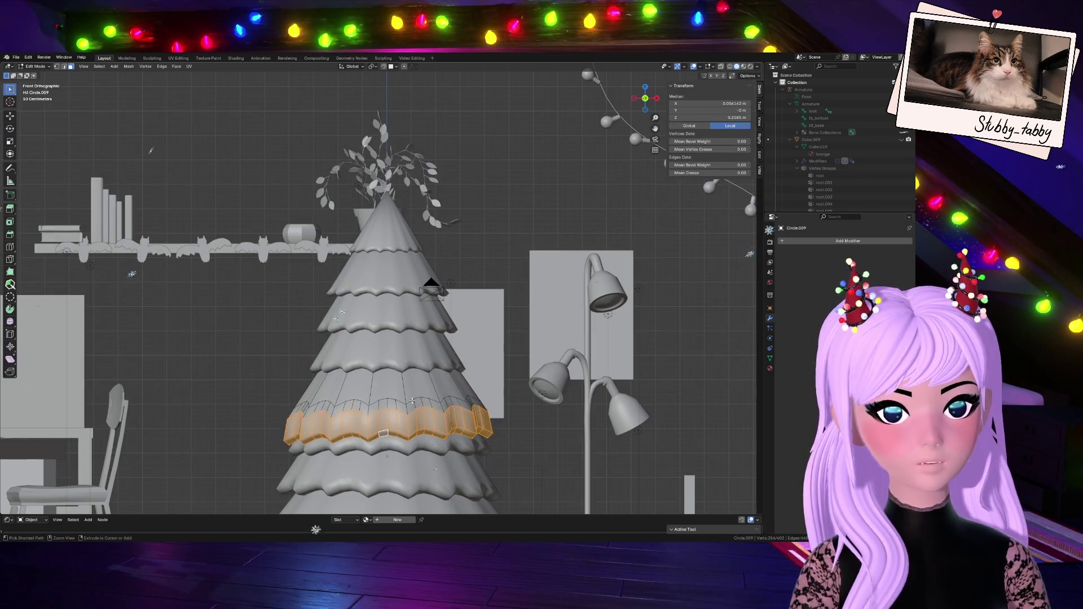
{"action": "left_click", "coordinate": [412, 400], "text": "alt"}
{"action": "key", "text": "alt+a"}
{"action": "left_click", "coordinate": [412, 401], "text": "alt"}
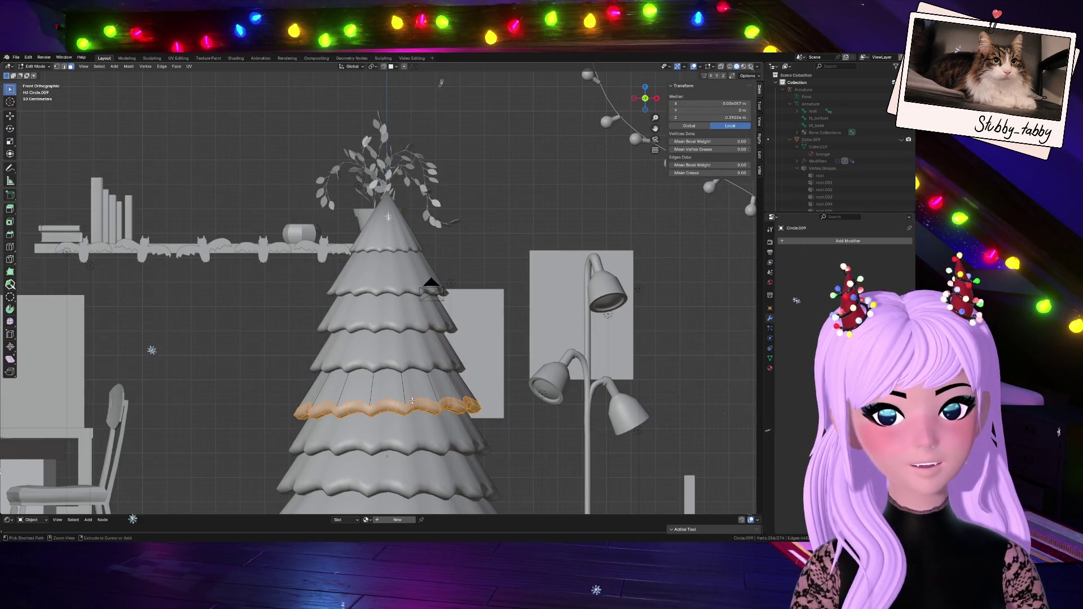
{"action": "key", "text": "Tab"}
{"action": "scroll", "coordinate": [411, 401], "scroll_direction": "down", "scroll_amount": 5}
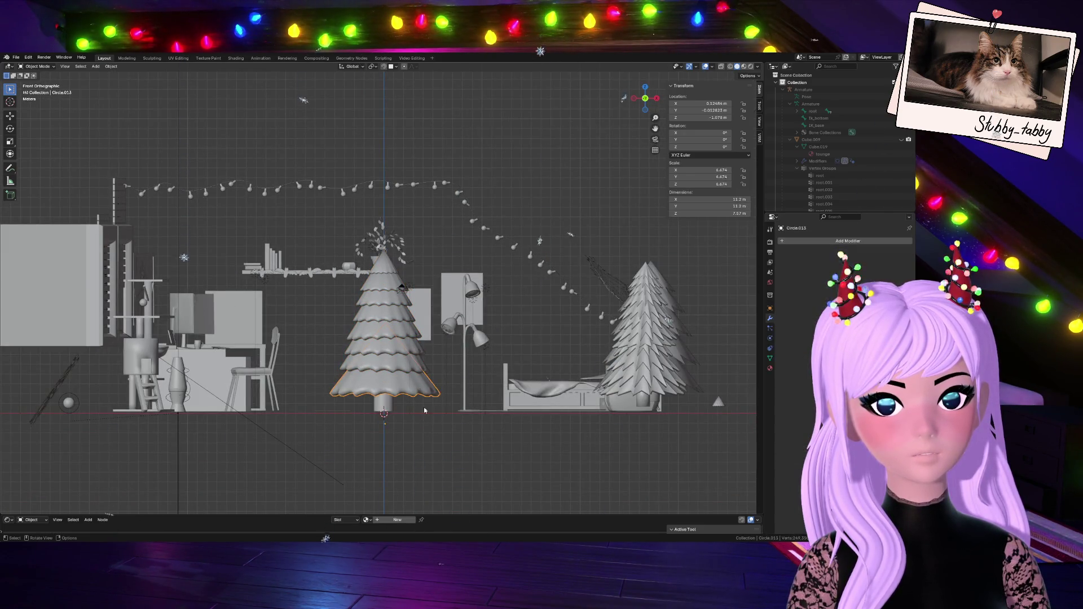
- Select the bottom skirt layer Circle.013 in Edit Mode and frame its trunk and rim
{"action": "left_click", "coordinate": [417, 390]}
{"action": "key", "text": "Tab"}
{"action": "scroll", "coordinate": [423, 406], "scroll_direction": "up", "scroll_amount": 4}
{"action": "scroll", "coordinate": [430, 433], "scroll_direction": "down", "scroll_amount": 2}
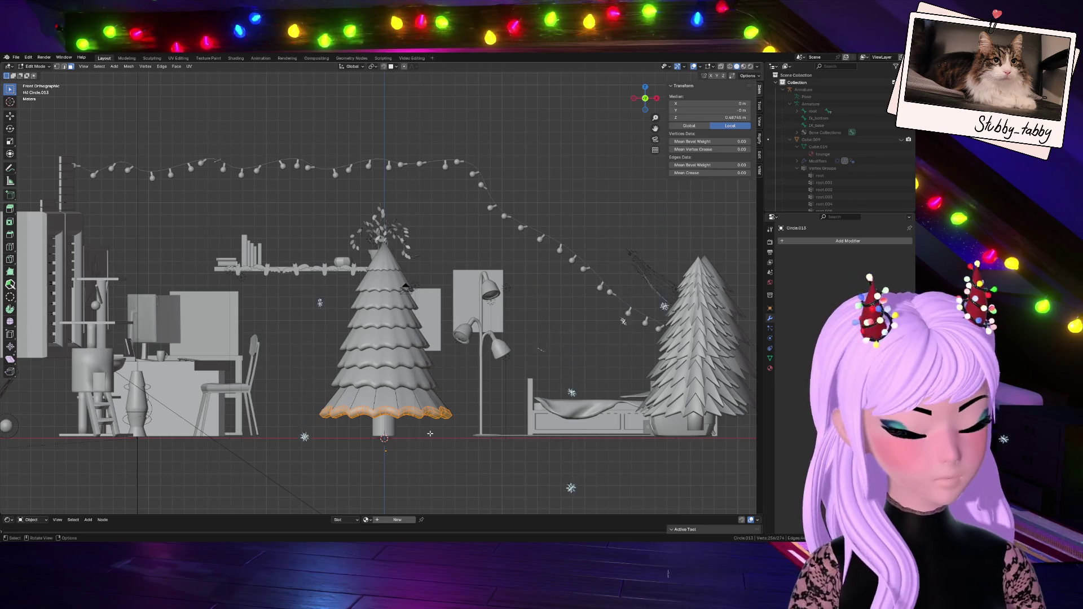
{"action": "scroll", "coordinate": [430, 433], "scroll_direction": "down", "scroll_amount": 1}
{"action": "scroll", "coordinate": [562, 244], "scroll_direction": "up", "scroll_amount": 4}
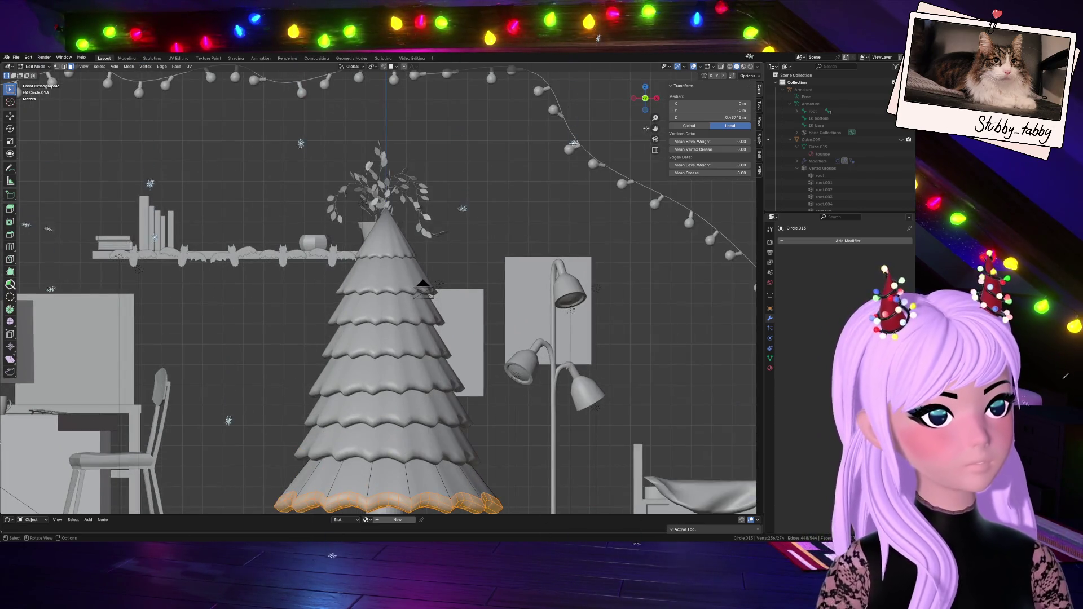
{"action": "middle_click_drag", "start_coordinate": [486, 498], "coordinate": [486, 312], "text": "shift"}
{"action": "scroll", "coordinate": [485, 312], "scroll_direction": "up", "scroll_amount": 5}
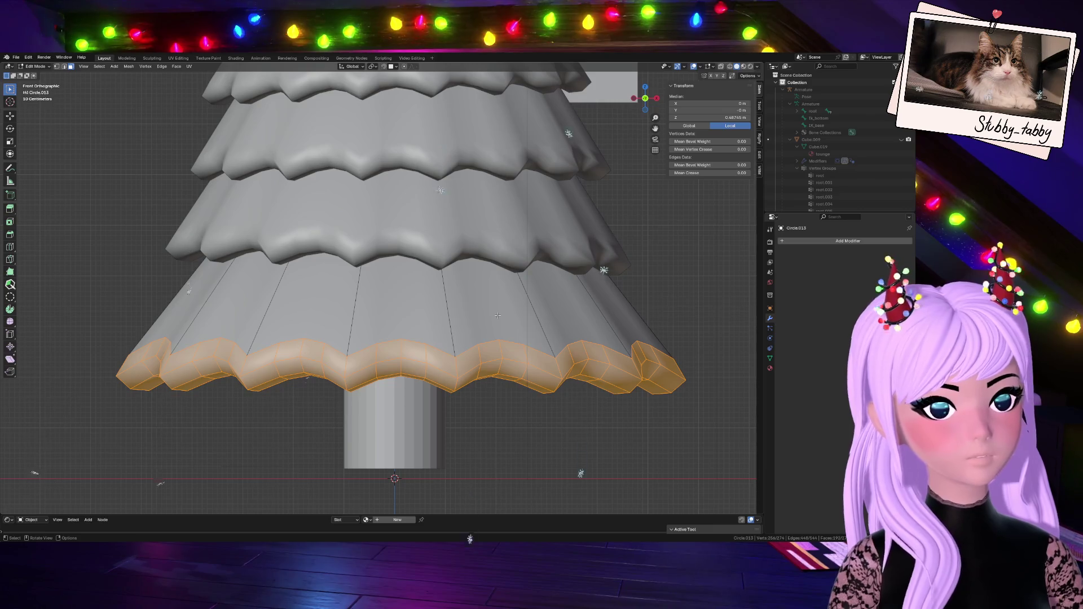
- Shrink the selection to the lower ring and pull it down with proportional falloff
{"action": "key", "text": "ctrl+KP_Subtract"}
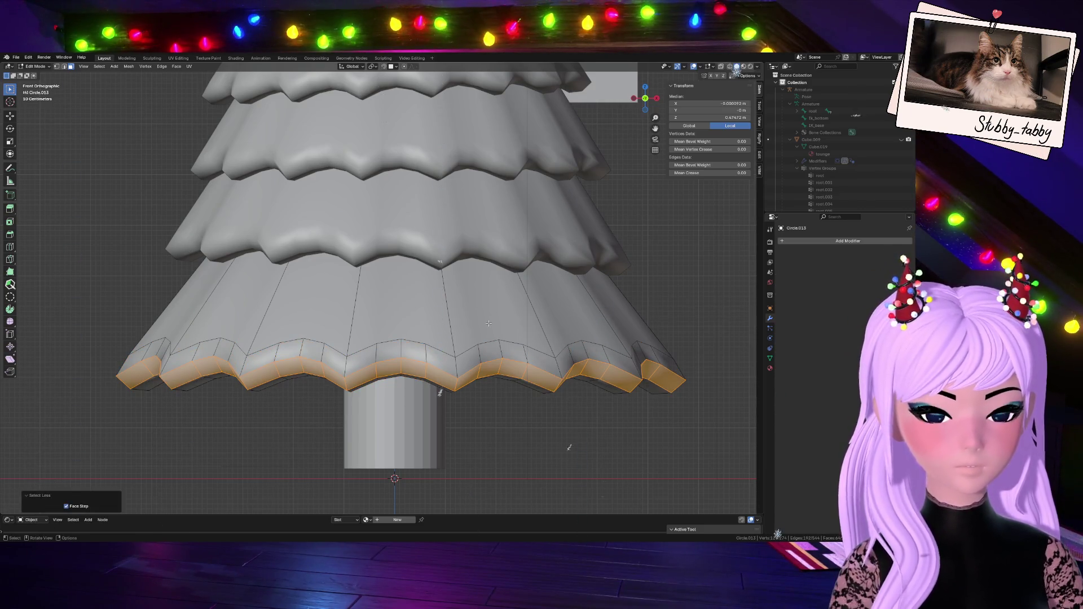
{"action": "key", "text": "g"}
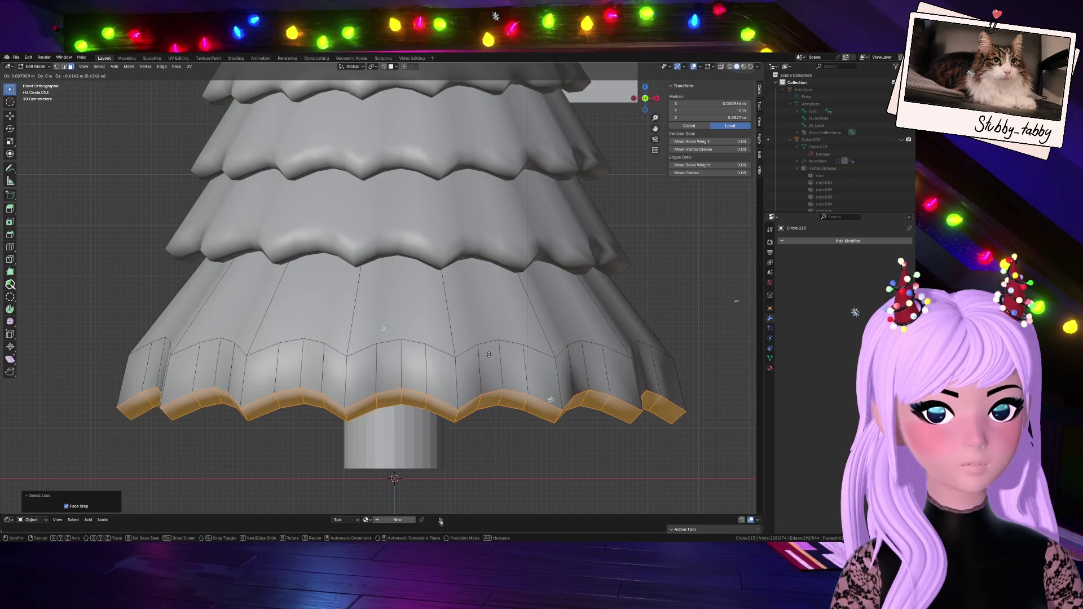
{"action": "key", "text": "Escape"}
{"action": "scroll", "coordinate": [648, 100], "scroll_direction": "down", "scroll_amount": 5}
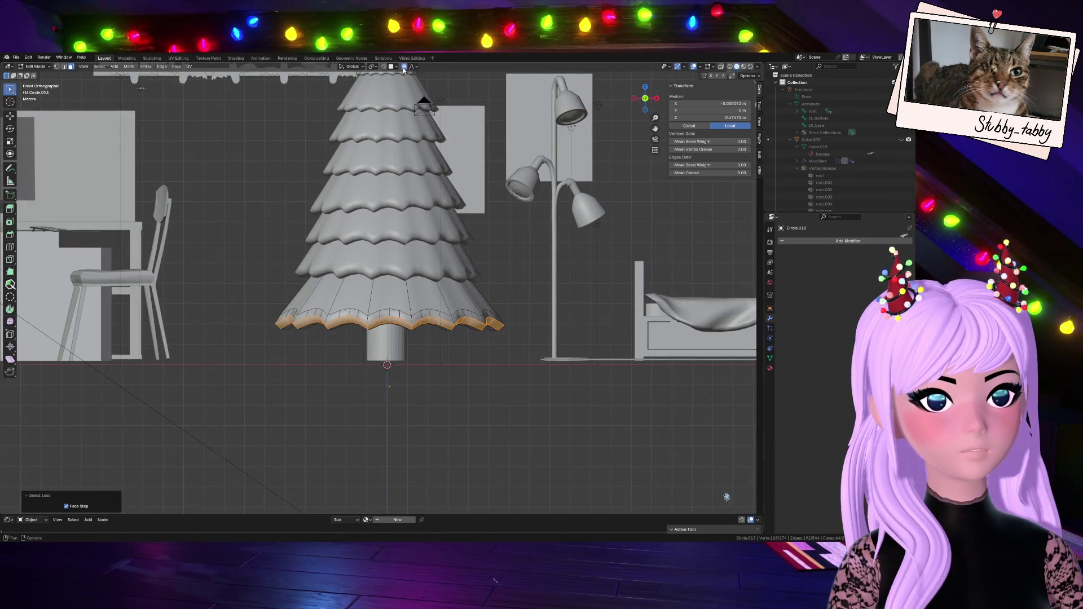
{"action": "key", "text": "g"}
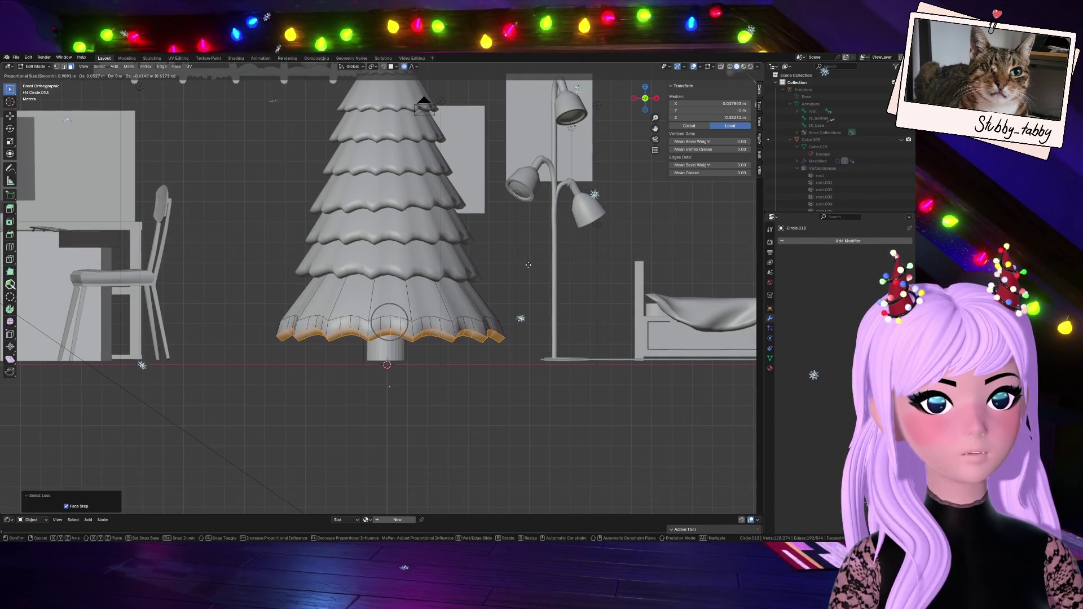
{"action": "scroll", "coordinate": [528, 266], "scroll_direction": "up", "scroll_amount": 4}
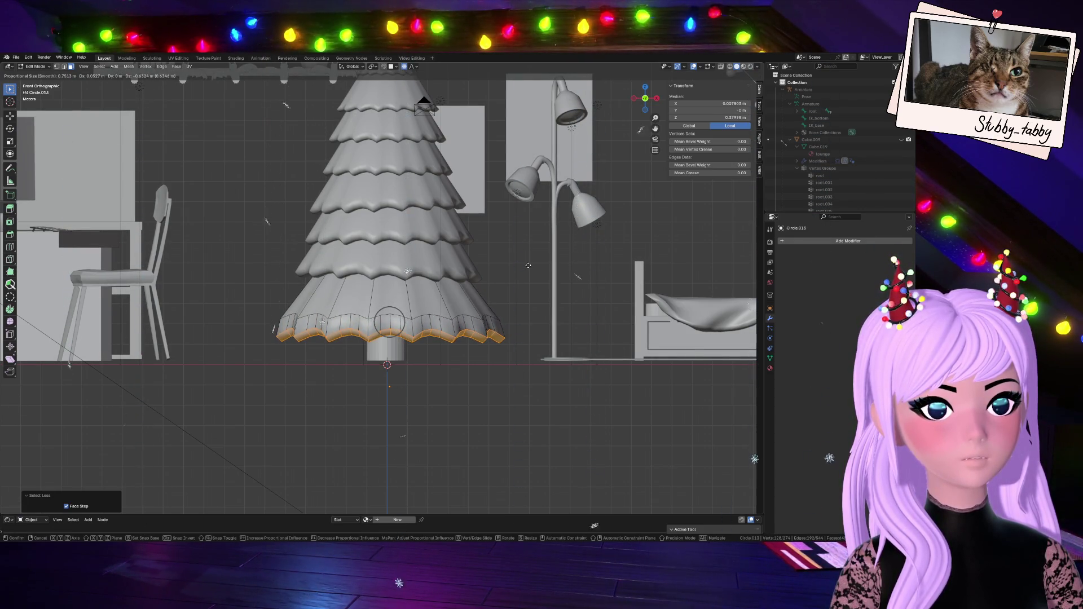
{"action": "left_click", "coordinate": [527, 264]}
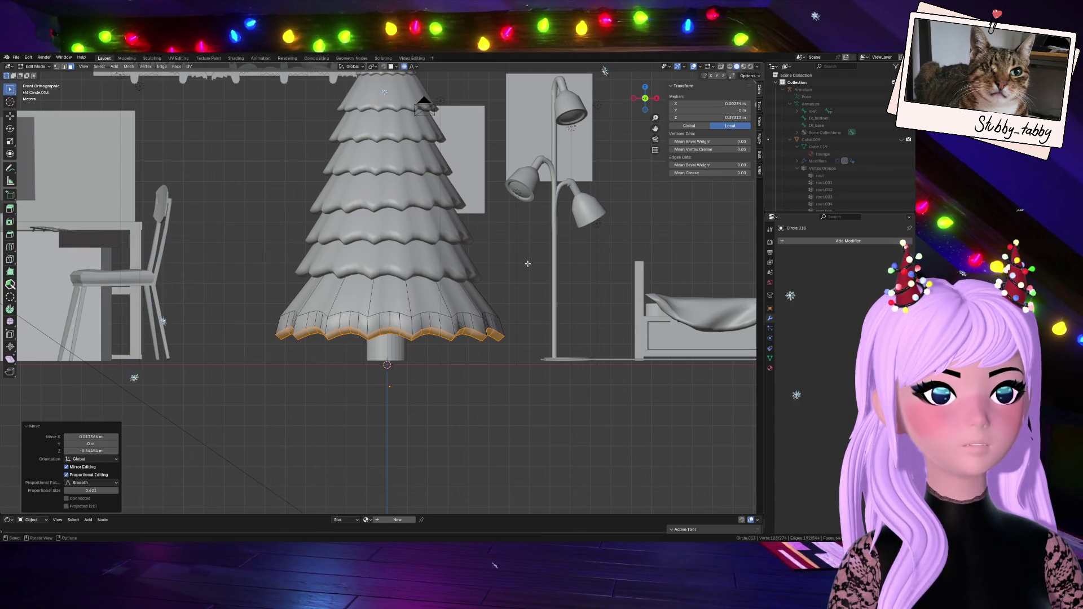
{"action": "key", "text": "Tab"}
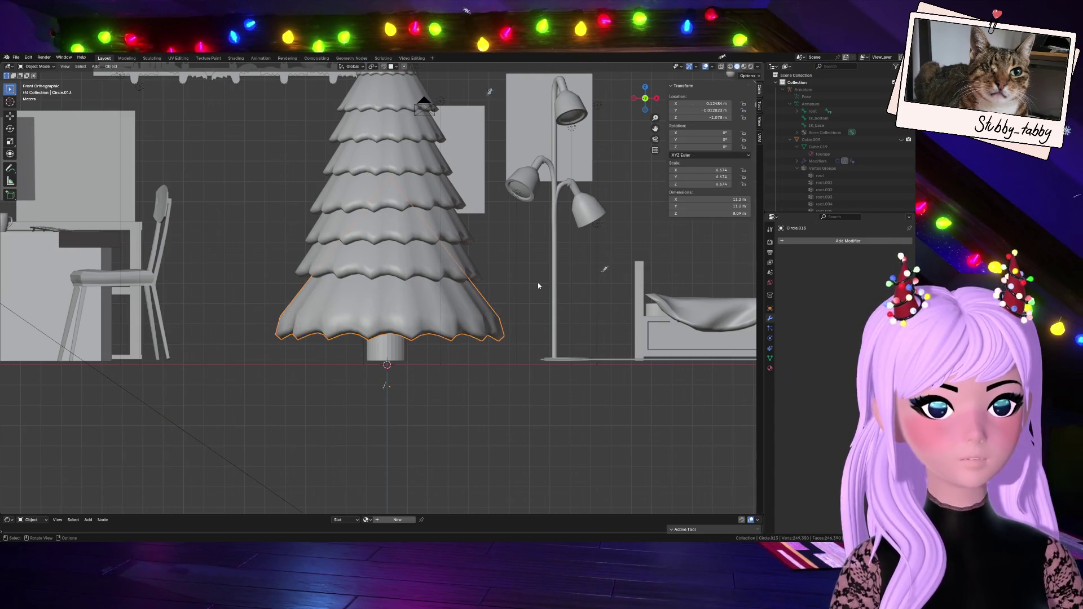
- Shift Circle.013 vertically and scale it down slightly to about 6.5
{"action": "key", "text": "g"}
{"action": "key", "text": "z"}
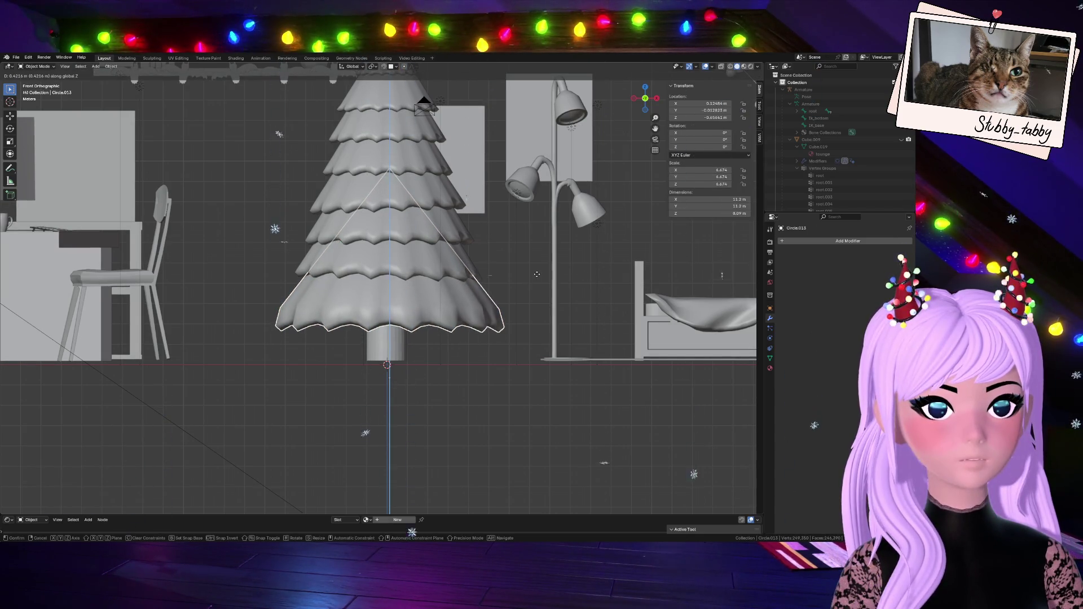
{"action": "left_click", "coordinate": [536, 273]}
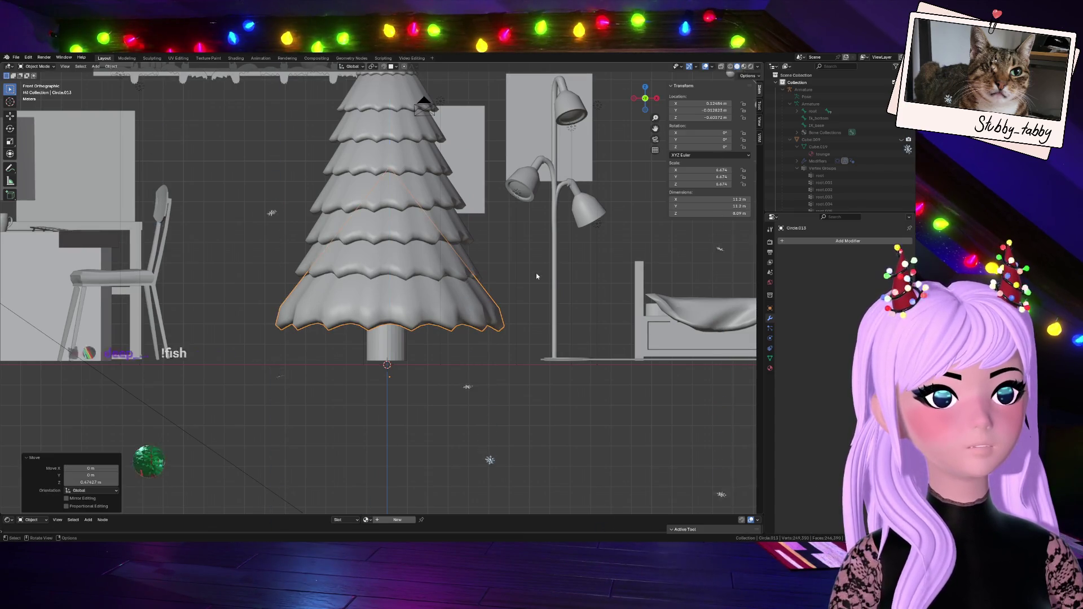
{"action": "key", "text": "s"}
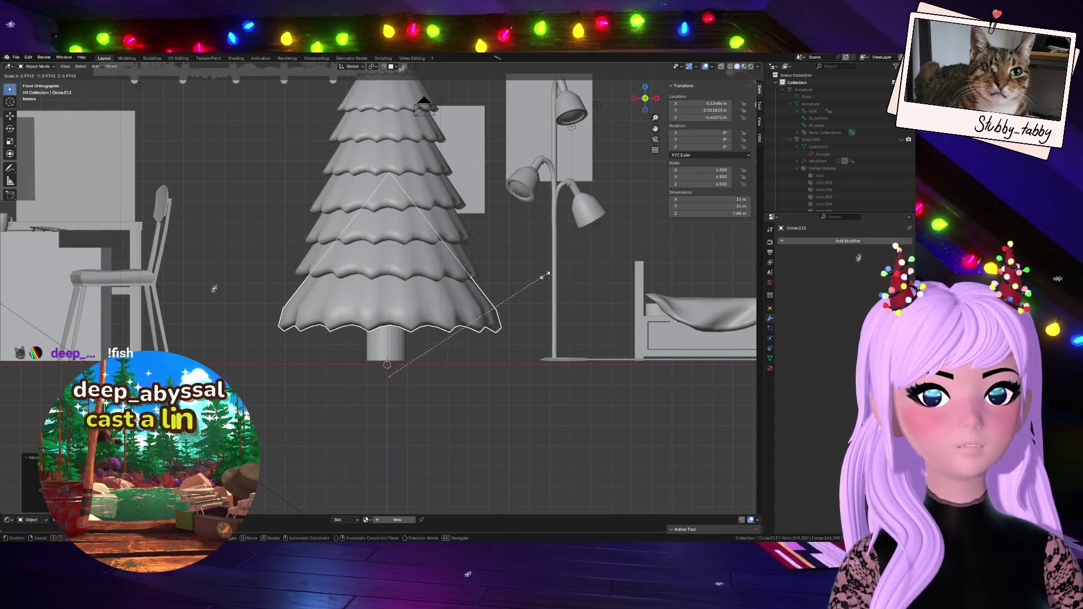
{"action": "left_click", "coordinate": [545, 279]}
{"action": "key", "text": "g"}
{"action": "key", "text": "z"}
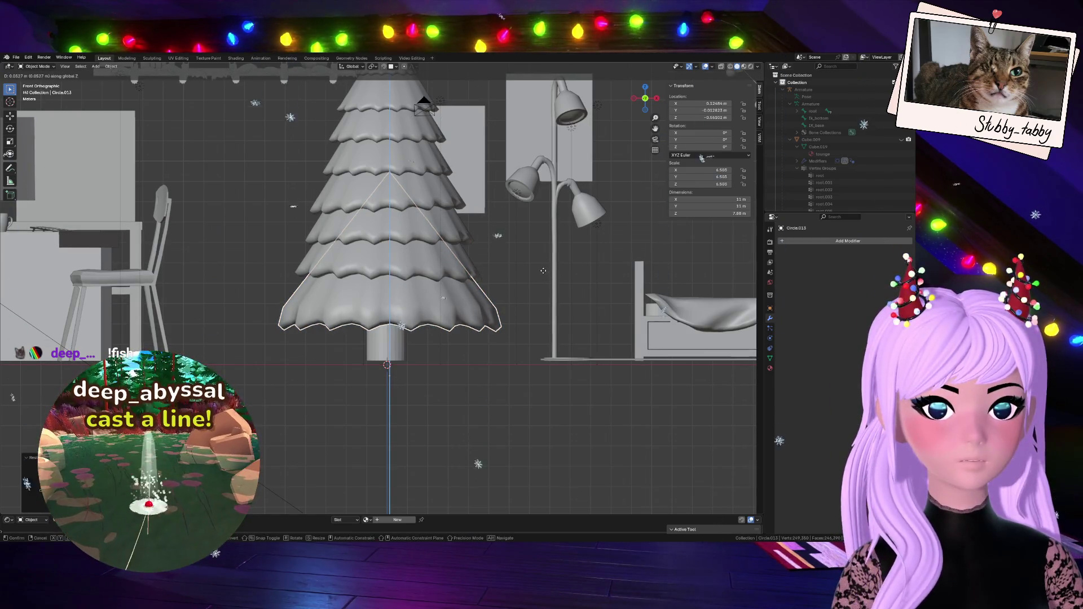
{"action": "left_click", "coordinate": [543, 271]}
- Orbit the viewport around the tree to inspect the tightened base
{"action": "scroll", "coordinate": [496, 316], "scroll_direction": "down", "scroll_amount": 3}
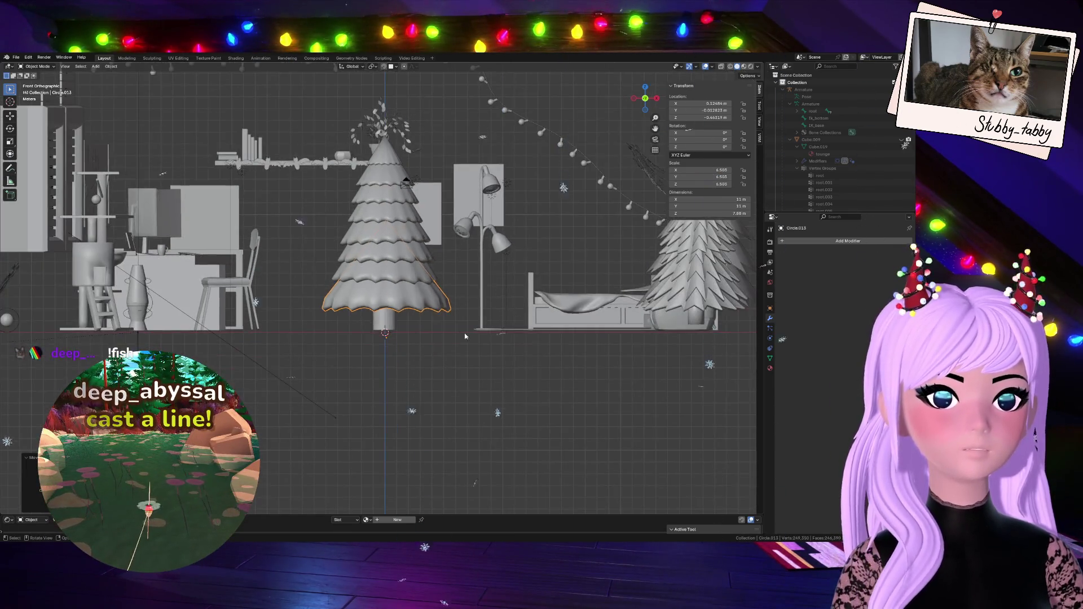
{"action": "scroll", "coordinate": [421, 366], "scroll_direction": "down", "scroll_amount": 2}
{"action": "scroll", "coordinate": [419, 331], "scroll_direction": "up", "scroll_amount": 3}
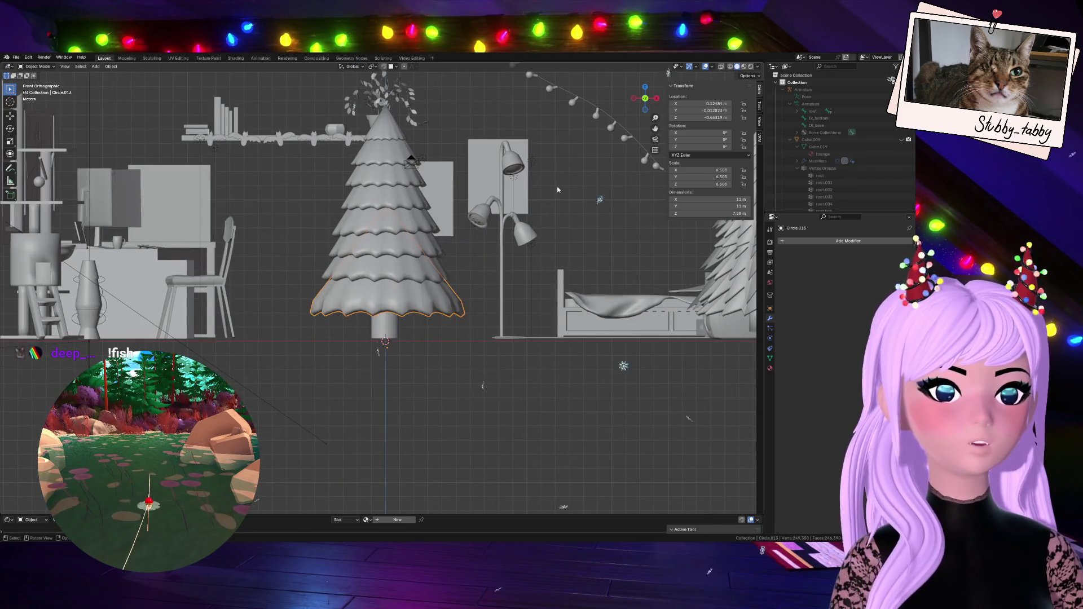
{"action": "left_click_drag", "start_coordinate": [645, 99], "coordinate": [614, 125]}
{"action": "scroll", "coordinate": [374, 264], "scroll_direction": "up", "scroll_amount": 4}
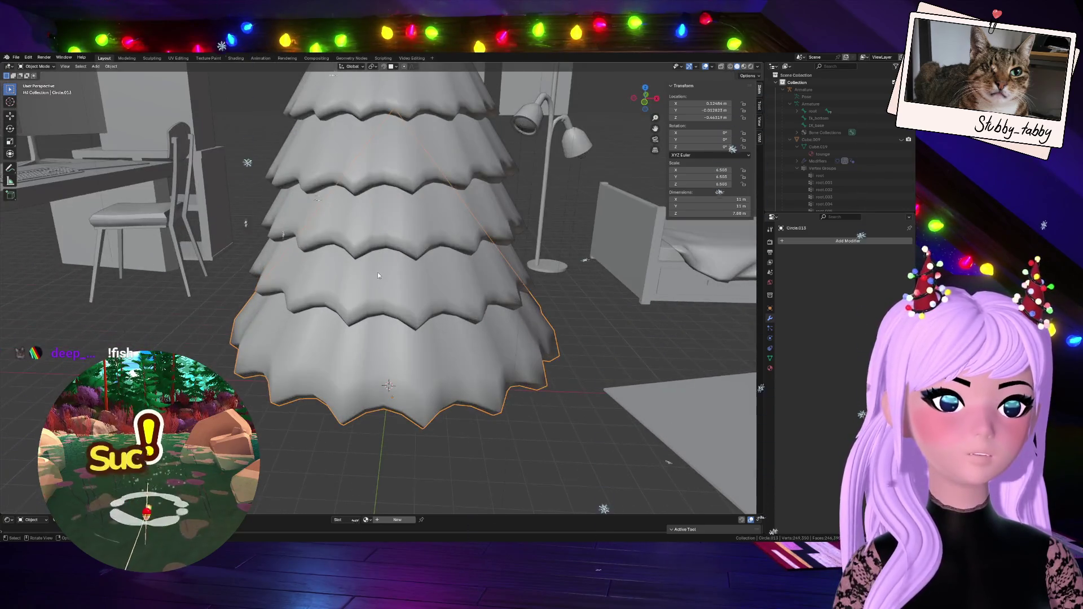
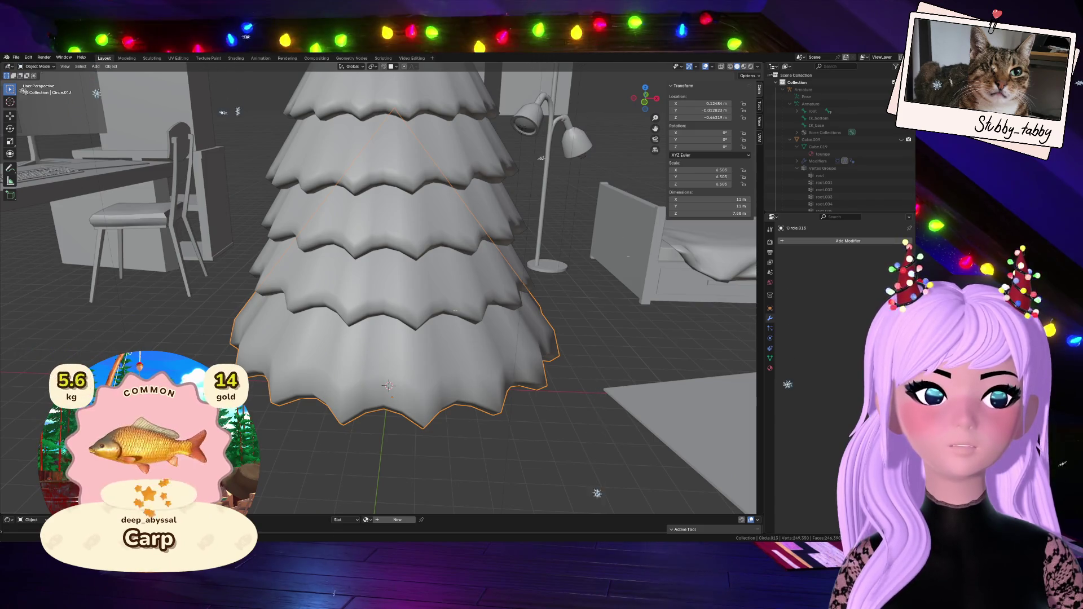
- Select the tree's top cone tier (Circle.012) and enter Edit Mode on its mesh
{"action": "scroll", "coordinate": [278, 270], "scroll_direction": "down", "scroll_amount": 6}
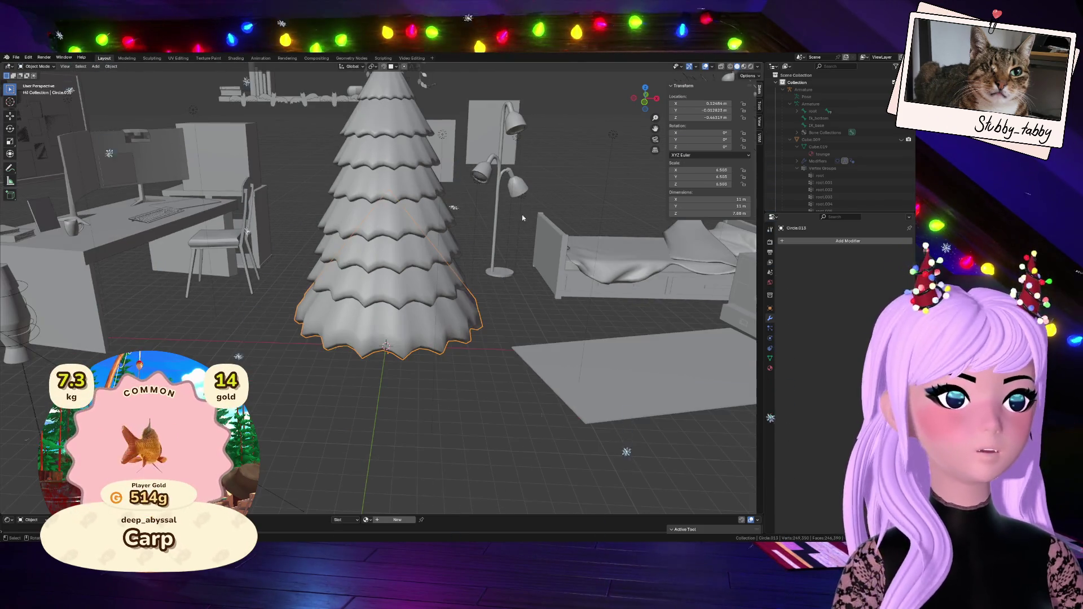
{"action": "left_click", "coordinate": [496, 225]}
{"action": "left_click", "coordinate": [369, 81]}
{"action": "mouse_move", "coordinate": [646, 99]}
{"action": "left_mouse_down"}
{"action": "mouse_move", "coordinate": [663, 136]}
{"action": "mouse_move", "coordinate": [674, 127]}
{"action": "left_mouse_up"}
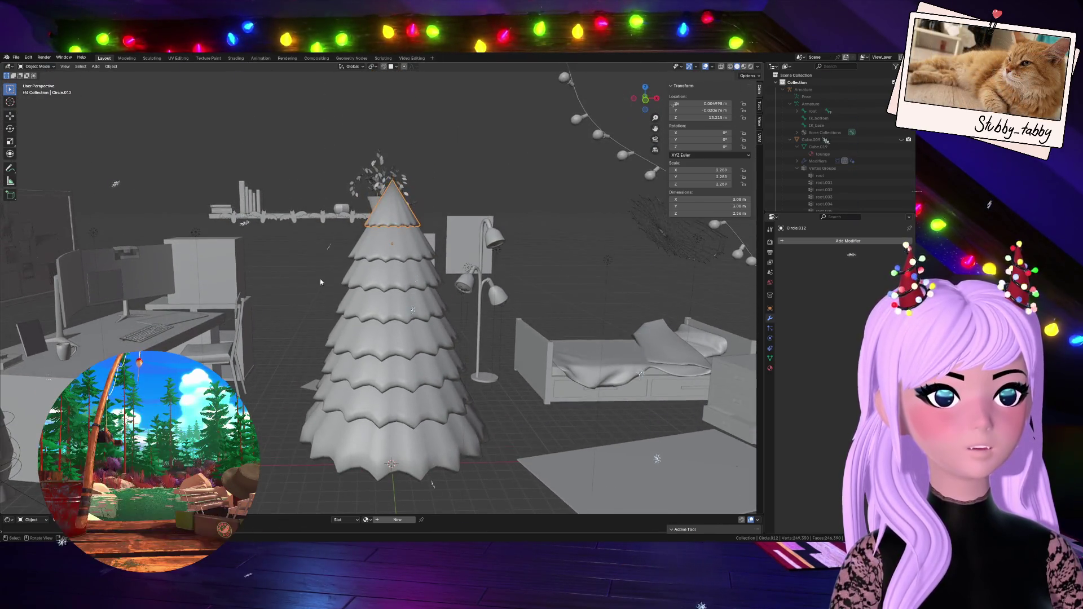
{"action": "key", "text": "Tab"}
{"action": "scroll", "coordinate": [676, 125], "scroll_direction": "up", "scroll_amount": 5}
{"action": "scroll", "coordinate": [676, 124], "scroll_direction": "down", "scroll_amount": 5}
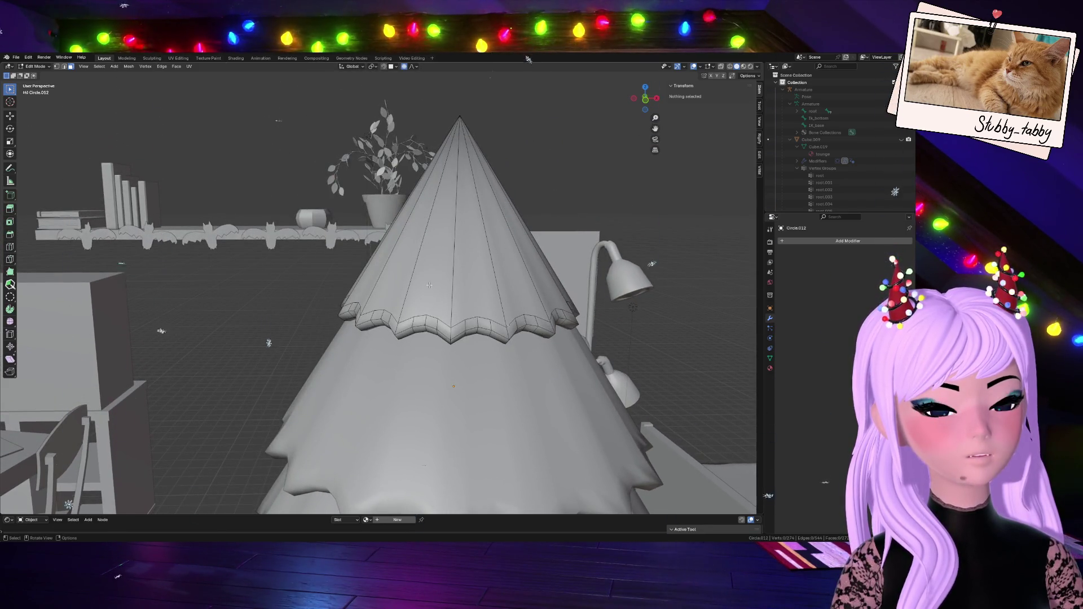
- Try face and vertex selections on the top cone, ending with nothing selected in vertex mode
{"action": "left_click_drag", "start_coordinate": [415, 318], "coordinate": [438, 335]}
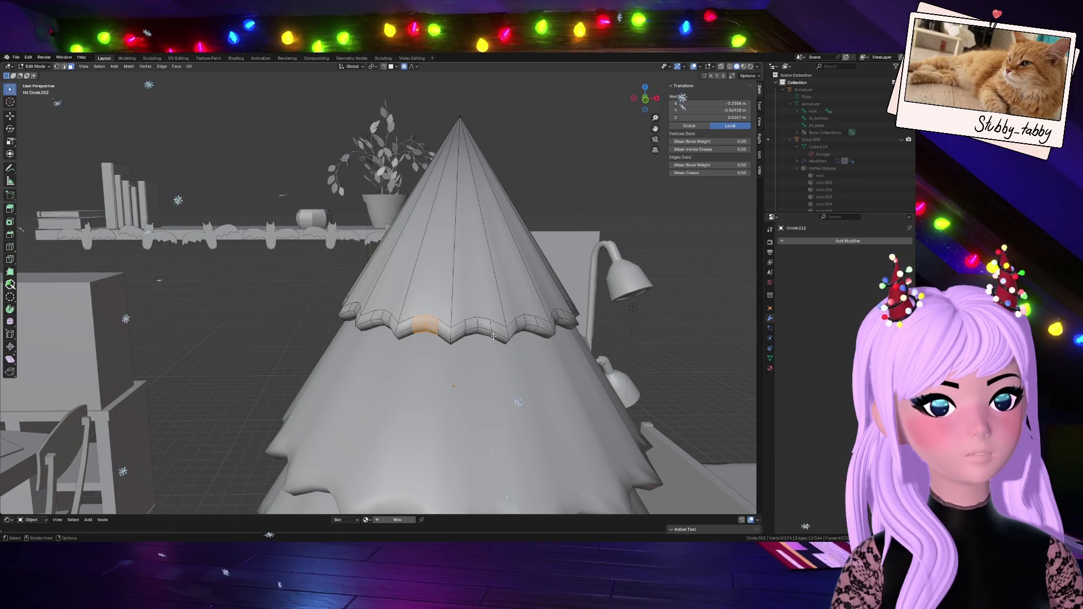
{"action": "left_click", "coordinate": [482, 318], "text": "alt"}
{"action": "key", "text": "ctrl+z"}
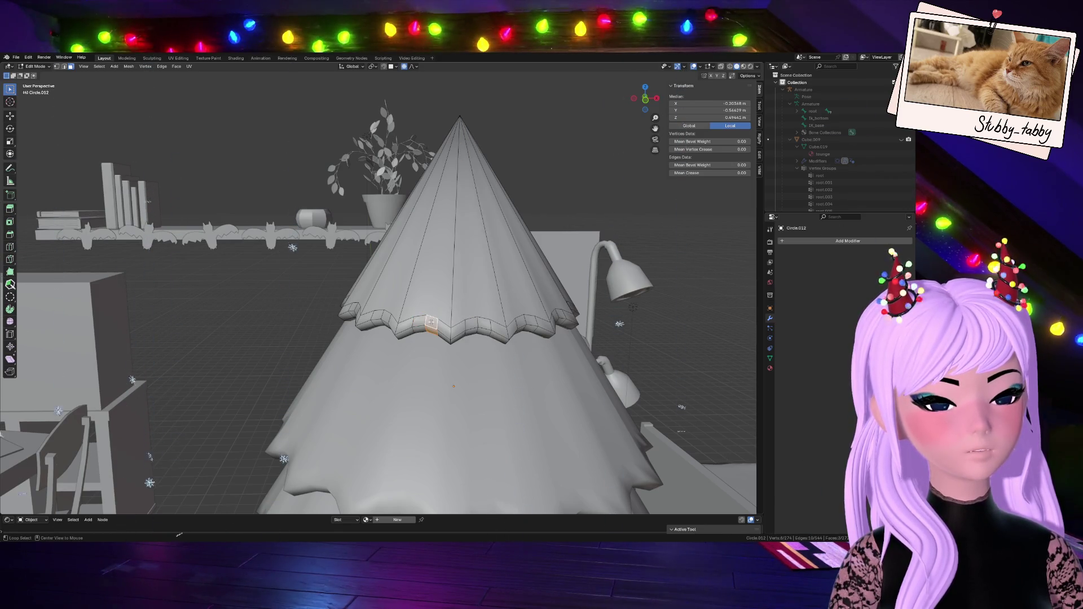
{"action": "key", "text": "alt+a"}
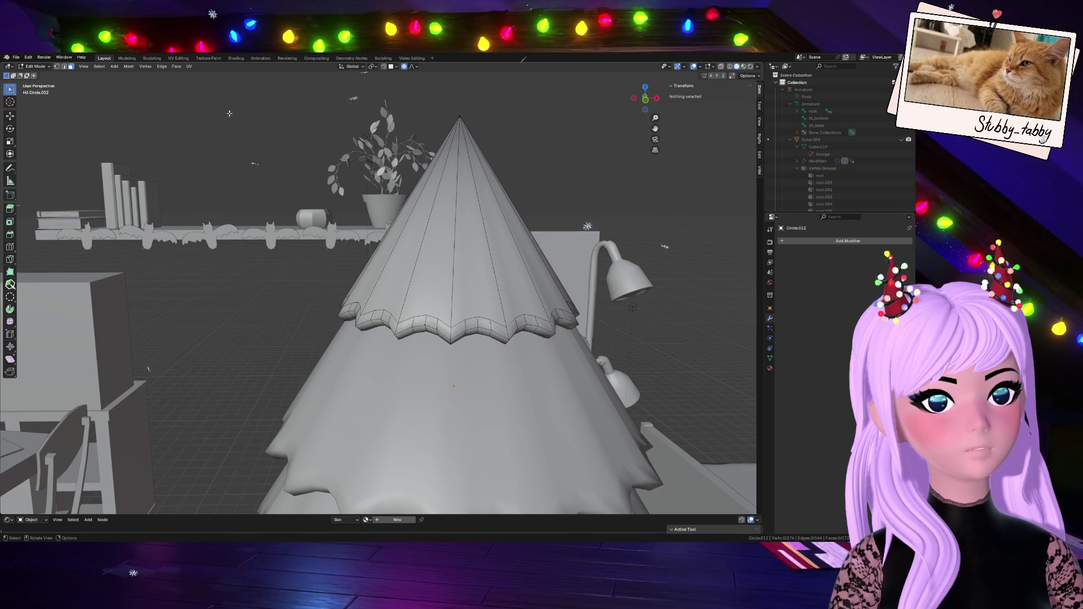
{"action": "key", "text": "1"}
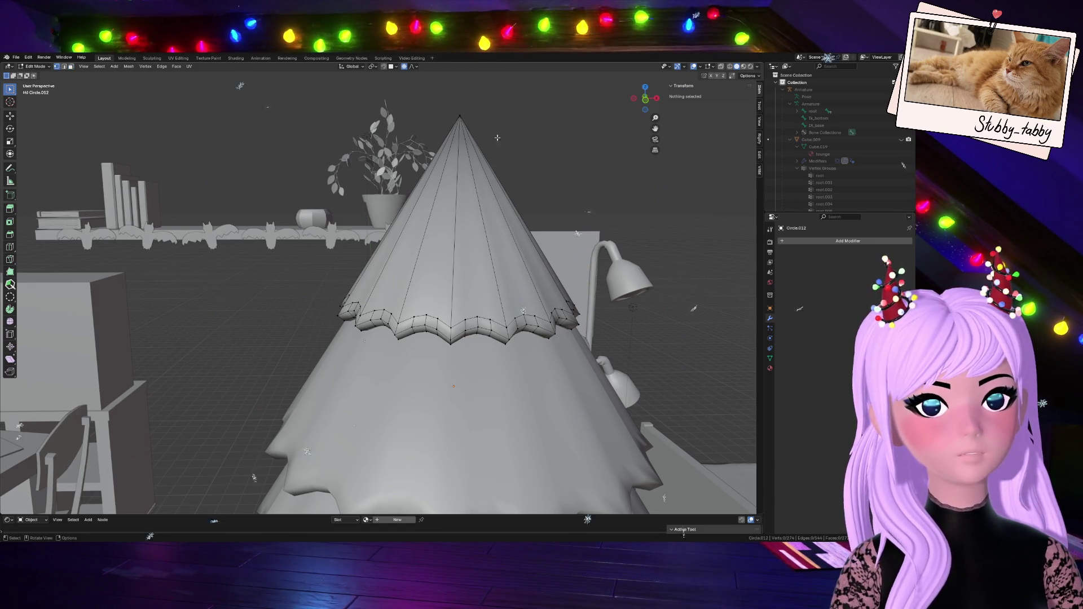
{"action": "left_click", "coordinate": [460, 119]}
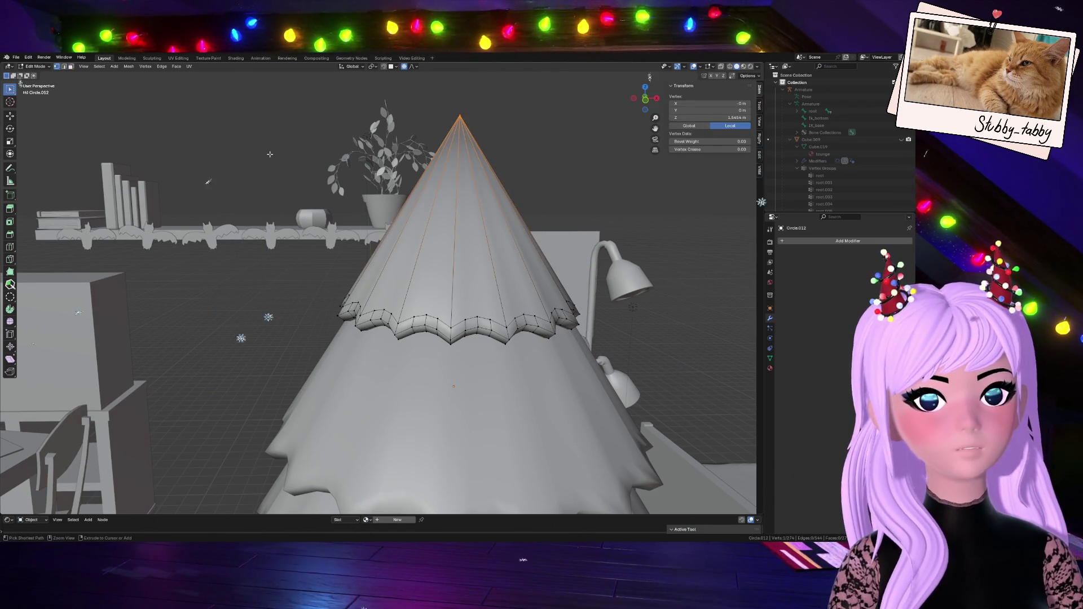
{"action": "key", "text": "ctrl+KP_Add"}
{"action": "key", "text": "ctrl+KP_Add"}
{"action": "key", "text": "ctrl+KP_Add"}
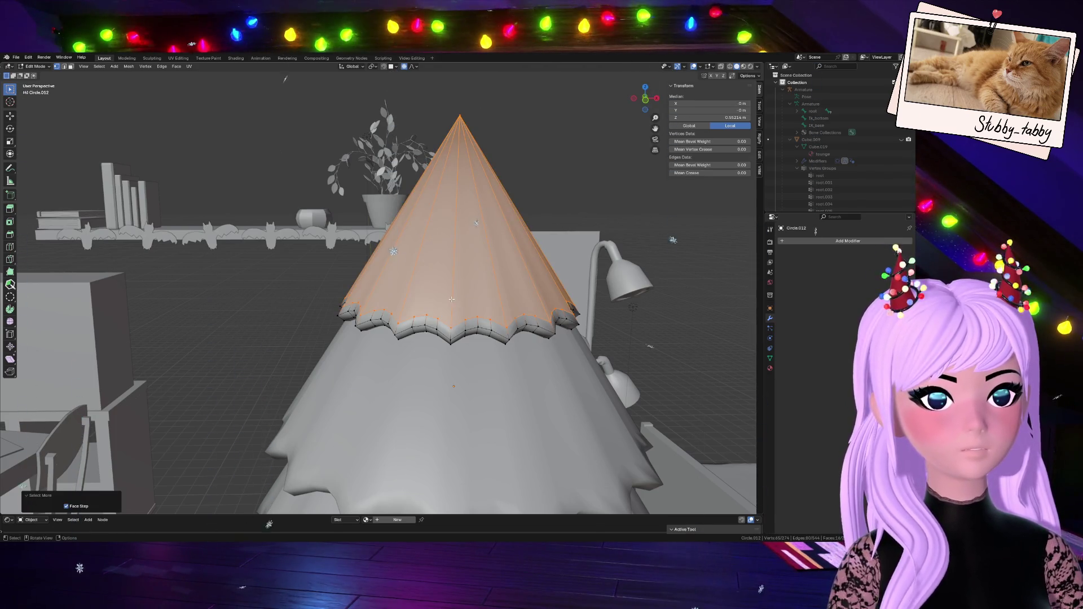
{"action": "scroll", "coordinate": [432, 309], "scroll_direction": "up", "scroll_amount": 3}
{"action": "scroll", "coordinate": [432, 308], "scroll_direction": "down", "scroll_amount": 3}
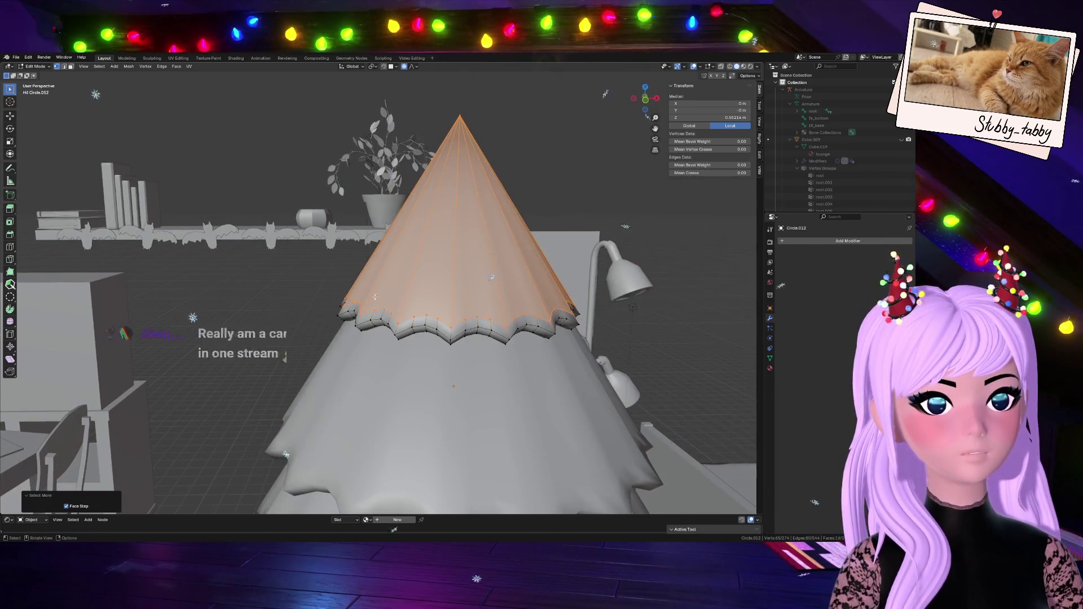
{"action": "key", "text": "alt+a"}
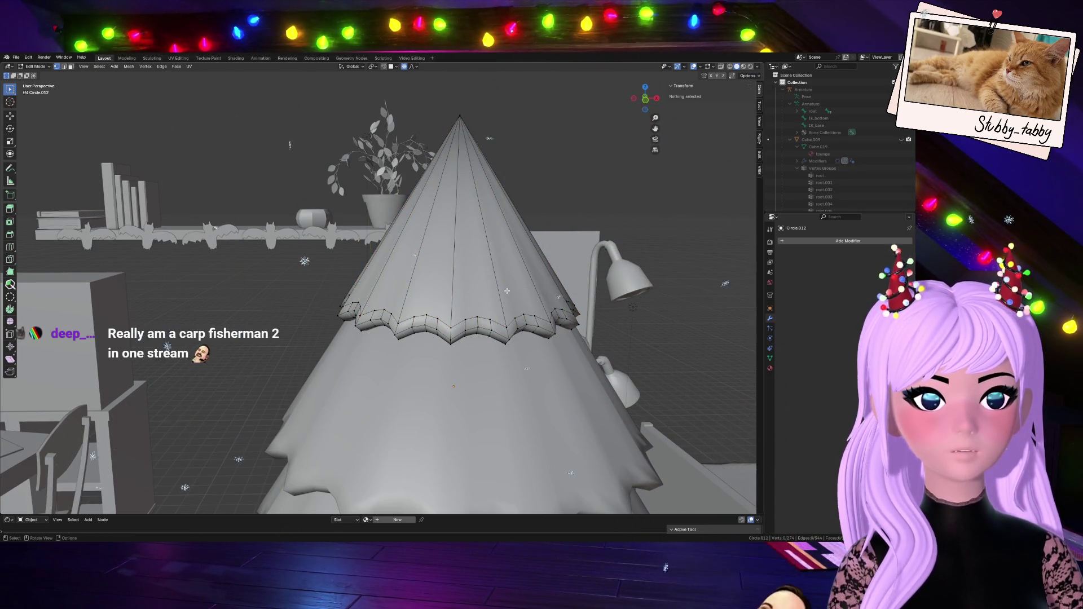
{"action": "scroll", "coordinate": [490, 317], "scroll_direction": "up", "scroll_amount": 3}
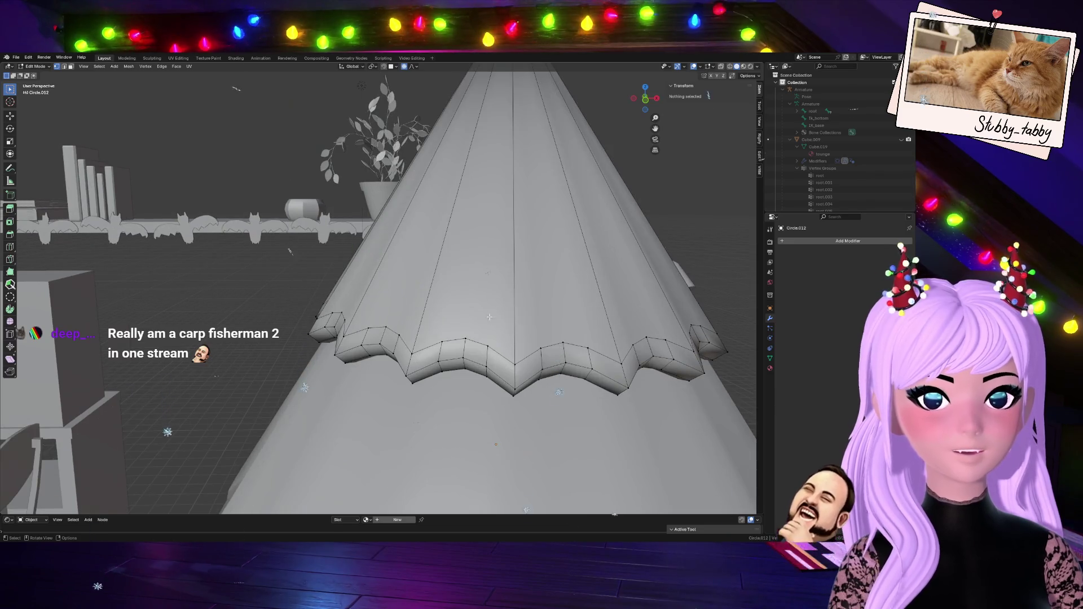
- Select a frill vertex and start a knife cut, then cancel it
{"action": "left_click", "coordinate": [443, 341]}
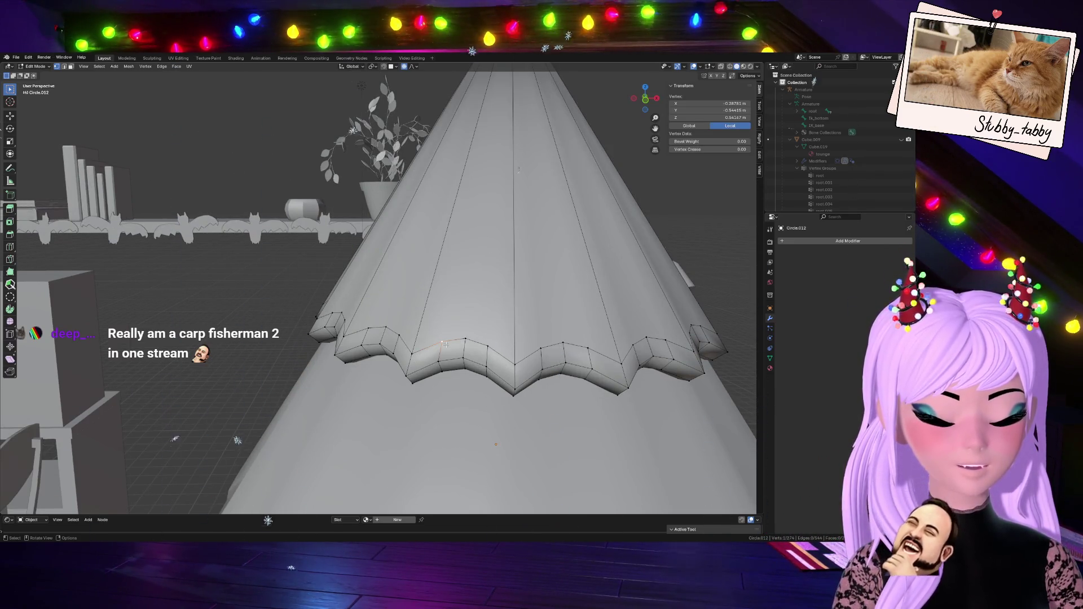
{"action": "key", "text": "k"}
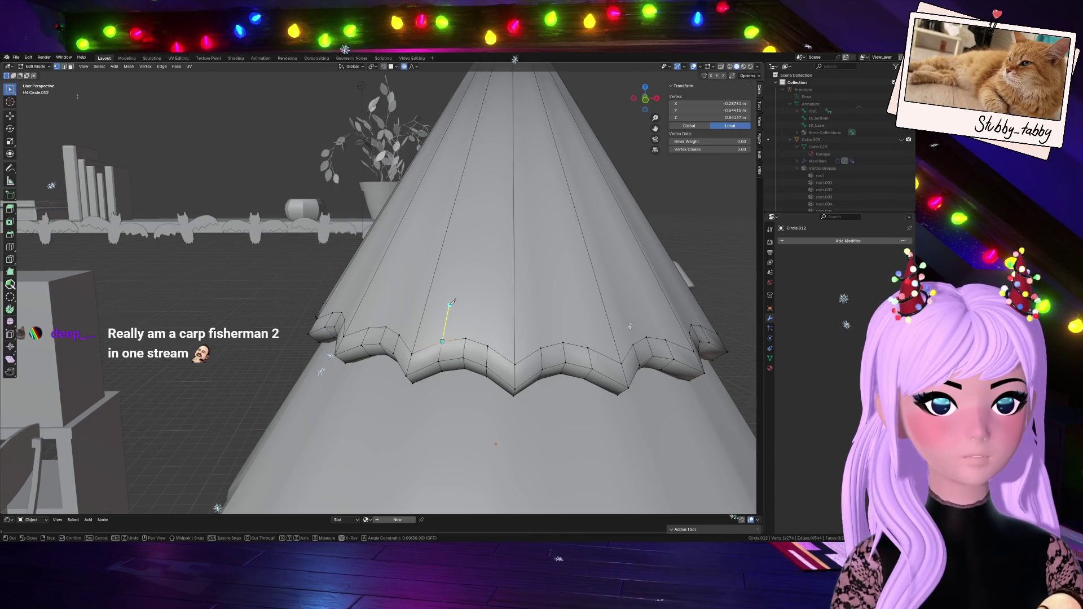
{"action": "right_click", "coordinate": [451, 303]}
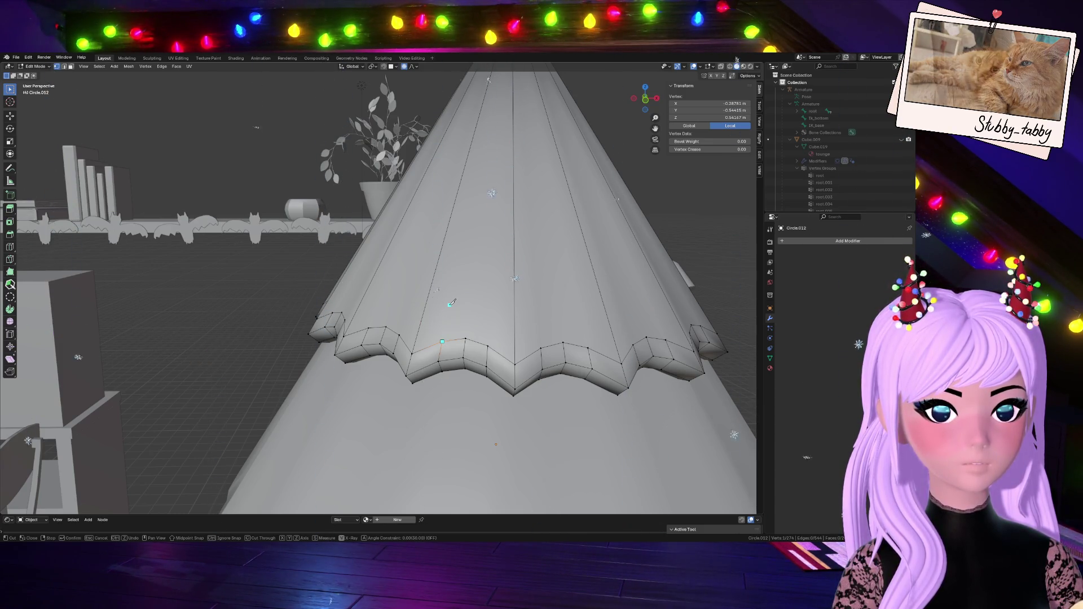
{"action": "key", "text": "Escape"}
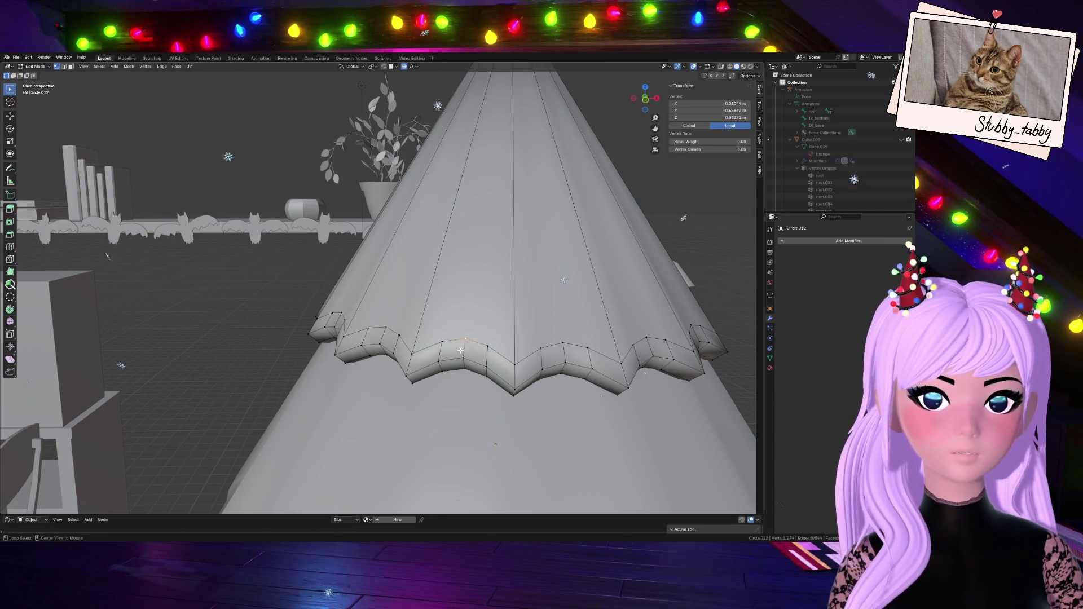
- Lower a vertical edge loop of rim points along Z, then return to Object Mode
{"action": "left_click", "coordinate": [462, 351], "text": "alt"}
{"action": "scroll", "coordinate": [568, 356], "scroll_direction": "down", "scroll_amount": 8}
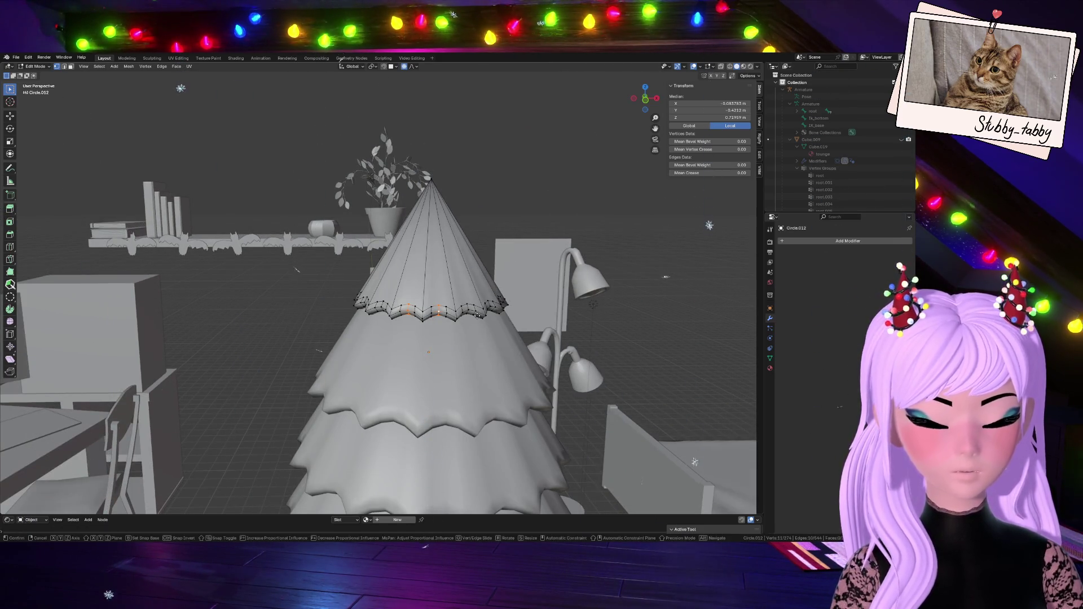
{"action": "key", "text": "g"}
{"action": "key", "text": "z"}
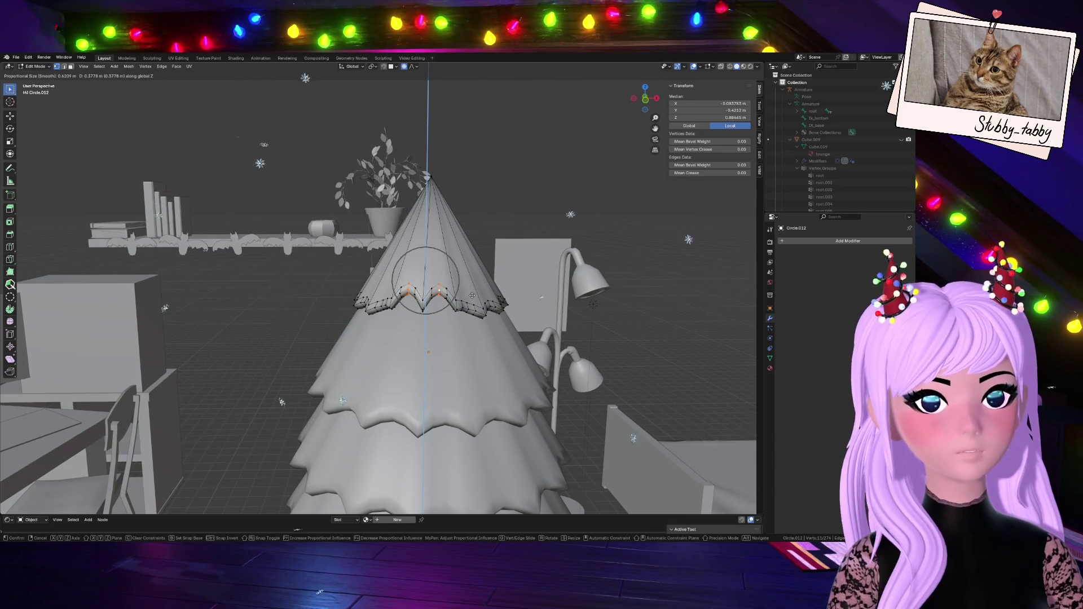
{"action": "left_click", "coordinate": [472, 317]}
{"action": "scroll", "coordinate": [473, 317], "scroll_direction": "up", "scroll_amount": 4}
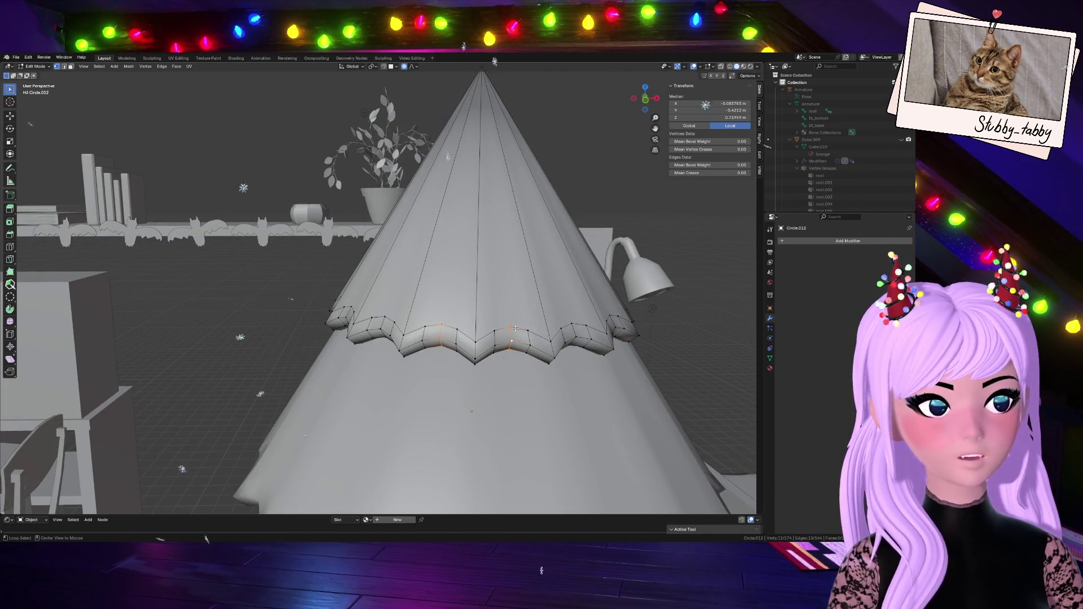
{"action": "scroll", "coordinate": [515, 328], "scroll_direction": "down", "scroll_amount": 5}
{"action": "key", "text": "Tab"}
{"action": "scroll", "coordinate": [503, 344], "scroll_direction": "down", "scroll_amount": 2}
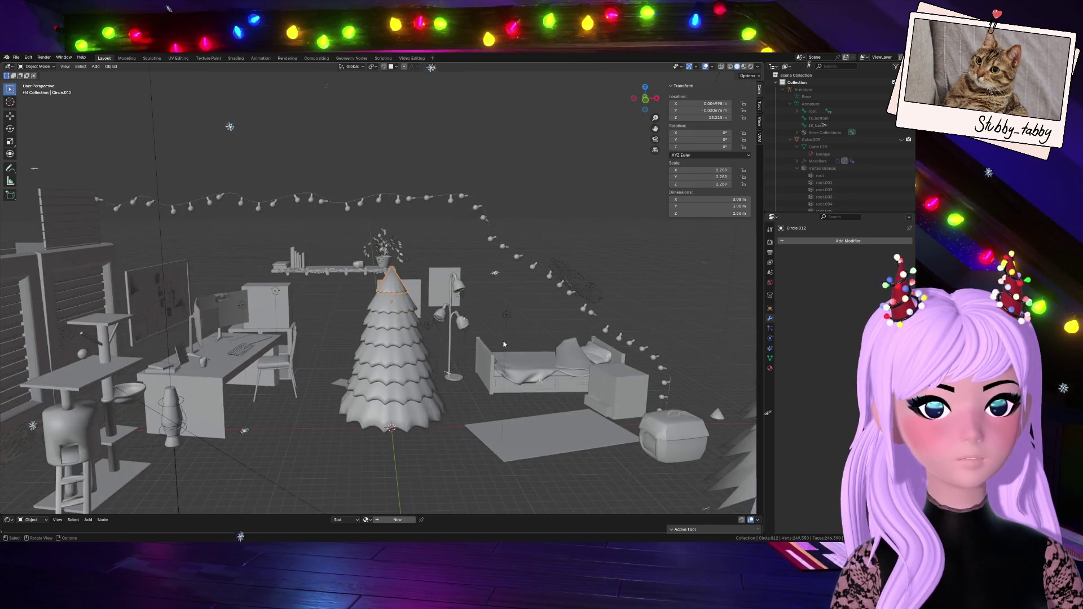
- Add the four lower tree tiers and the trunk to the selection
{"action": "left_click_drag", "start_coordinate": [647, 98], "coordinate": [646, 99]}
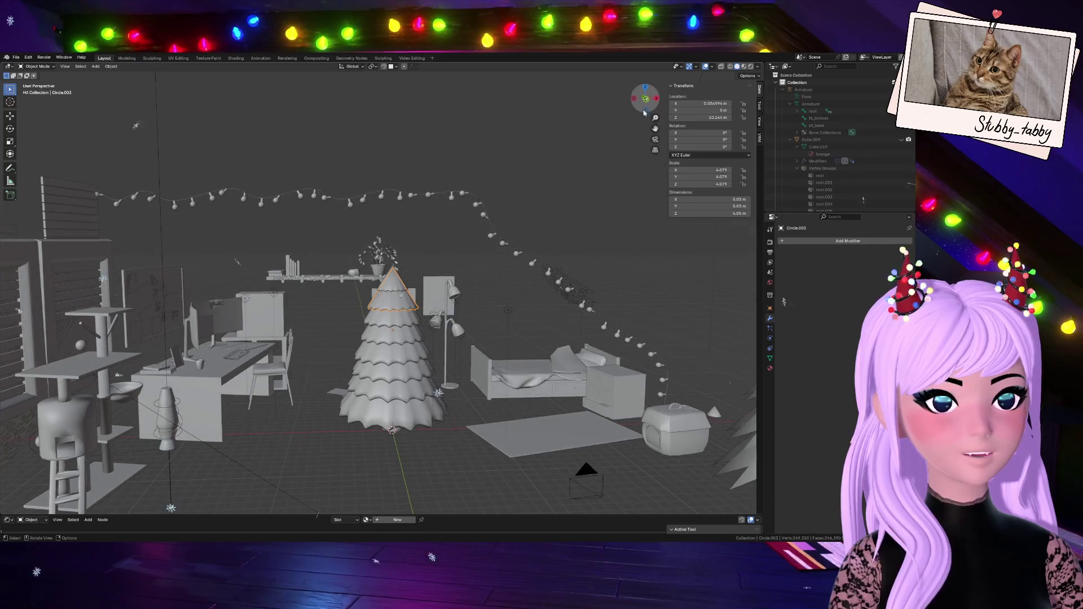
{"action": "left_click", "coordinate": [402, 330], "text": "shift"}
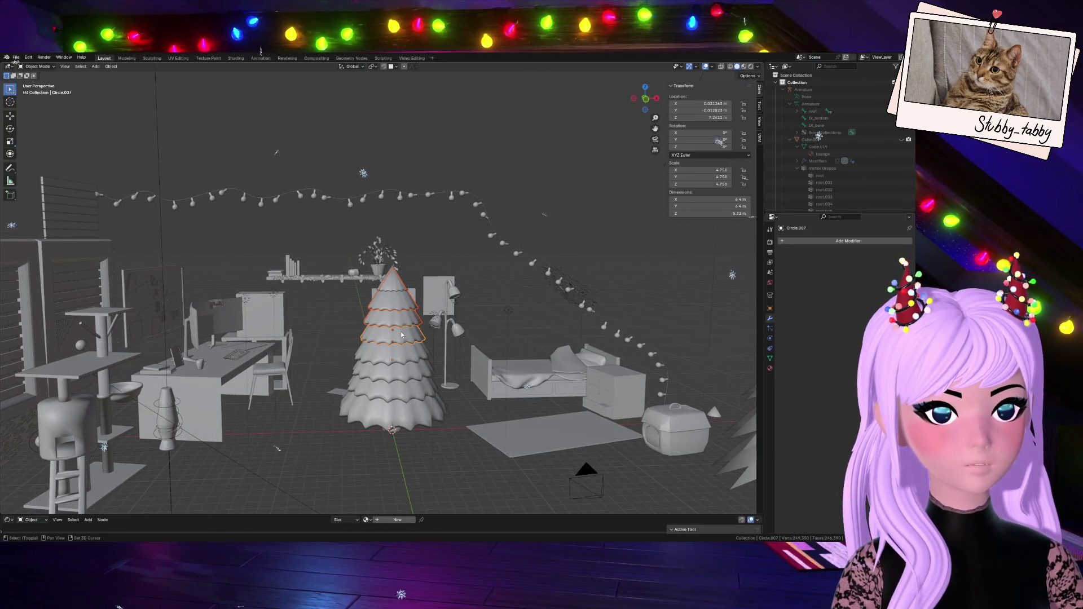
{"action": "left_click", "coordinate": [404, 350], "text": "shift"}
{"action": "left_click", "coordinate": [406, 370], "text": "shift"}
{"action": "left_click", "coordinate": [409, 395], "text": "shift"}
{"action": "left_click", "coordinate": [398, 431], "text": "shift"}
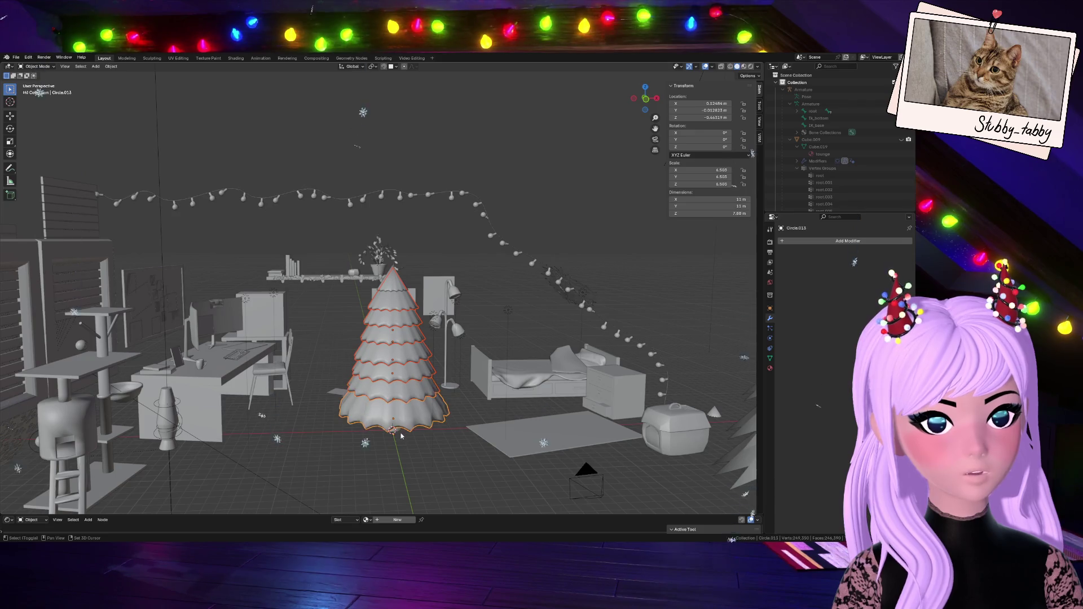
- Duplicate the tree and place the copy beside the other pine trees, past the bed
{"action": "key", "text": "shift+d"}
{"action": "left_click", "coordinate": [754, 381]}
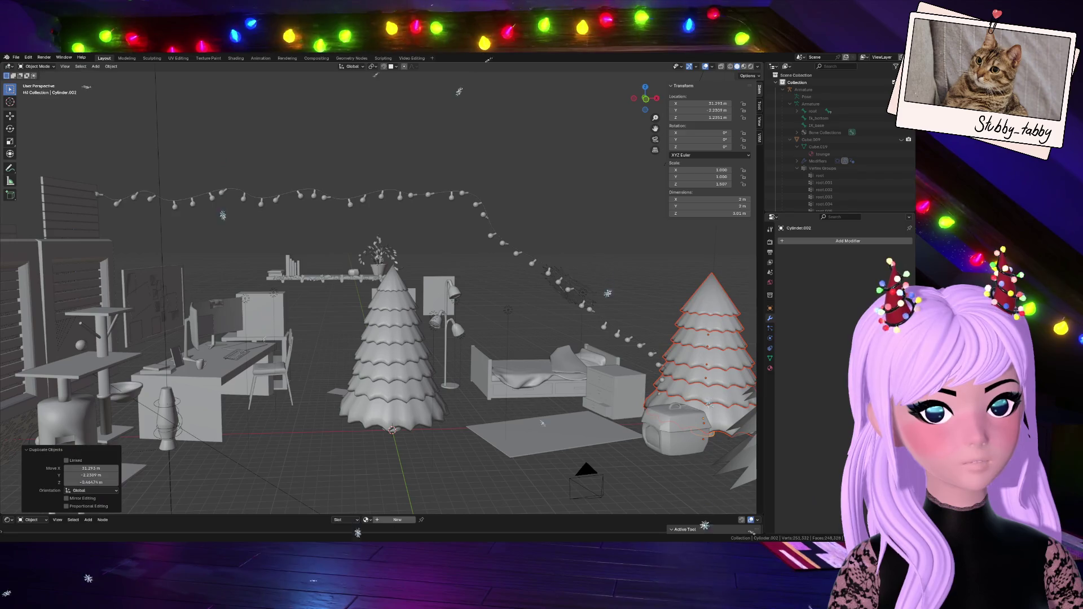
{"action": "scroll", "coordinate": [613, 319], "scroll_direction": "down", "scroll_amount": 5}
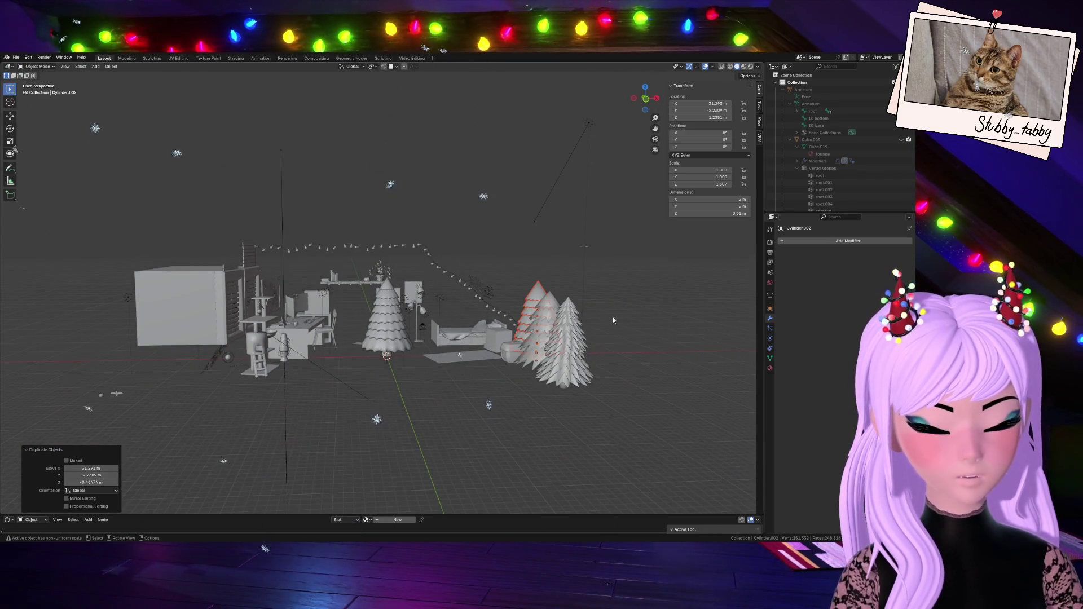
{"action": "key", "text": "g"}
{"action": "left_click", "coordinate": [672, 371]}
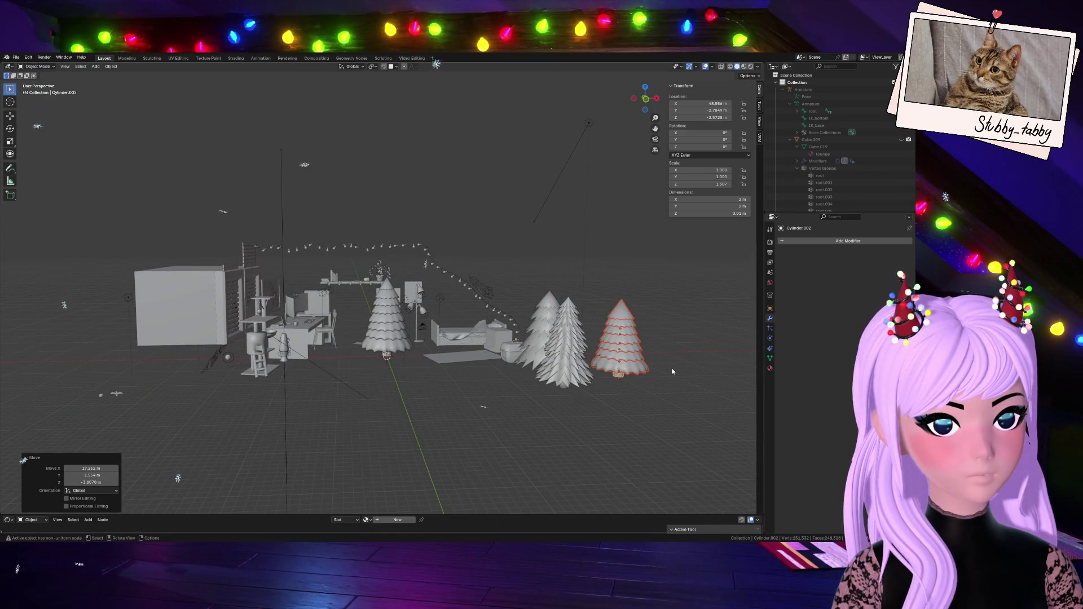
{"action": "key", "text": "g"}
{"action": "left_click", "coordinate": [603, 383]}
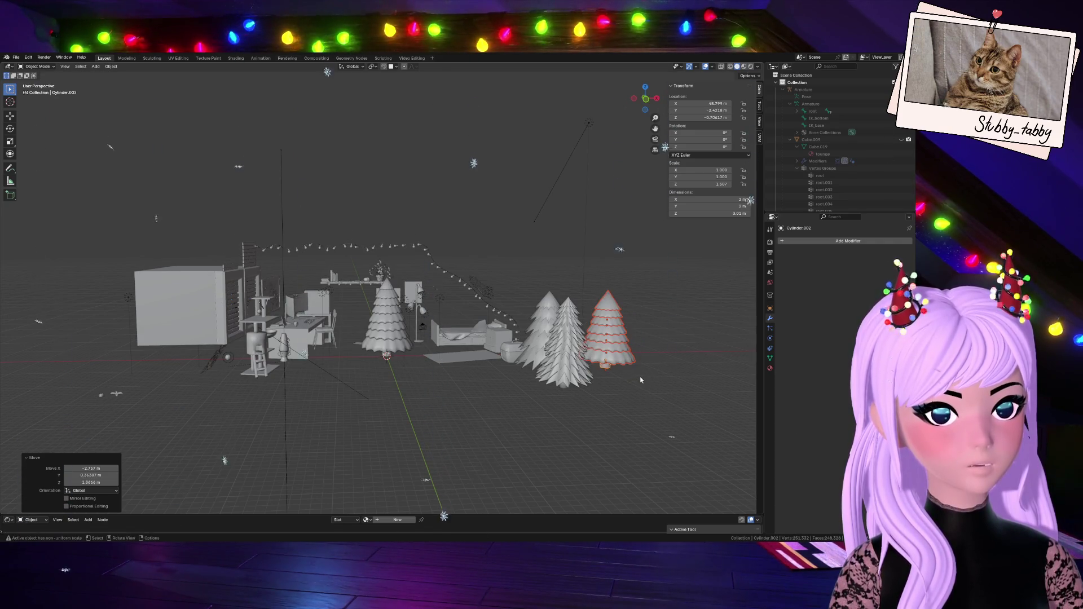
{"action": "scroll", "coordinate": [603, 383], "scroll_direction": "up", "scroll_amount": 3}
{"action": "left_click", "coordinate": [422, 347]}
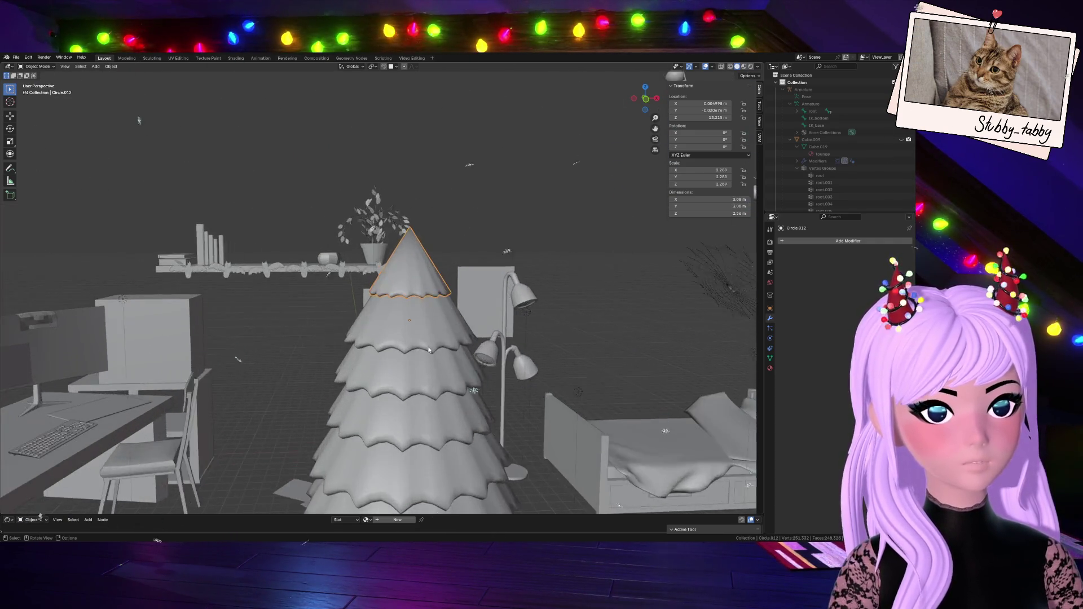
- Enter Edit Mode on the top cone and select its zigzag hem ring
{"action": "scroll", "coordinate": [440, 333], "scroll_direction": "up", "scroll_amount": 3}
{"action": "key", "text": "Tab"}
{"action": "scroll", "coordinate": [440, 332], "scroll_direction": "up", "scroll_amount": 2}
{"action": "left_click_drag", "start_coordinate": [641, 107], "coordinate": [590, 113]}
{"action": "left_click", "coordinate": [389, 336], "text": "alt+shift"}
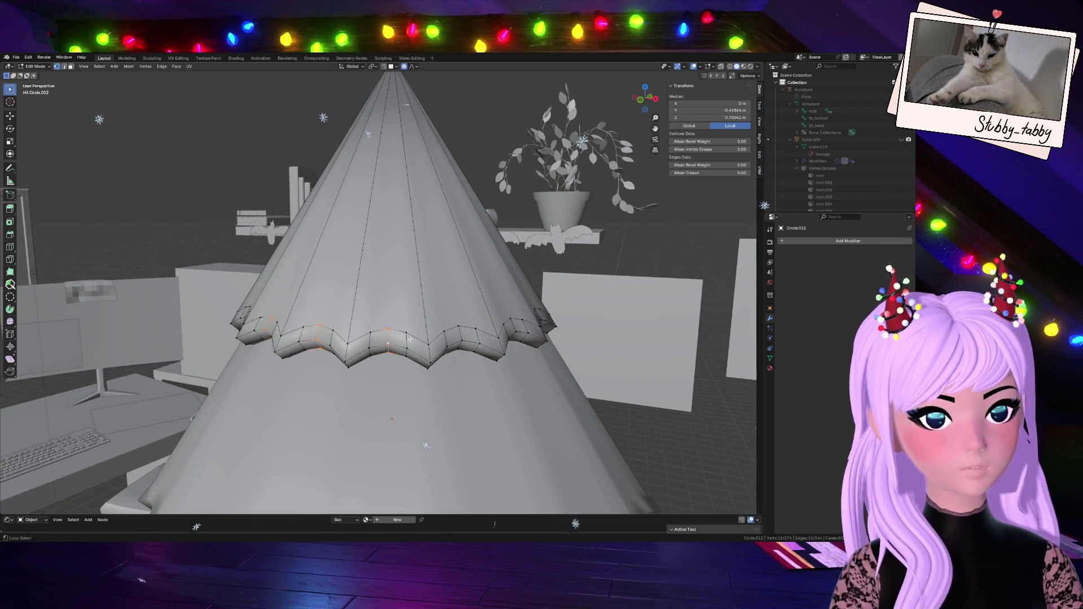
{"action": "left_click_drag", "start_coordinate": [646, 97], "coordinate": [612, 105]}
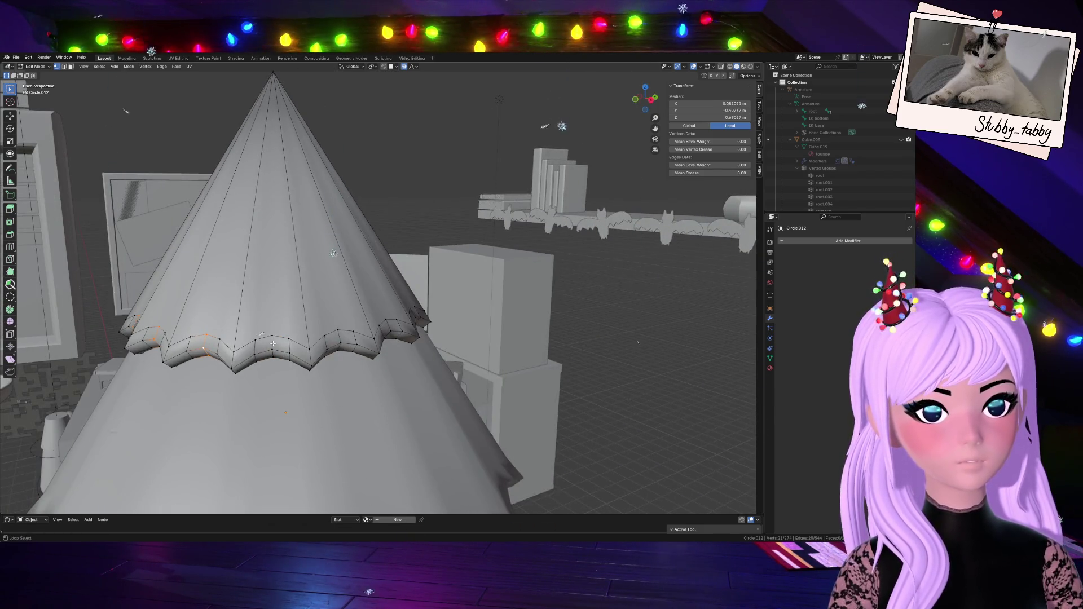
{"action": "left_click_drag", "start_coordinate": [646, 99], "coordinate": [617, 104]}
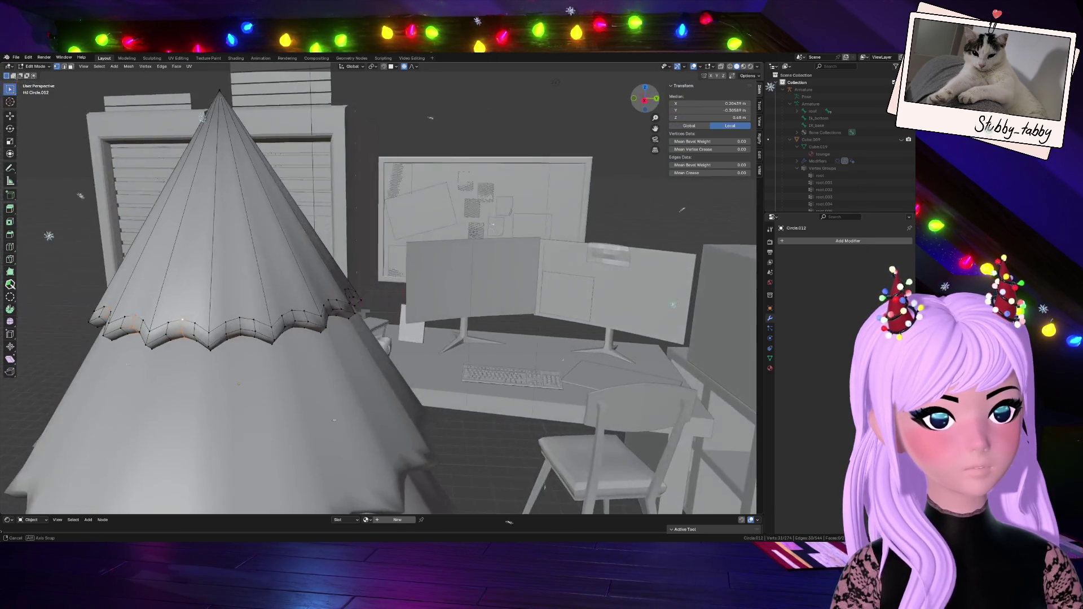
{"action": "left_click", "coordinate": [294, 322], "text": "alt+shift"}
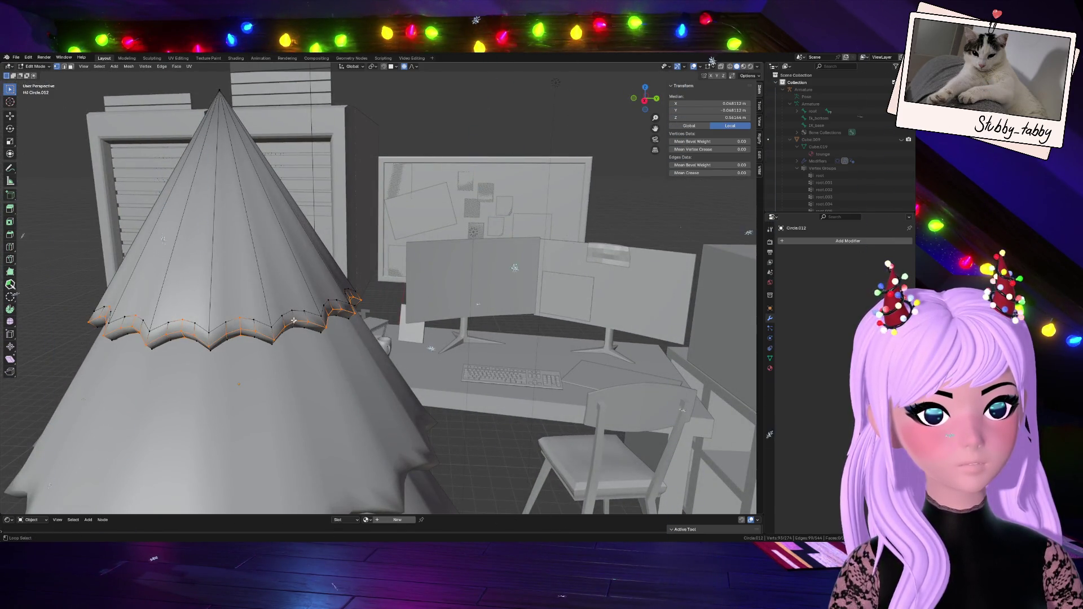
{"action": "left_click", "coordinate": [295, 317], "text": "alt+shift"}
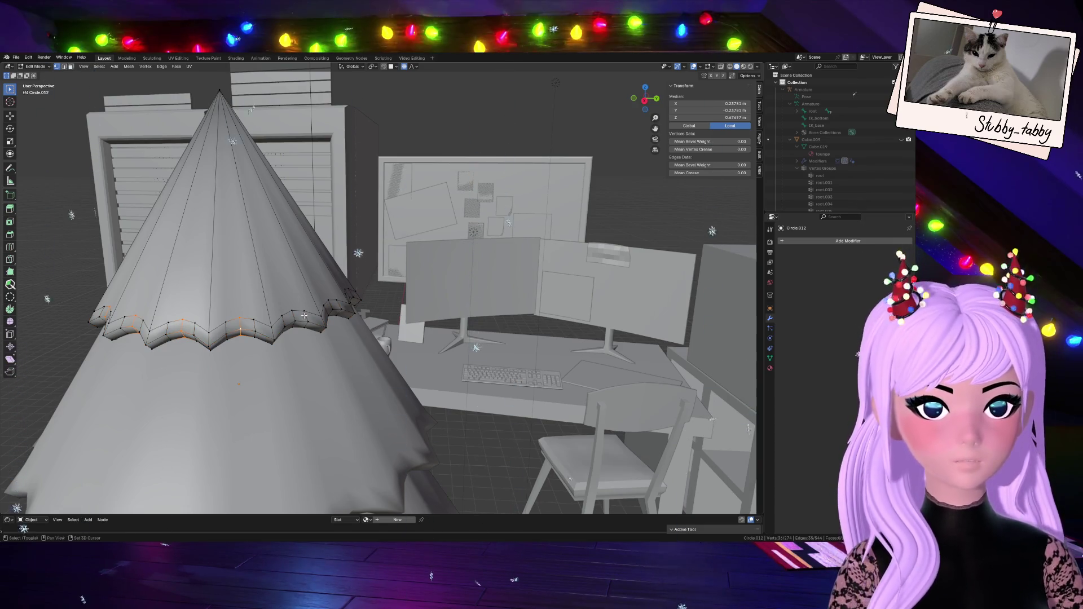
- Orbit around the tree and snap to a straight Right Orthographic side view
{"action": "left_click_drag", "start_coordinate": [648, 97], "coordinate": [632, 102]}
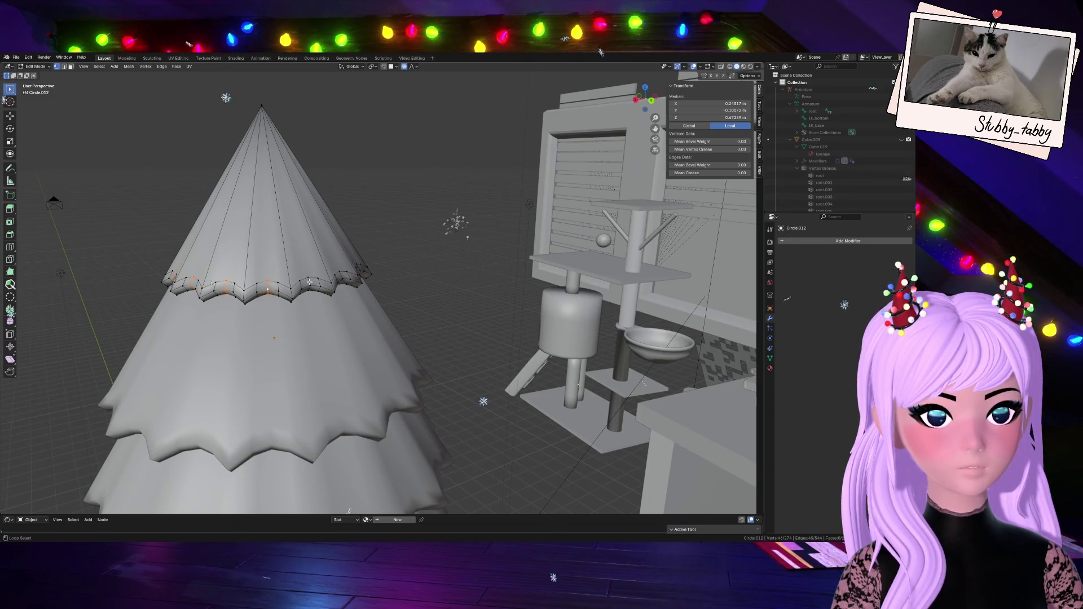
{"action": "left_click_drag", "start_coordinate": [646, 96], "coordinate": [672, 126]}
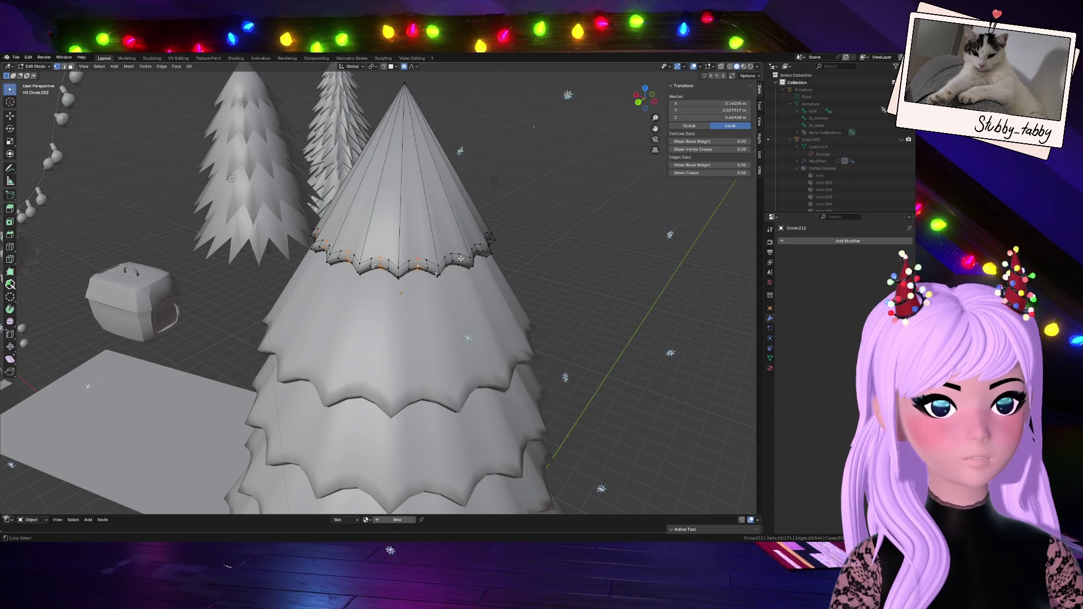
{"action": "middle_click_drag", "start_coordinate": [453, 257], "coordinate": [574, 185]}
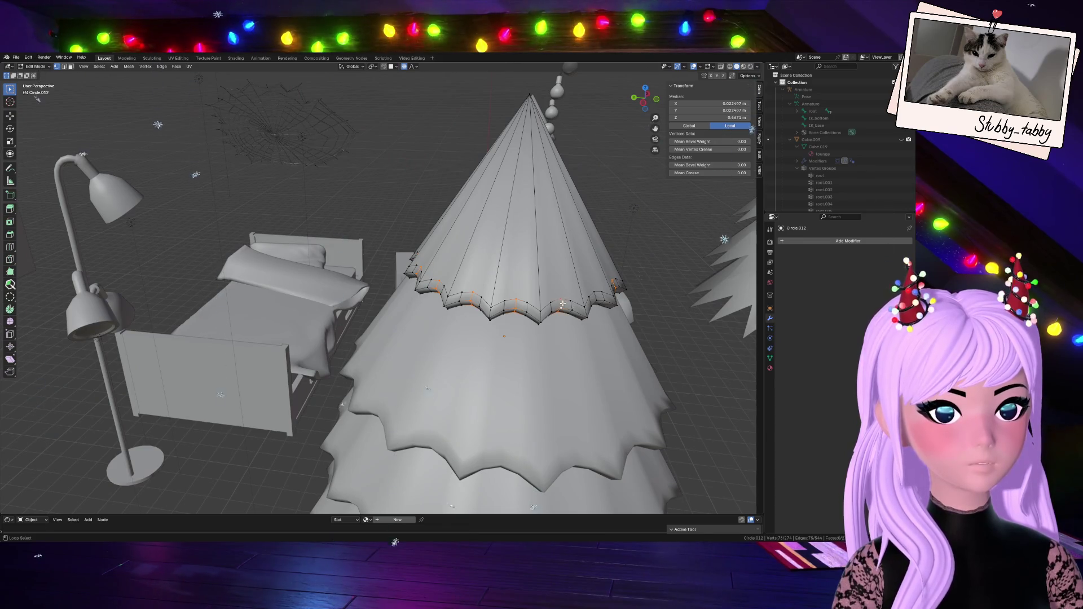
{"action": "middle_click_drag", "start_coordinate": [563, 305], "coordinate": [524, 379]}
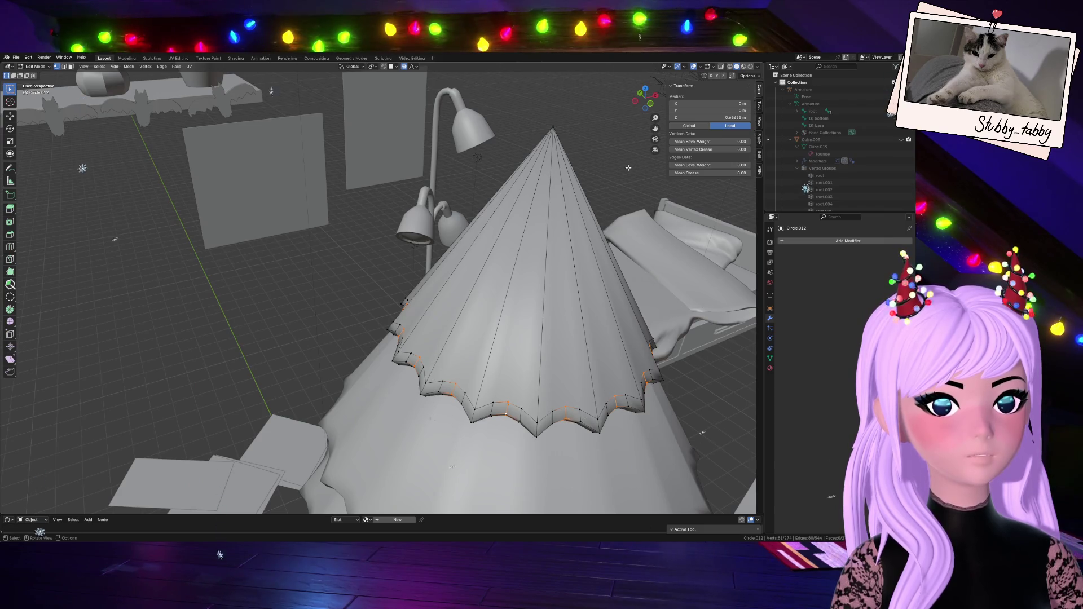
{"action": "left_click", "coordinate": [656, 97]}
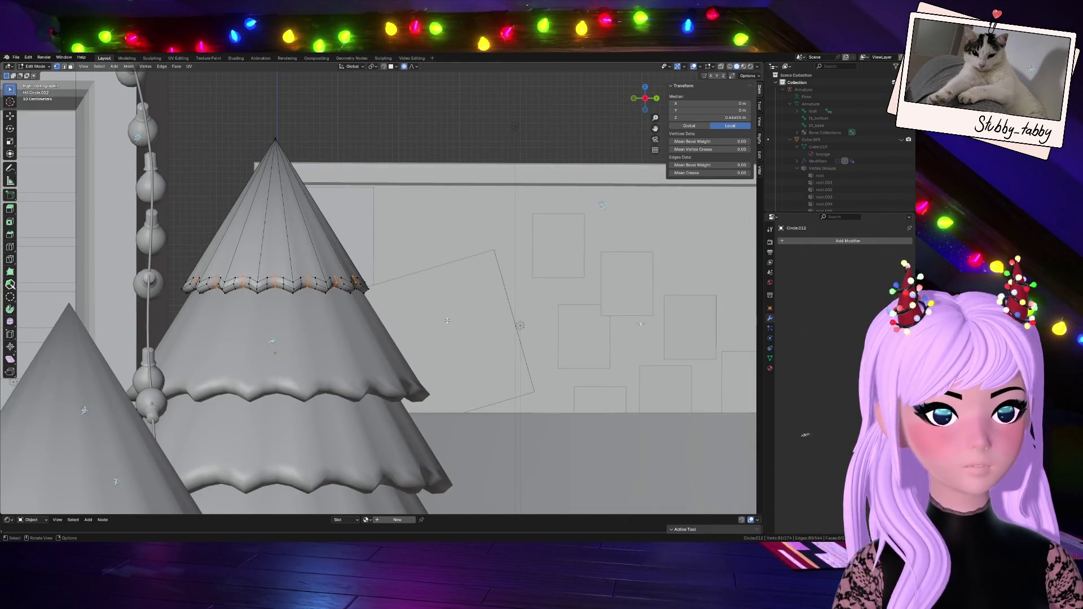
- Raise the hem ring vertically with smooth falloff, then cancel a trial scale and undo the raise
{"action": "key", "text": "g"}
{"action": "key", "text": "z"}
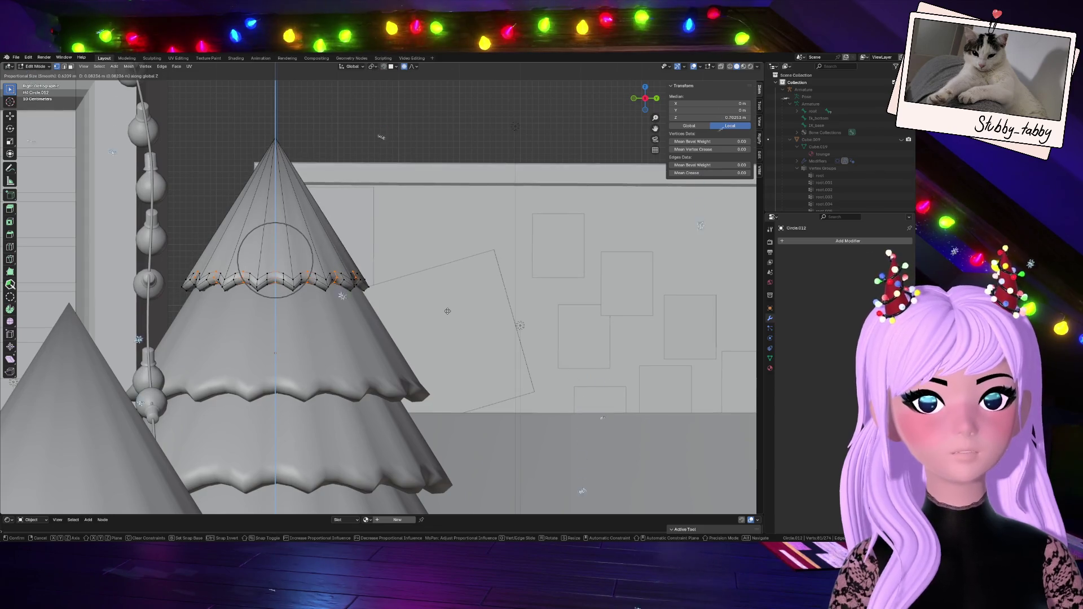
{"action": "scroll", "coordinate": [446, 308], "scroll_direction": "up", "scroll_amount": 3}
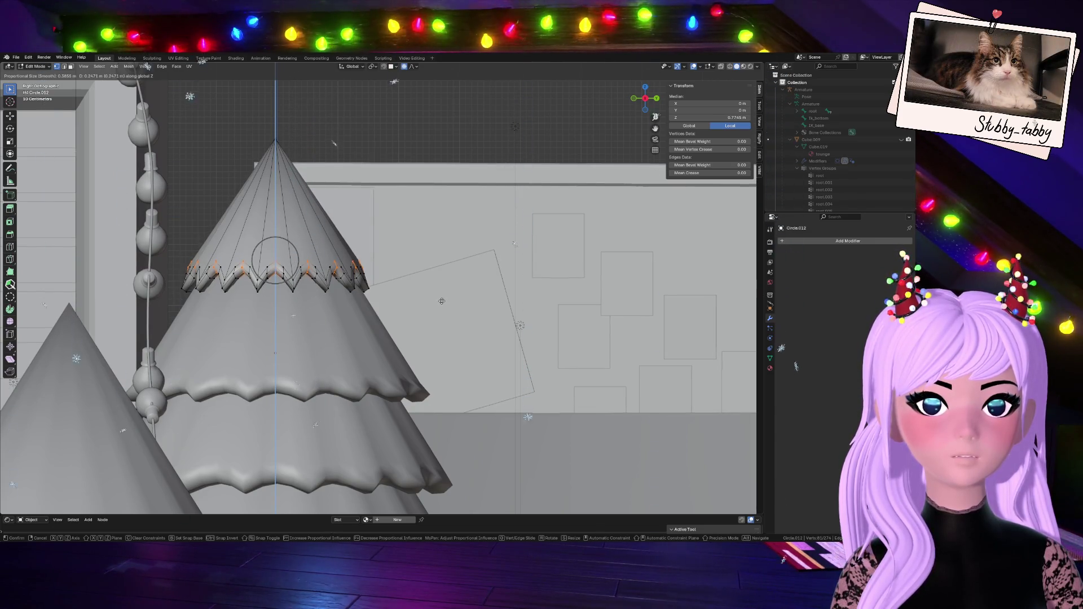
{"action": "left_click", "coordinate": [442, 293]}
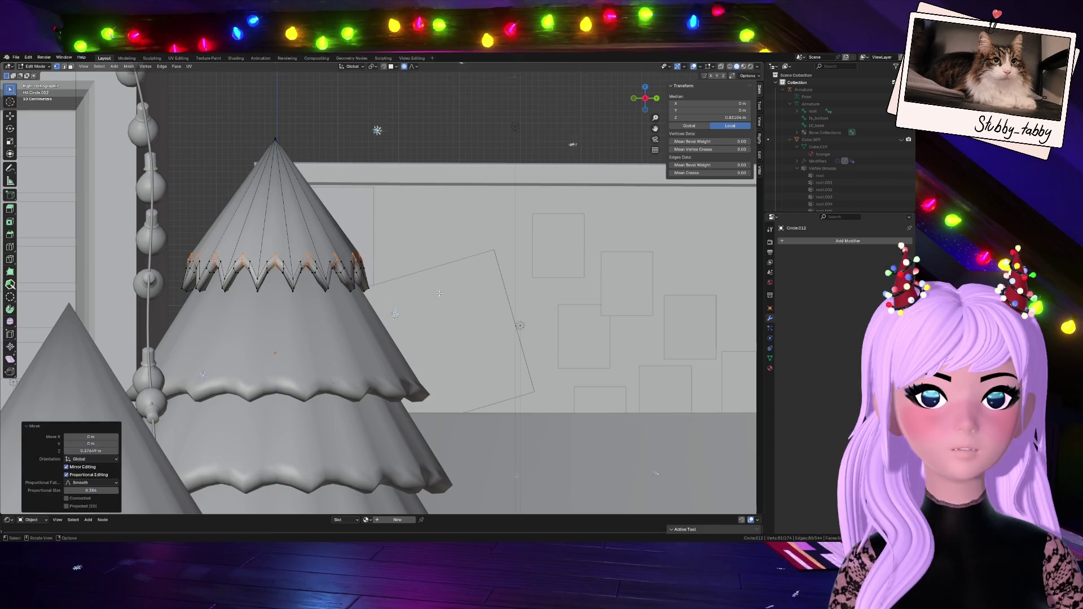
{"action": "key", "text": "s"}
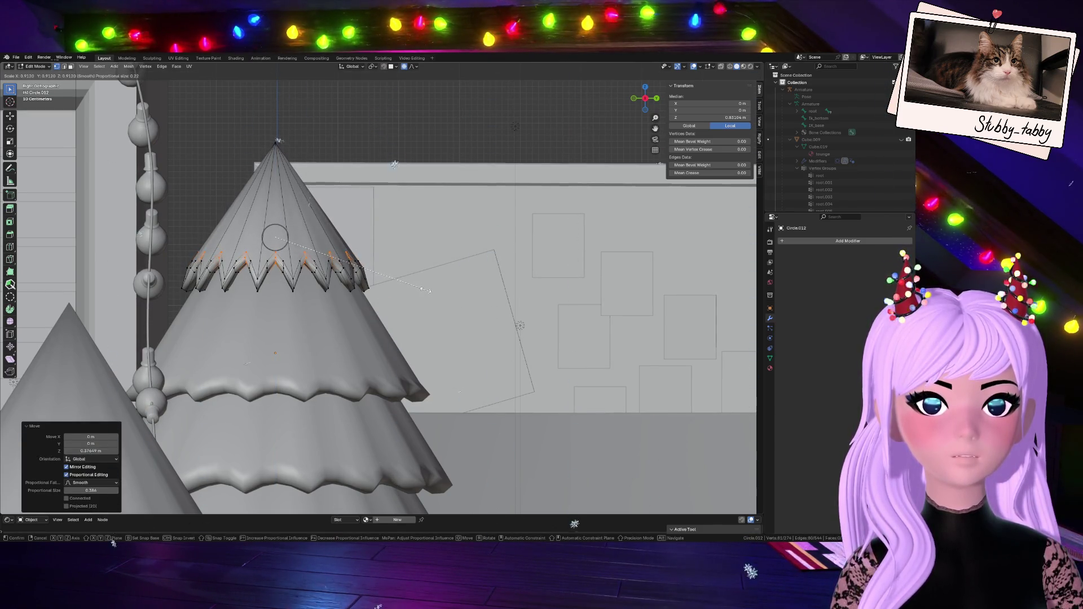
{"action": "key", "text": "Escape"}
{"action": "key", "text": "ctrl+z"}
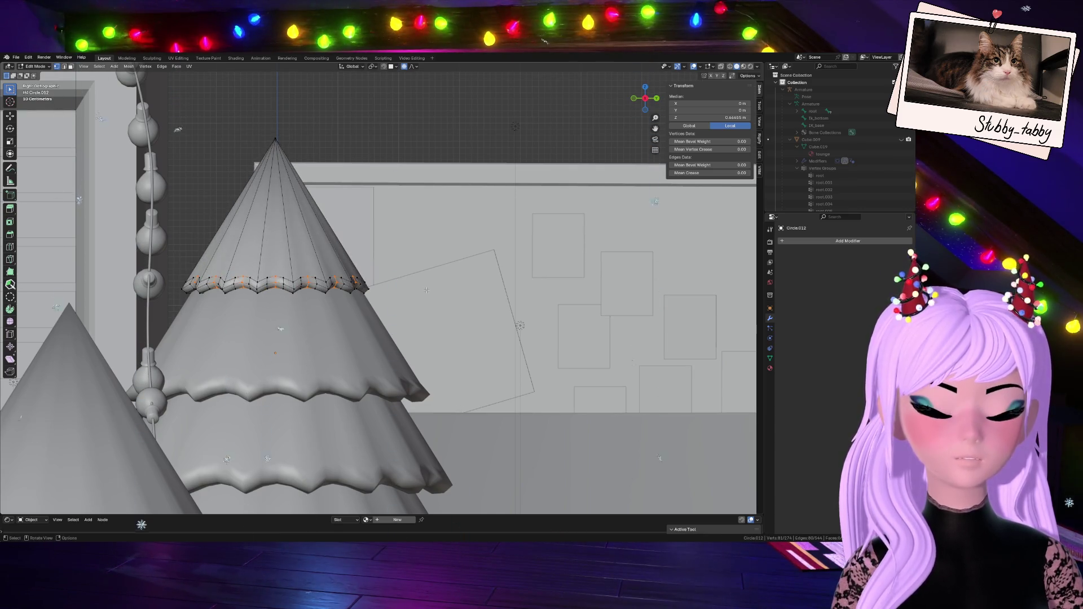
- Redo the vertical move, raising the ring 0.16472 m with smooth proportional falloff
{"action": "key", "text": "g"}
{"action": "key", "text": "z"}
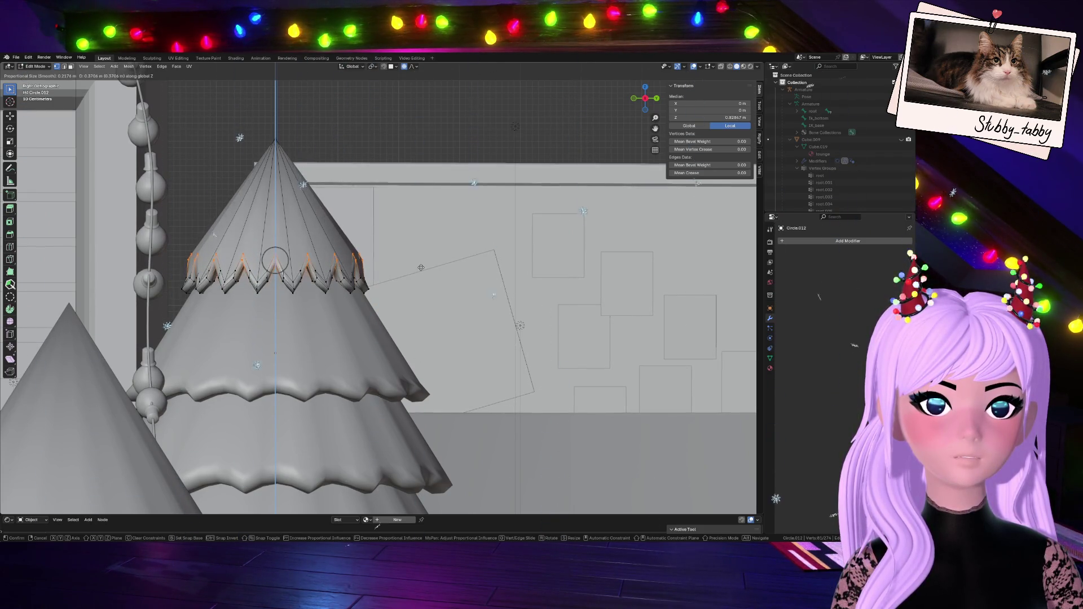
{"action": "key", "text": "Escape"}
{"action": "key", "text": "g"}
{"action": "key", "text": "z"}
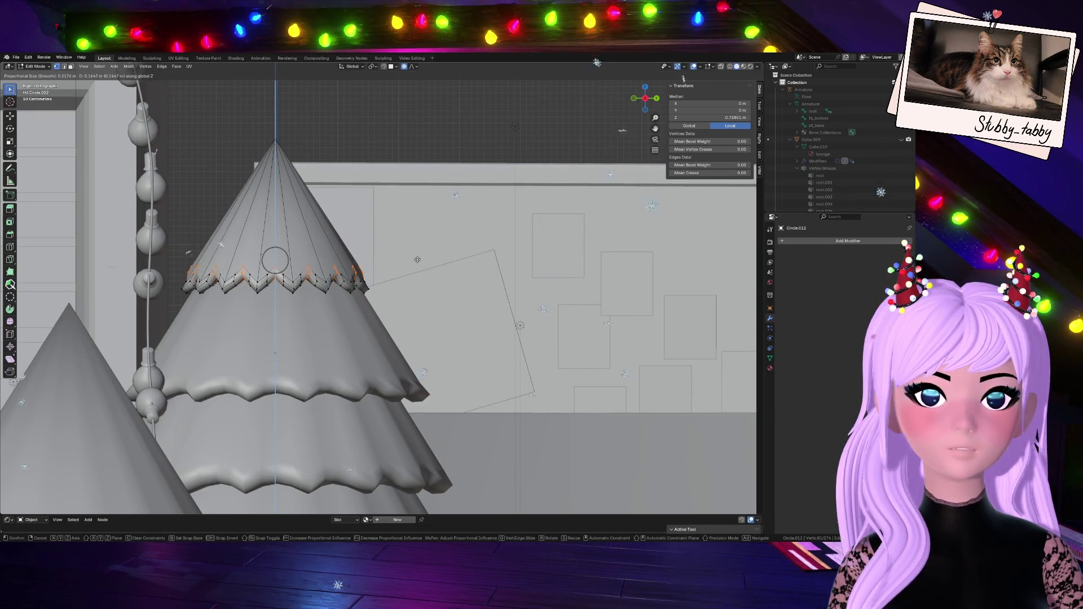
{"action": "left_click", "coordinate": [418, 260]}
{"action": "left_click_drag", "start_coordinate": [645, 98], "coordinate": [587, 115]}
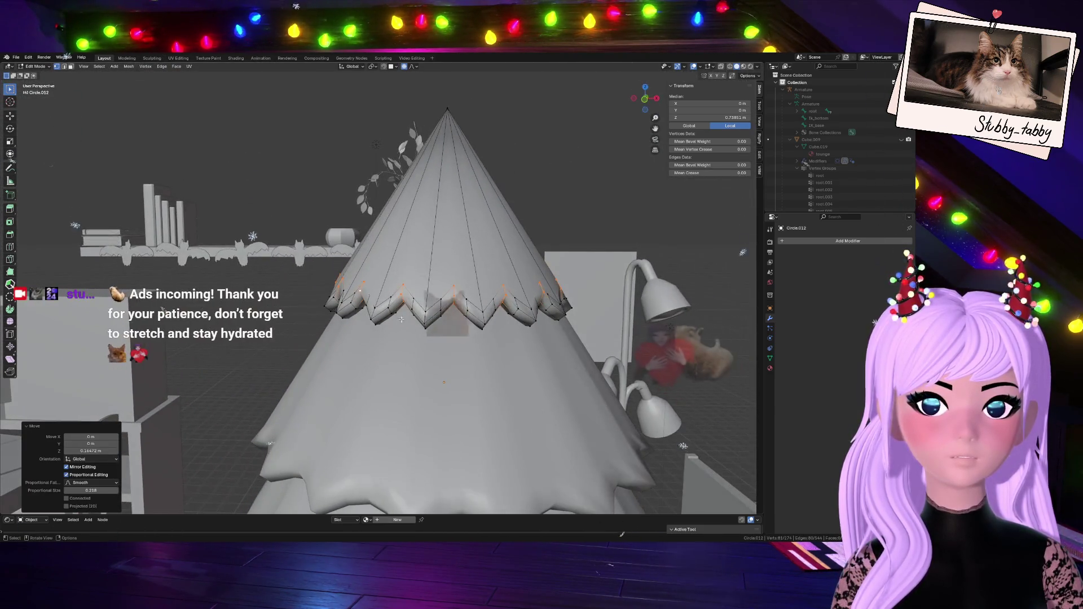
- Select the hem's upper ring loop and lift it vertically in Front Orthographic view
{"action": "left_click", "coordinate": [373, 319], "text": "alt"}
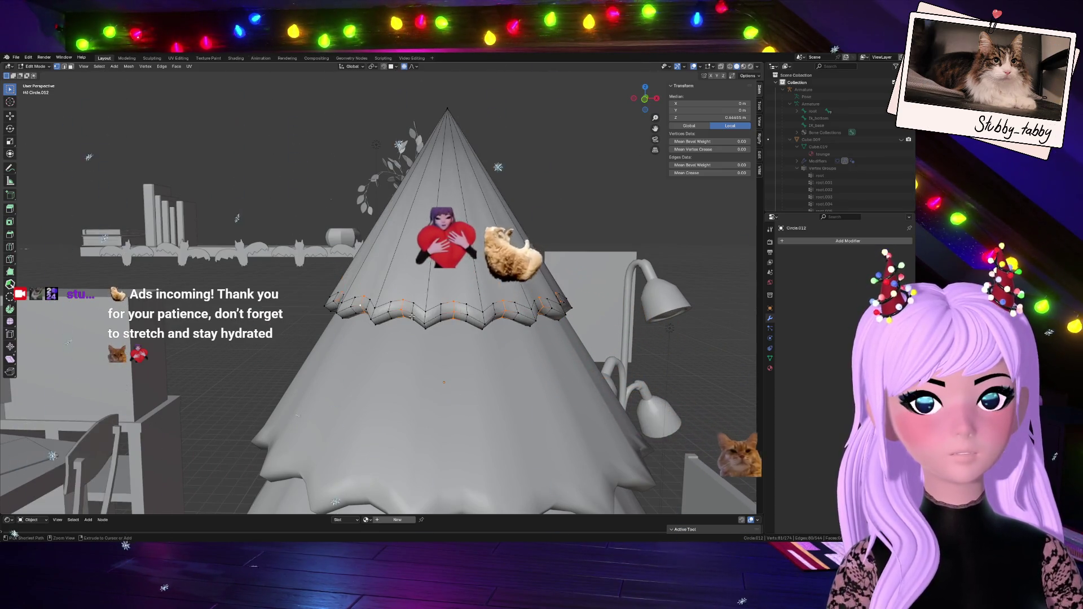
{"action": "left_click", "coordinate": [644, 99]}
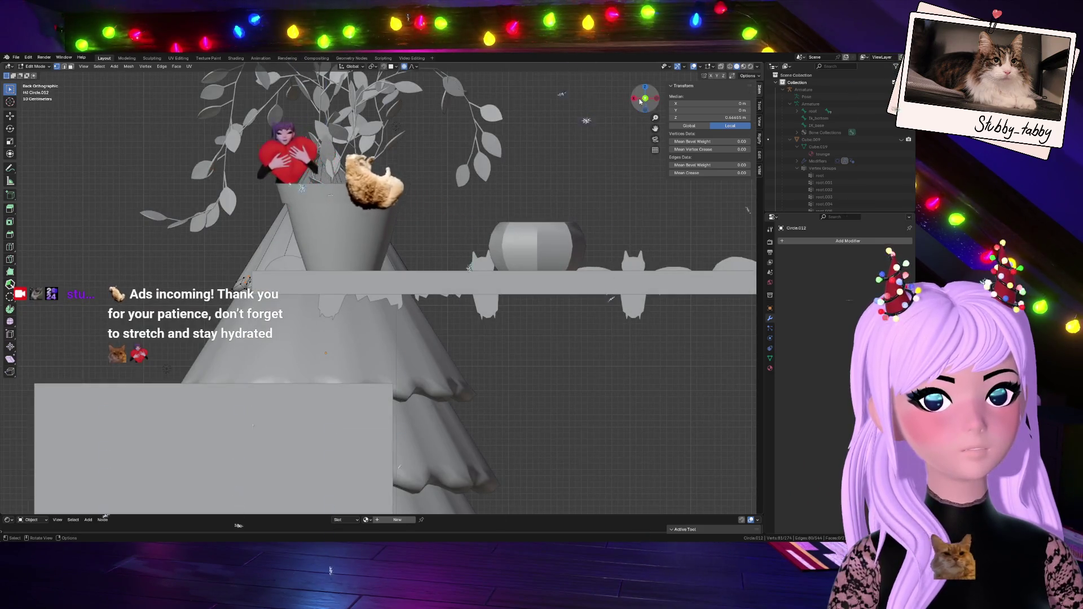
{"action": "left_click", "coordinate": [645, 98]}
{"action": "key", "text": "g"}
{"action": "key", "text": "z"}
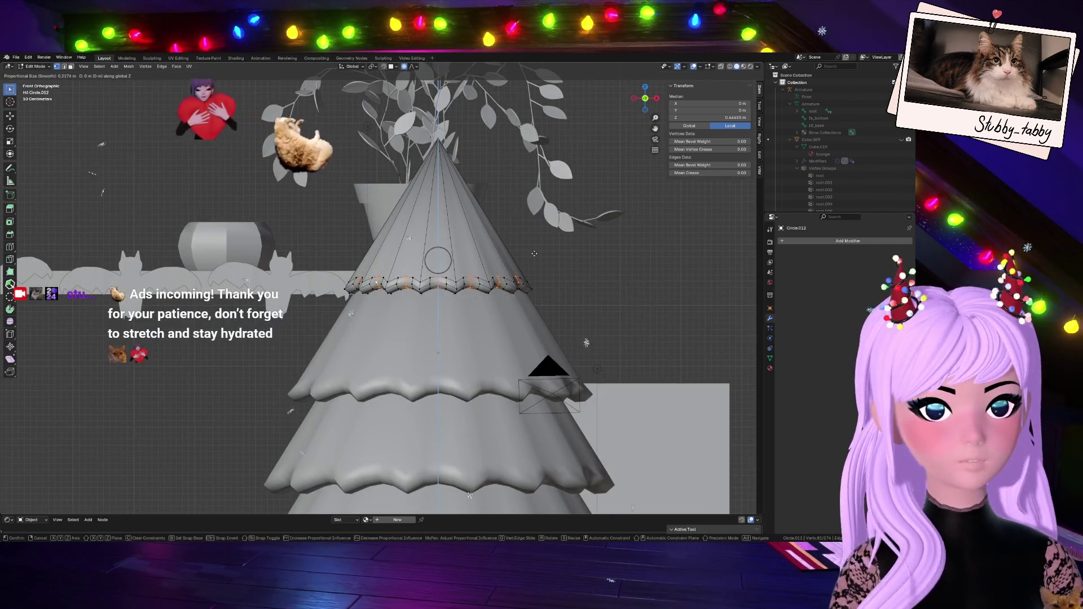
{"action": "left_click", "coordinate": [534, 248]}
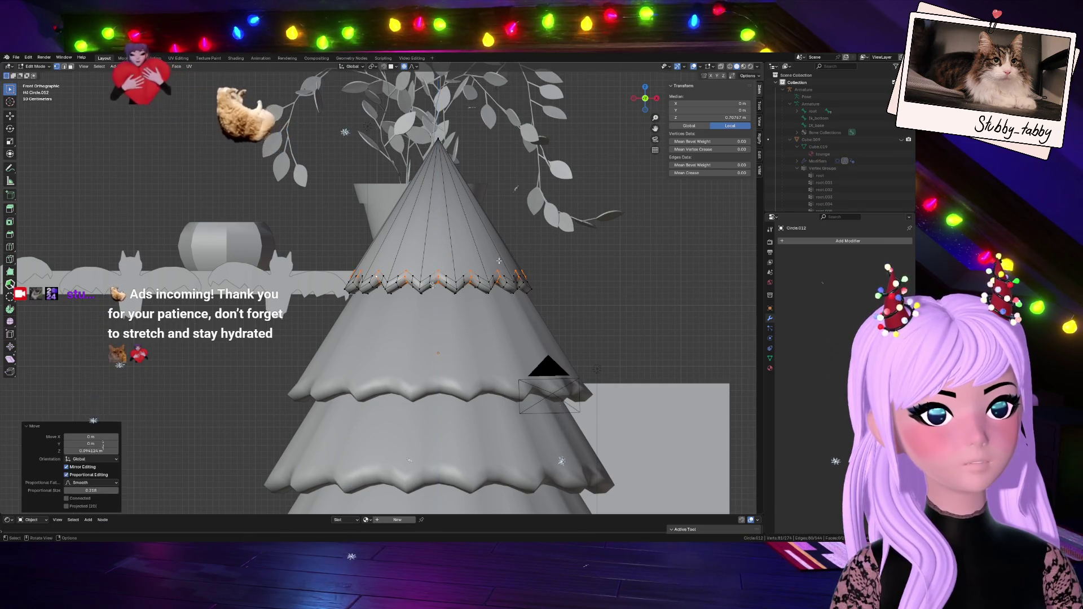
{"action": "scroll", "coordinate": [515, 415], "scroll_direction": "up", "scroll_amount": 6}
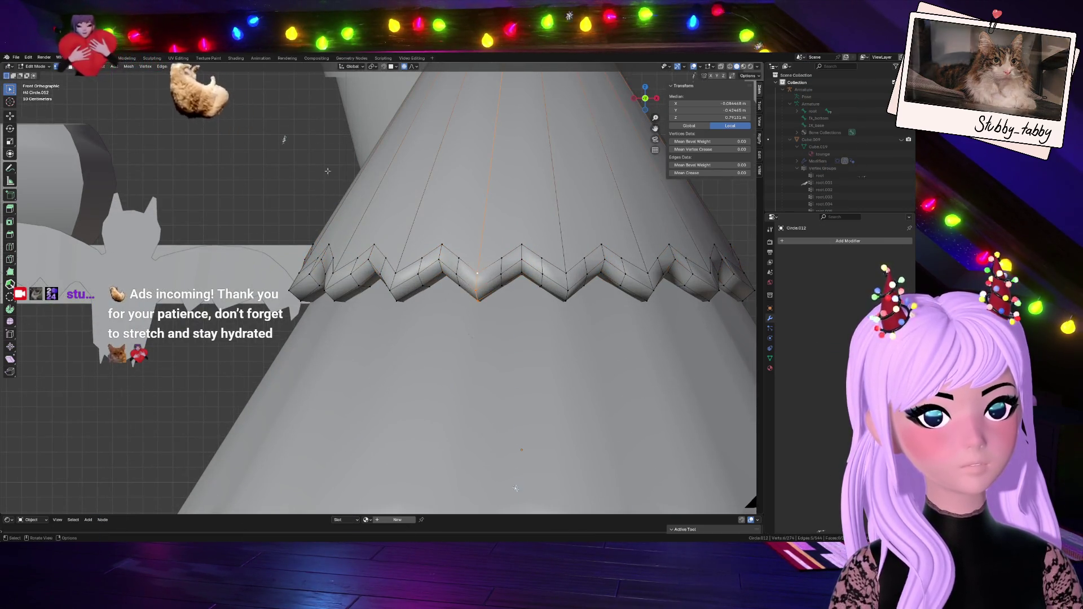
{"action": "scroll", "coordinate": [515, 414], "scroll_direction": "down", "scroll_amount": 6}
- Try growing a selection from the cone tip, then reselect the bottom zigzag edge loop
{"action": "left_click", "coordinate": [430, 135], "text": "alt"}
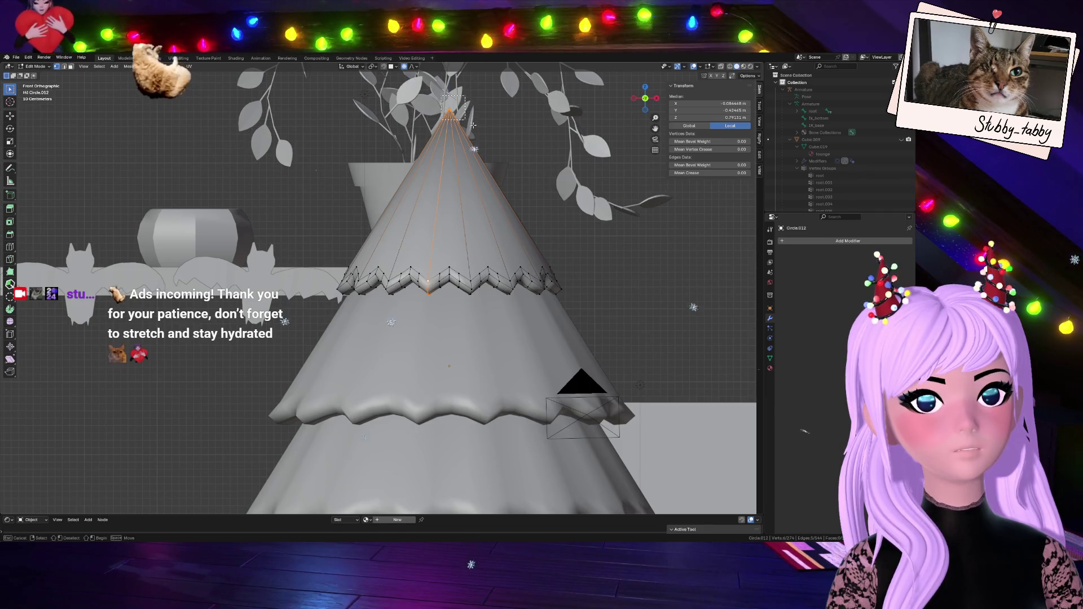
{"action": "key", "text": "ctrl+KP_Add"}
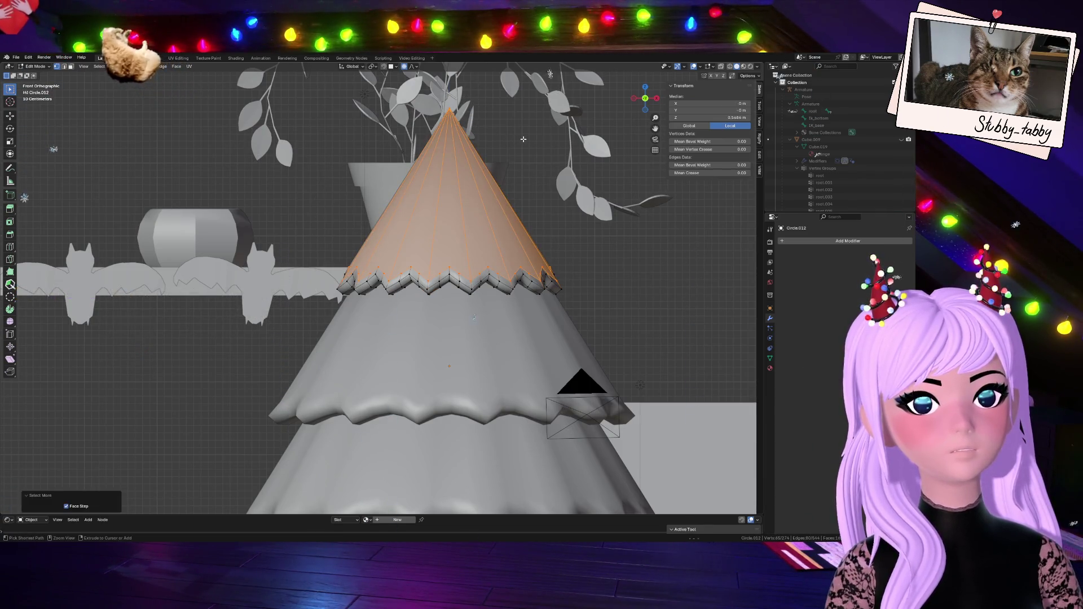
{"action": "key", "text": "ctrl+KP_Add"}
{"action": "key", "text": "ctrl+KP_Add"}
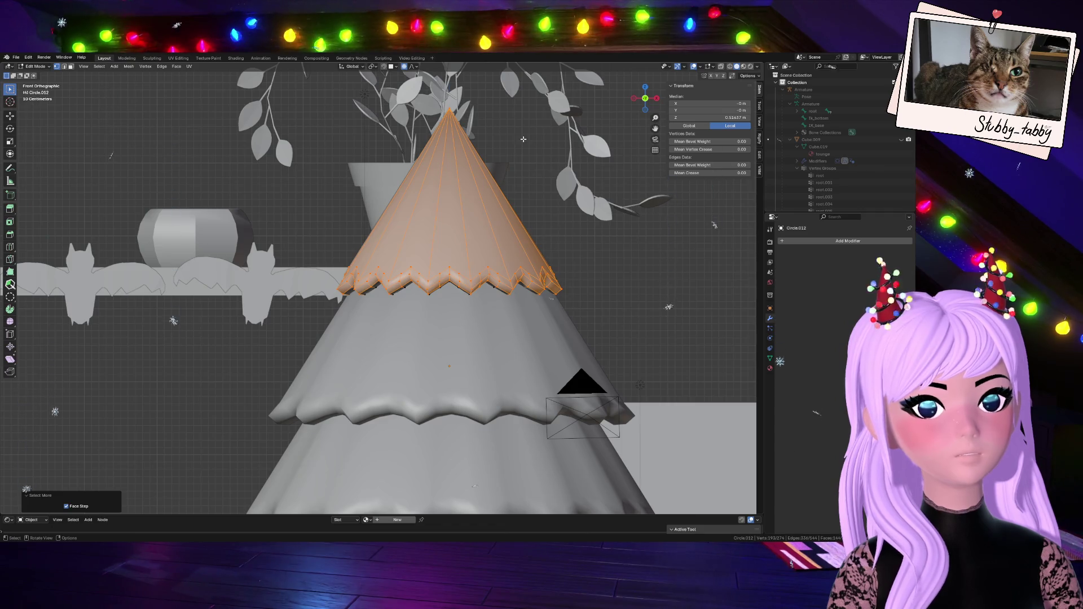
{"action": "left_click", "coordinate": [572, 255]}
{"action": "scroll", "coordinate": [402, 310], "scroll_direction": "up", "scroll_amount": 4}
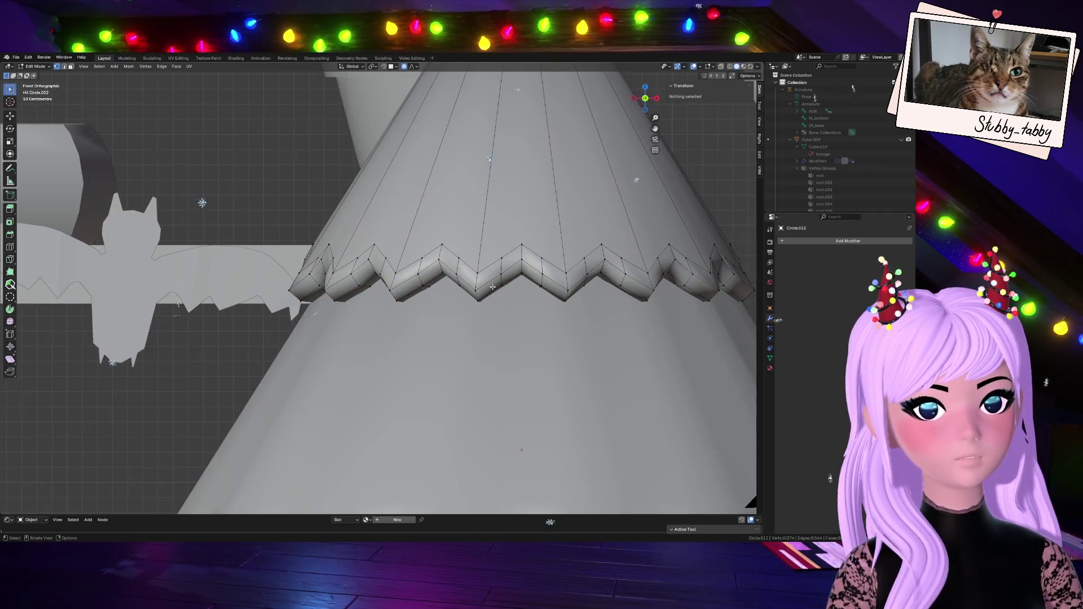
{"action": "left_click", "coordinate": [475, 291], "text": "alt"}
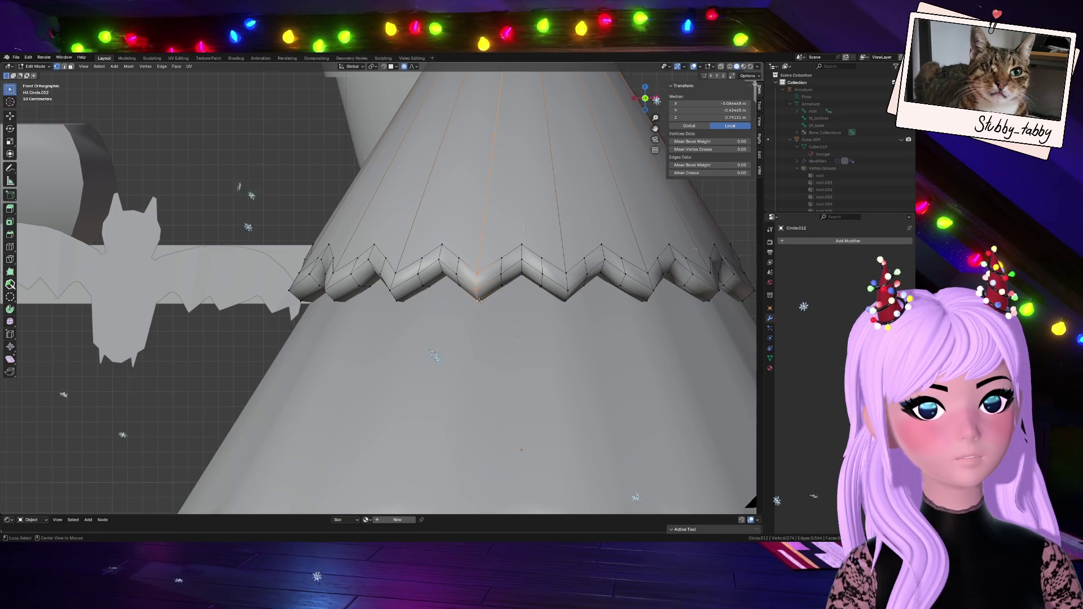
{"action": "left_click", "coordinate": [483, 296], "text": "alt"}
{"action": "scroll", "coordinate": [480, 302], "scroll_direction": "down", "scroll_amount": 6}
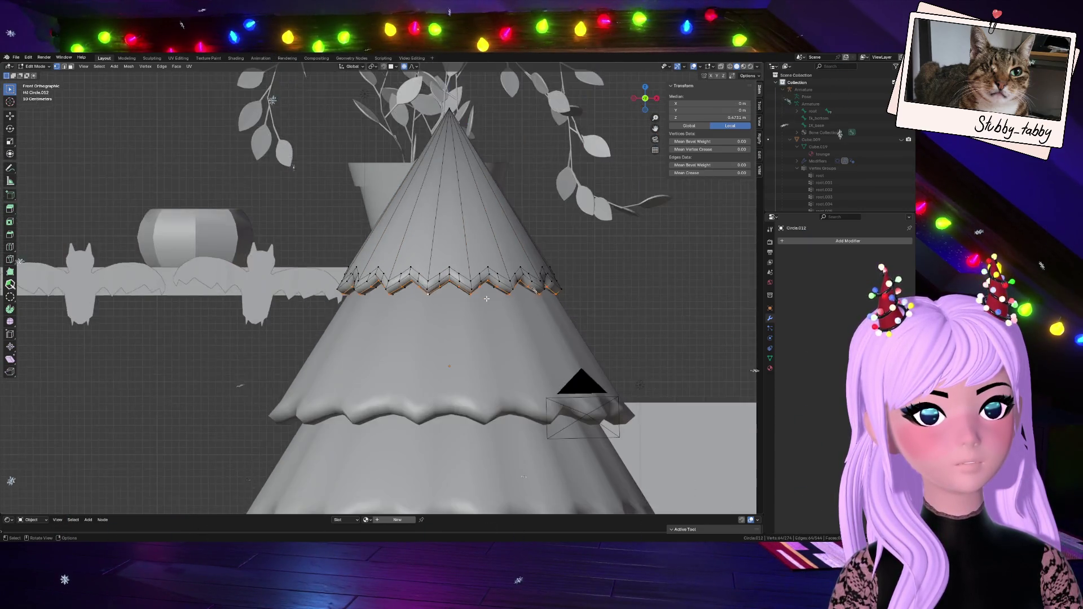
- Cancel a trial vertical move of the zigzag loop and select two neighbouring rim vertices
{"action": "key", "text": "g"}
{"action": "key", "text": "z"}
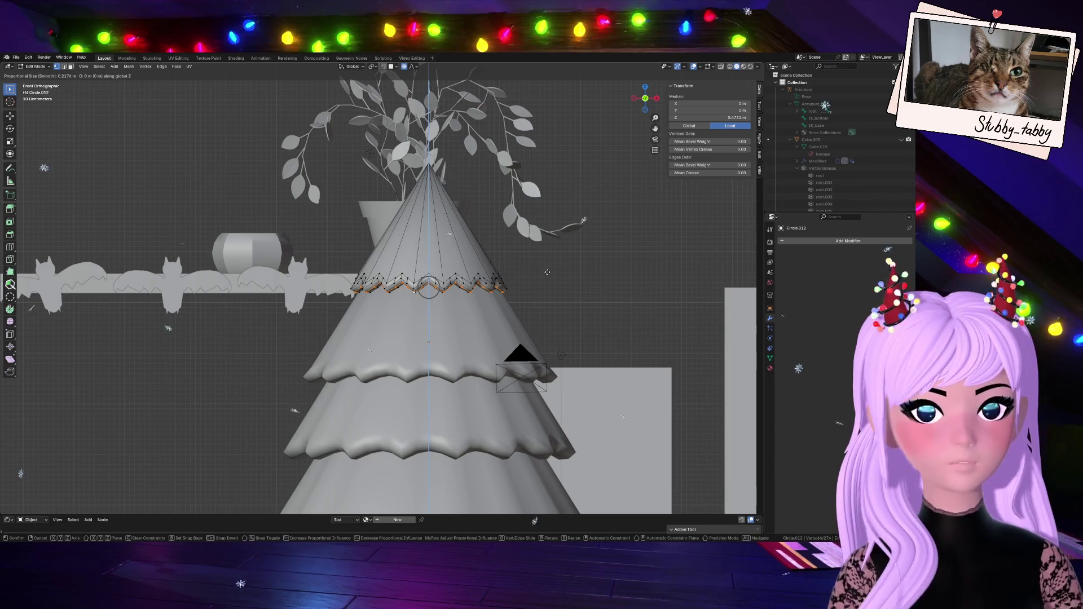
{"action": "right_click", "coordinate": [545, 282]}
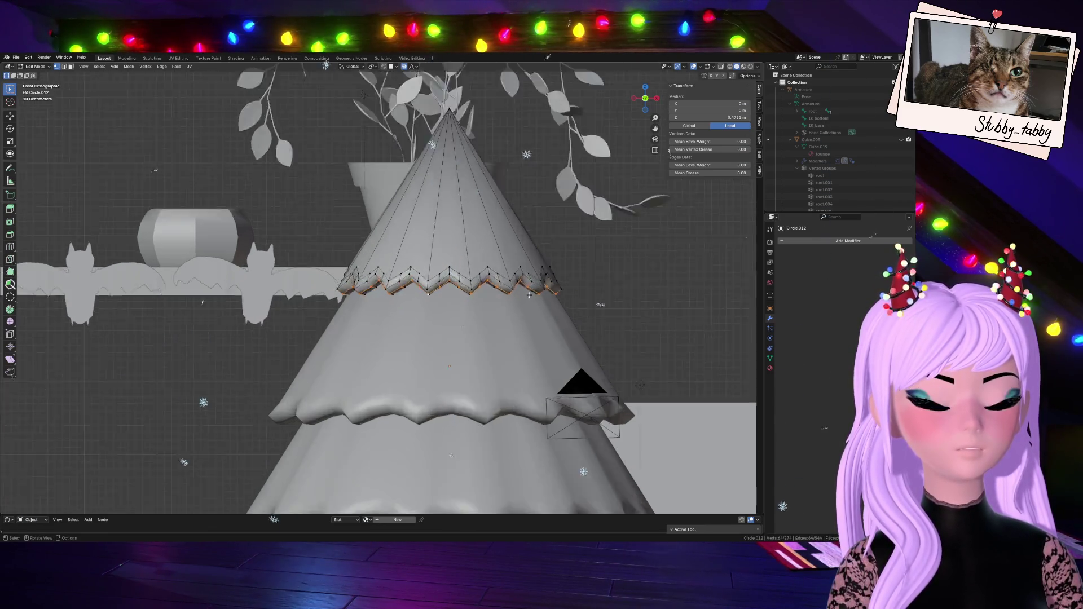
{"action": "scroll", "coordinate": [516, 301], "scroll_direction": "up", "scroll_amount": 5}
{"action": "left_click", "coordinate": [408, 307]}
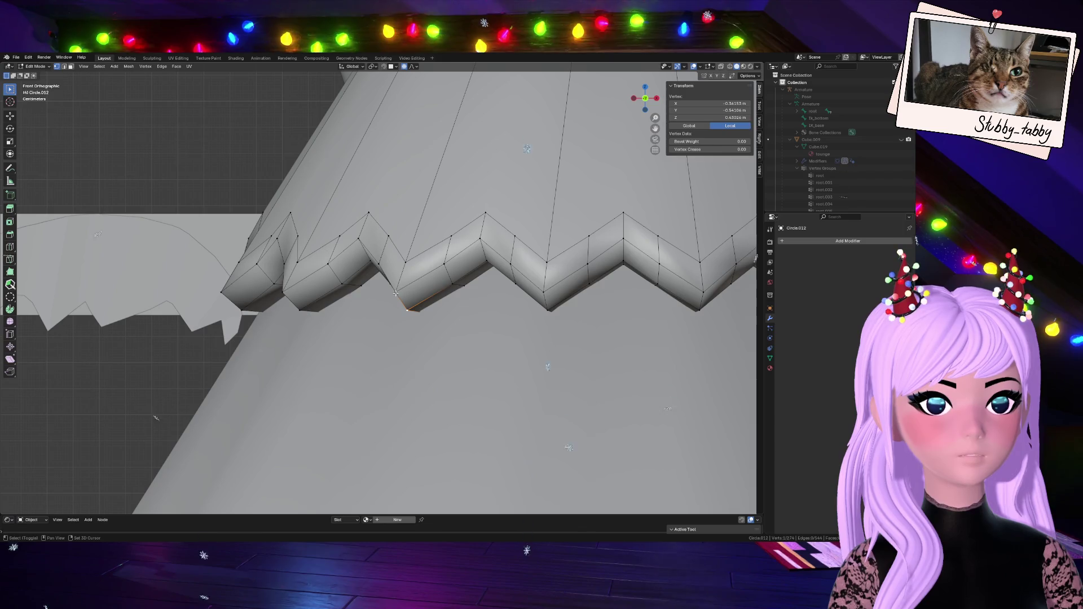
{"action": "left_click", "coordinate": [395, 292], "text": "shift"}
- Orbit around the cone, return to front view, and cancel a trial move of the rim vertices
{"action": "mouse_move", "coordinate": [640, 99]}
{"action": "left_mouse_down"}
{"action": "mouse_move", "coordinate": [610, 112]}
{"action": "mouse_move", "coordinate": [643, 97]}
{"action": "left_mouse_up"}
{"action": "scroll", "coordinate": [572, 319], "scroll_direction": "down", "scroll_amount": 4}
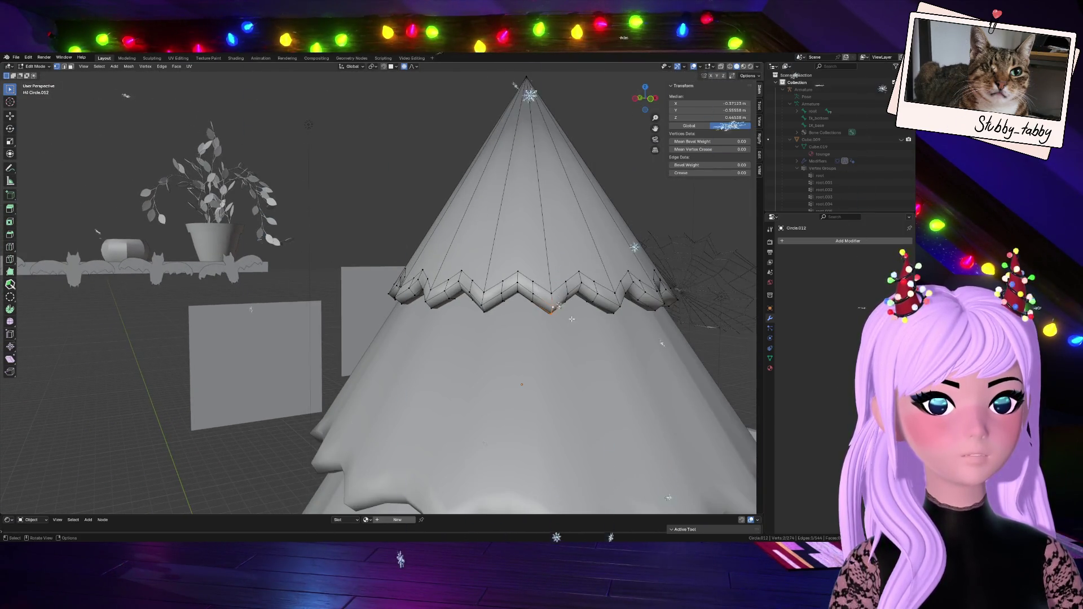
{"action": "mouse_move", "coordinate": [644, 98]}
{"action": "left_mouse_down"}
{"action": "mouse_move", "coordinate": [632, 111]}
{"action": "mouse_move", "coordinate": [645, 100]}
{"action": "left_mouse_up"}
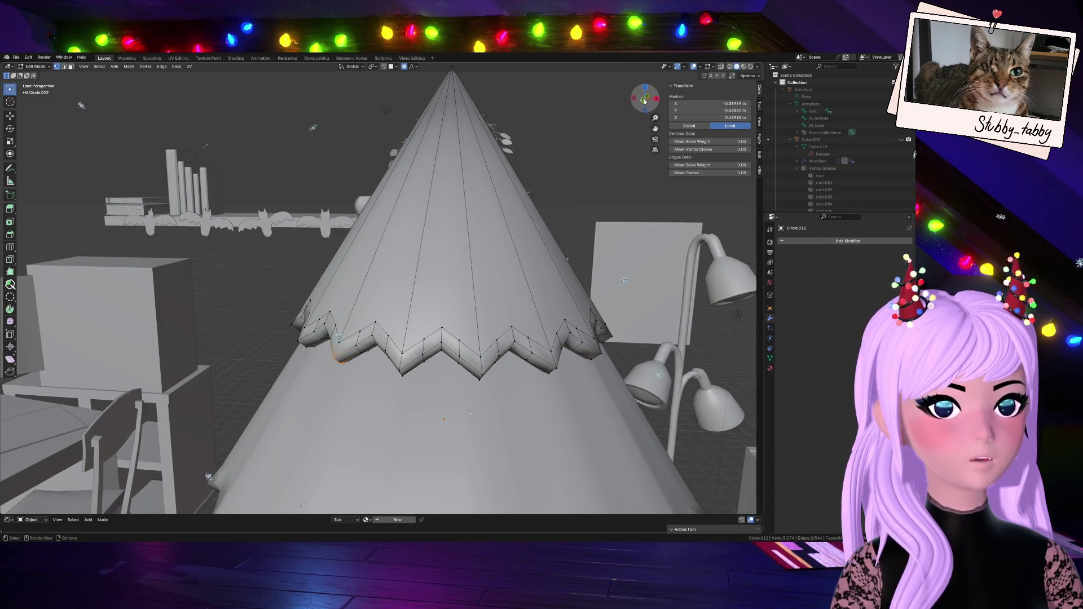
{"action": "left_click", "coordinate": [644, 100]}
{"action": "key", "text": "g"}
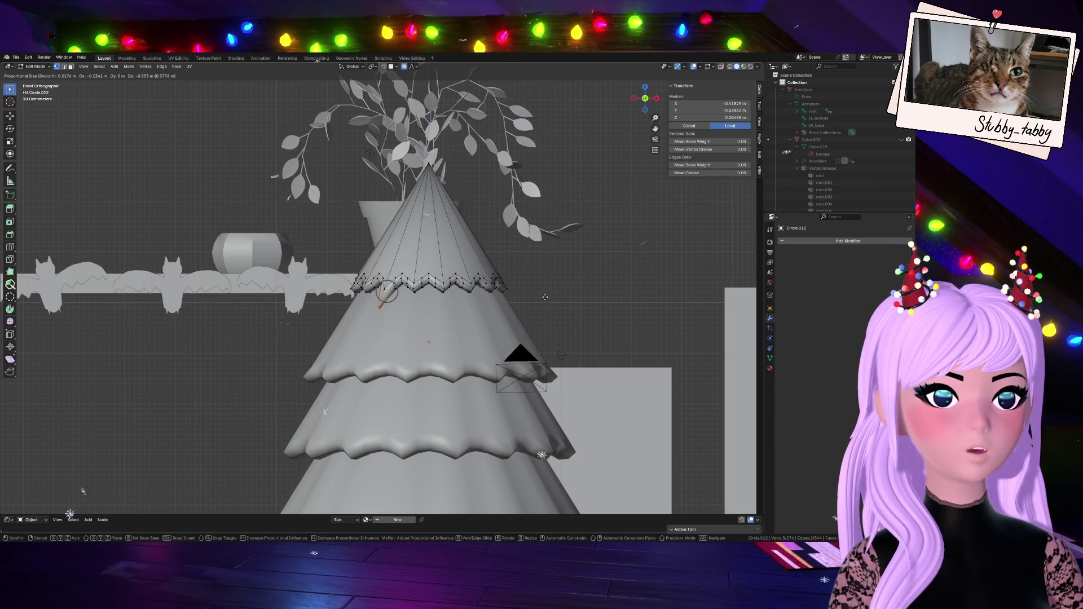
{"action": "key", "text": "Escape"}
{"action": "scroll", "coordinate": [434, 313], "scroll_direction": "up", "scroll_amount": 4}
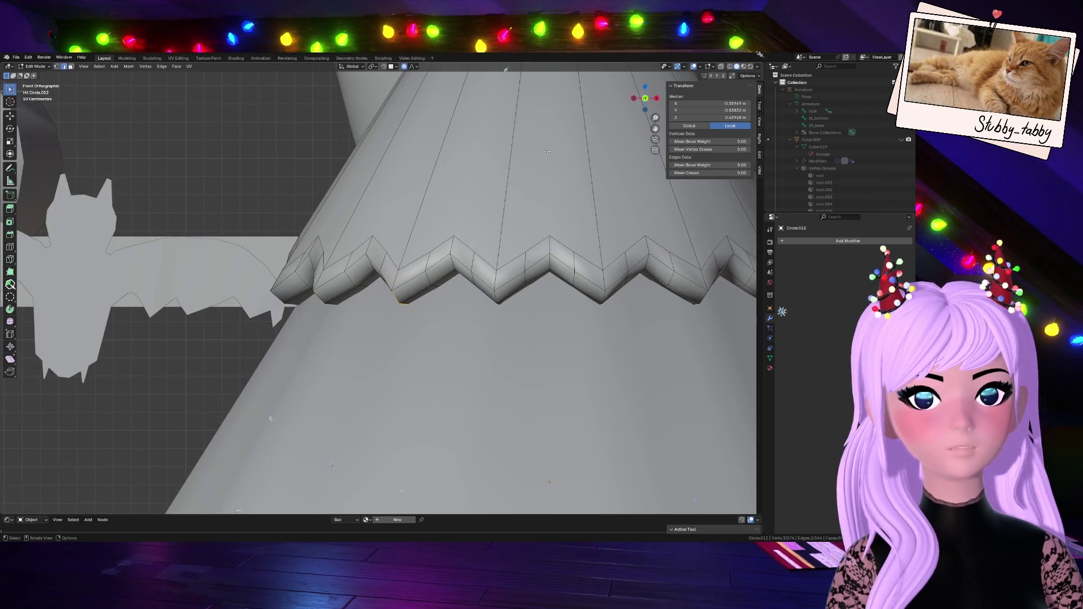
- Select a single edge on the cone, turn on X-ray, and look down from above
{"action": "mouse_move", "coordinate": [647, 111]}
{"action": "left_mouse_down"}
{"action": "mouse_move", "coordinate": [506, 169]}
{"action": "mouse_move", "coordinate": [505, 222]}
{"action": "mouse_move", "coordinate": [534, 207]}
{"action": "left_mouse_up"}
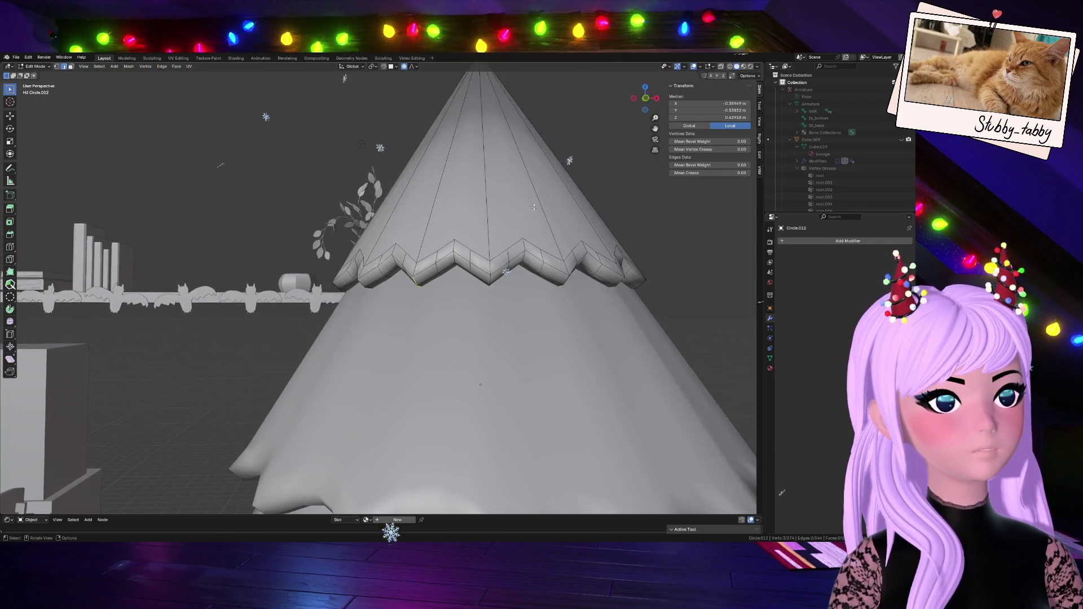
{"action": "left_click", "coordinate": [490, 274], "text": "alt"}
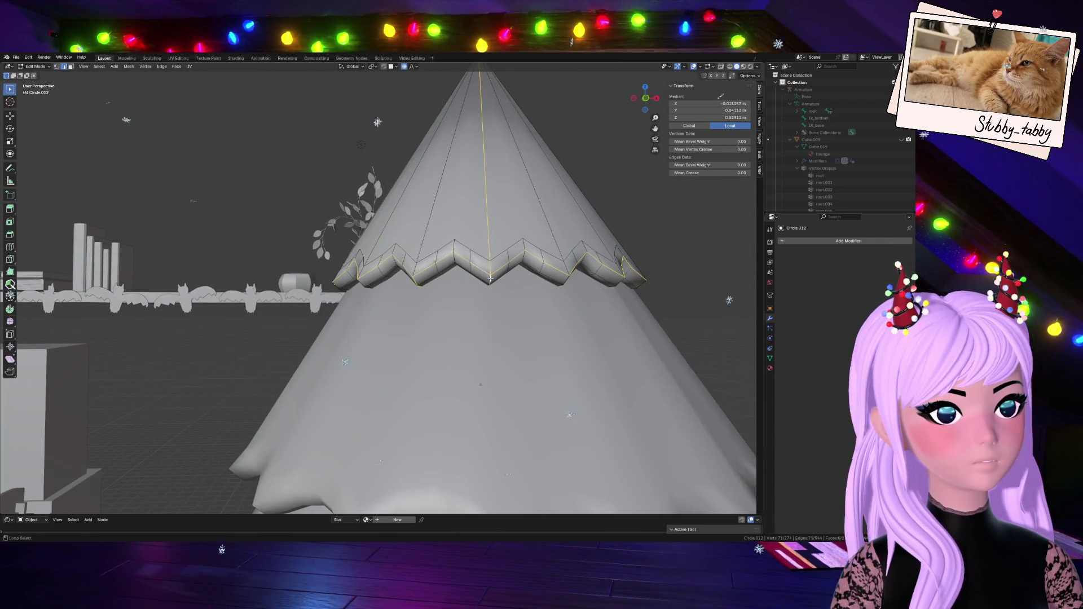
{"action": "key", "text": "alt+a"}
{"action": "left_click", "coordinate": [487, 275]}
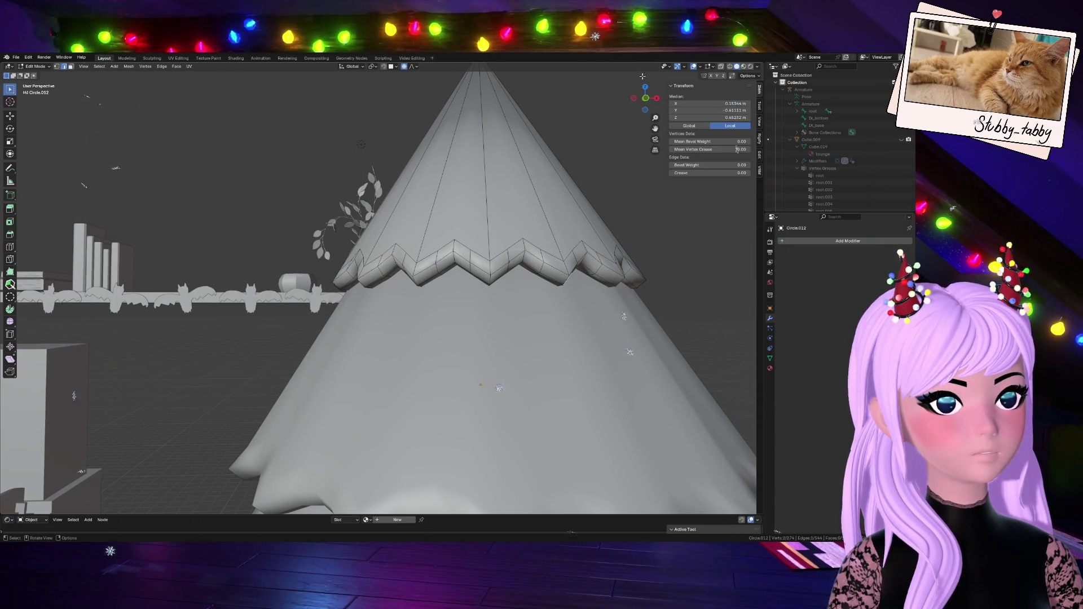
{"action": "left_click", "coordinate": [721, 67]}
{"action": "left_click_drag", "start_coordinate": [645, 100], "coordinate": [587, 170]}
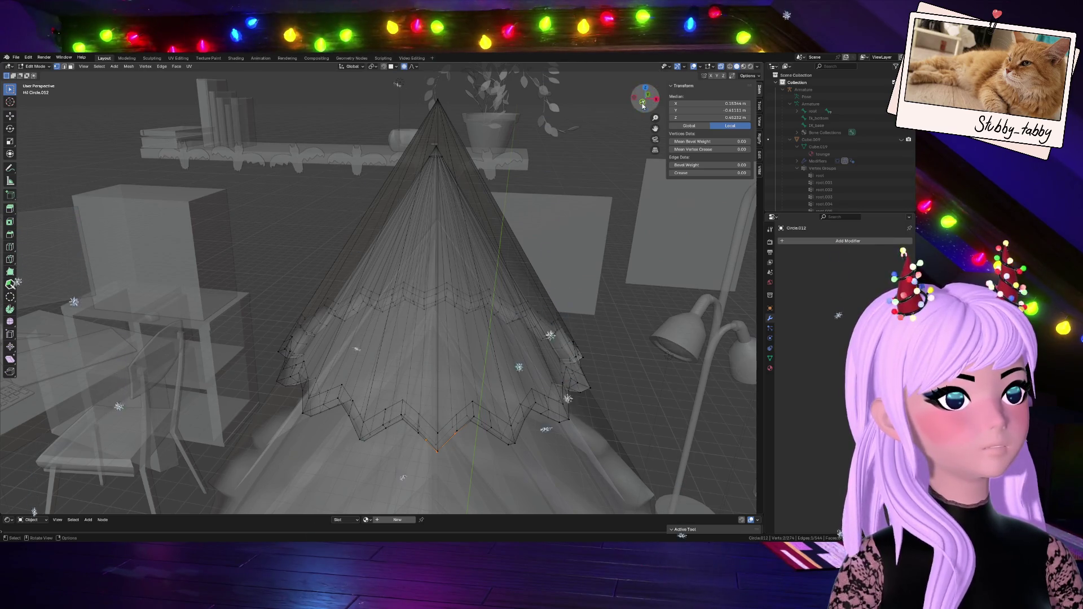
- Box-select the cone's rim points in front view, turn X-ray off, and start dragging them down
{"action": "key", "text": "KP_1"}
{"action": "mouse_move", "coordinate": [302, 323]}
{"action": "left_mouse_down"}
{"action": "mouse_move", "coordinate": [514, 312]}
{"action": "mouse_move", "coordinate": [589, 291]}
{"action": "left_mouse_up"}
{"action": "mouse_move", "coordinate": [645, 98]}
{"action": "left_mouse_down"}
{"action": "mouse_move", "coordinate": [616, 24]}
{"action": "mouse_move", "coordinate": [816, 149]}
{"action": "mouse_move", "coordinate": [963, 182]}
{"action": "mouse_move", "coordinate": [634, 10]}
{"action": "left_mouse_up"}
{"action": "mouse_move", "coordinate": [635, 10]}
{"action": "middle_mouse_down"}
{"action": "mouse_move", "coordinate": [578, 27]}
{"action": "mouse_move", "coordinate": [723, 61]}
{"action": "middle_mouse_up"}
{"action": "left_click", "coordinate": [721, 67]}
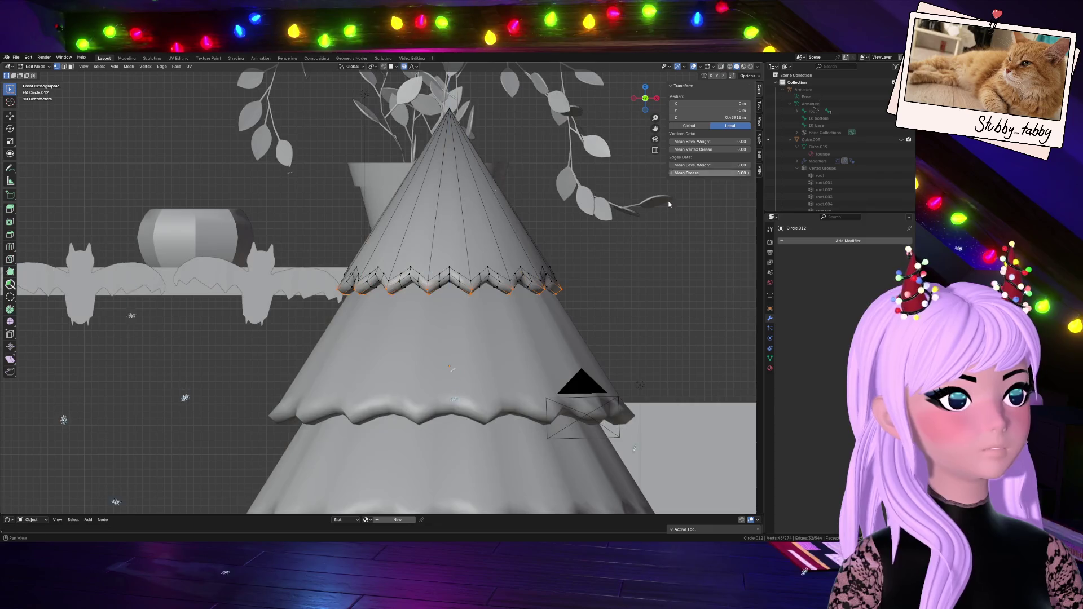
{"action": "key", "text": "g"}
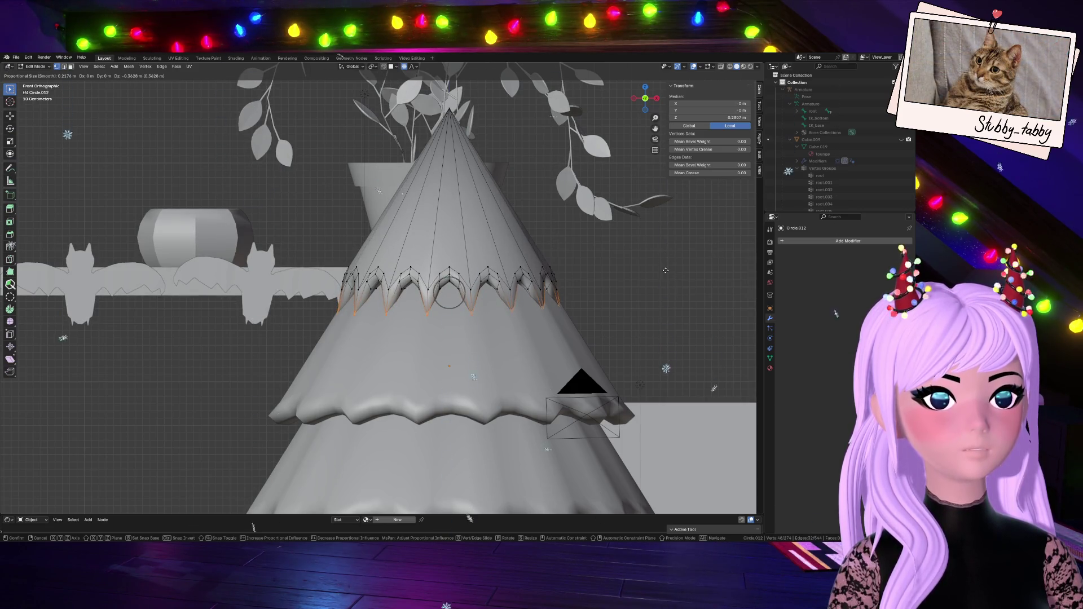
- Place the rim points, flatten the rim along Z, and lower it vertically
{"action": "left_click", "coordinate": [666, 270]}
{"action": "scroll", "coordinate": [648, 279], "scroll_direction": "down", "scroll_amount": 3}
{"action": "key", "text": "s"}
{"action": "key", "text": "z"}
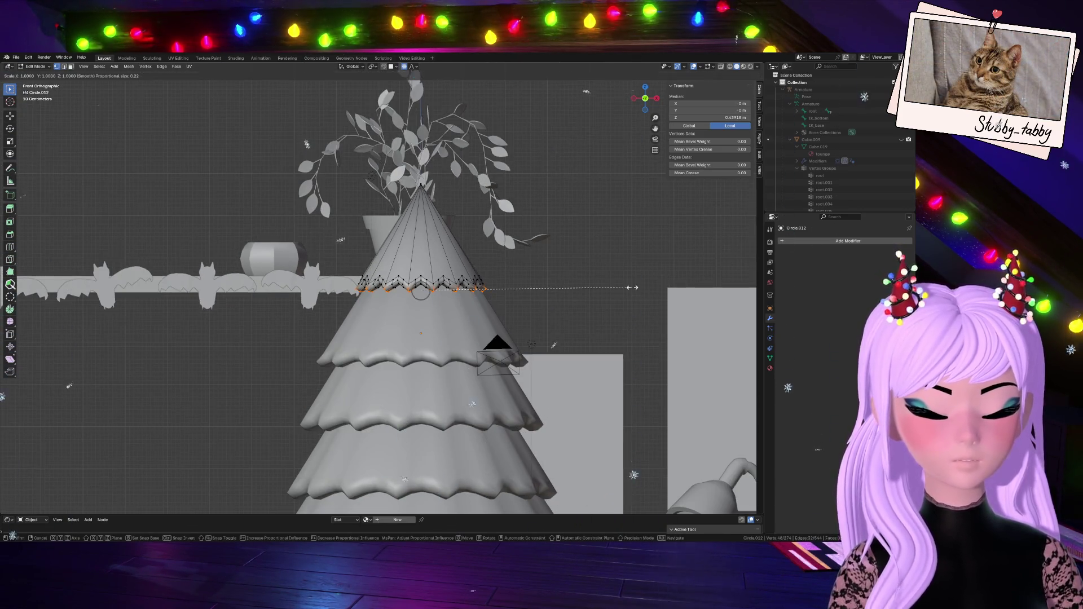
{"action": "left_click", "coordinate": [626, 293]}
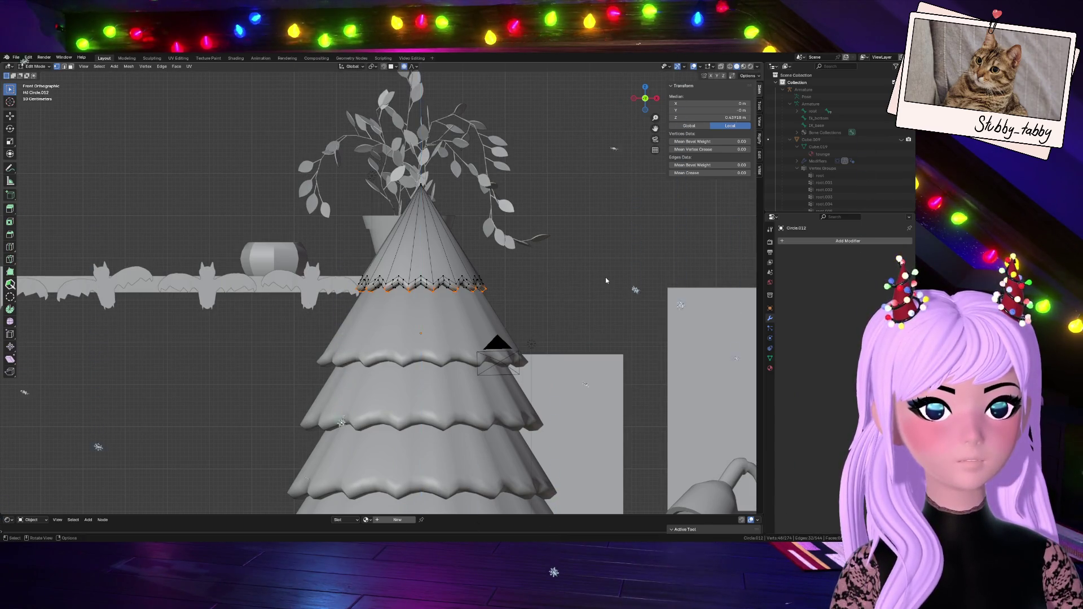
{"action": "key", "text": "g"}
{"action": "key", "text": "z"}
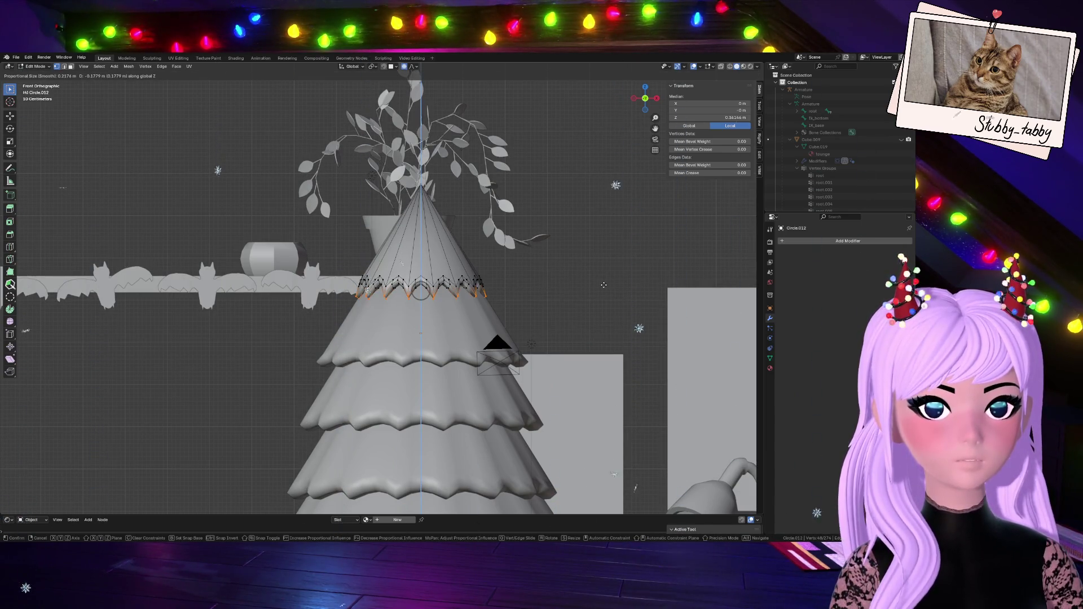
{"action": "left_click", "coordinate": [604, 285]}
- Flare the rim ring outward to 1.150 with proportional editing
{"action": "key", "text": "s"}
{"action": "key", "text": "8"}
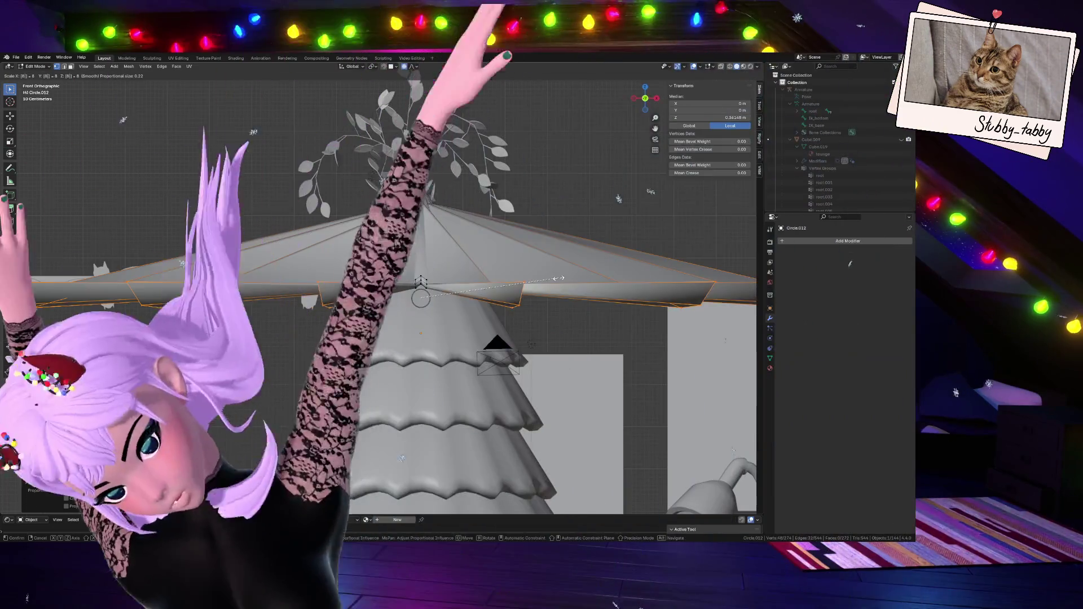
{"action": "key", "text": "Escape"}
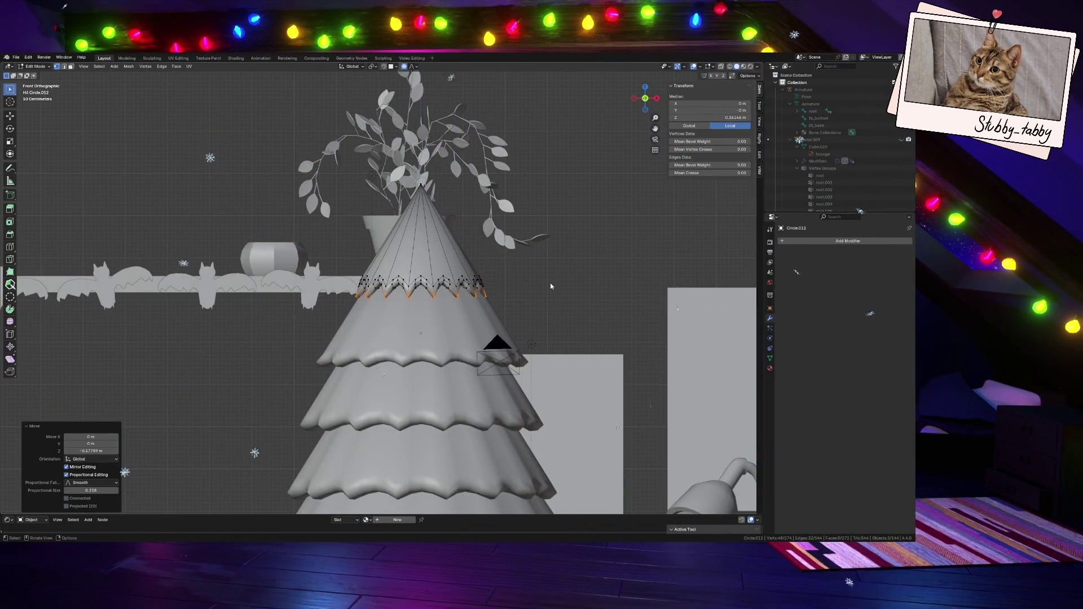
{"action": "key", "text": "s"}
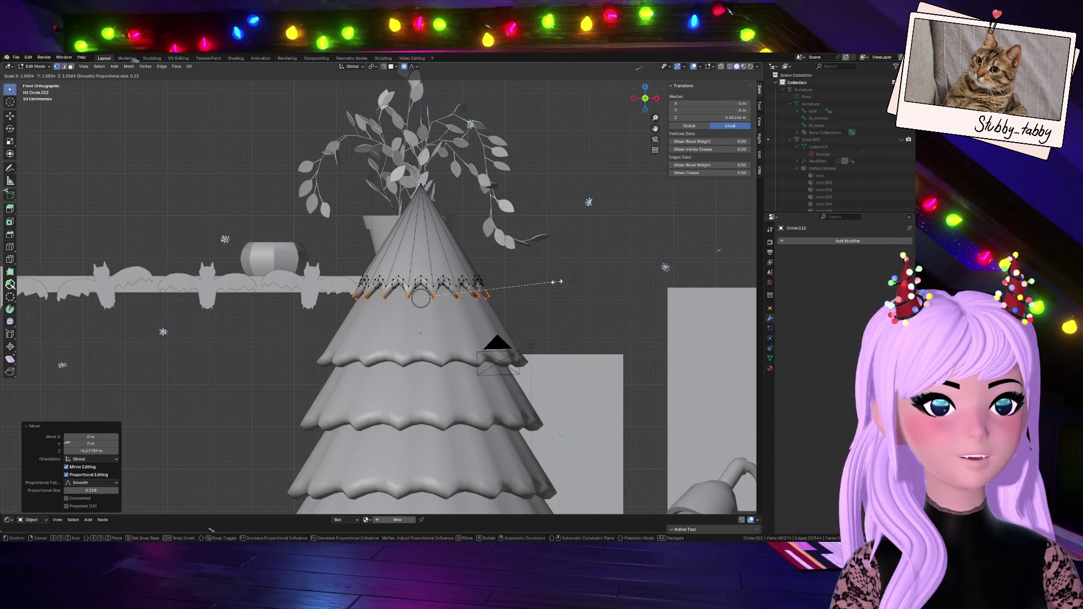
{"action": "scroll", "coordinate": [556, 282], "scroll_direction": "down", "scroll_amount": 3}
{"action": "scroll", "coordinate": [555, 282], "scroll_direction": "down", "scroll_amount": 7}
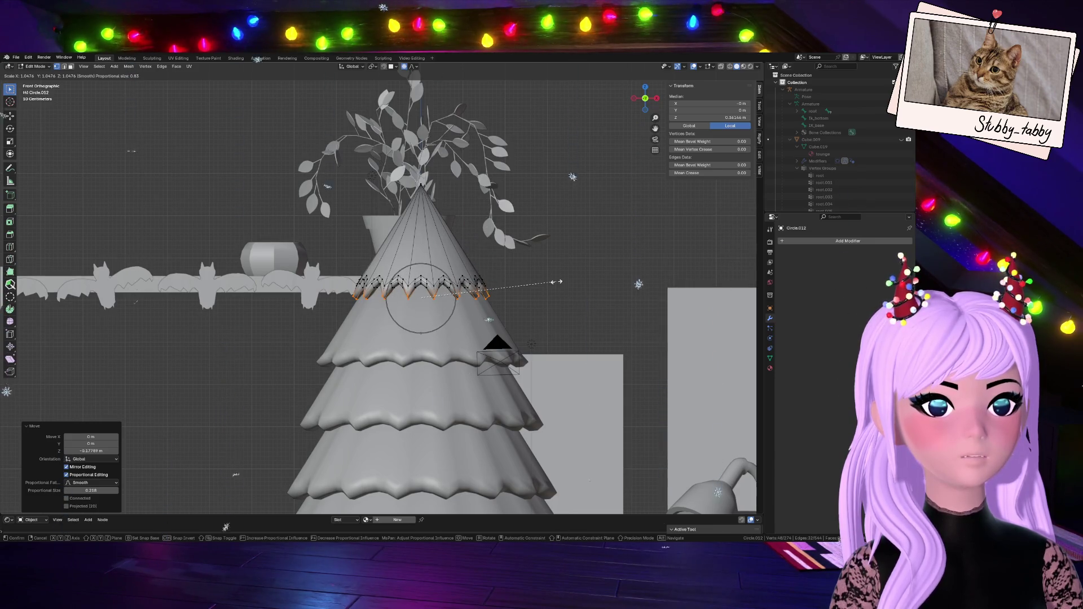
{"action": "scroll", "coordinate": [555, 282], "scroll_direction": "up", "scroll_amount": 6}
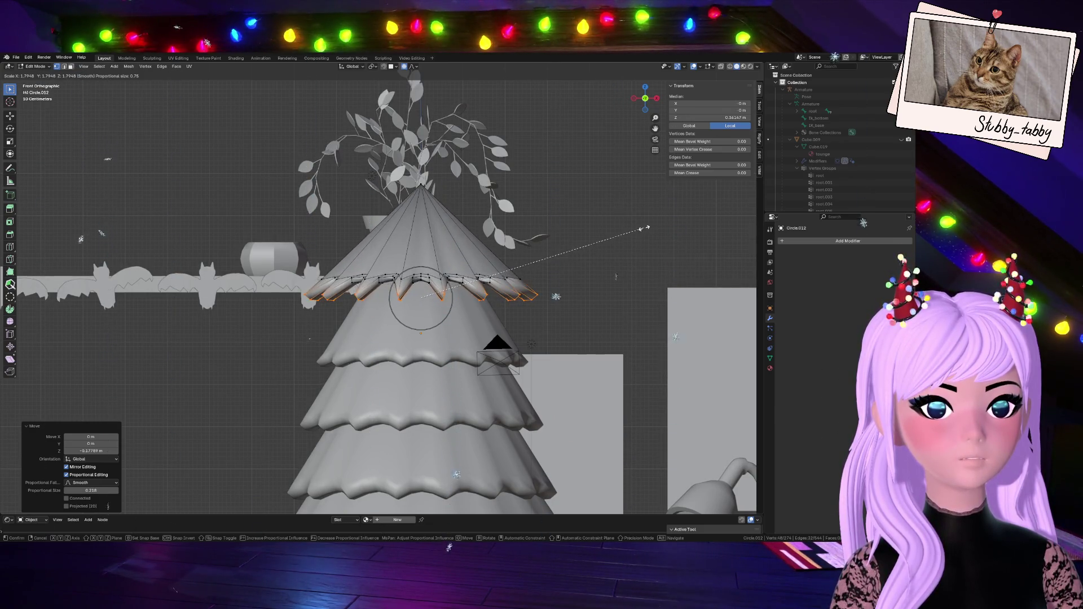
{"action": "scroll", "coordinate": [578, 249], "scroll_direction": "up", "scroll_amount": 3}
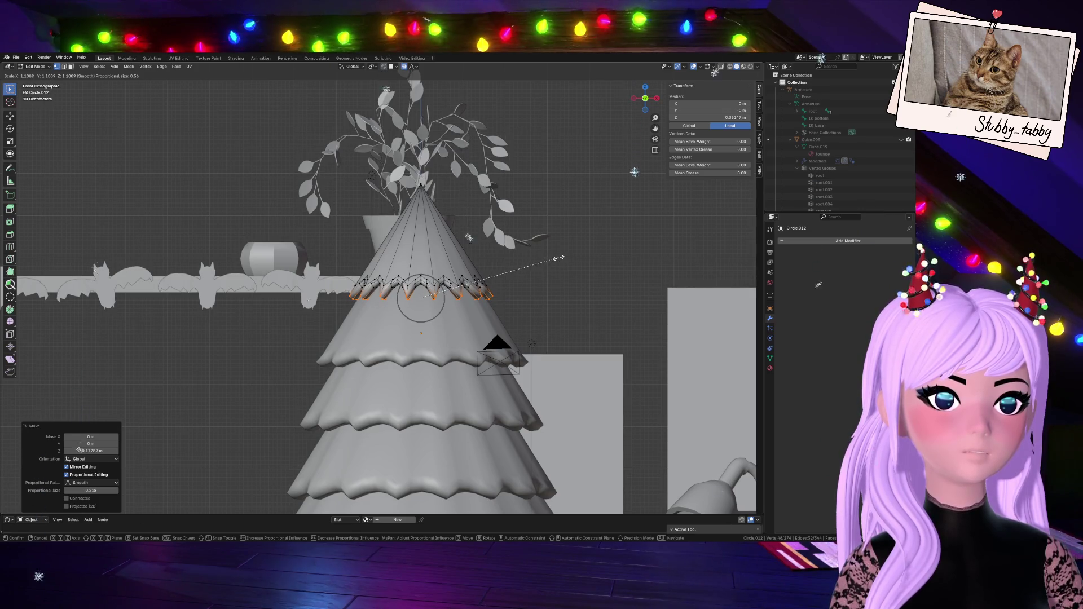
{"action": "left_click", "coordinate": [566, 260]}
- Inspect the tree in the room, then return to editing the tree top in front view
{"action": "left_click_drag", "start_coordinate": [649, 98], "coordinate": [577, 189]}
{"action": "key", "text": "Tab"}
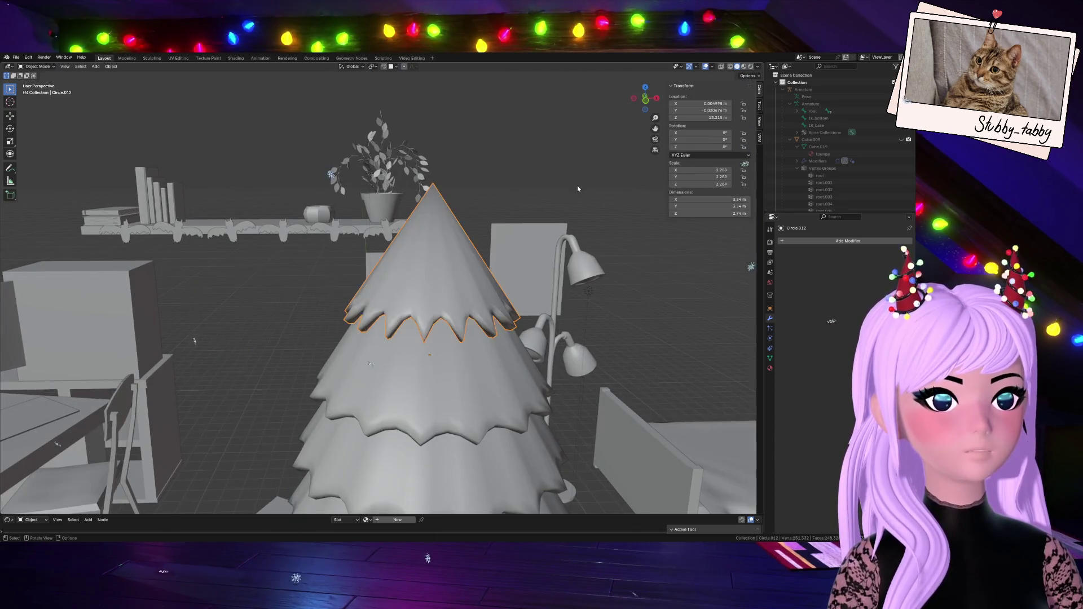
{"action": "scroll", "coordinate": [577, 188], "scroll_direction": "down", "scroll_amount": 3}
{"action": "key", "text": "alt+a"}
{"action": "left_click_drag", "start_coordinate": [634, 101], "coordinate": [574, 185]}
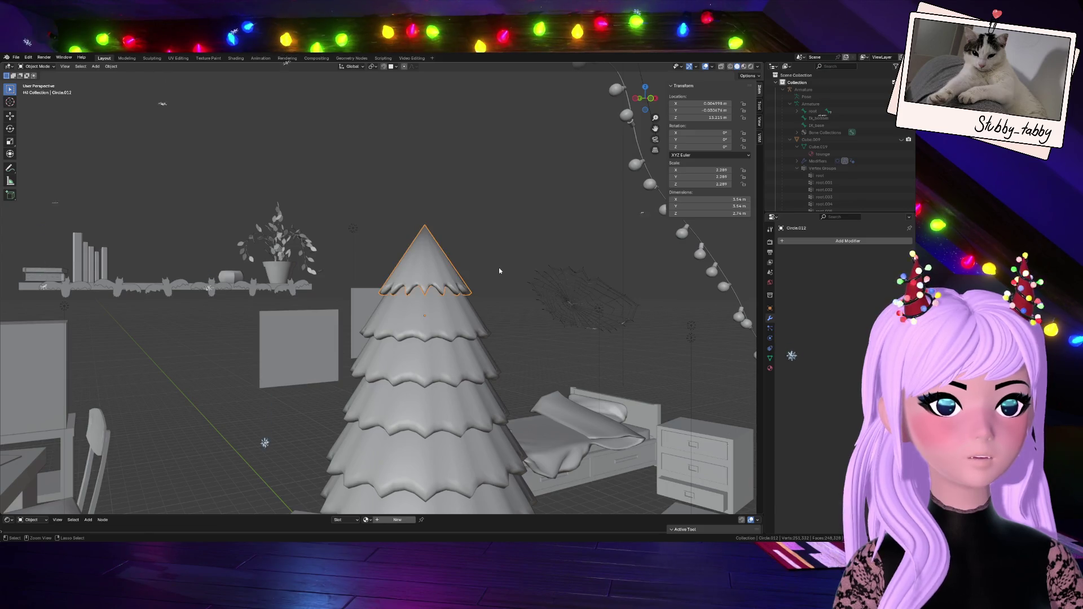
{"action": "key", "text": "Tab"}
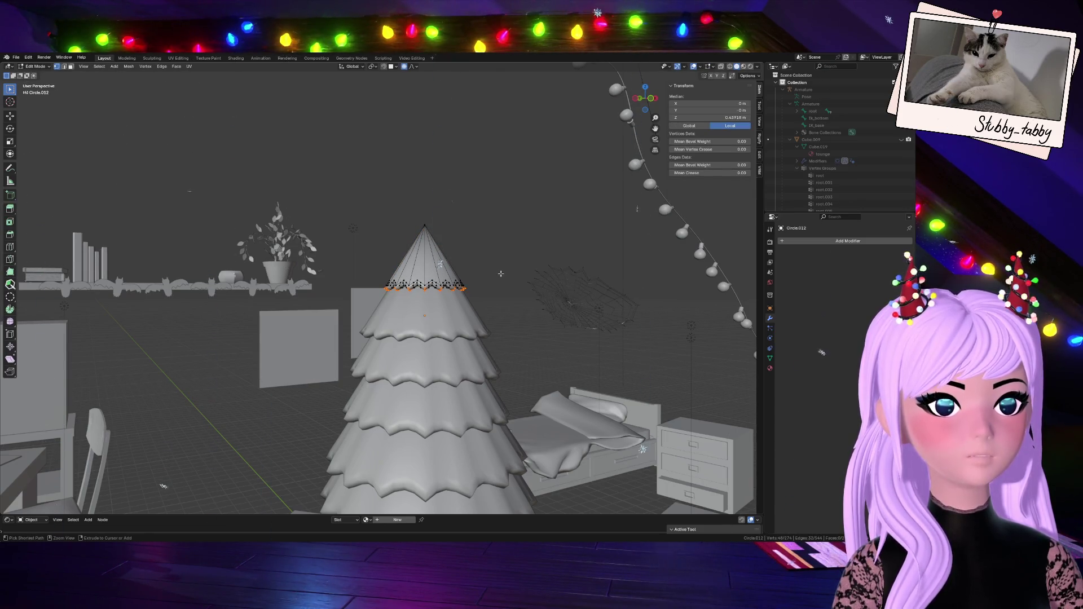
{"action": "scroll", "coordinate": [501, 274], "scroll_direction": "up", "scroll_amount": 3}
{"action": "left_click", "coordinate": [652, 100]}
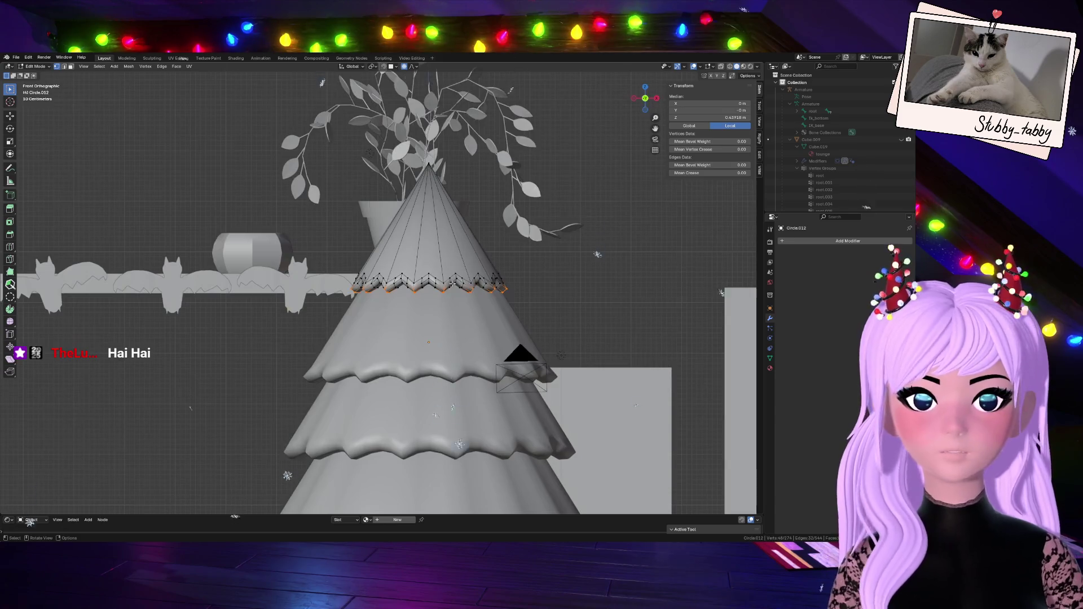
{"action": "key", "text": "c"}
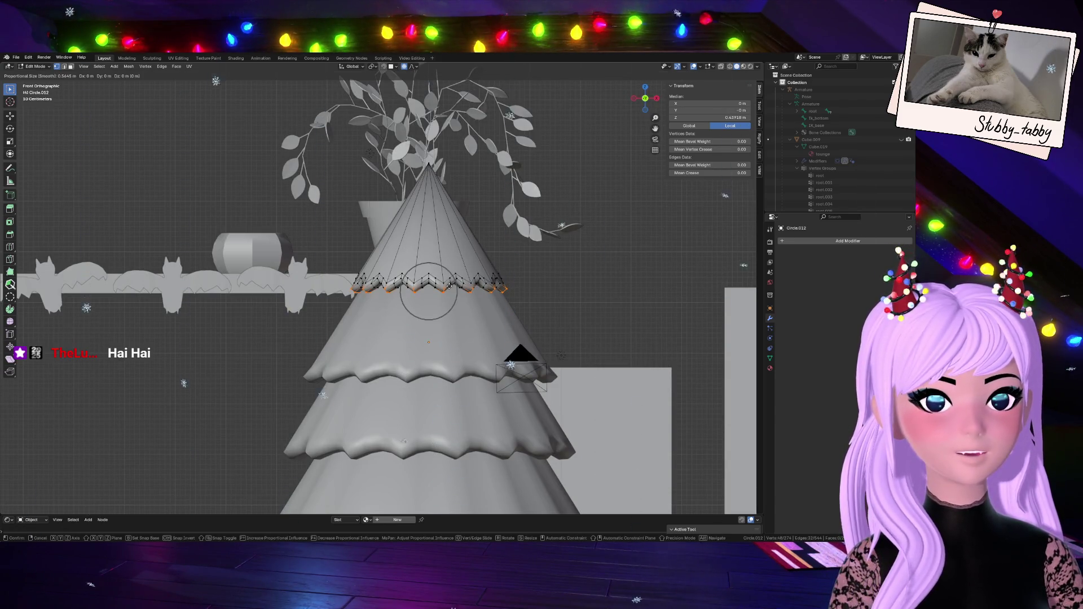
{"action": "key", "text": "Escape"}
- Scale the rim outward again for a larger flare and go back to Object Mode
{"action": "key", "text": "s"}
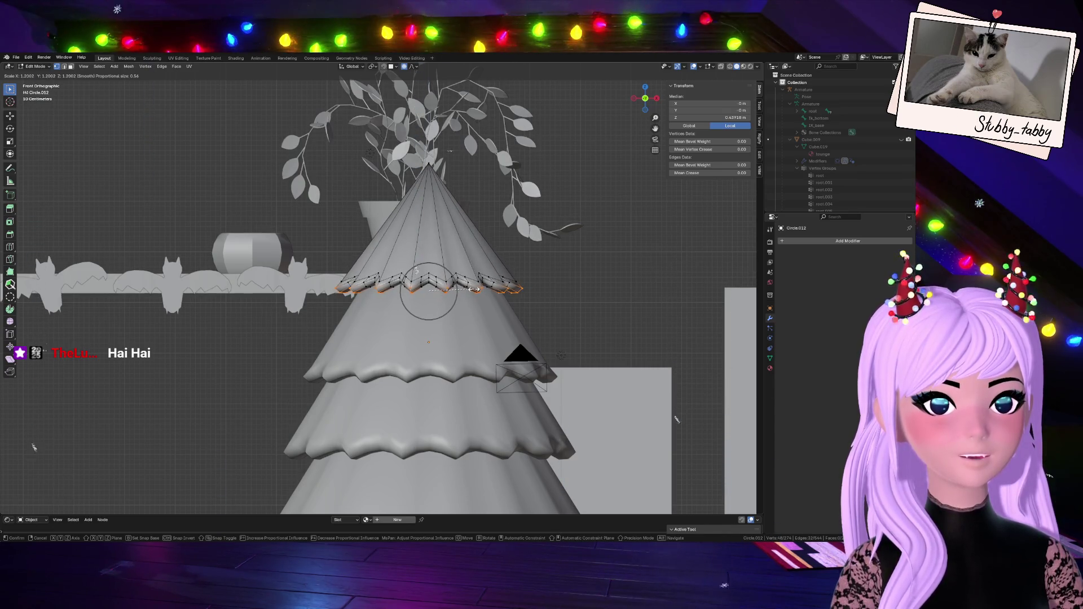
{"action": "left_click", "coordinate": [479, 288]}
{"action": "key", "text": "Tab"}
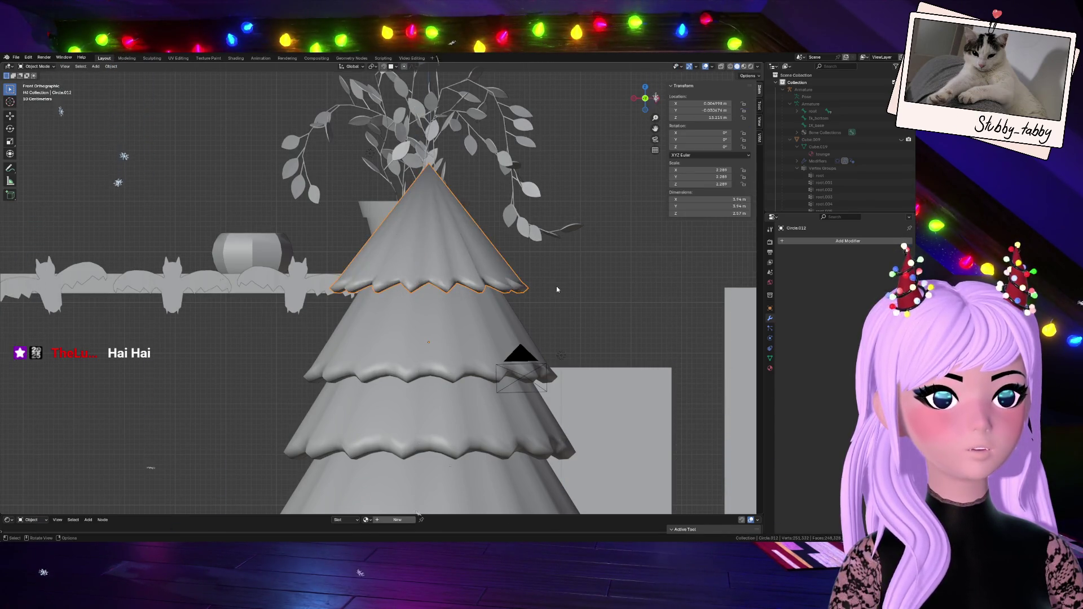
{"action": "scroll", "coordinate": [557, 286], "scroll_direction": "down", "scroll_amount": 2}
{"action": "mouse_move", "coordinate": [540, 282]}
{"action": "middle_mouse_down"}
{"action": "mouse_move", "coordinate": [586, 310]}
{"action": "mouse_move", "coordinate": [437, 244]}
{"action": "middle_mouse_up"}
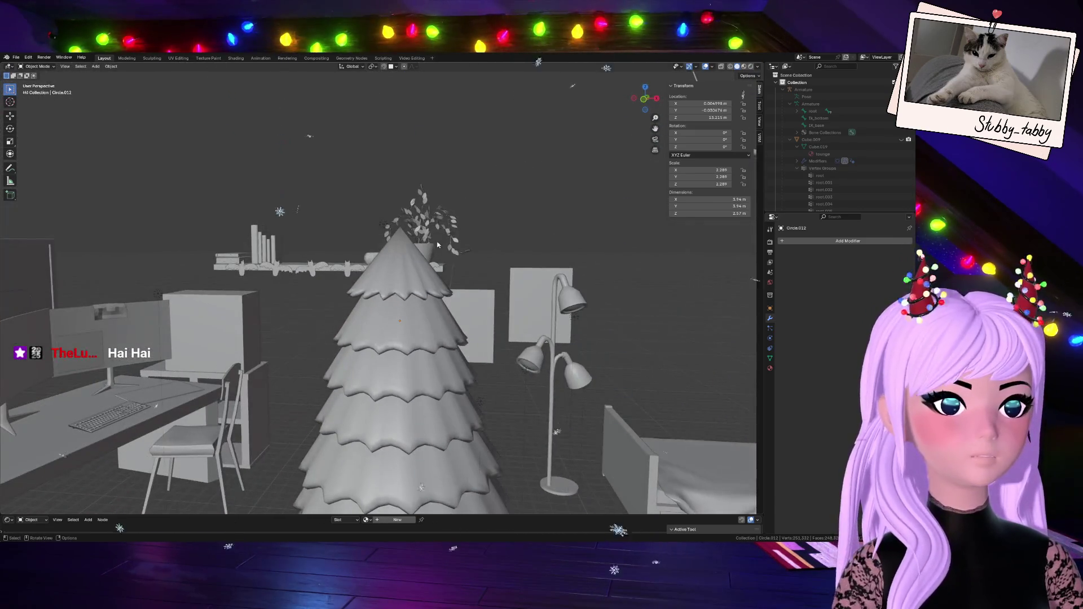
{"action": "scroll", "coordinate": [418, 285], "scroll_direction": "down", "scroll_amount": 3}
{"action": "left_click", "coordinate": [643, 104]}
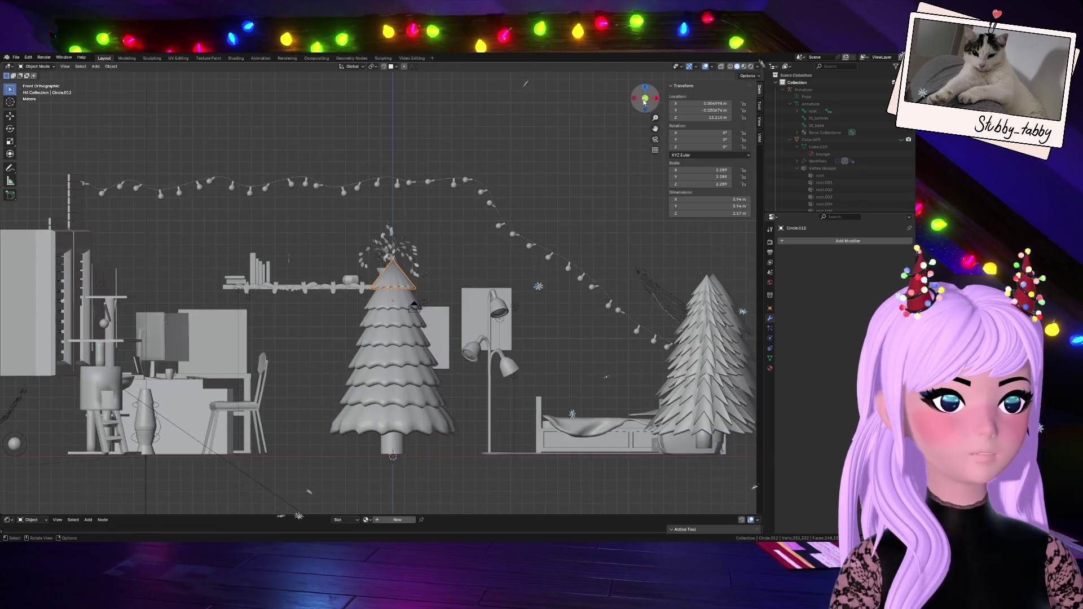
- Move the tree top piece slightly higher
{"action": "scroll", "coordinate": [456, 310], "scroll_direction": "up", "scroll_amount": 5}
{"action": "scroll", "coordinate": [456, 311], "scroll_direction": "up", "scroll_amount": 2}
{"action": "key", "text": "g"}
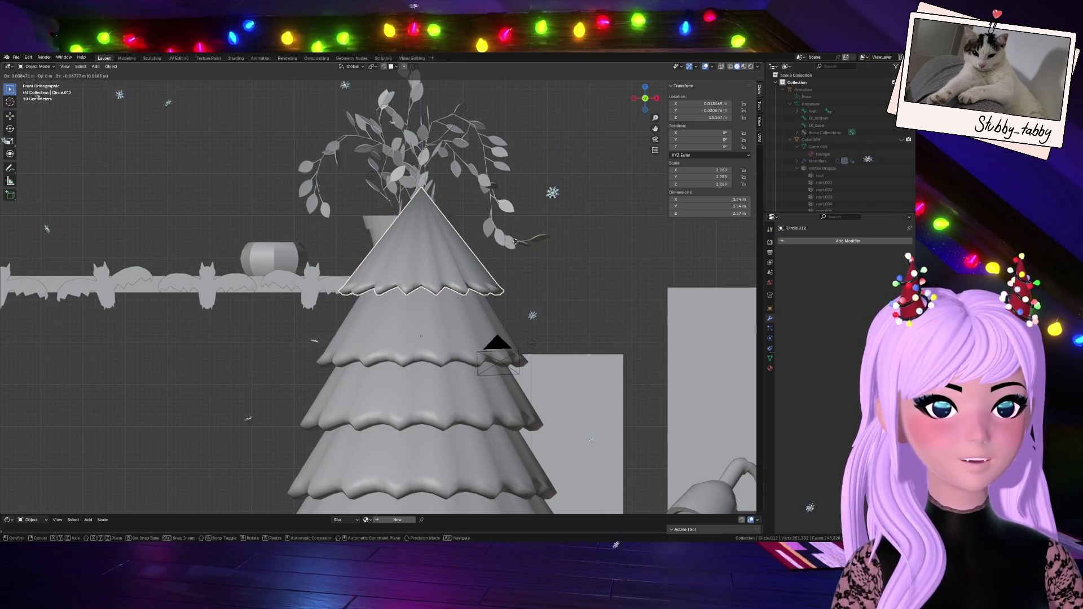
{"action": "left_click", "coordinate": [515, 243]}
- Select the second tier's radial edges in Edit Mode using edge select and X-ray
{"action": "left_click", "coordinate": [458, 322]}
{"action": "key", "text": "Tab"}
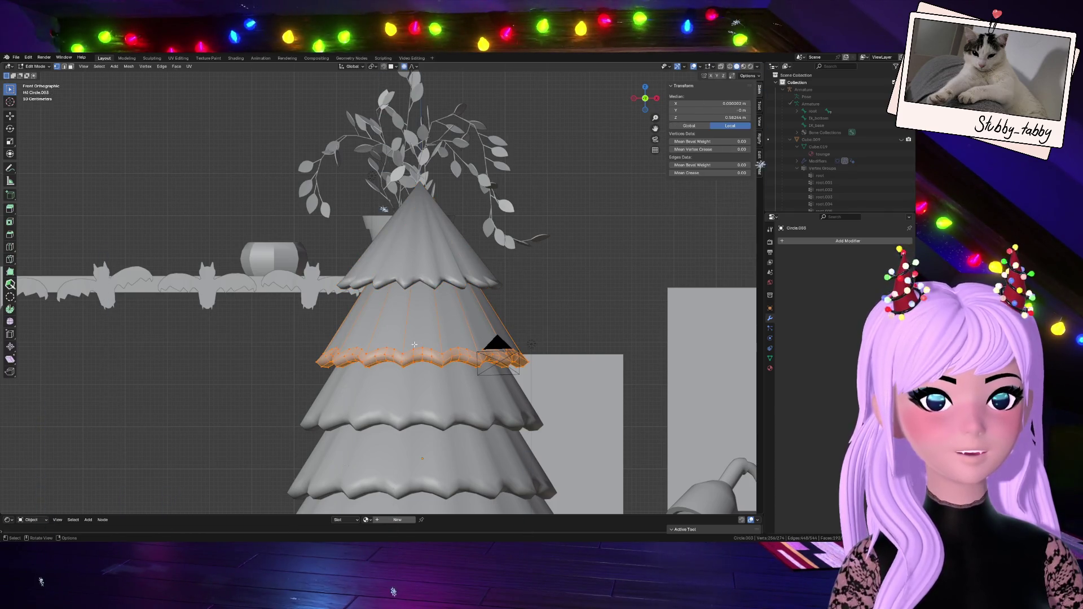
{"action": "scroll", "coordinate": [415, 344], "scroll_direction": "up", "scroll_amount": 3}
{"action": "left_click", "coordinate": [64, 66]}
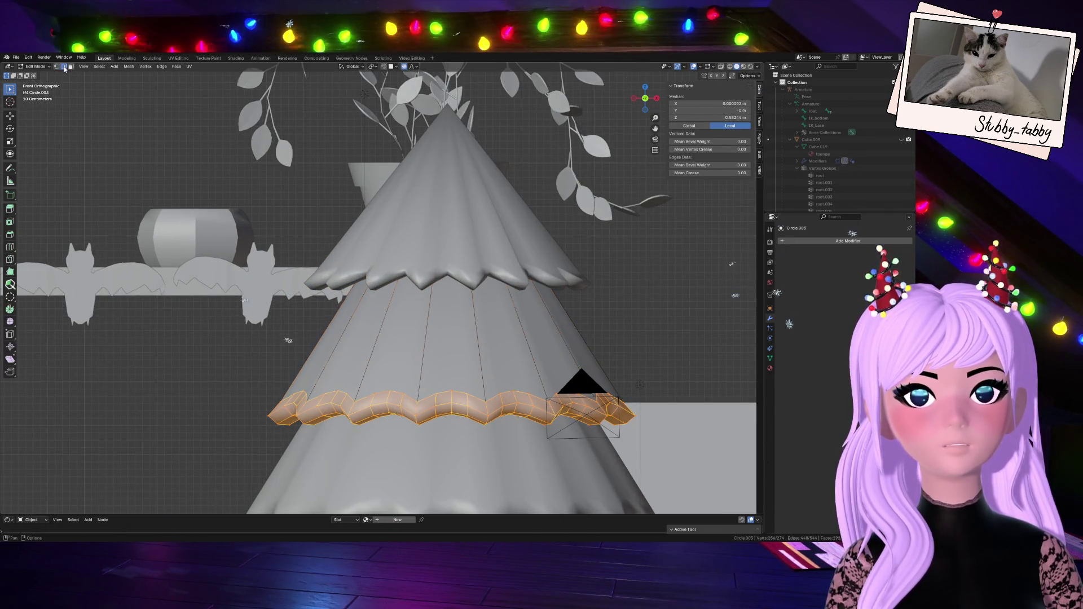
{"action": "left_click", "coordinate": [722, 66]}
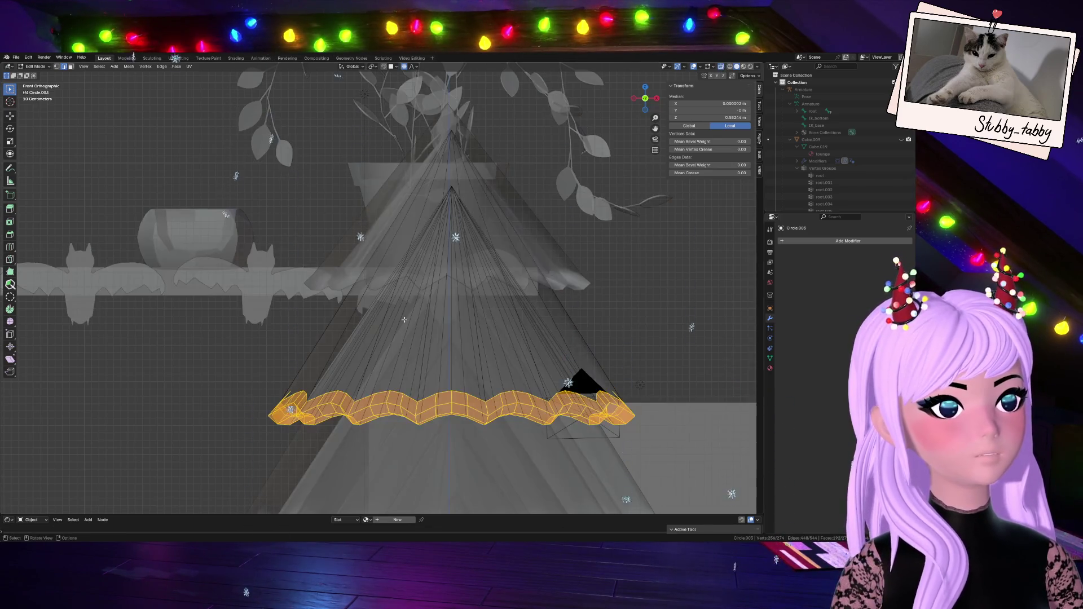
{"action": "left_click", "coordinate": [485, 164], "text": "ctrl+alt"}
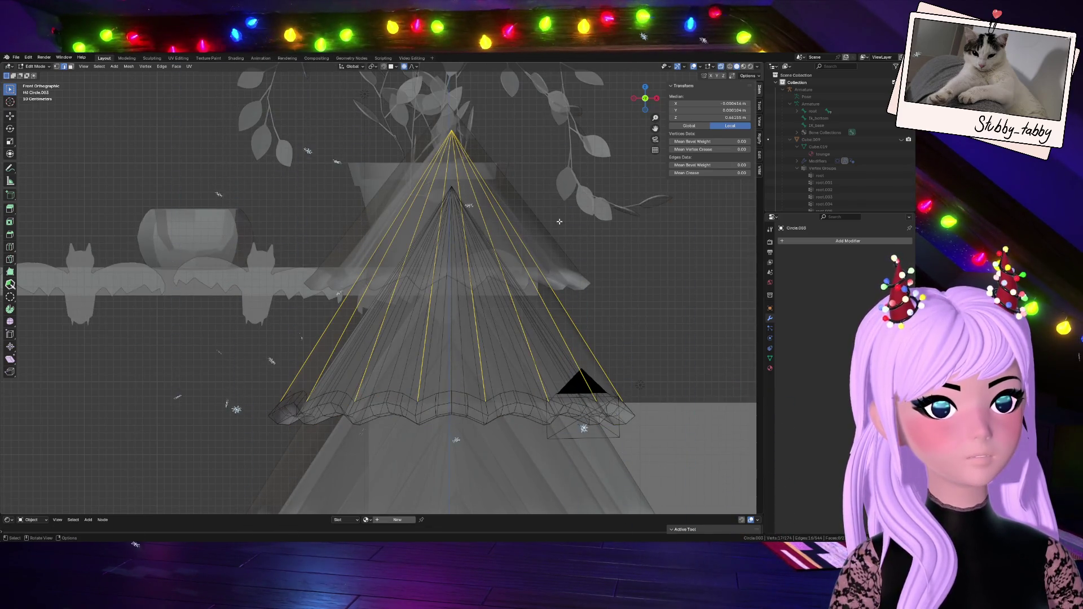
{"action": "left_click_drag", "start_coordinate": [645, 99], "coordinate": [619, 105]}
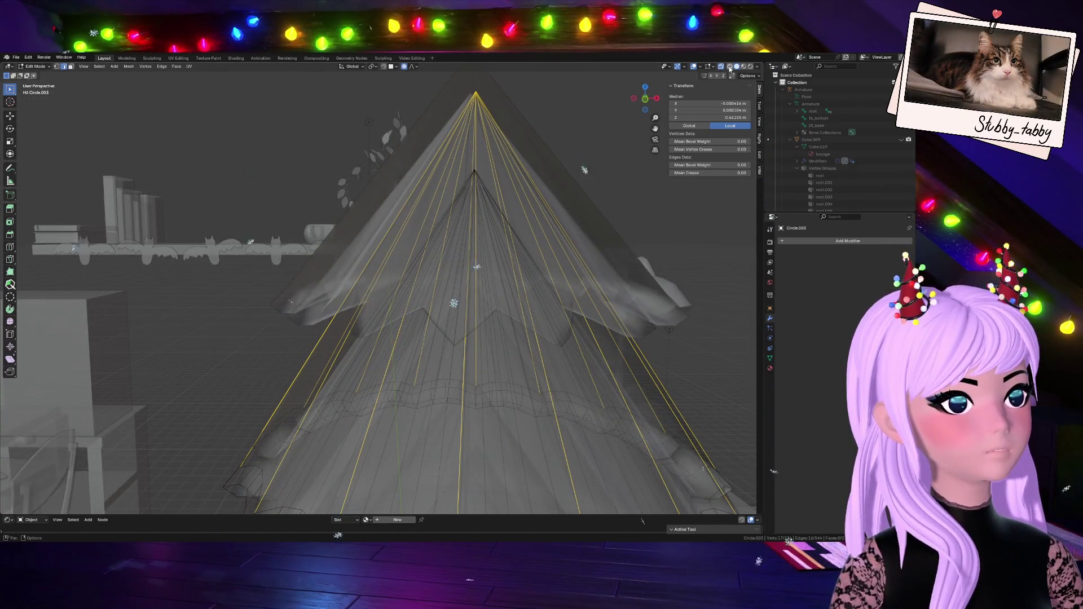
{"action": "left_click", "coordinate": [721, 67]}
- Scale those edges outward about 1.08 with proportional falloff, then return to Object Mode
{"action": "key", "text": "s"}
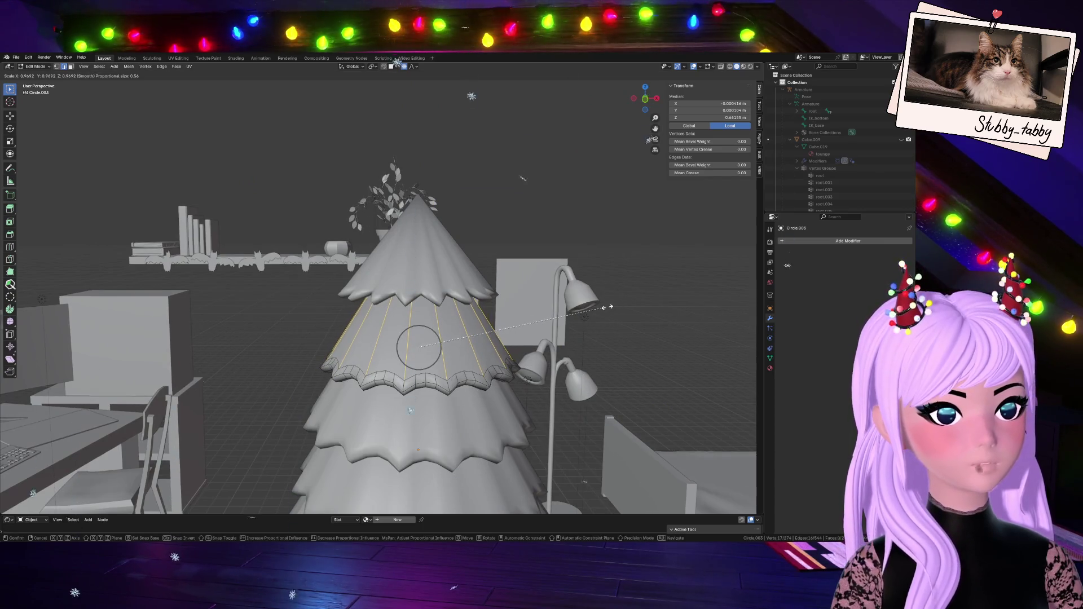
{"action": "scroll", "coordinate": [608, 307], "scroll_direction": "up", "scroll_amount": 6}
{"action": "scroll", "coordinate": [608, 307], "scroll_direction": "up", "scroll_amount": 3}
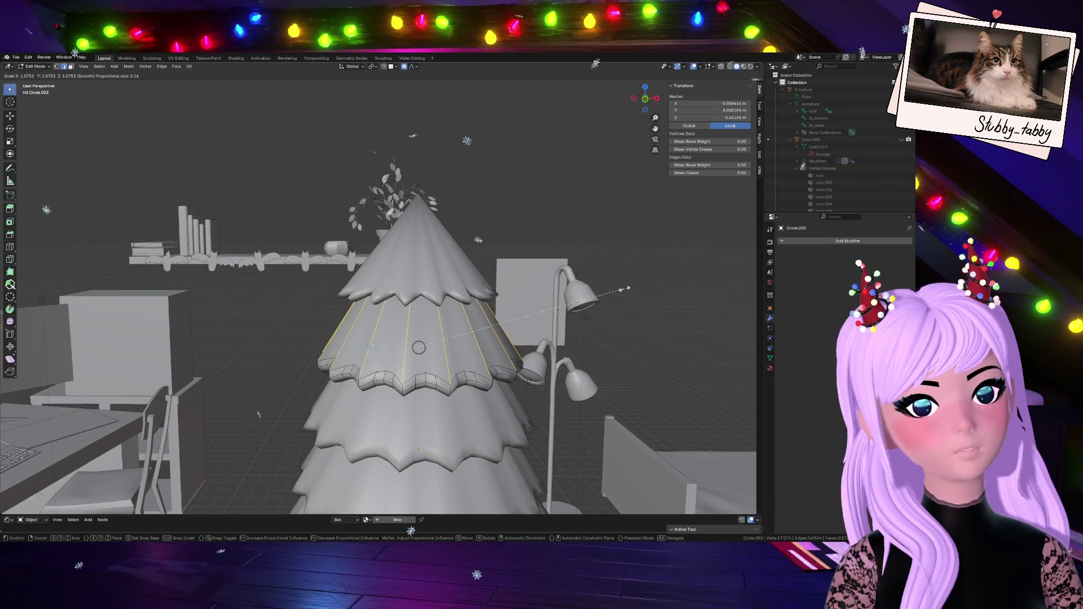
{"action": "left_click", "coordinate": [417, 347]}
{"action": "scroll", "coordinate": [551, 346], "scroll_direction": "down", "scroll_amount": 4}
{"action": "scroll", "coordinate": [551, 346], "scroll_direction": "down", "scroll_amount": 2}
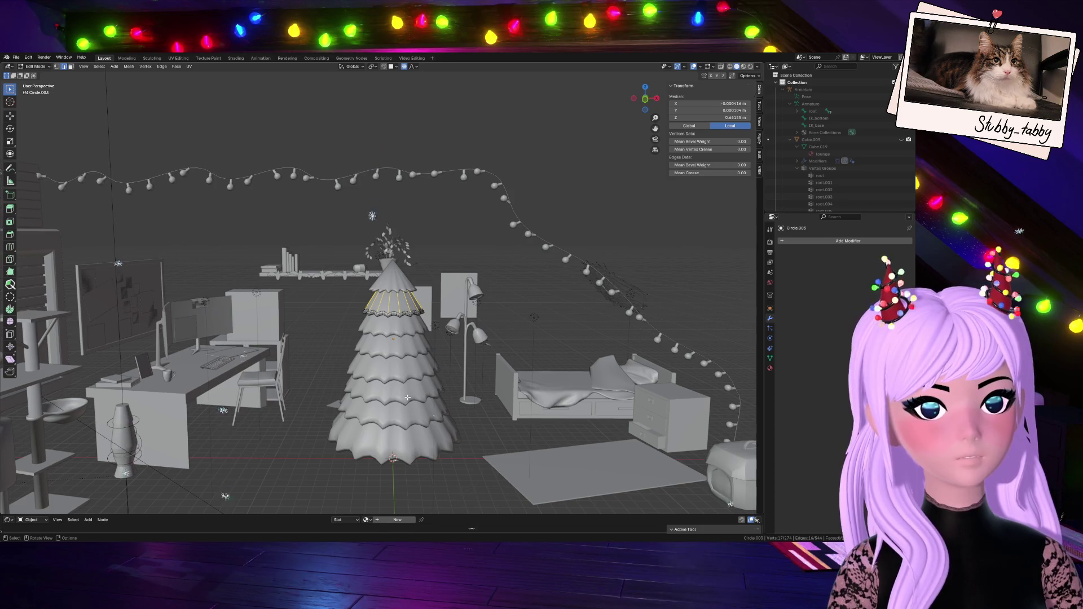
{"action": "key", "text": "Tab"}
{"action": "scroll", "coordinate": [436, 386], "scroll_direction": "up", "scroll_amount": 4}
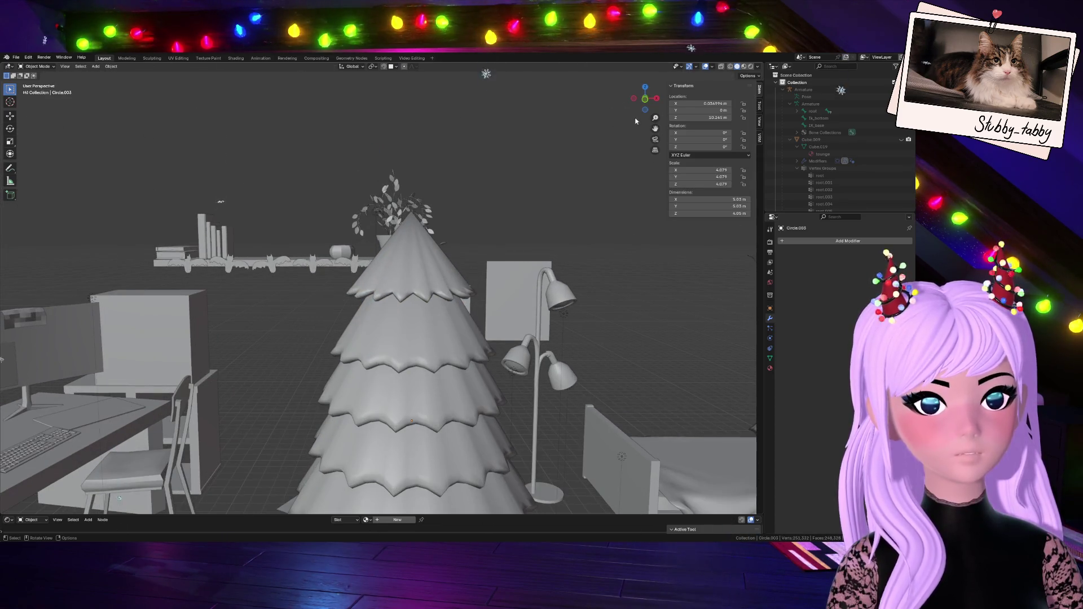
{"action": "left_click", "coordinate": [651, 99]}
- Select all radial apex edges of tier Circle.009 in Edit Mode using X-ray
{"action": "scroll", "coordinate": [397, 367], "scroll_direction": "down", "scroll_amount": 3}
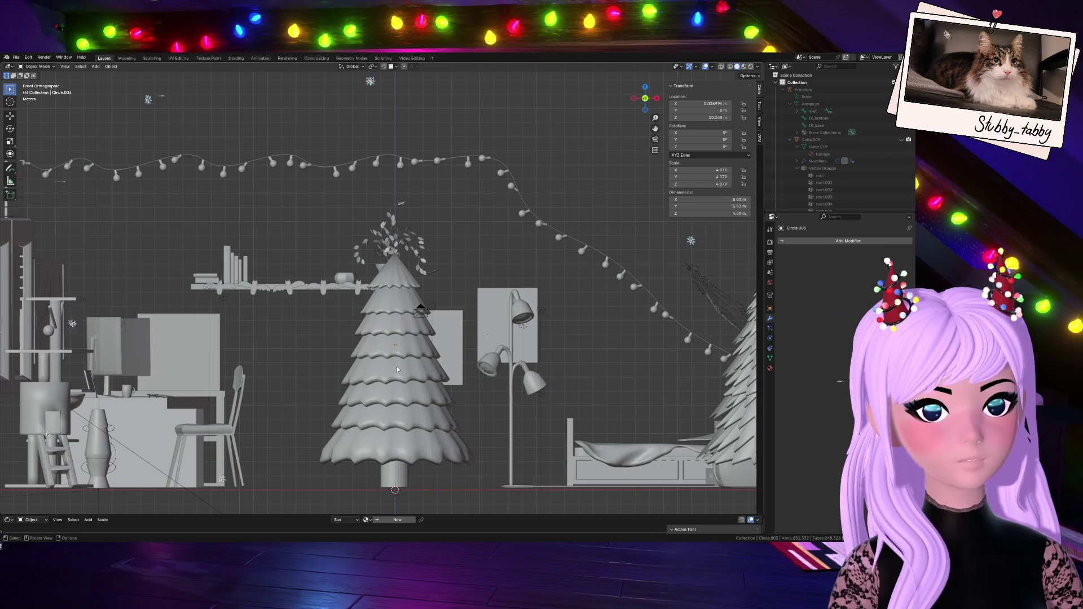
{"action": "left_click", "coordinate": [397, 367]}
{"action": "scroll", "coordinate": [387, 420], "scroll_direction": "up", "scroll_amount": 4}
{"action": "key", "text": "Tab"}
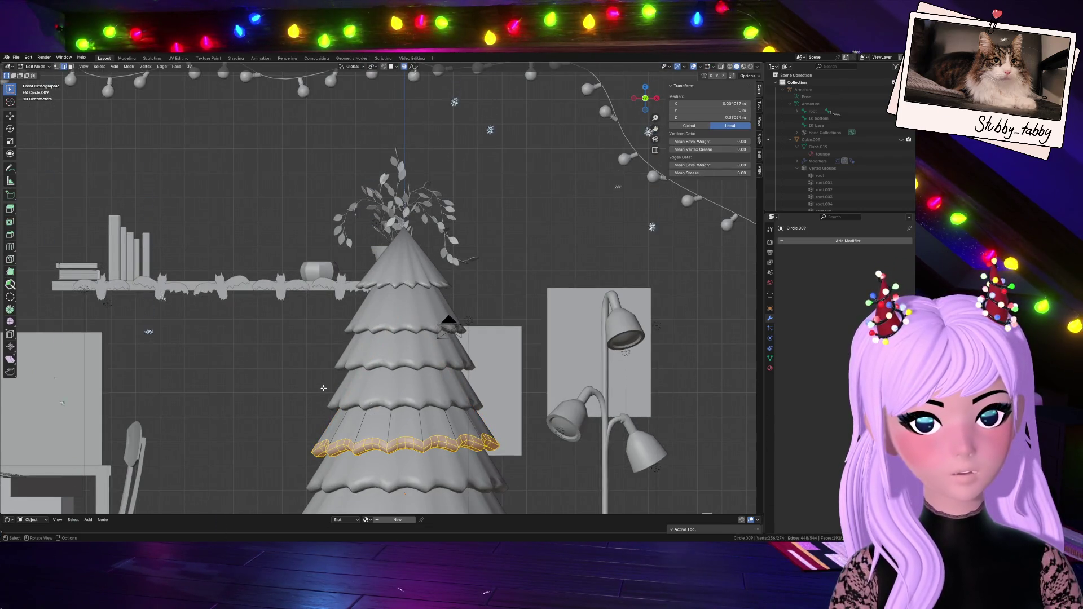
{"action": "left_click", "coordinate": [326, 447]}
{"action": "left_click", "coordinate": [720, 67]}
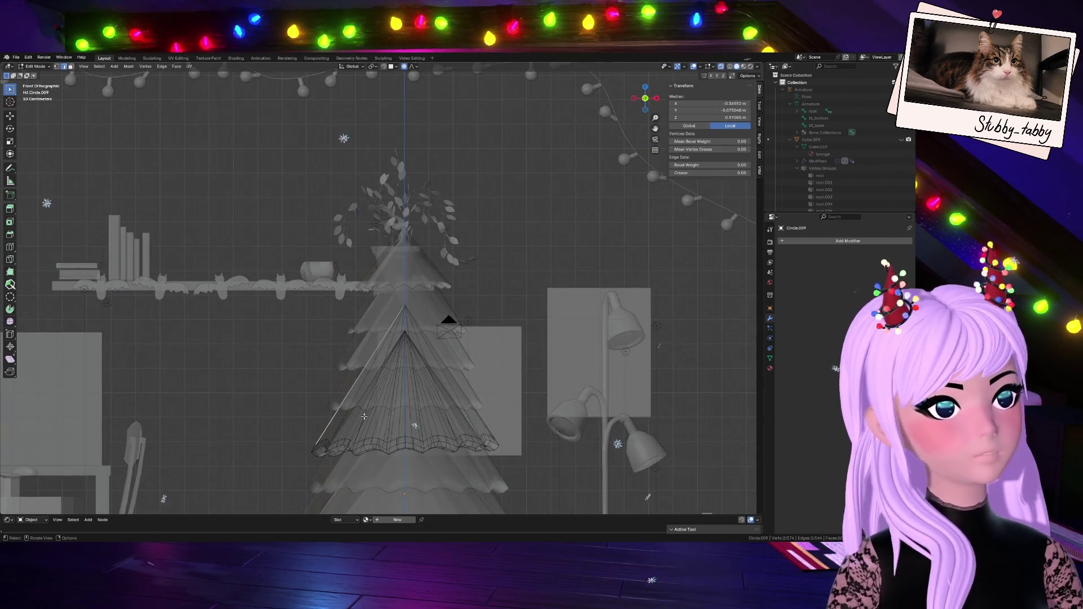
{"action": "left_click", "coordinate": [376, 294], "text": "ctrl+alt"}
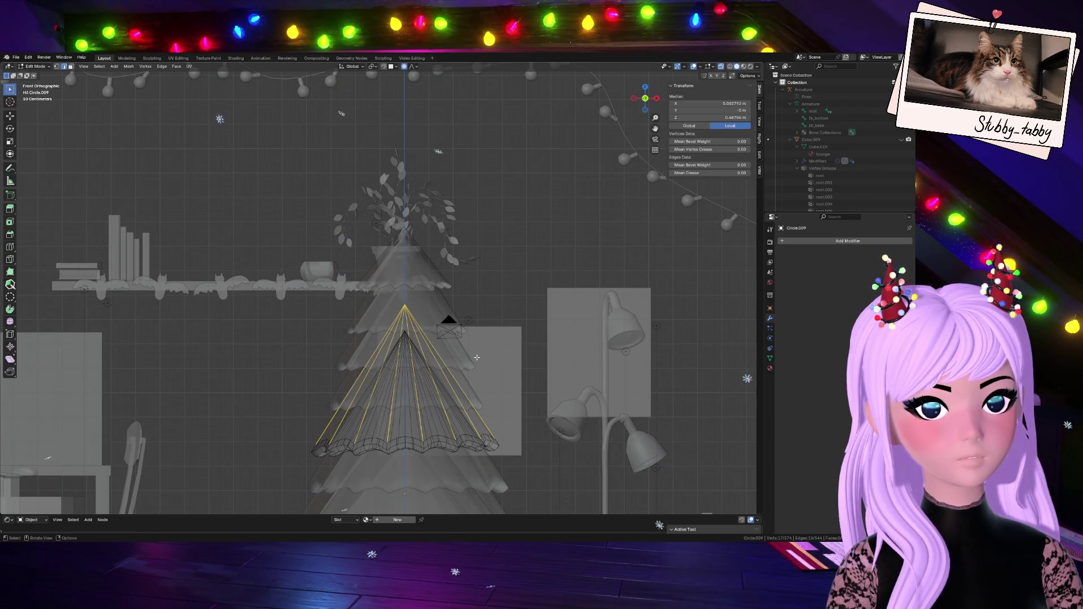
{"action": "left_click", "coordinate": [721, 67]}
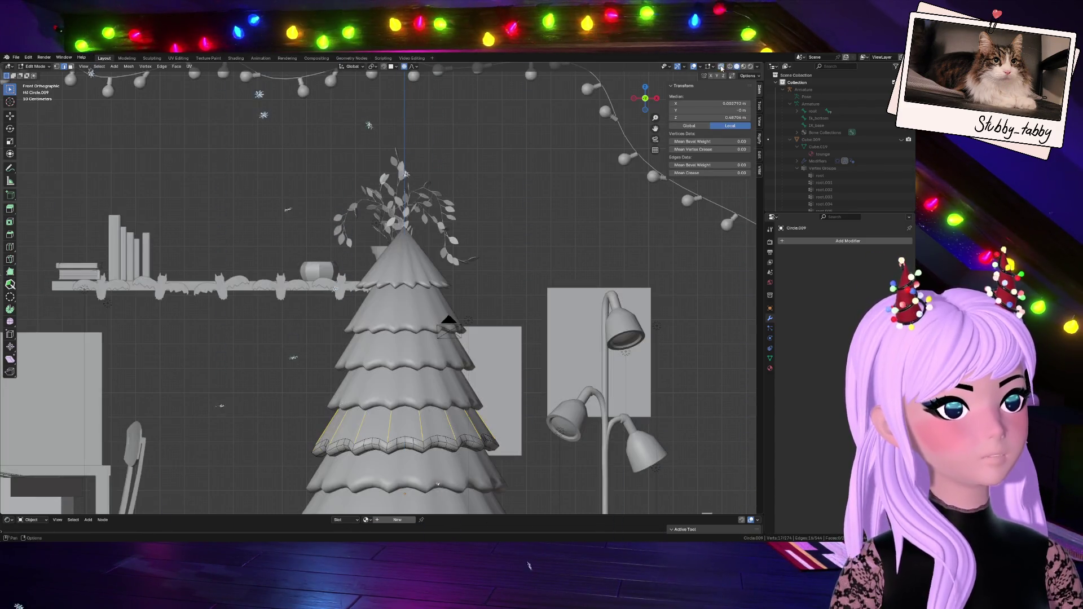
- Scale the selected edges outward about 1.08 and return to Object Mode
{"action": "key", "text": "s"}
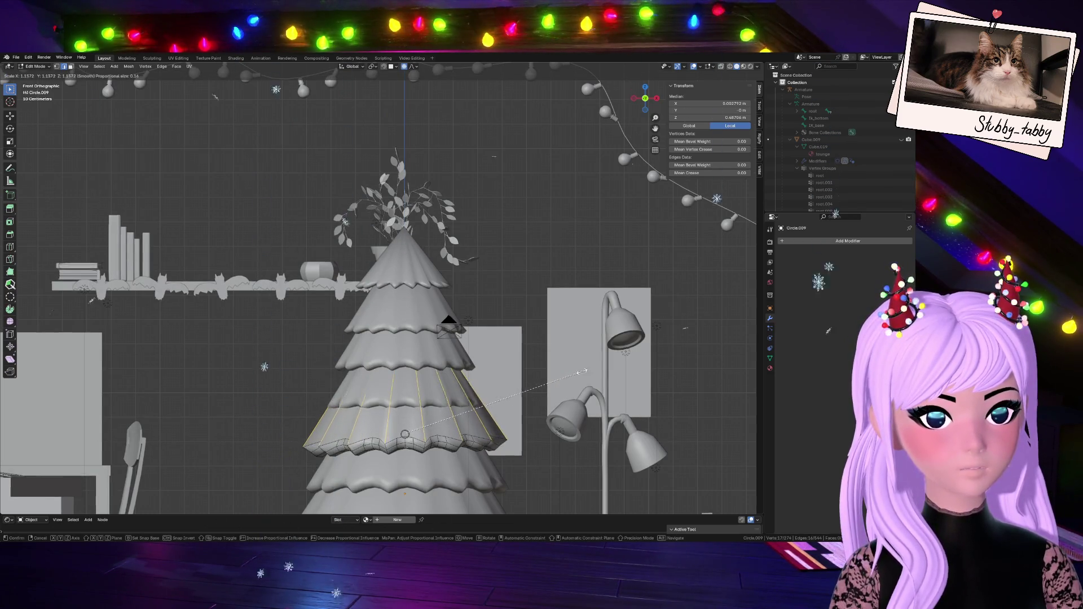
{"action": "left_click", "coordinate": [571, 373]}
{"action": "key", "text": "Tab"}
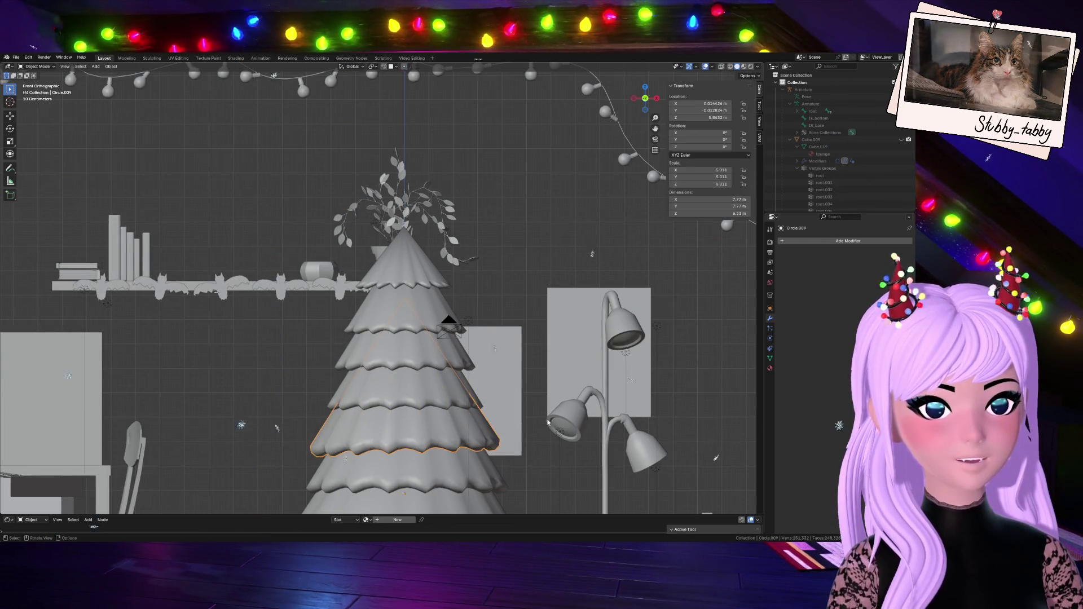
{"action": "scroll", "coordinate": [498, 439], "scroll_direction": "down", "scroll_amount": 3}
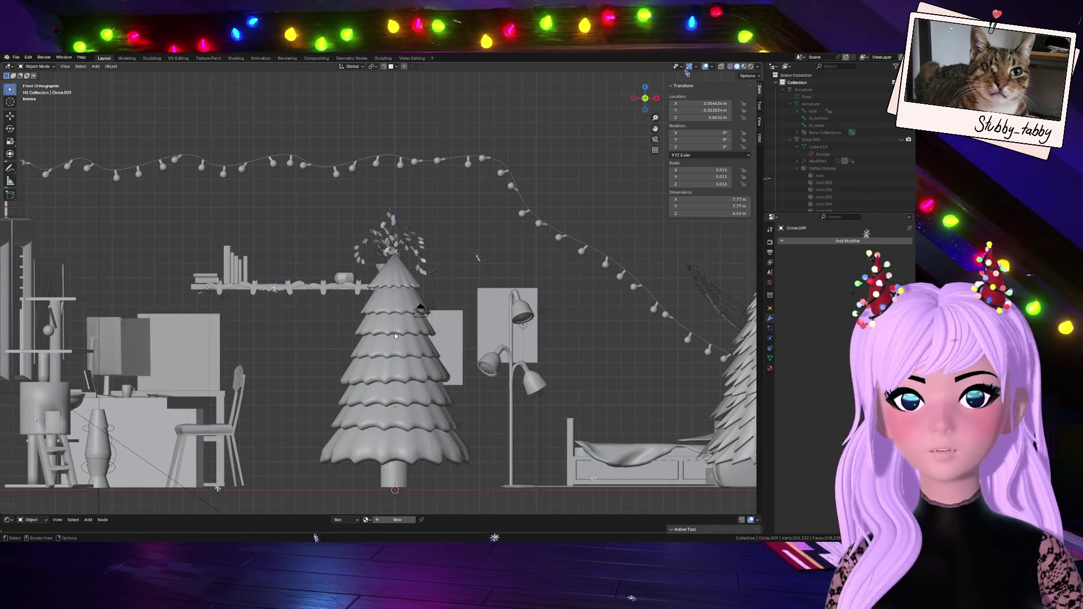
{"action": "left_click", "coordinate": [390, 311]}
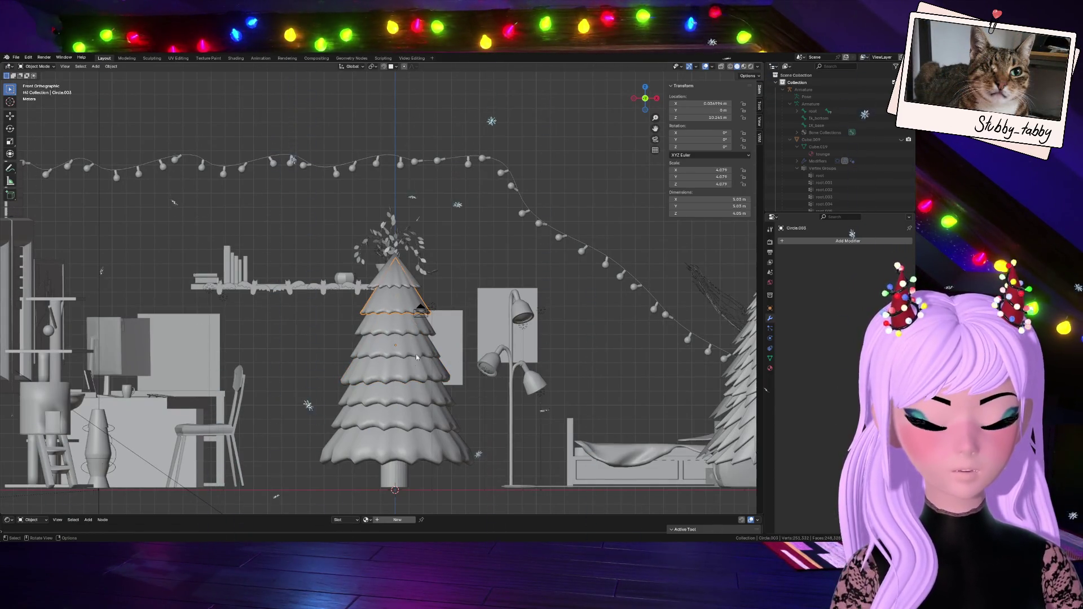
- Box-select every vertex of the top tier's wavy rim in X-ray
{"action": "scroll", "coordinate": [415, 353], "scroll_direction": "up", "scroll_amount": 3}
{"action": "key", "text": "Tab"}
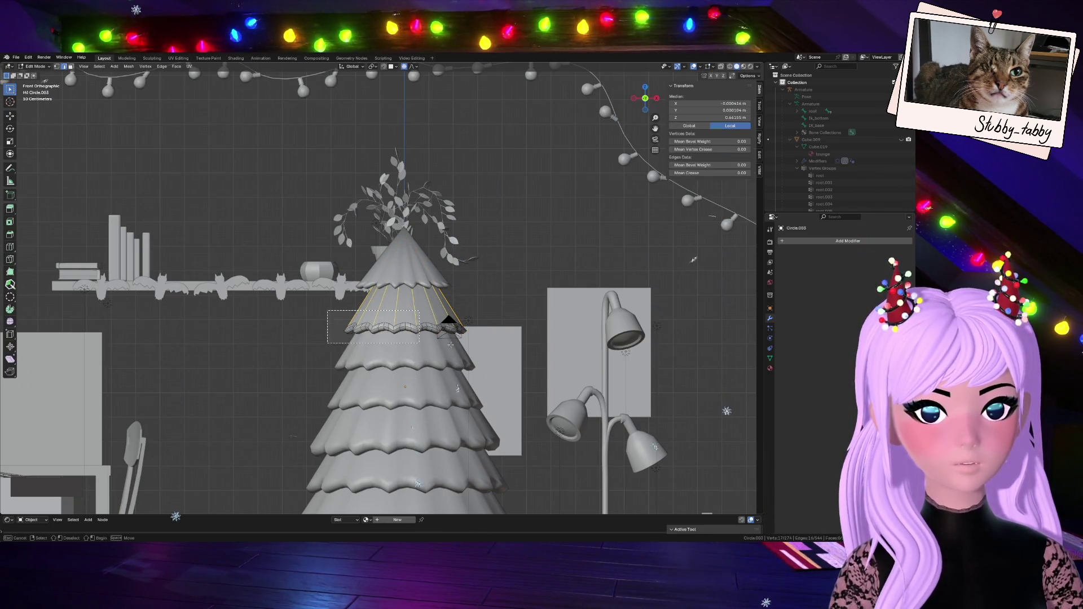
{"action": "left_click", "coordinate": [395, 329], "text": "alt"}
{"action": "left_click", "coordinate": [722, 67]}
{"action": "left_click_drag", "start_coordinate": [331, 313], "coordinate": [515, 351]}
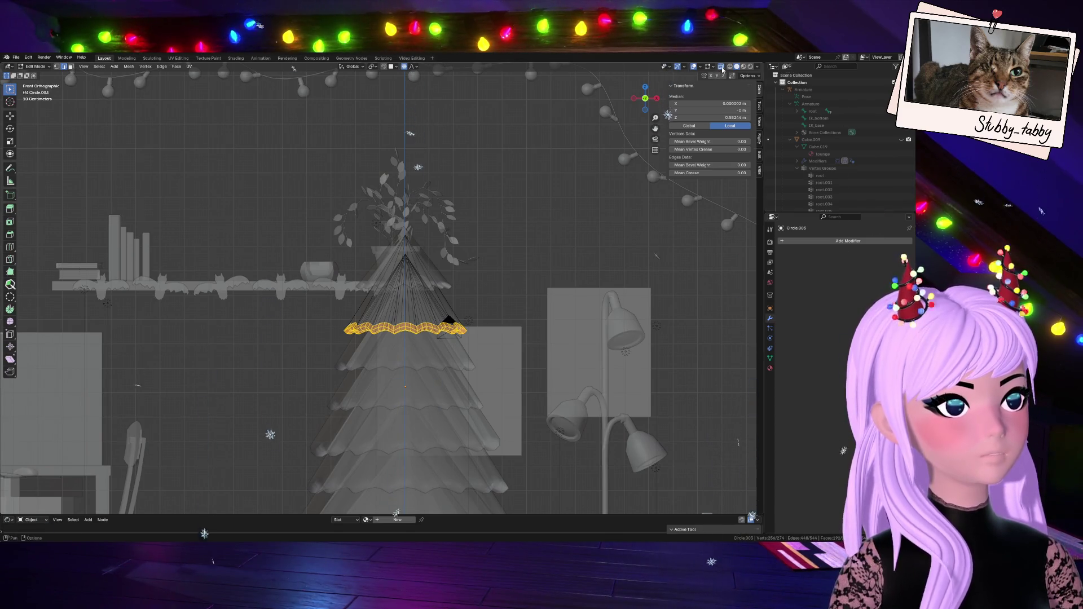
{"action": "left_click", "coordinate": [722, 66]}
- Lift the rim along Z with proportional falloff and return to Object Mode
{"action": "key", "text": "g"}
{"action": "key", "text": "z"}
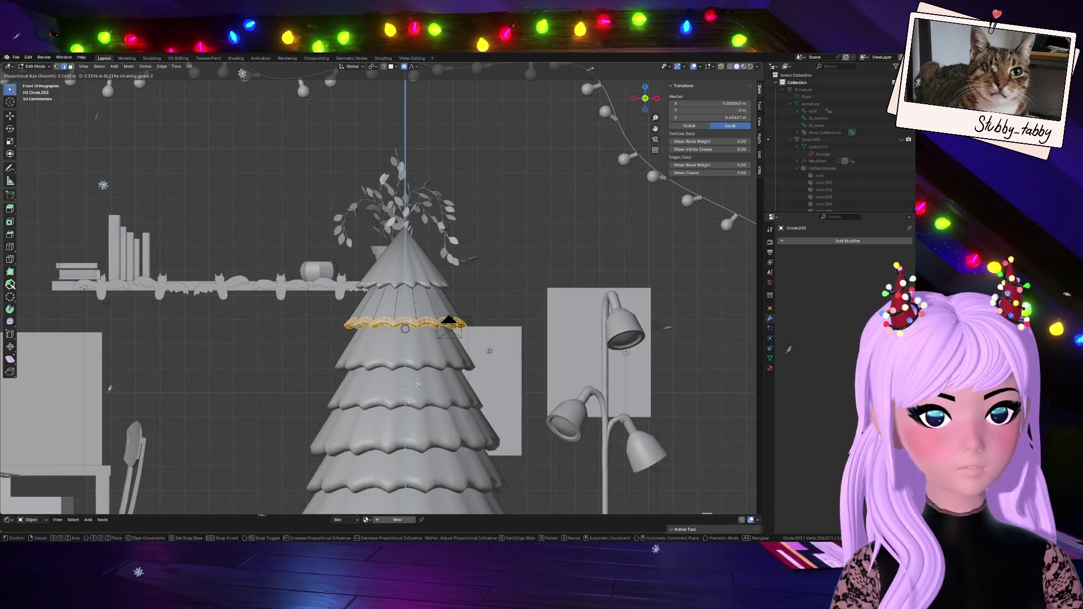
{"action": "key", "text": "Return"}
{"action": "key", "text": "Tab"}
{"action": "scroll", "coordinate": [459, 256], "scroll_direction": "down", "scroll_amount": 5}
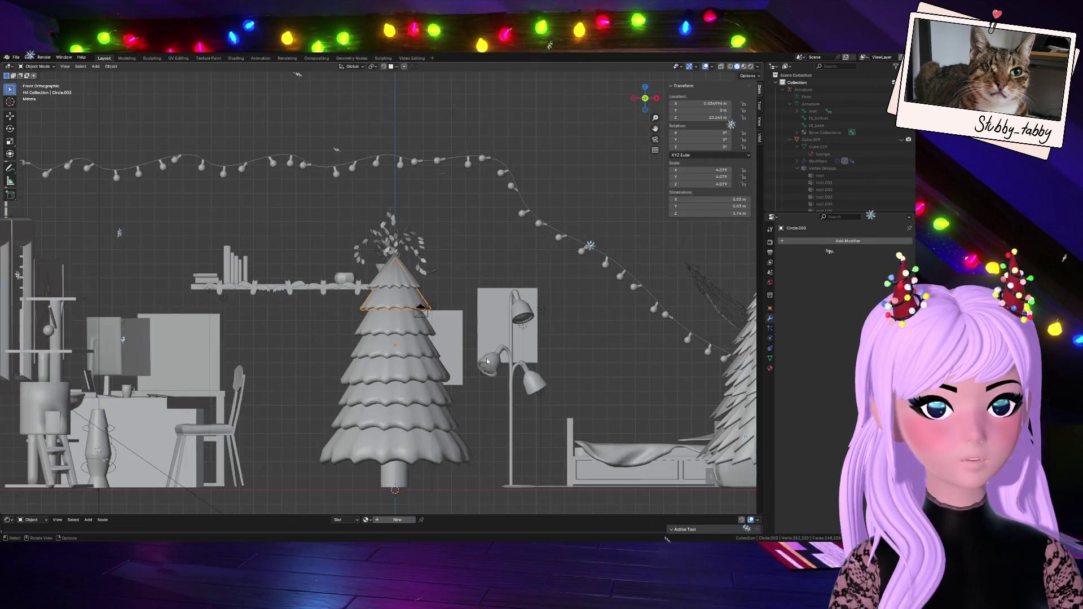
{"action": "scroll", "coordinate": [428, 411], "scroll_direction": "up", "scroll_amount": 2}
{"action": "left_click", "coordinate": [419, 427]}
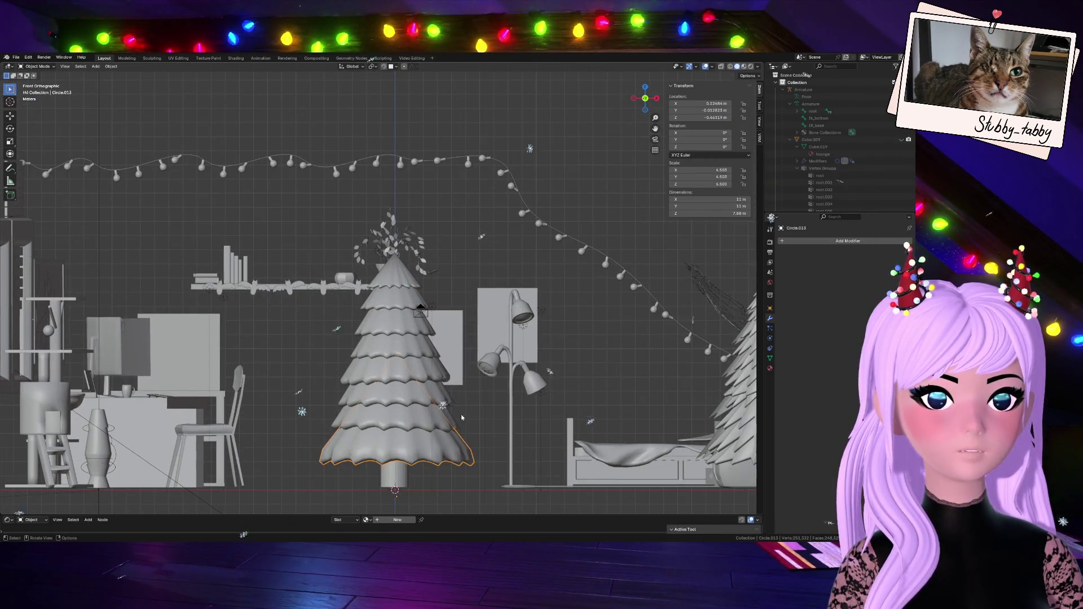
- Select the whole Circle.013 mesh and scale it down to about 0.975
{"action": "key", "text": "Tab"}
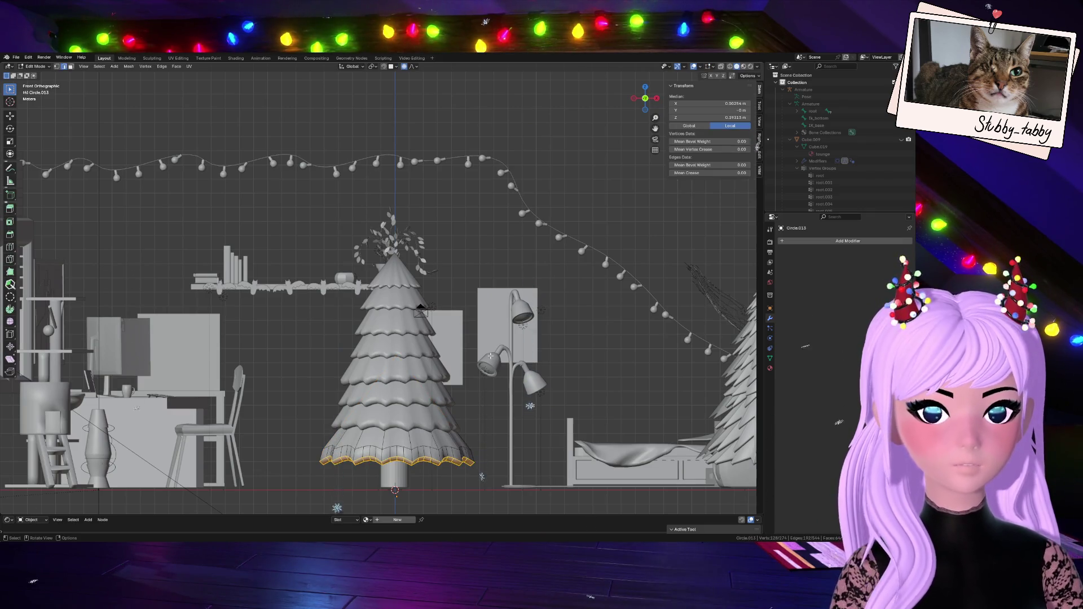
{"action": "key", "text": "a"}
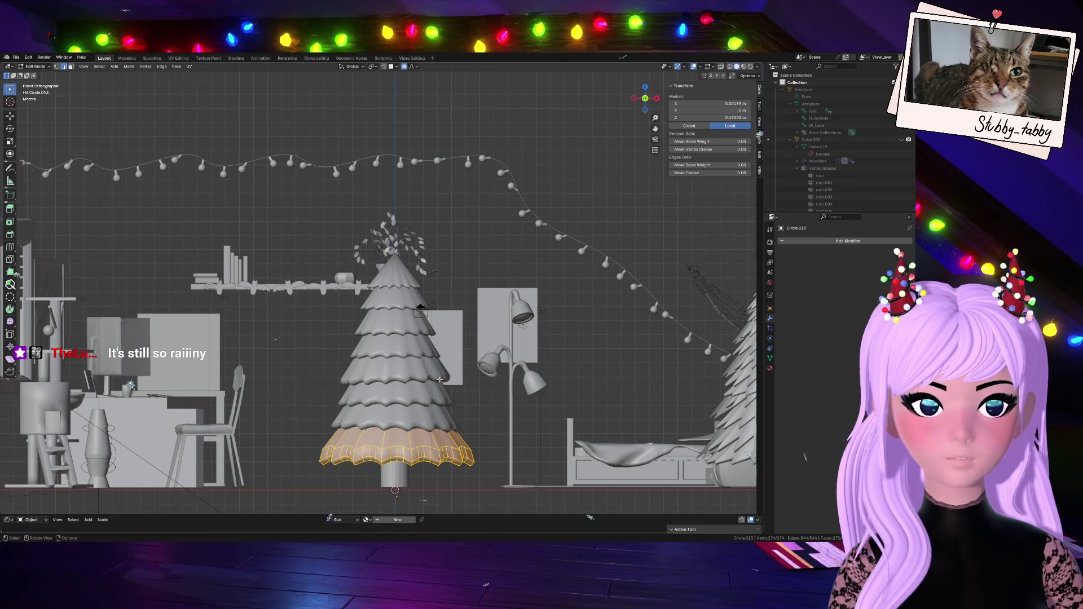
{"action": "key", "text": "r"}
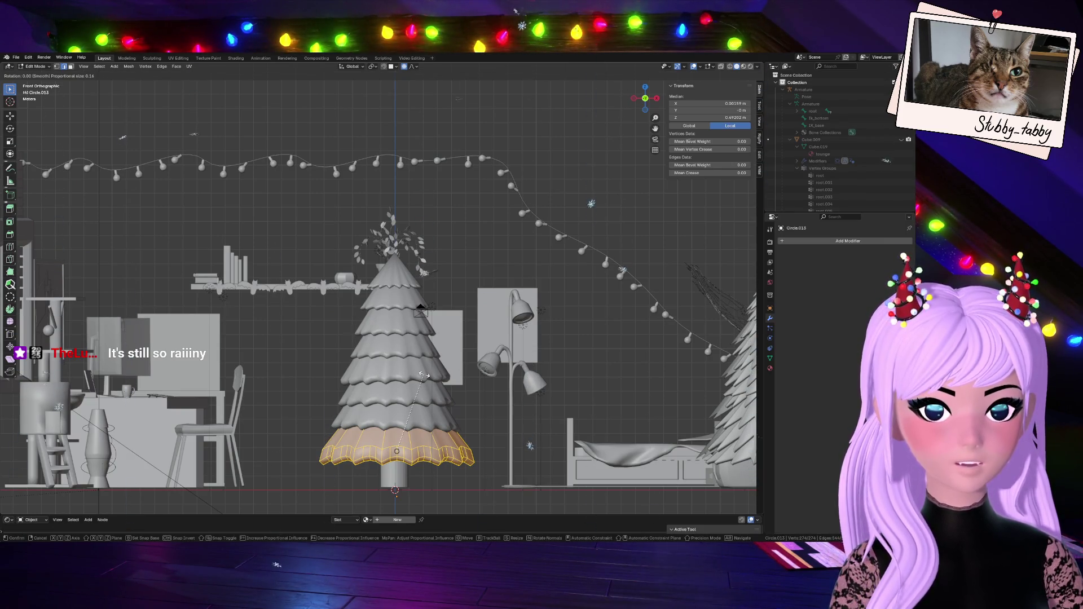
{"action": "key", "text": "Escape"}
{"action": "key", "text": "g"}
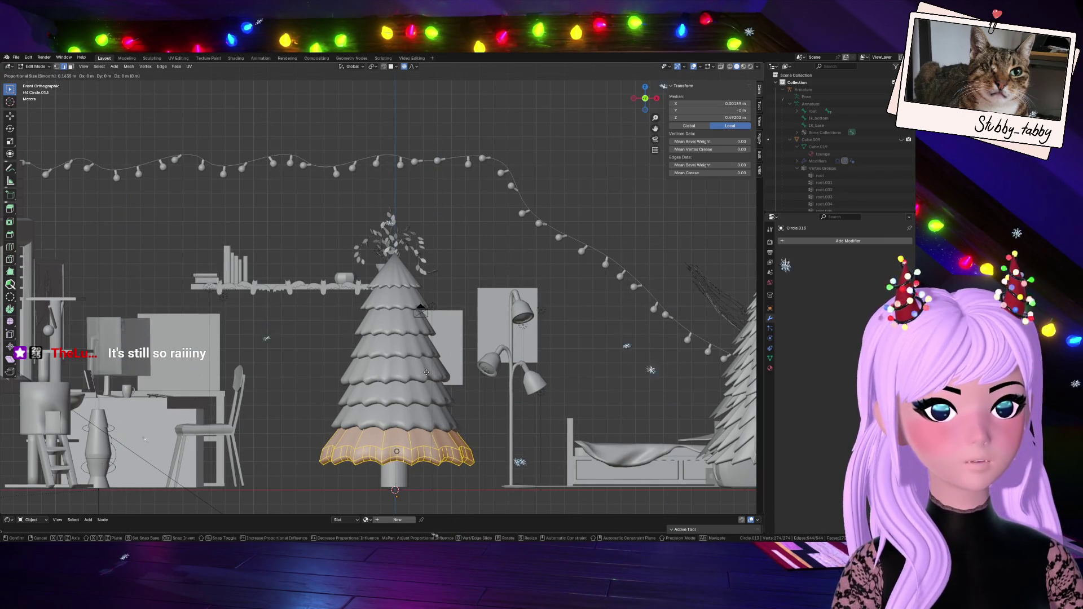
{"action": "key", "text": "Escape"}
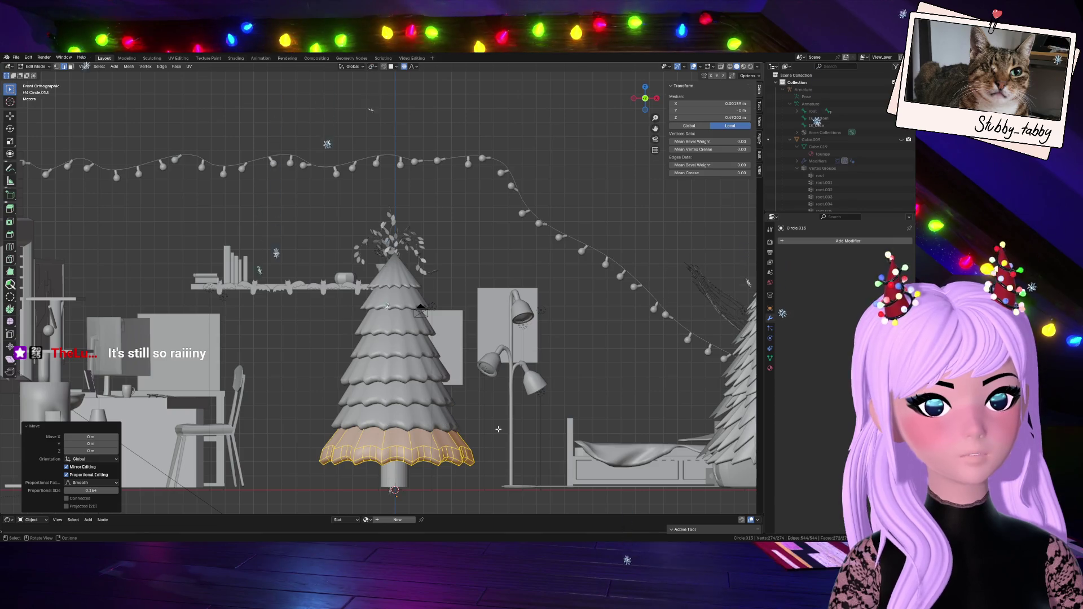
{"action": "key", "text": "s"}
{"action": "left_click", "coordinate": [496, 458]}
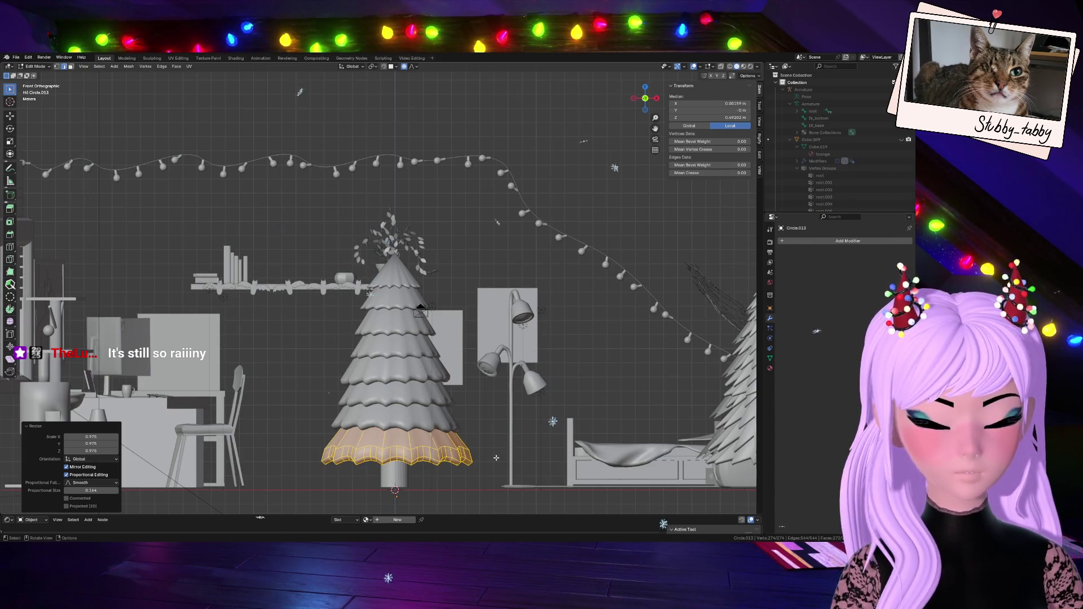
{"action": "key", "text": "g"}
{"action": "key", "text": "Escape"}
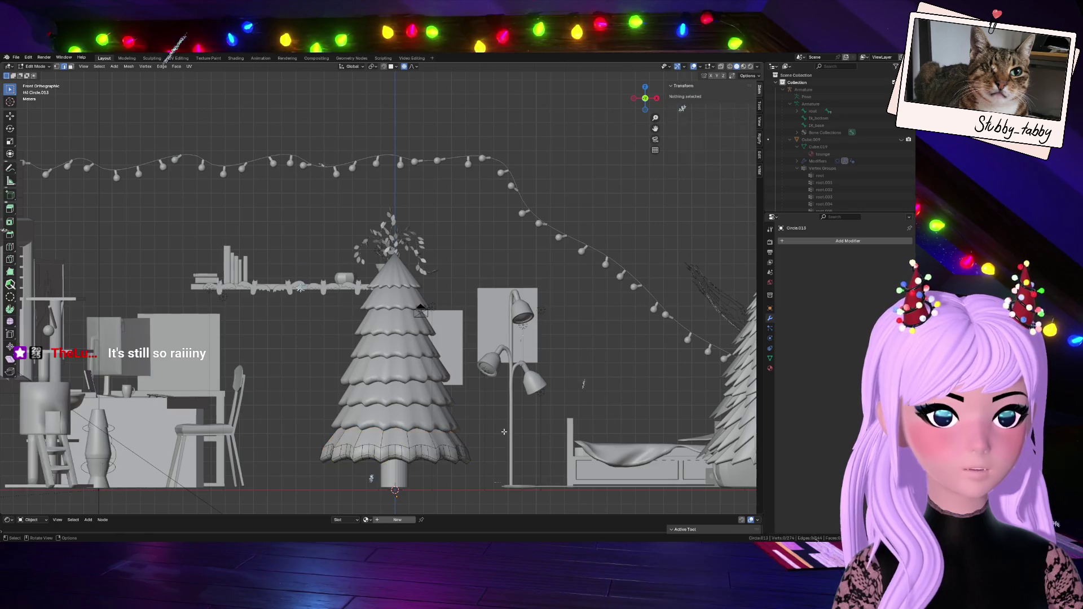
{"action": "key", "text": "Tab"}
{"action": "scroll", "coordinate": [494, 456], "scroll_direction": "down", "scroll_amount": 3}
{"action": "mouse_move", "coordinate": [642, 90]}
{"action": "left_mouse_down"}
{"action": "mouse_move", "coordinate": [641, 141]}
{"action": "mouse_move", "coordinate": [603, 127]}
{"action": "mouse_move", "coordinate": [612, 104]}
{"action": "mouse_move", "coordinate": [621, 107]}
{"action": "mouse_move", "coordinate": [594, 159]}
{"action": "left_mouse_up"}
- Scale tier Circle.009 down to 0.968 and adjust its height along Z
{"action": "left_click", "coordinate": [369, 342]}
{"action": "key", "text": "s"}
{"action": "left_click", "coordinate": [464, 337]}
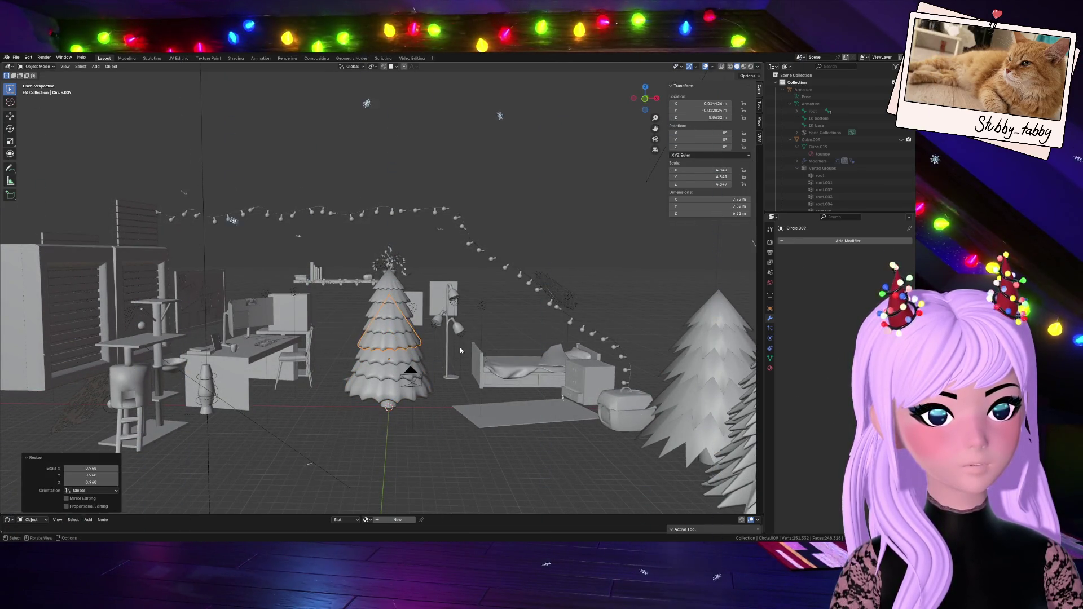
{"action": "scroll", "coordinate": [473, 371], "scroll_direction": "up", "scroll_amount": 5}
{"action": "key", "text": "g"}
{"action": "key", "text": "z"}
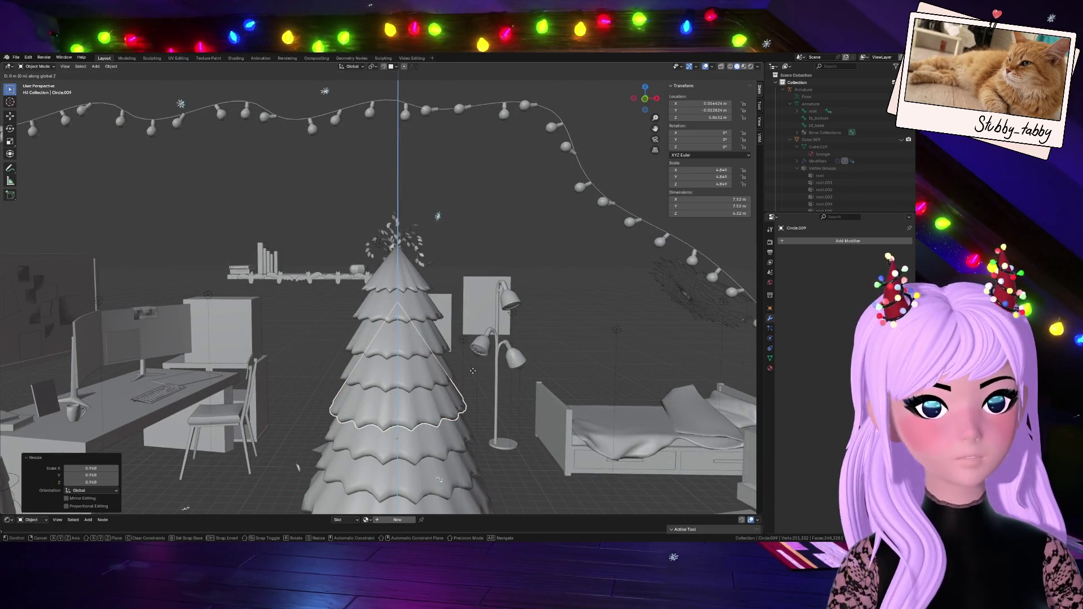
{"action": "left_click", "coordinate": [470, 371]}
{"action": "scroll", "coordinate": [471, 373], "scroll_direction": "down", "scroll_amount": 5}
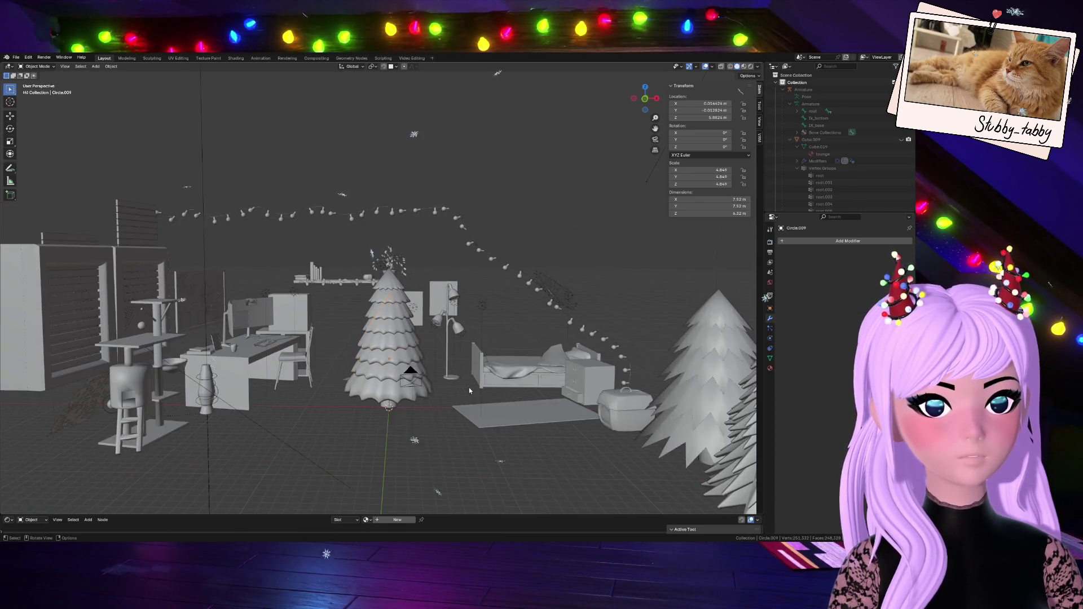
{"action": "middle_click_drag", "start_coordinate": [471, 374], "coordinate": [403, 361]}
{"action": "scroll", "coordinate": [421, 371], "scroll_direction": "up", "scroll_amount": 2}
- Select the tree-top cone and view the scene in Material Preview shading
{"action": "left_click", "coordinate": [386, 334]}
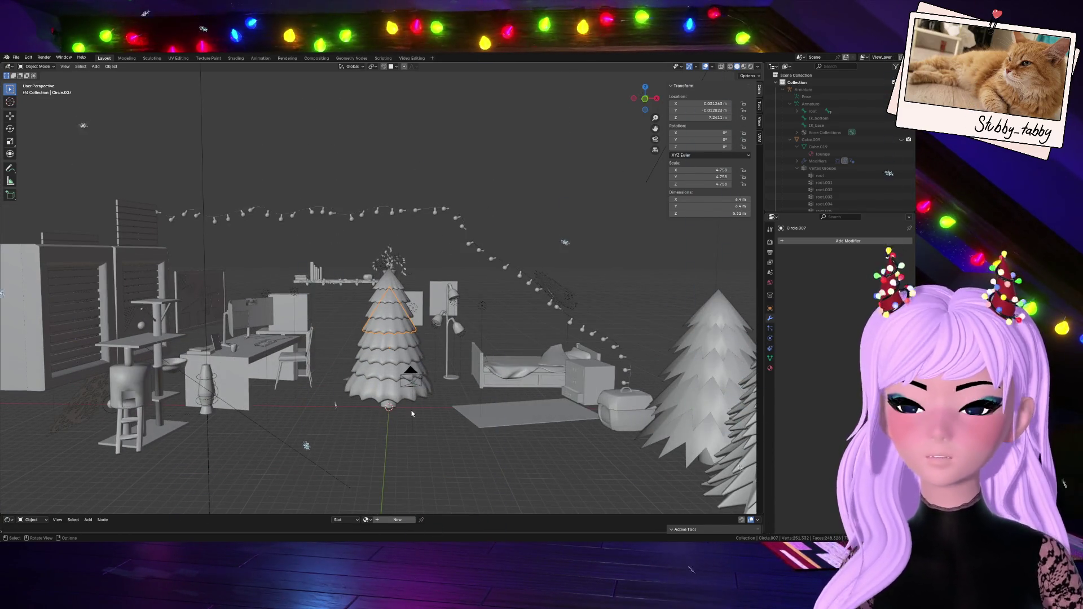
{"action": "left_click", "coordinate": [418, 425]}
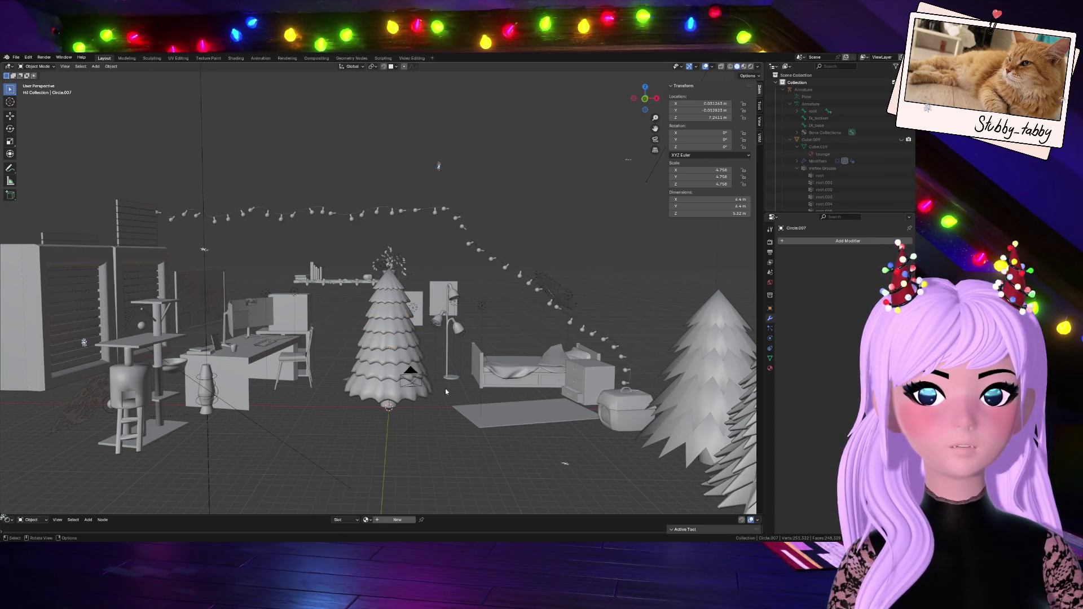
{"action": "scroll", "coordinate": [414, 320], "scroll_direction": "up", "scroll_amount": 3}
{"action": "left_click", "coordinate": [405, 279]}
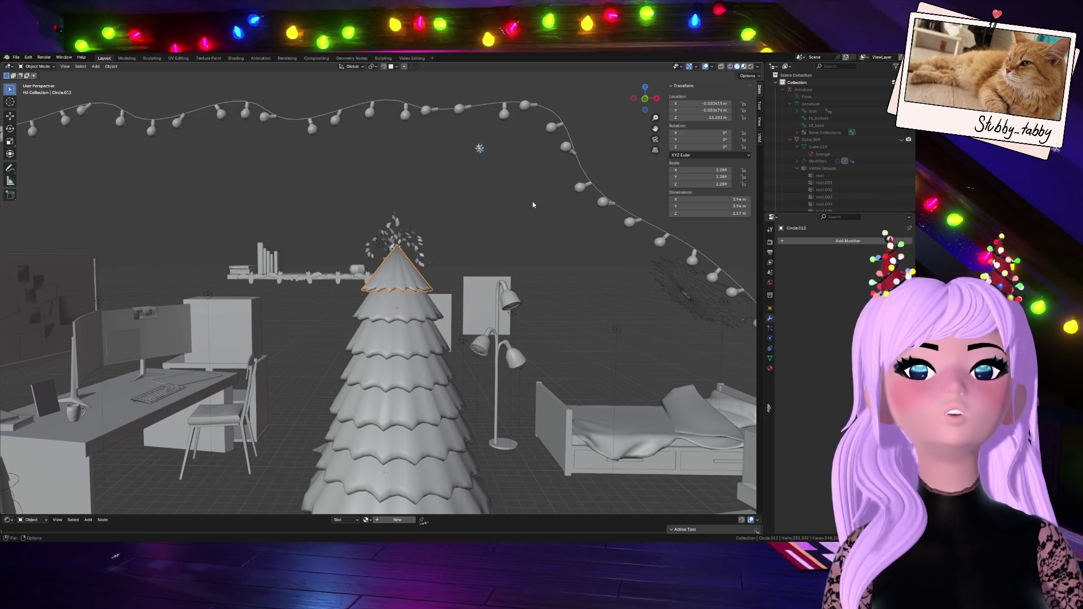
{"action": "key", "text": "z"}
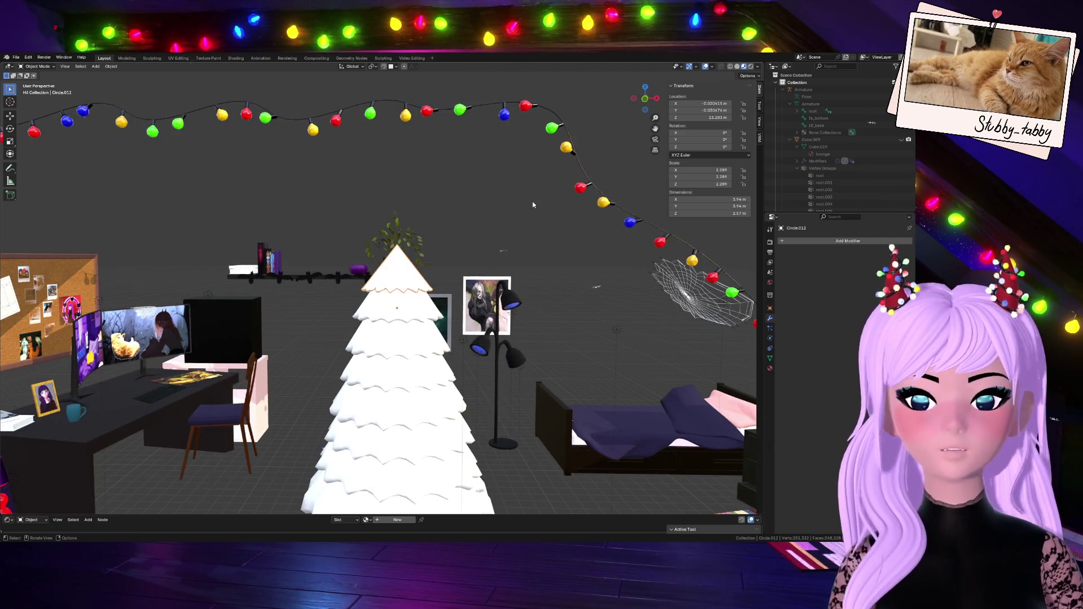
{"action": "left_click", "coordinate": [16, 58]}
{"action": "left_click", "coordinate": [44, 114]}
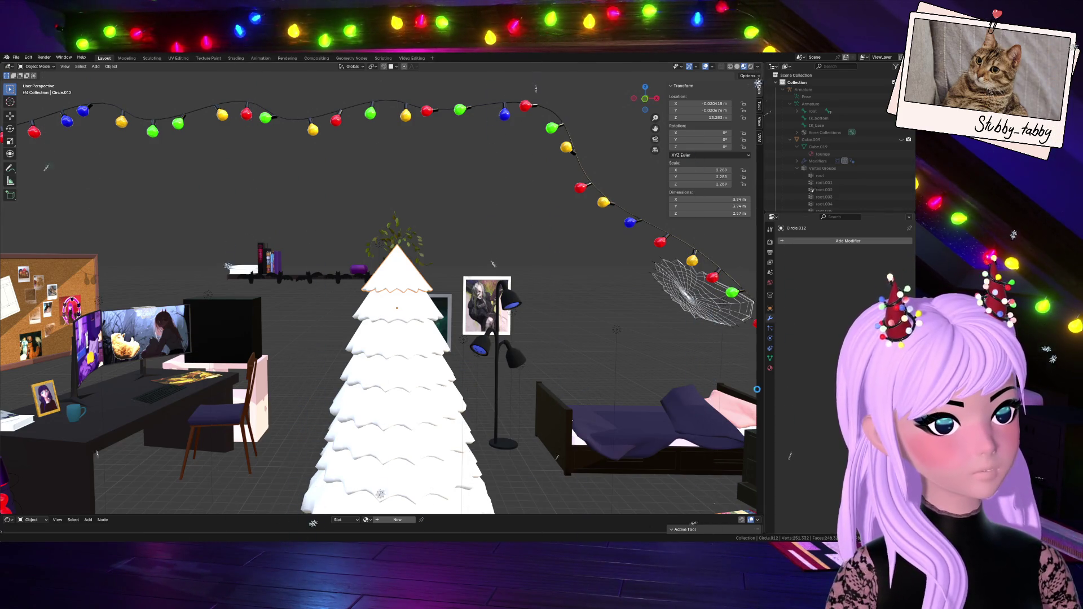
- Save the scene as Room_XMass.blend, return to Solid shading, and show Material properties
{"action": "key", "text": "ctrl+s"}
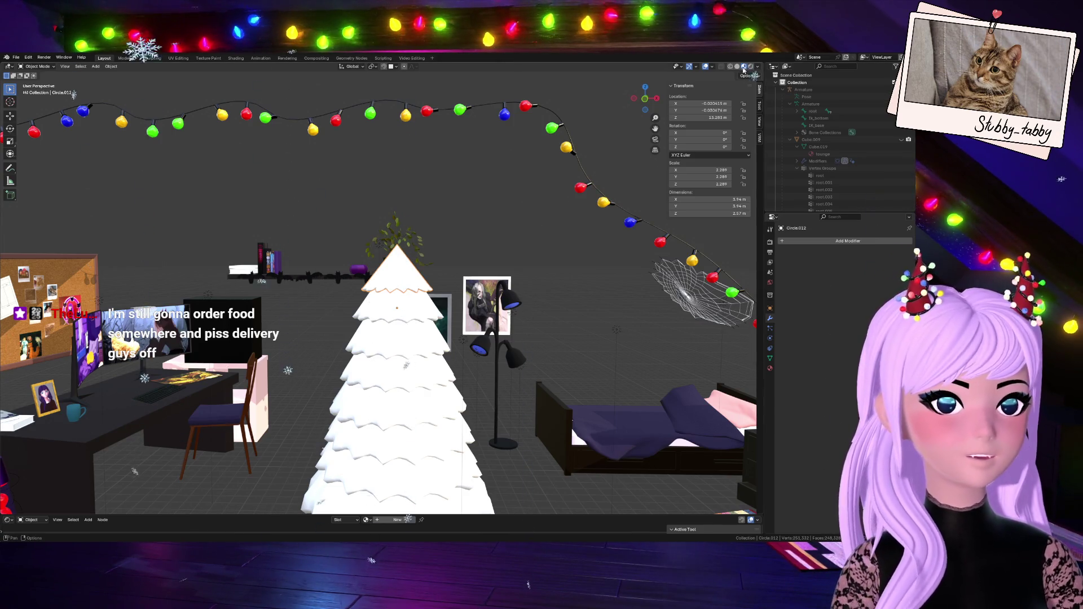
{"action": "left_click", "coordinate": [737, 66]}
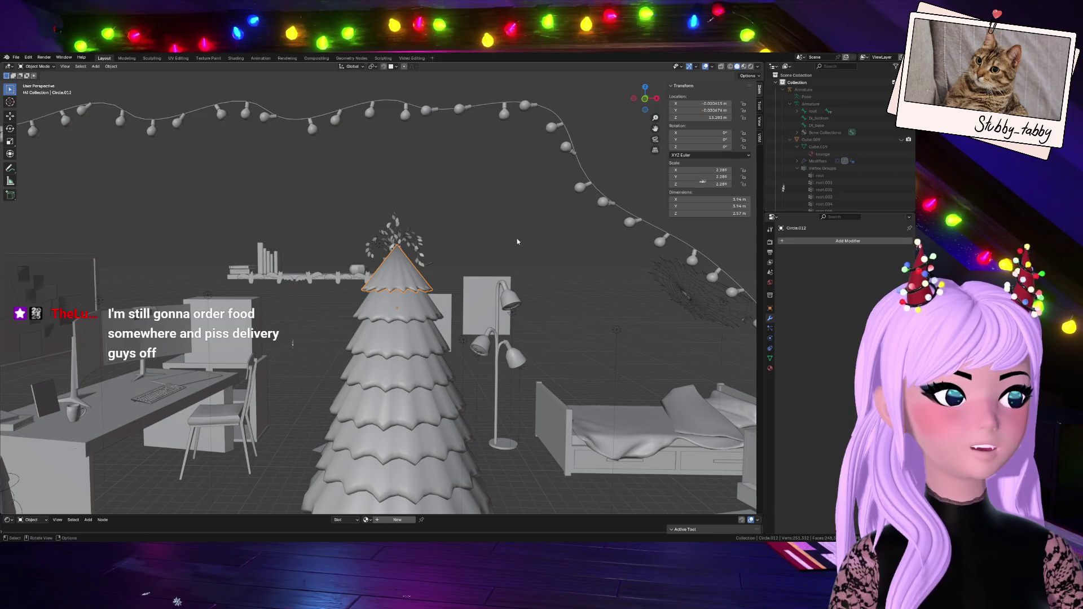
{"action": "left_click", "coordinate": [793, 241]}
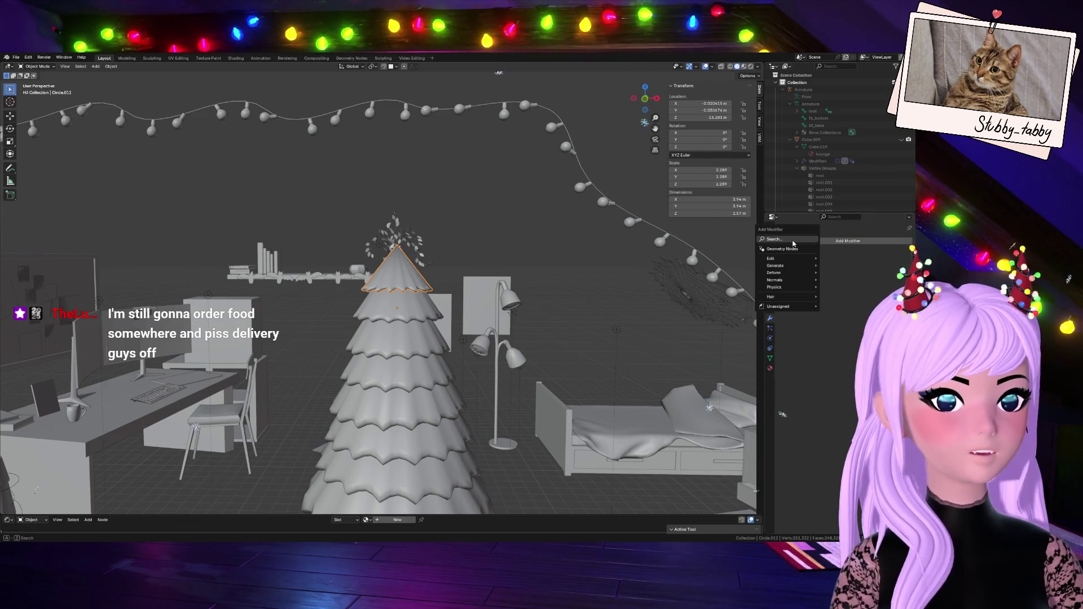
{"action": "left_click", "coordinate": [770, 369]}
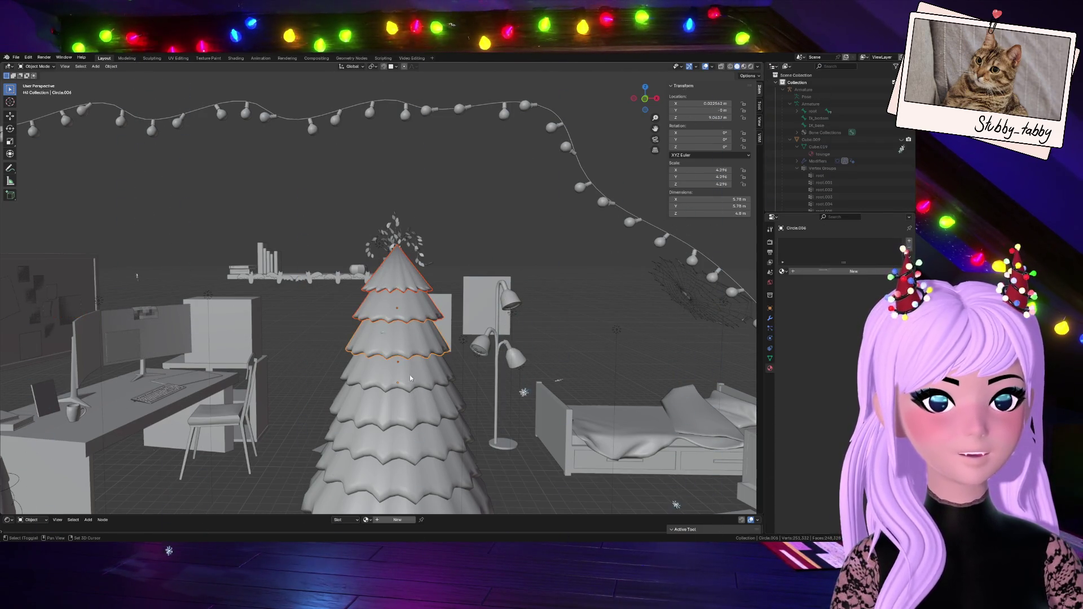
- In front view, apply Shade Auto Smooth to the tree trunk
{"action": "left_click", "coordinate": [415, 394]}
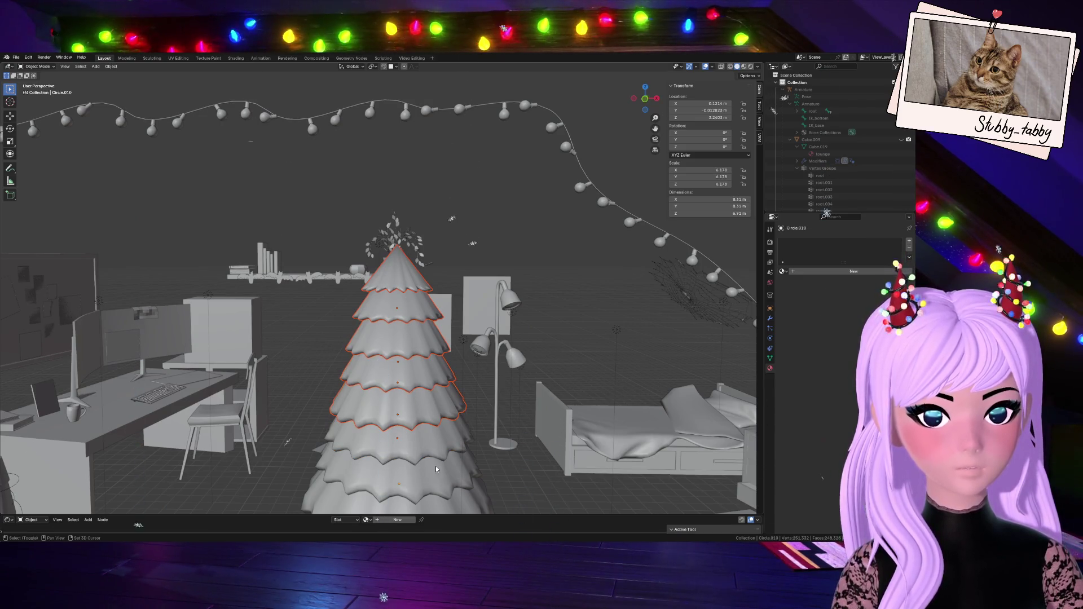
{"action": "scroll", "coordinate": [422, 486], "scroll_direction": "down", "scroll_amount": 3}
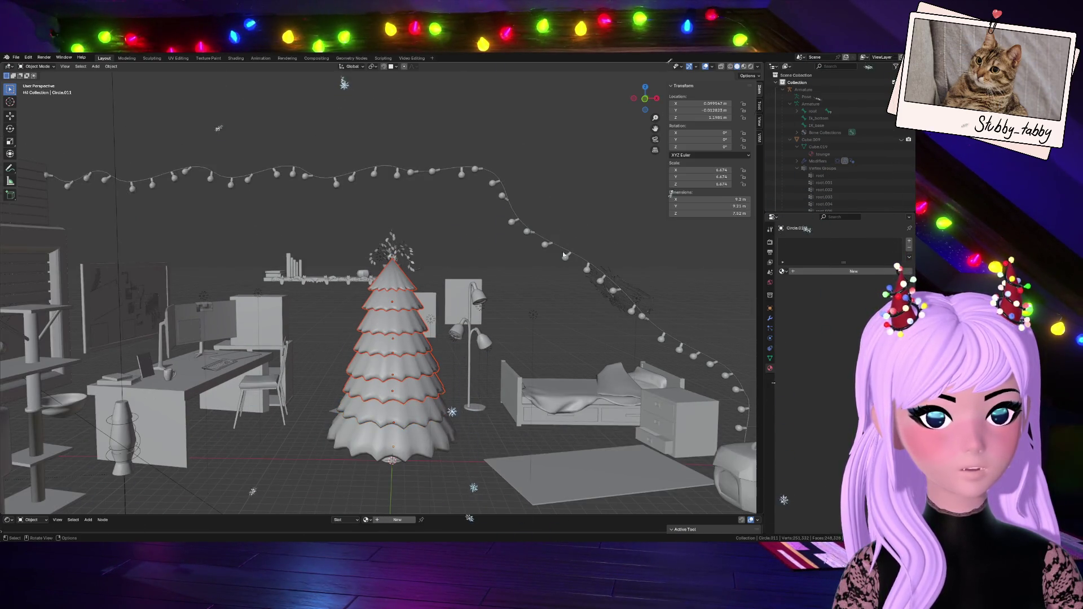
{"action": "left_click", "coordinate": [424, 438]}
{"action": "key", "text": "KP_1"}
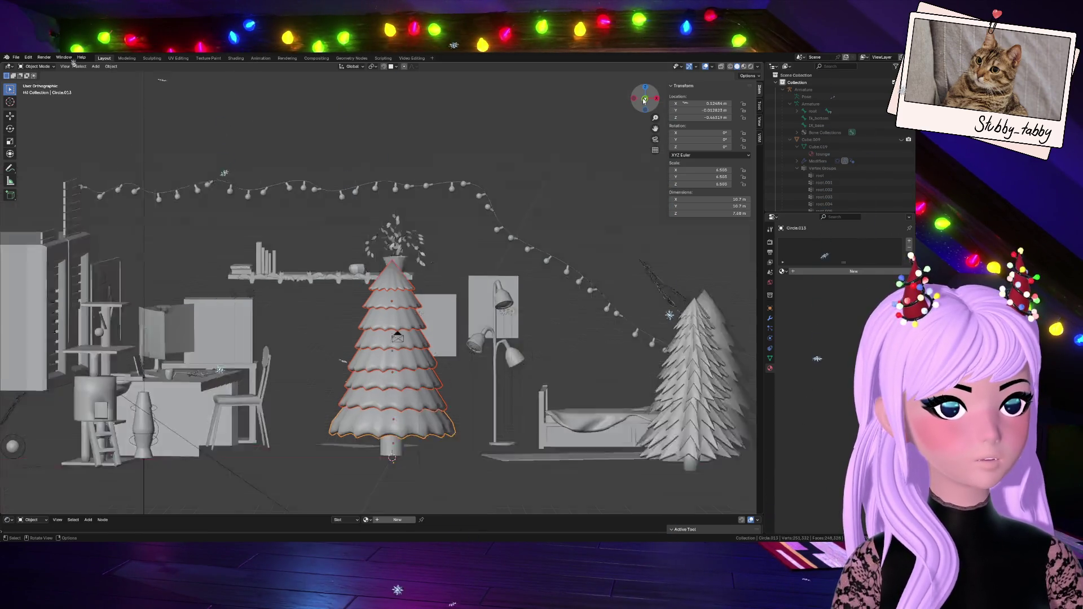
{"action": "left_click", "coordinate": [388, 448]}
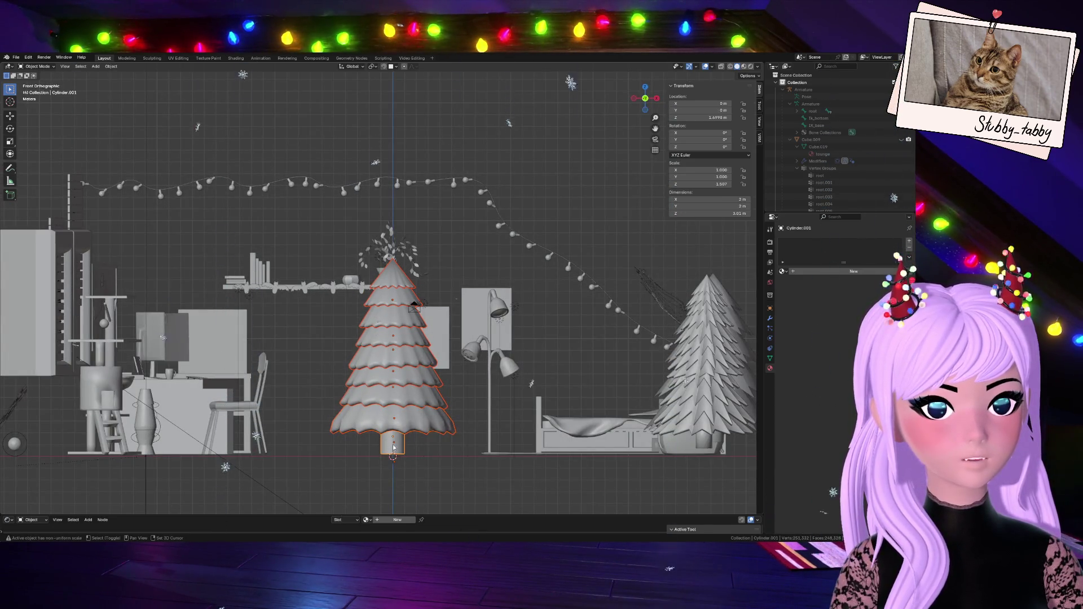
{"action": "left_click", "coordinate": [453, 443]}
{"action": "right_click", "coordinate": [379, 409]}
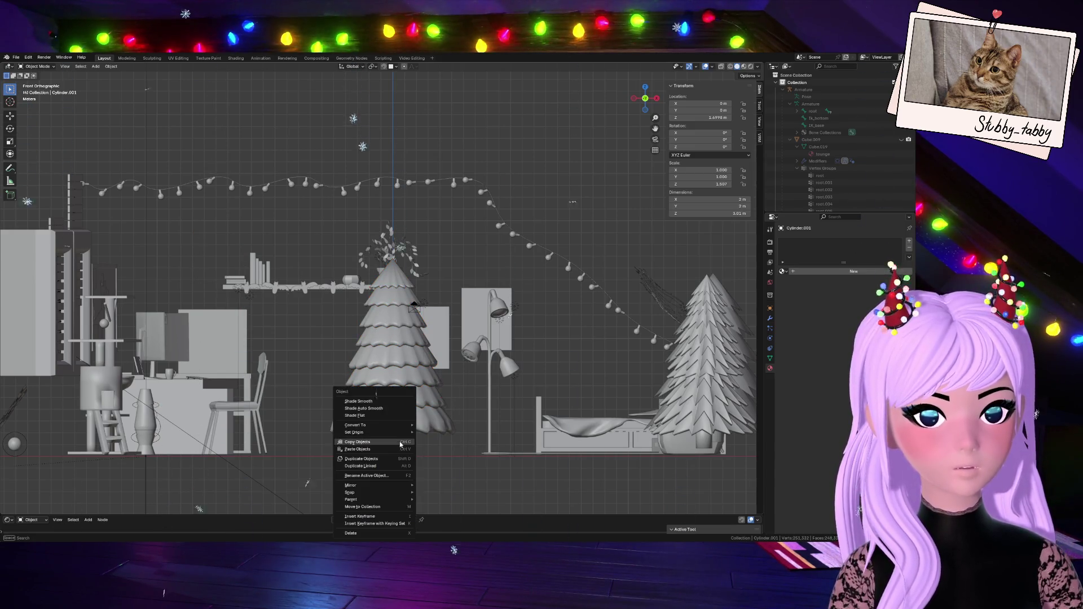
{"action": "left_click", "coordinate": [379, 409]}
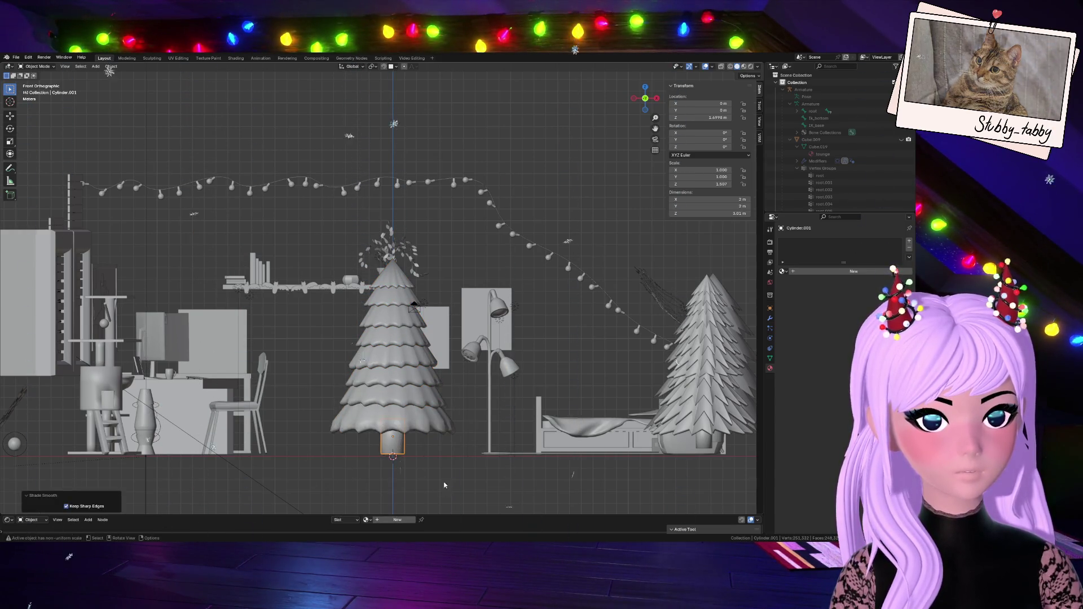
- Add all seven tree tiers and the trunk to the selection
{"action": "left_click", "coordinate": [390, 280]}
{"action": "left_click", "coordinate": [381, 316], "text": "shift"}
{"action": "left_click", "coordinate": [372, 350], "text": "shift"}
{"action": "left_click", "coordinate": [375, 379], "text": "shift"}
{"action": "left_click", "coordinate": [390, 398], "text": "shift"}
{"action": "left_click", "coordinate": [395, 420], "text": "shift"}
{"action": "left_click", "coordinate": [392, 443], "text": "shift"}
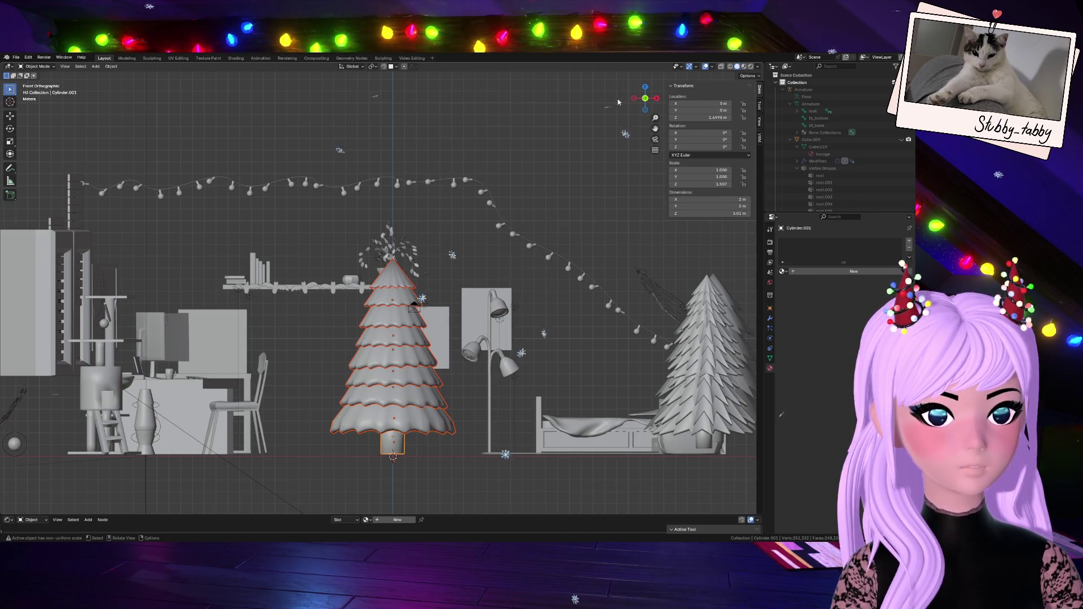
{"action": "mouse_move", "coordinate": [645, 98]}
{"action": "left_mouse_down"}
{"action": "mouse_move", "coordinate": [418, 197]}
{"action": "mouse_move", "coordinate": [384, 181]}
{"action": "mouse_move", "coordinate": [550, 279]}
{"action": "left_mouse_up"}
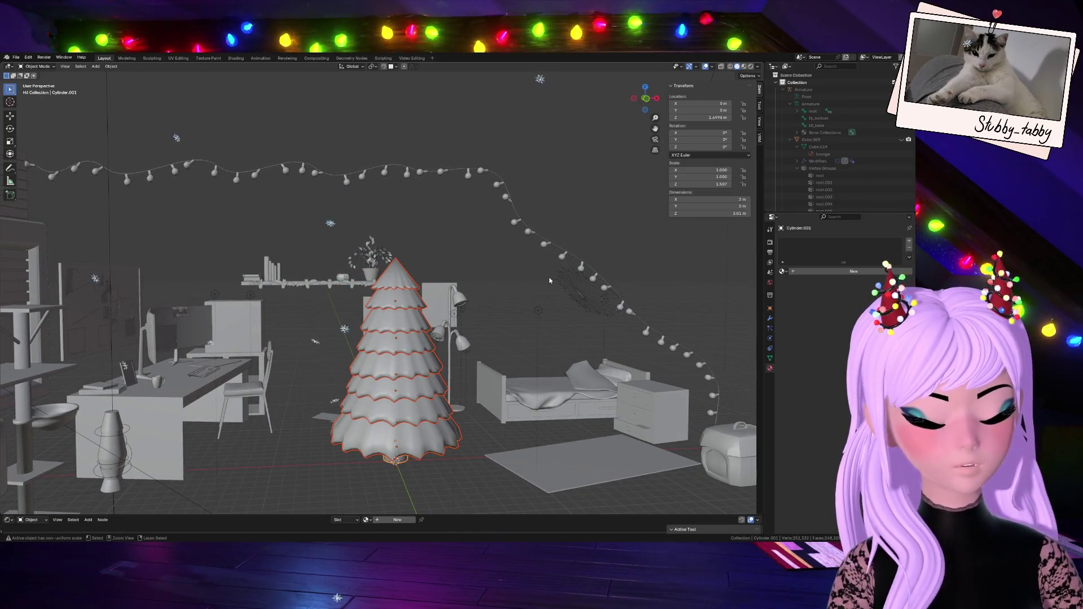
- Try moving the joined tree elsewhere, undo the move, and return to front view
{"action": "scroll", "coordinate": [549, 276], "scroll_direction": "down", "scroll_amount": 5}
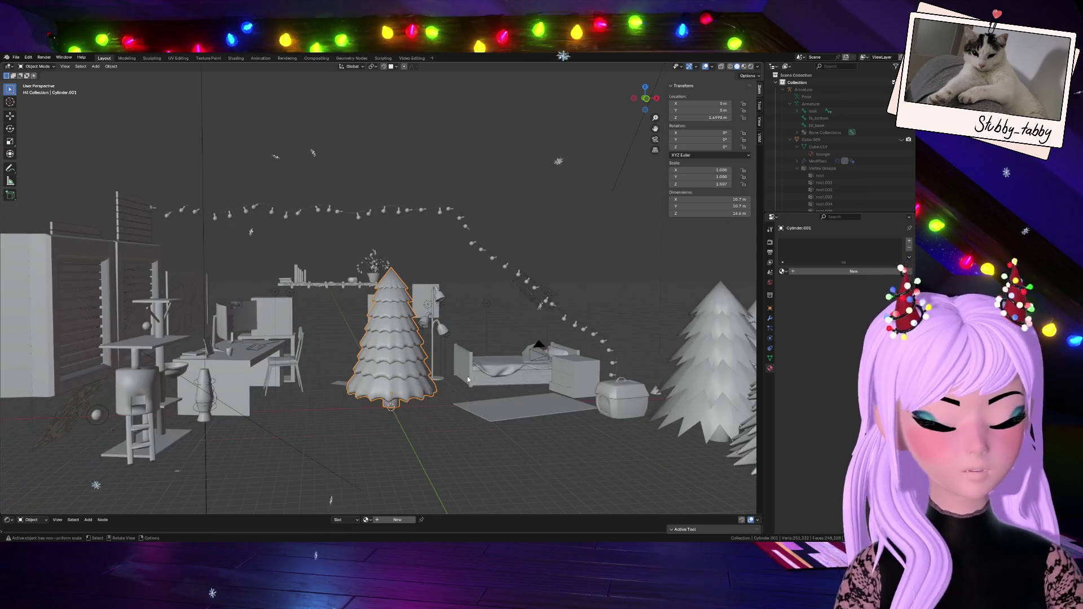
{"action": "key", "text": "g"}
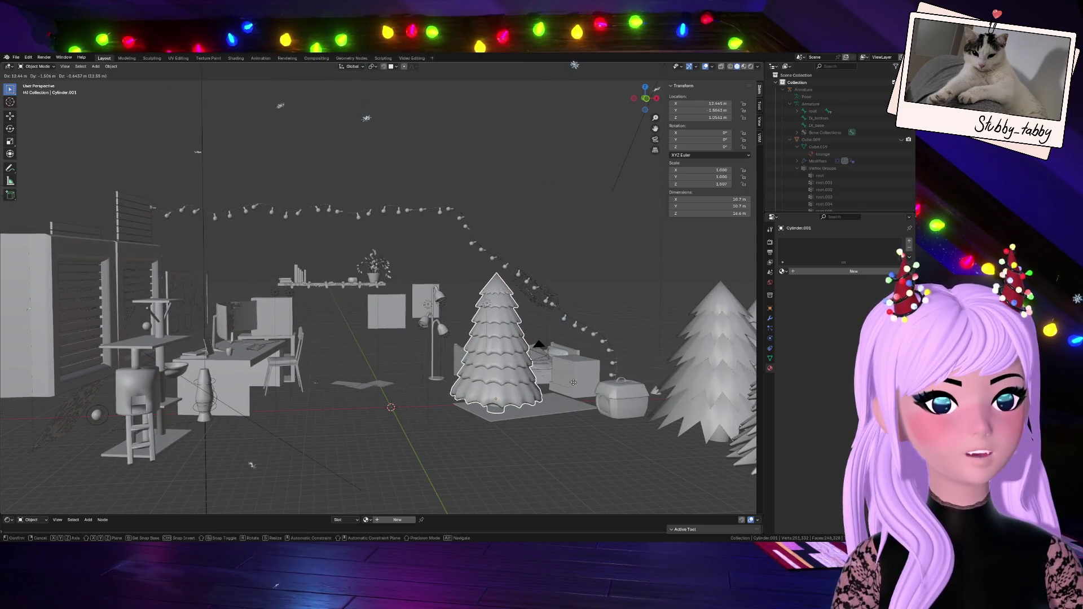
{"action": "left_click", "coordinate": [500, 384]}
{"action": "middle_click_drag", "start_coordinate": [564, 237], "coordinate": [566, 323]}
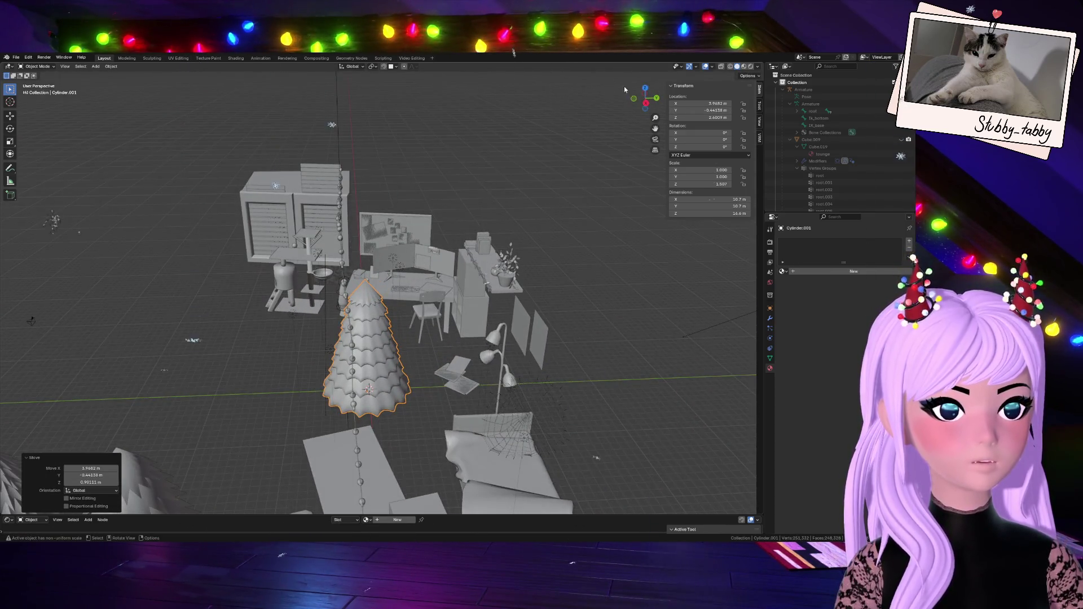
{"action": "key", "text": "ctrl+z"}
{"action": "left_click_drag", "start_coordinate": [643, 104], "coordinate": [633, 103]}
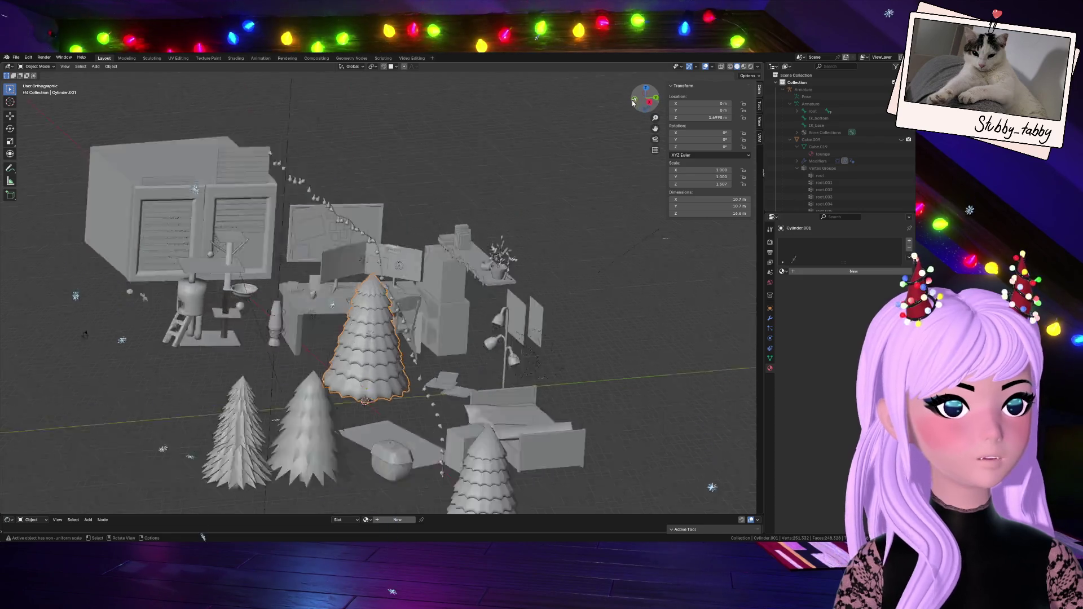
{"action": "left_click", "coordinate": [633, 102]}
{"action": "scroll", "coordinate": [469, 343], "scroll_direction": "down", "scroll_amount": 2}
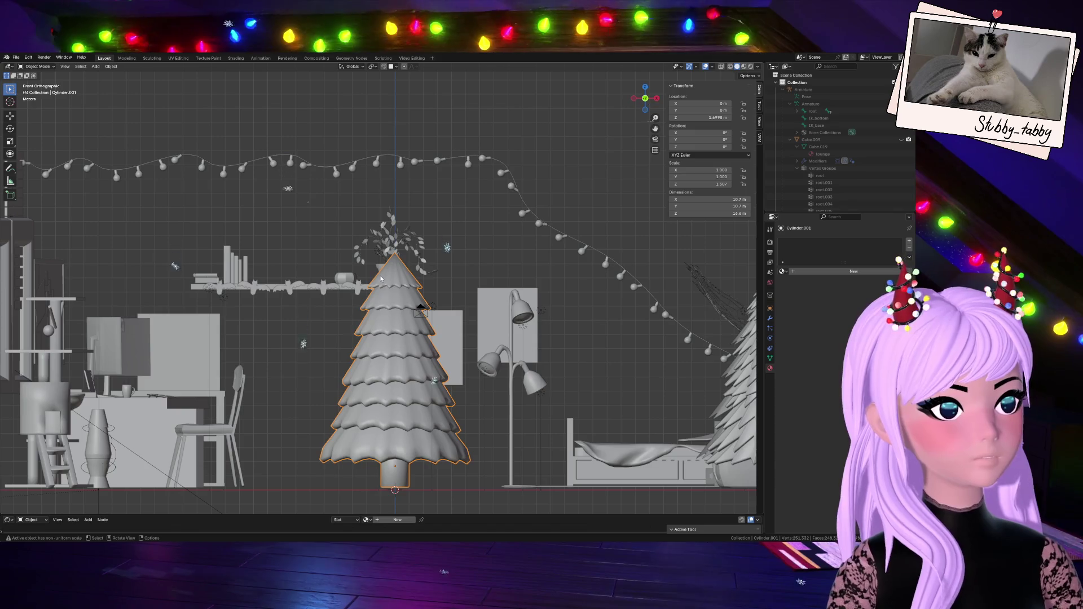
- In Edit Mode, select all of the tree's foliage geometry while excluding the trunk
{"action": "key", "text": "Tab"}
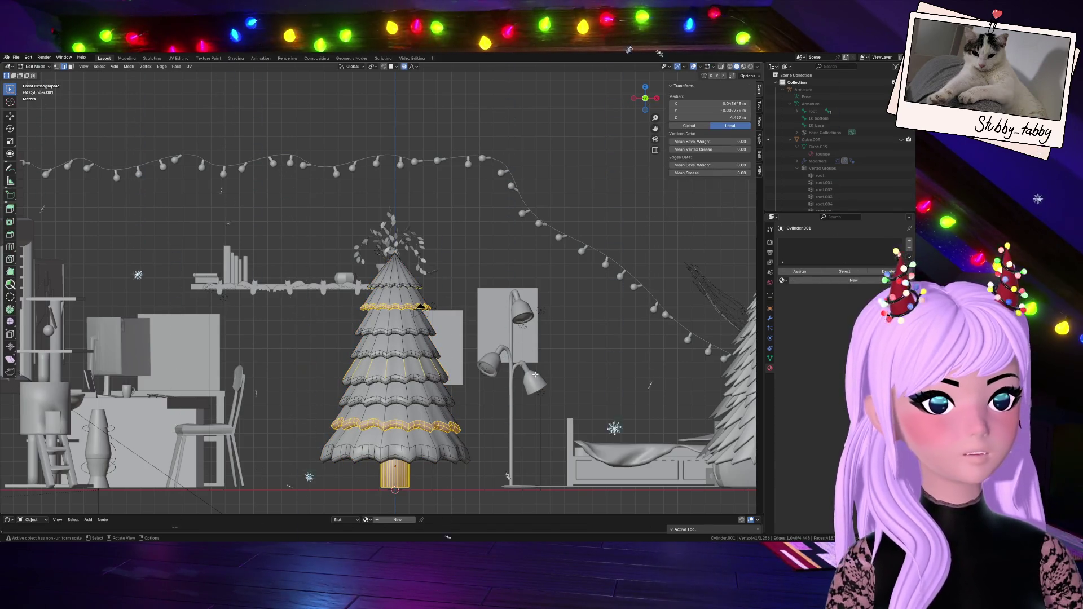
{"action": "key", "text": "alt+a"}
{"action": "left_click", "coordinate": [394, 257]}
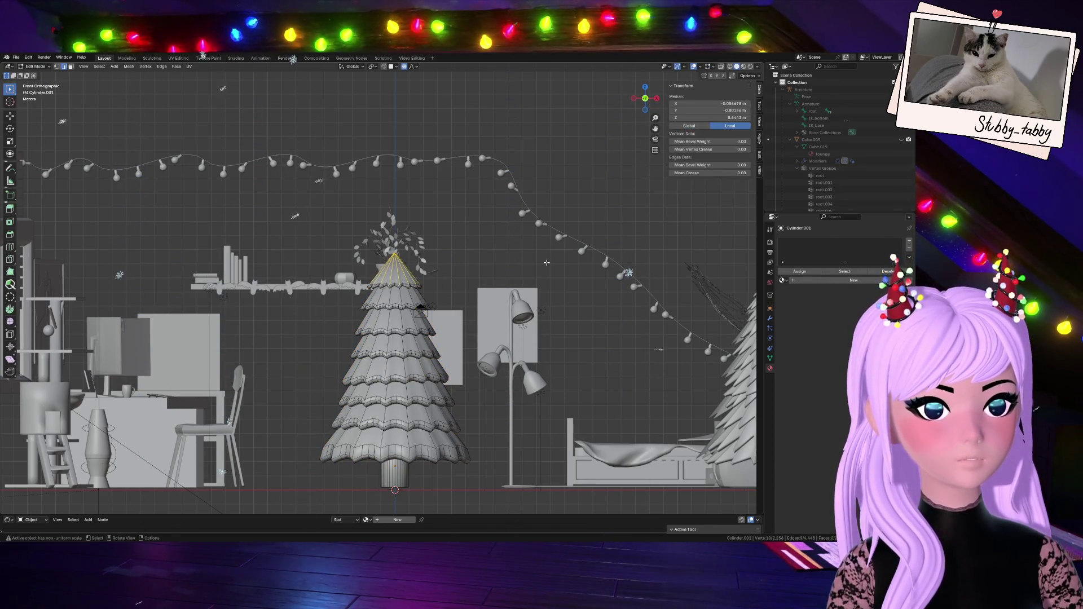
{"action": "key", "text": "ctrl+KP_Add"}
{"action": "key", "text": "ctrl+KP_Add"}
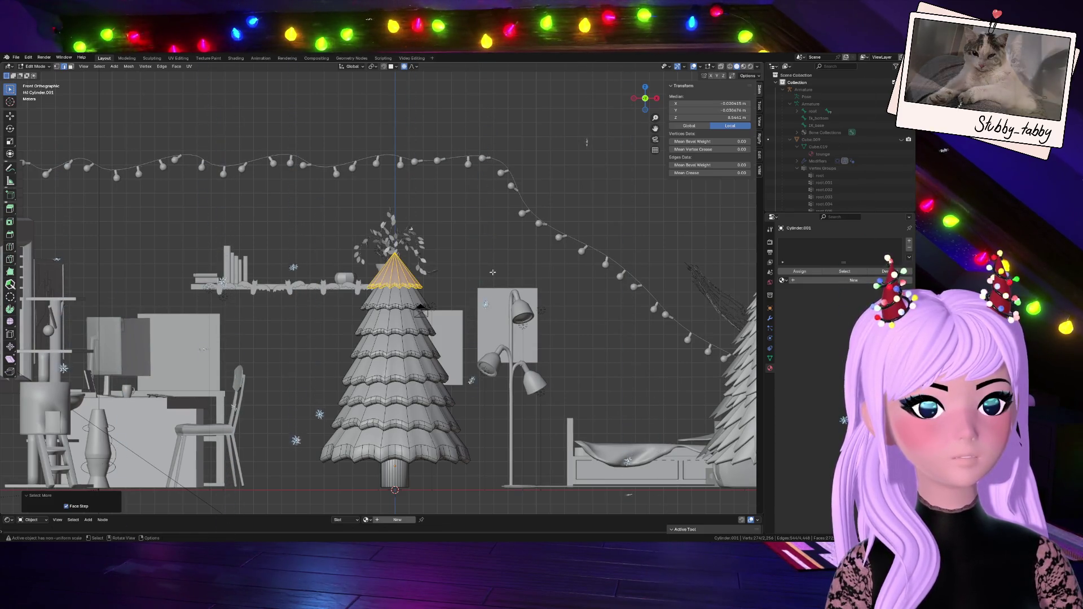
{"action": "mouse_move", "coordinate": [339, 233]}
{"action": "left_mouse_down"}
{"action": "mouse_move", "coordinate": [495, 420]}
{"action": "mouse_move", "coordinate": [496, 504]}
{"action": "left_mouse_up"}
{"action": "left_click", "coordinate": [384, 485], "text": "ctrl"}
{"action": "key", "text": "ctrl+KP_Subtract"}
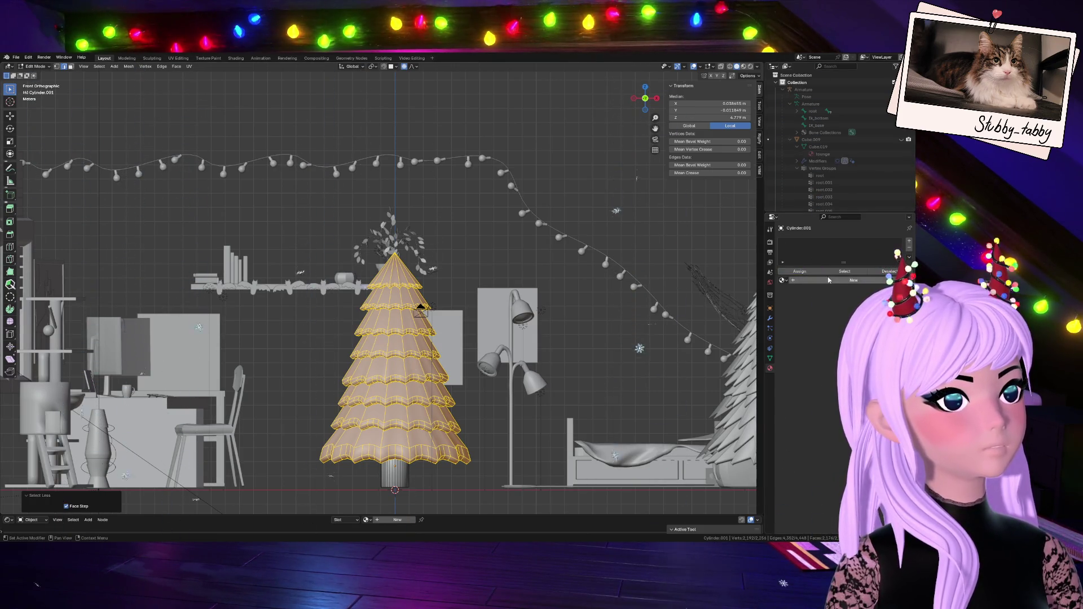
- Create a new material named tree for the foliage and add a second, empty material slot
{"action": "left_click", "coordinate": [829, 280]}
{"action": "double_click", "coordinate": [805, 246]}
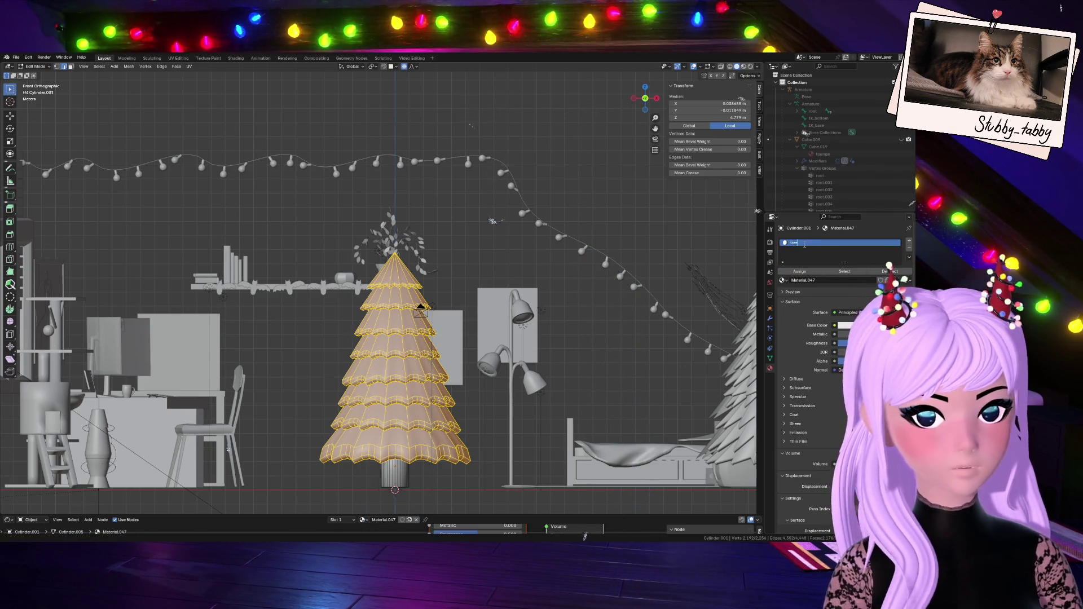
{"action": "key", "text": "Return"}
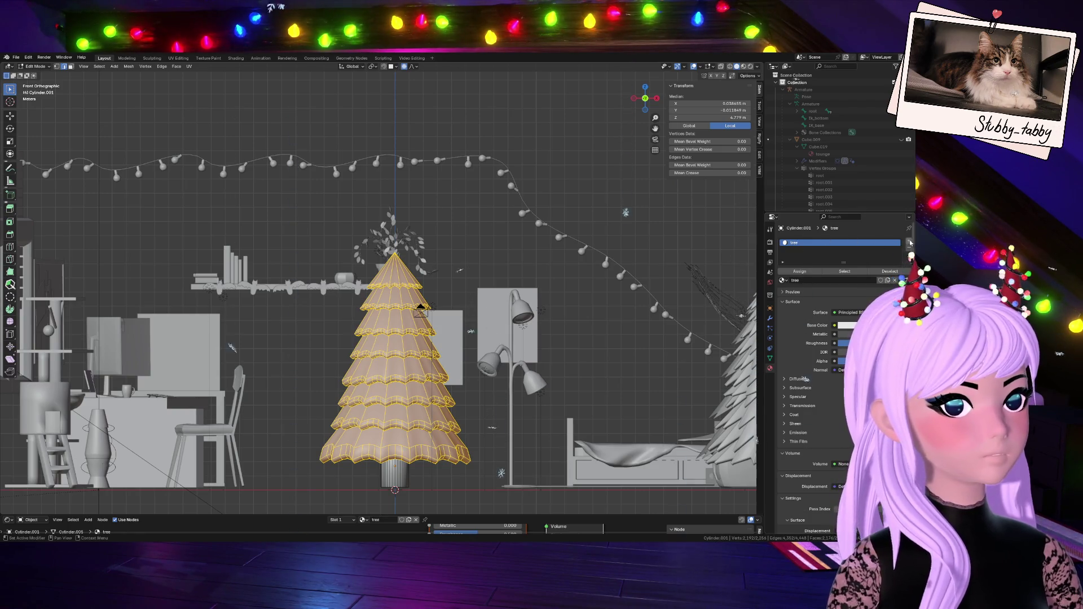
{"action": "left_click", "coordinate": [909, 242]}
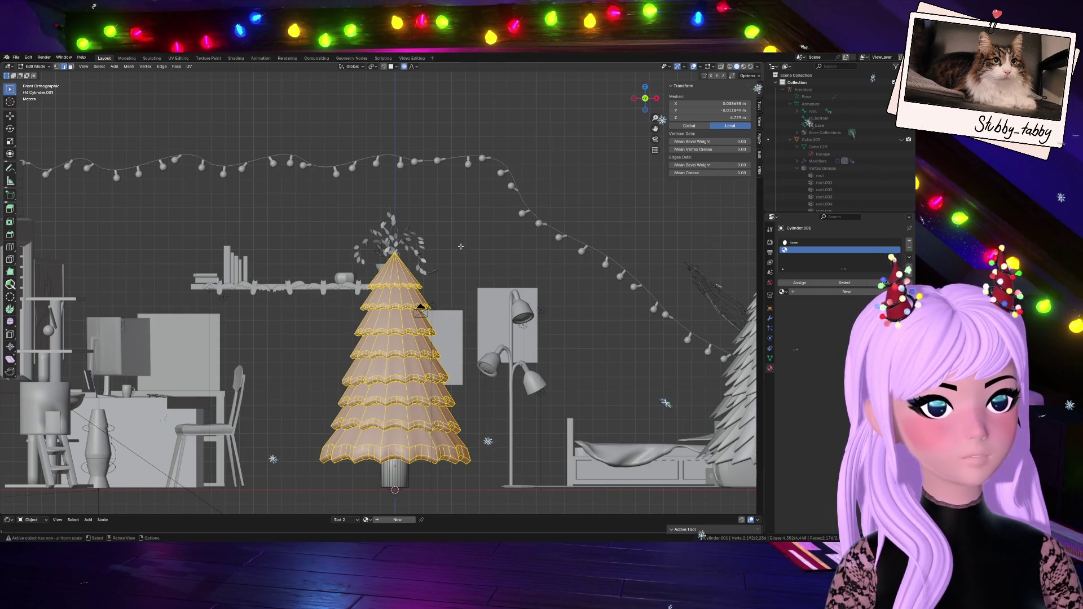
- Invert the selection to the trunk and give it a new material named wood_xmass
{"action": "key", "text": "ctrl+i"}
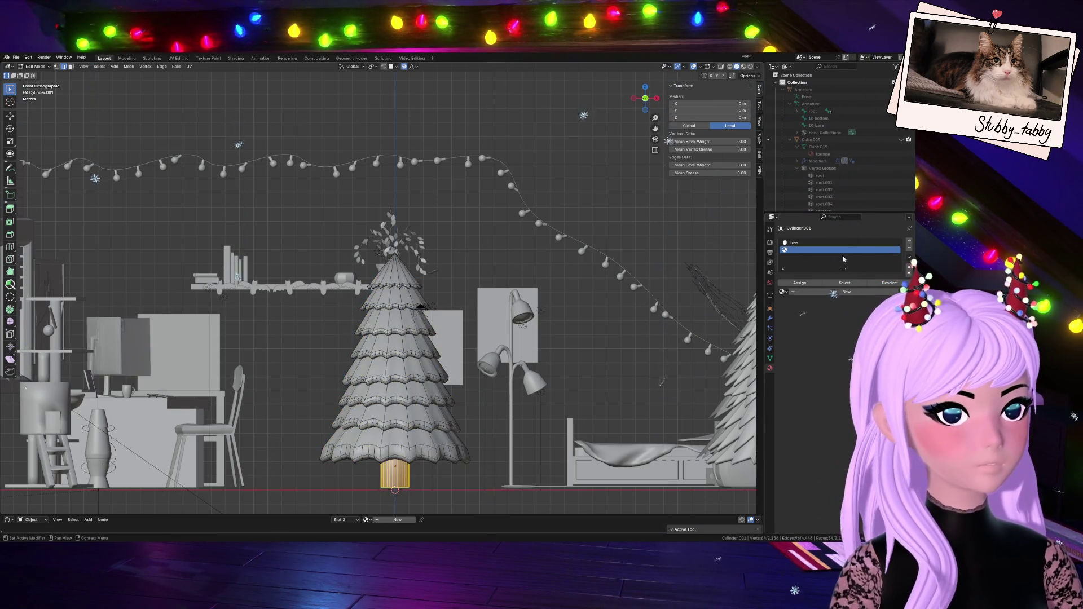
{"action": "left_click", "coordinate": [818, 293]}
{"action": "double_click", "coordinate": [810, 250]}
{"action": "type", "text": "wood.sma"}
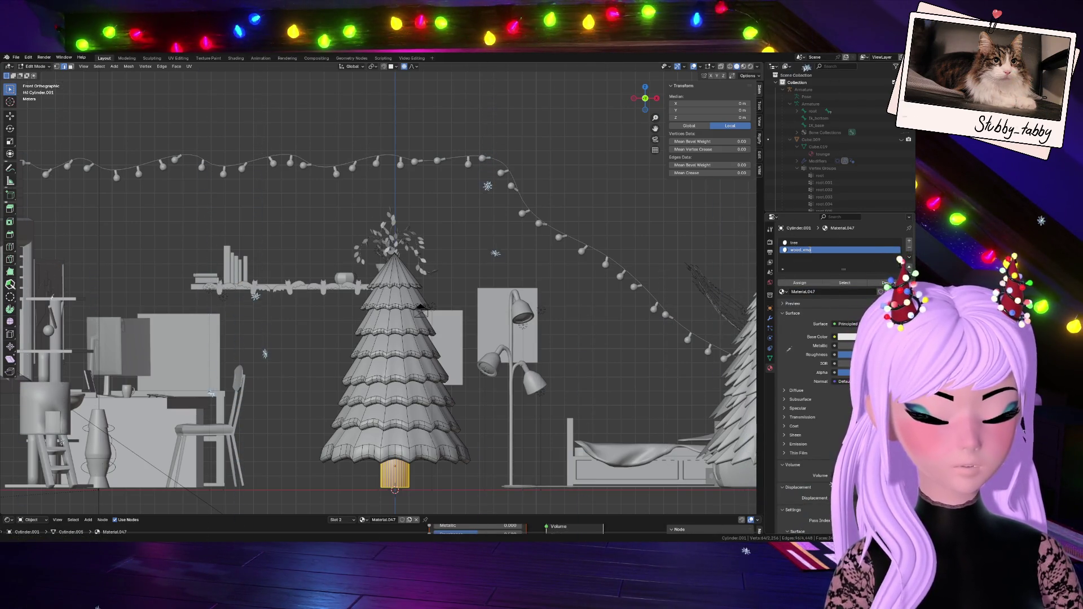
{"action": "type", "text": "ss"}
{"action": "key", "text": "Return"}
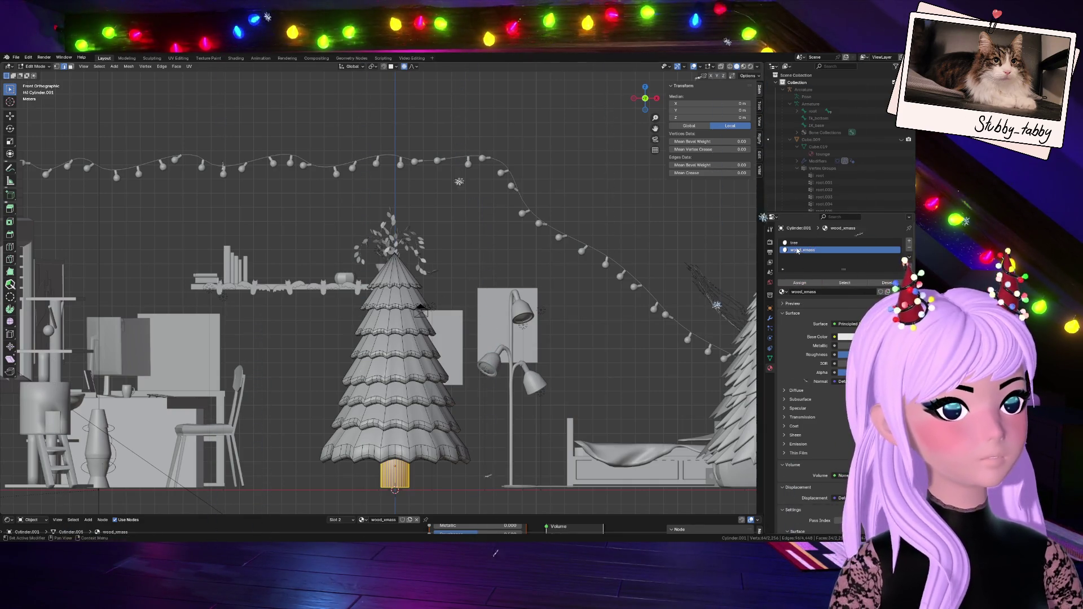
- Set the tree material's base colour to a dark green
{"action": "left_click", "coordinate": [795, 243]}
{"action": "left_click", "coordinate": [844, 336]}
{"action": "left_click", "coordinate": [839, 238]}
{"action": "left_click", "coordinate": [897, 255]}
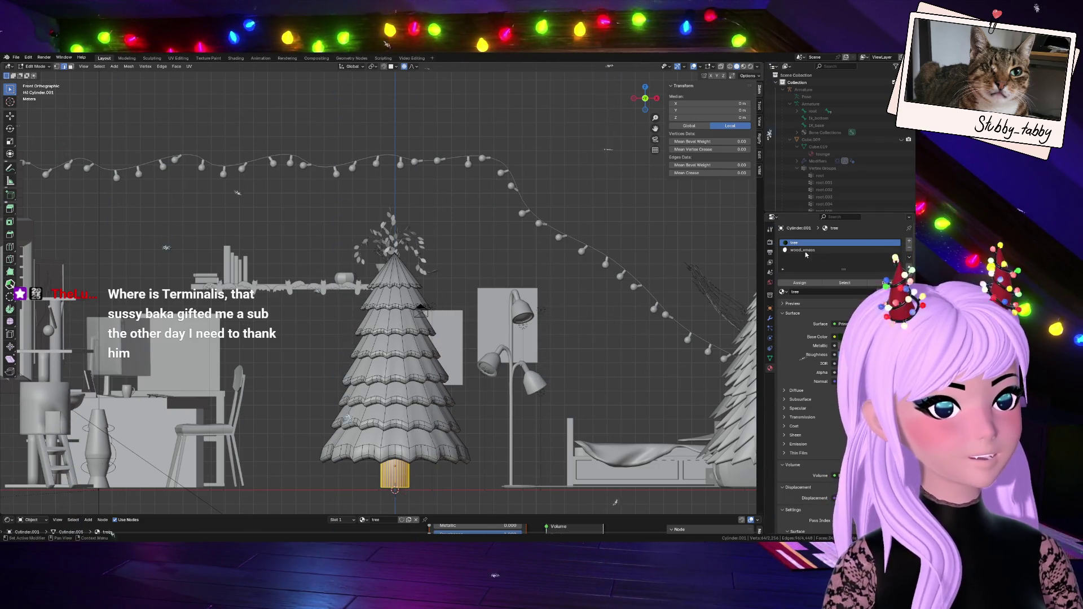
- Give wood_xmass a dark reddish-brown base colour, then deselect the trunk faces
{"action": "left_click", "coordinate": [805, 251]}
{"action": "left_click", "coordinate": [840, 337]}
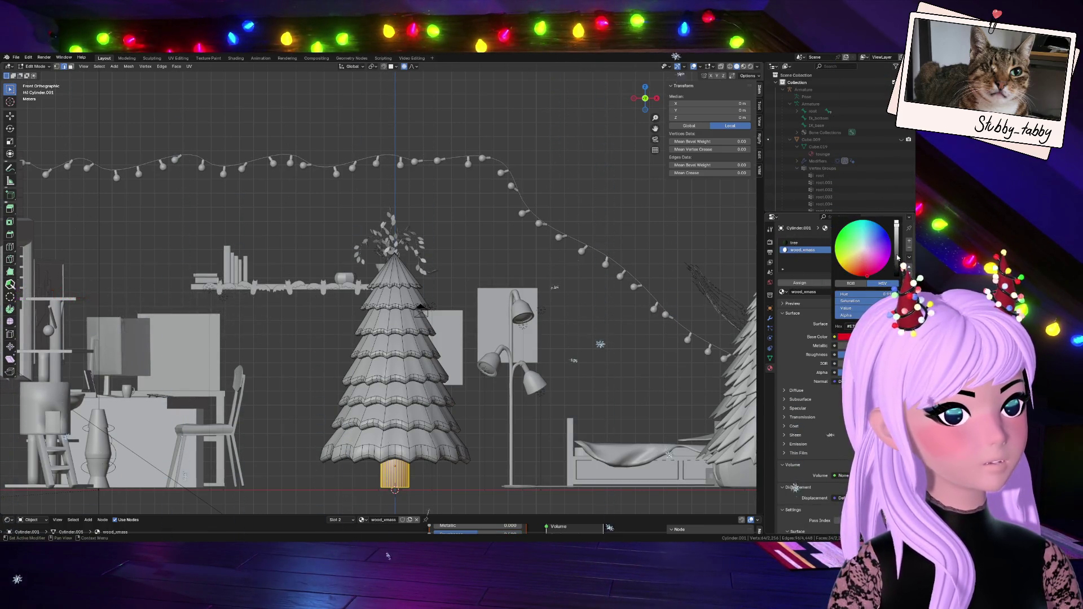
{"action": "left_click_drag", "start_coordinate": [896, 224], "coordinate": [896, 259]}
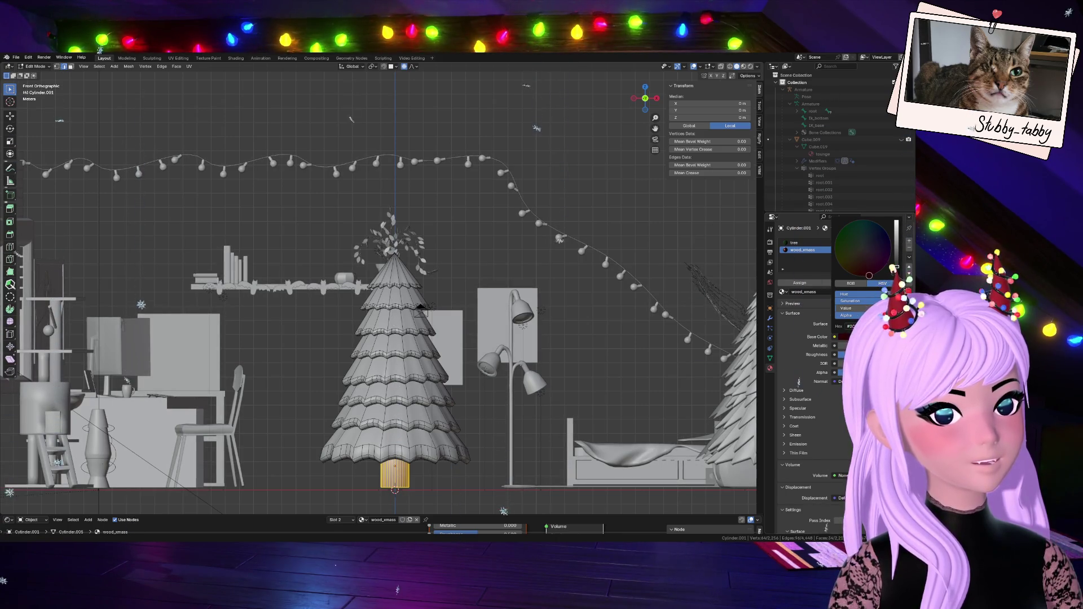
{"action": "left_click", "coordinate": [858, 270]}
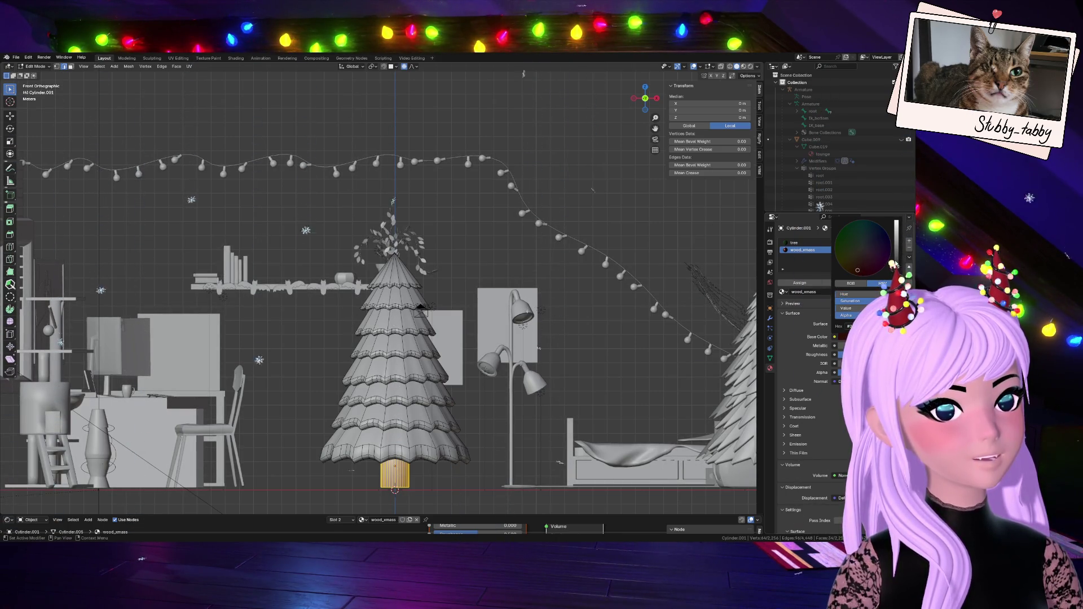
{"action": "left_click", "coordinate": [579, 380]}
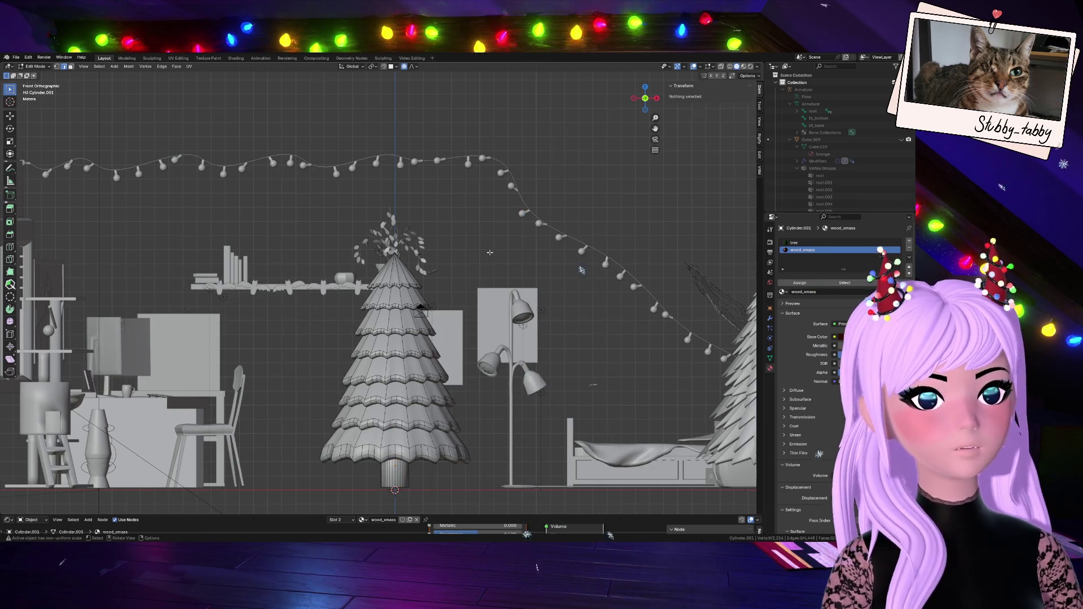
- Return to Object Mode and orbit the view into perspective around the tree
{"action": "key", "text": "Tab"}
{"action": "left_click", "coordinate": [541, 309]}
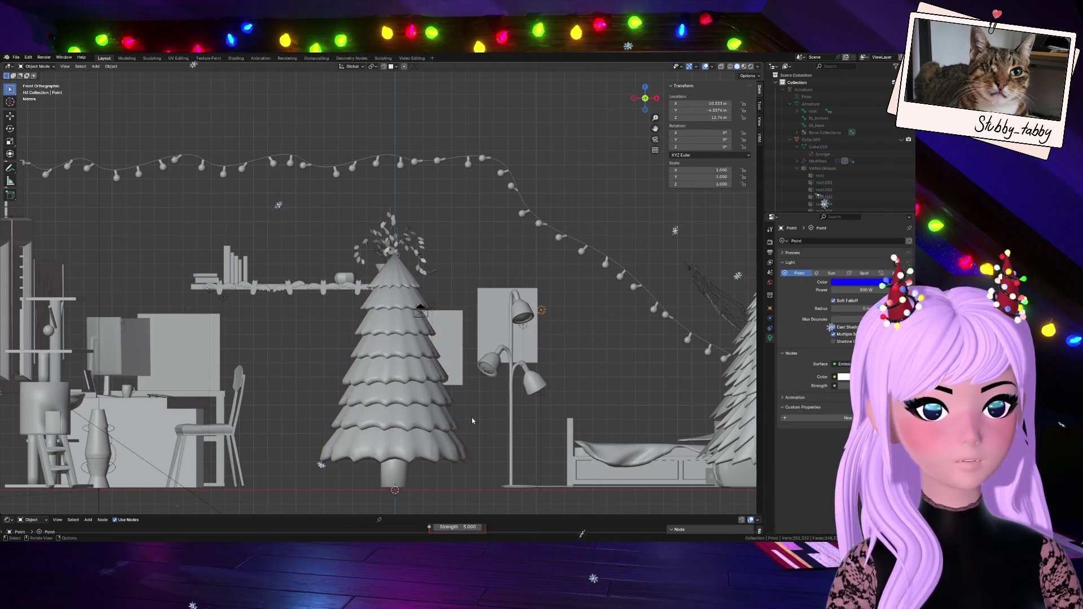
{"action": "left_click_drag", "start_coordinate": [645, 98], "coordinate": [422, 356]}
{"action": "left_click", "coordinate": [441, 366]}
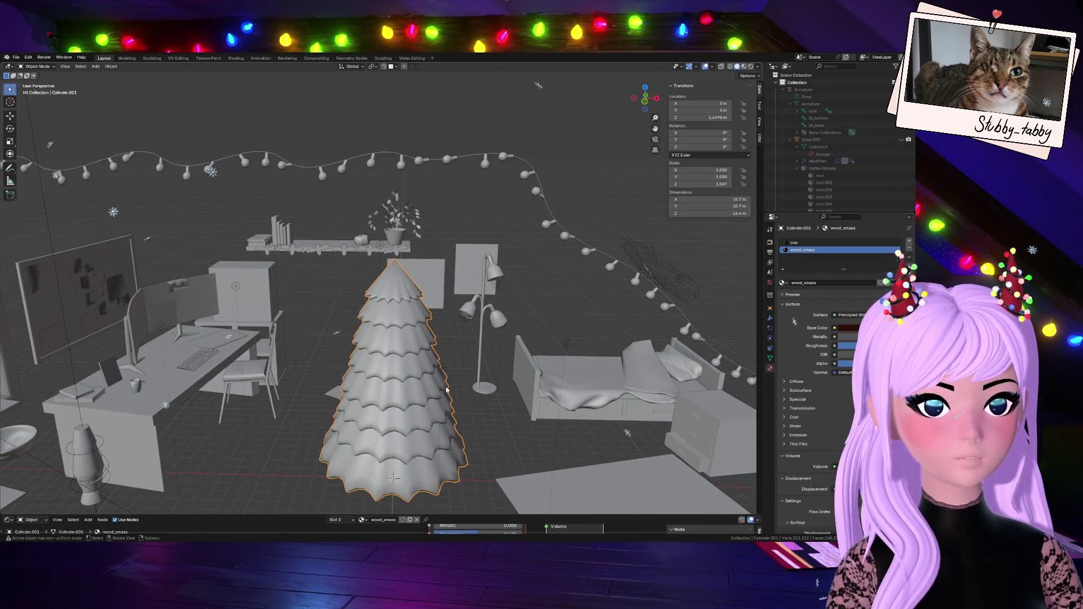
{"action": "middle_click_drag", "start_coordinate": [441, 366], "coordinate": [395, 339]}
{"action": "left_click_drag", "start_coordinate": [644, 98], "coordinate": [649, 144]}
- Switch the viewport to Material Preview shading and zoom toward the green tree
{"action": "key", "text": "z"}
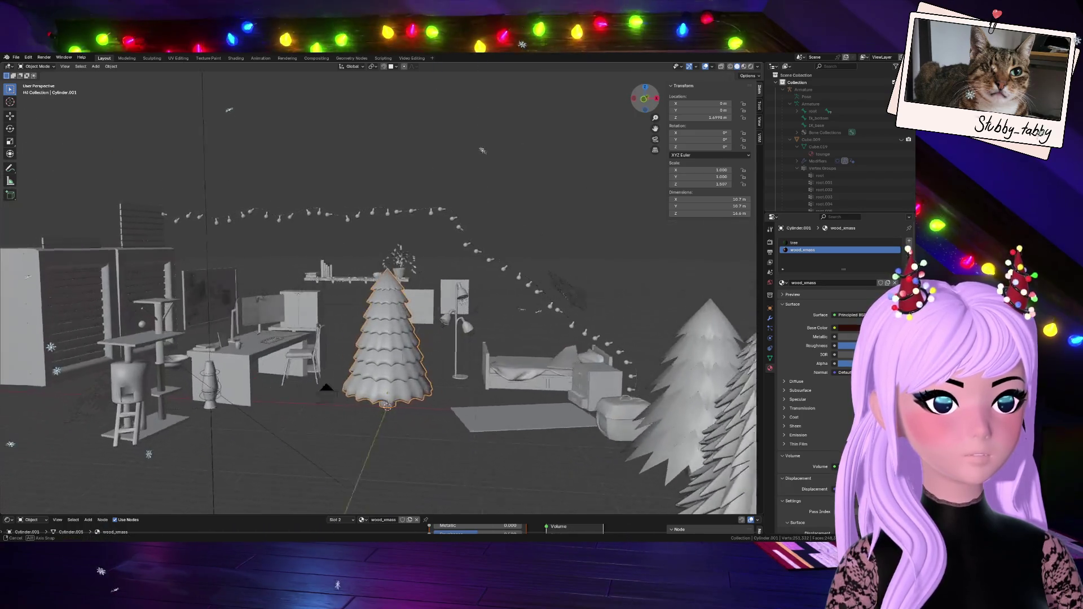
{"action": "scroll", "coordinate": [412, 386], "scroll_direction": "up", "scroll_amount": 3}
{"action": "scroll", "coordinate": [412, 385], "scroll_direction": "down", "scroll_amount": 3}
{"action": "scroll", "coordinate": [411, 386], "scroll_direction": "up", "scroll_amount": 1}
{"action": "scroll", "coordinate": [452, 360], "scroll_direction": "up", "scroll_amount": 2}
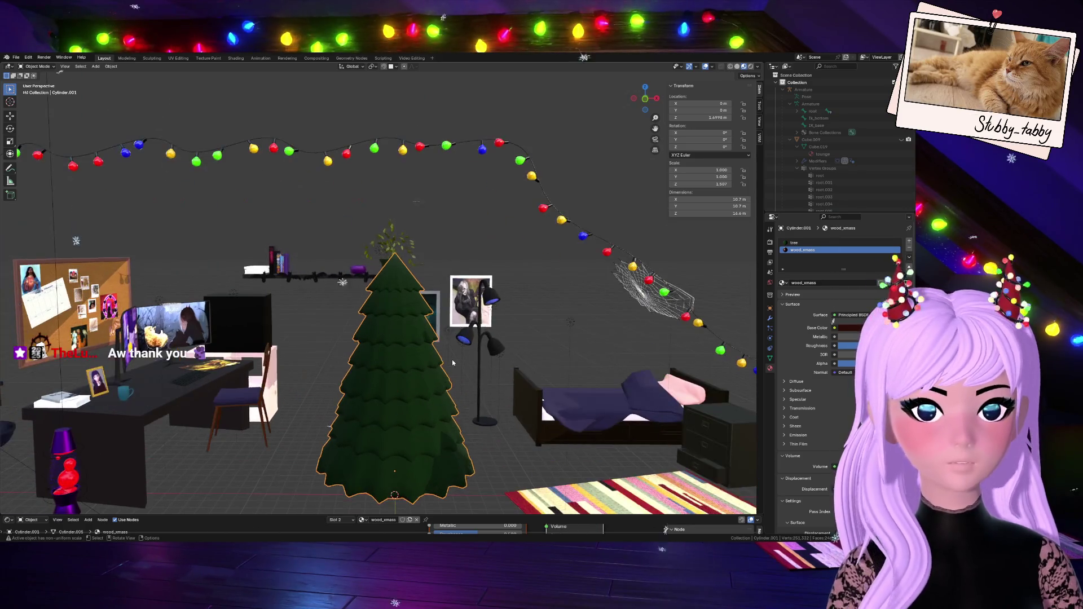
{"action": "scroll", "coordinate": [452, 360], "scroll_direction": "down", "scroll_amount": 1}
{"action": "left_click", "coordinate": [473, 354]}
{"action": "scroll", "coordinate": [452, 372], "scroll_direction": "down", "scroll_amount": 3}
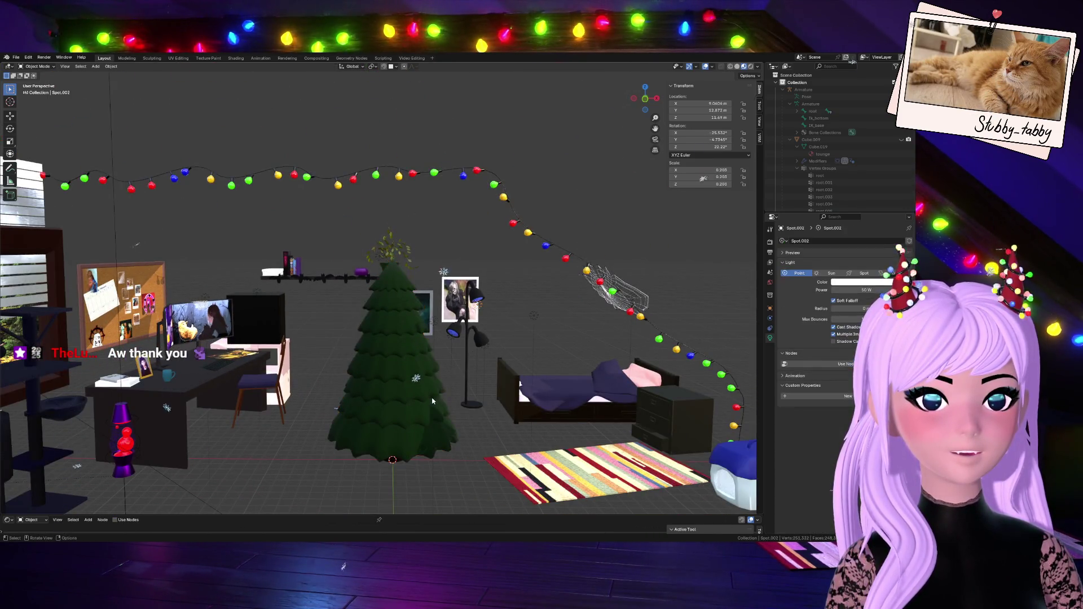
- Select the tree, enter Edit Mode and pick an edge loop at its bottom
{"action": "scroll", "coordinate": [429, 397], "scroll_direction": "up", "scroll_amount": 3}
{"action": "left_click", "coordinate": [369, 445]}
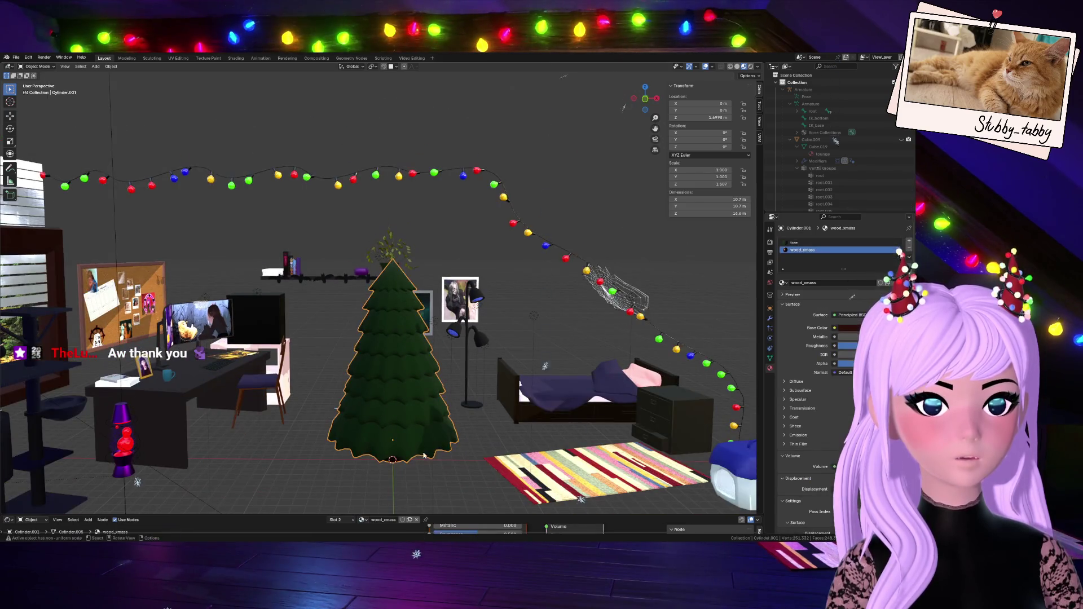
{"action": "key", "text": "Tab"}
{"action": "scroll", "coordinate": [655, 118], "scroll_direction": "up", "scroll_amount": 8}
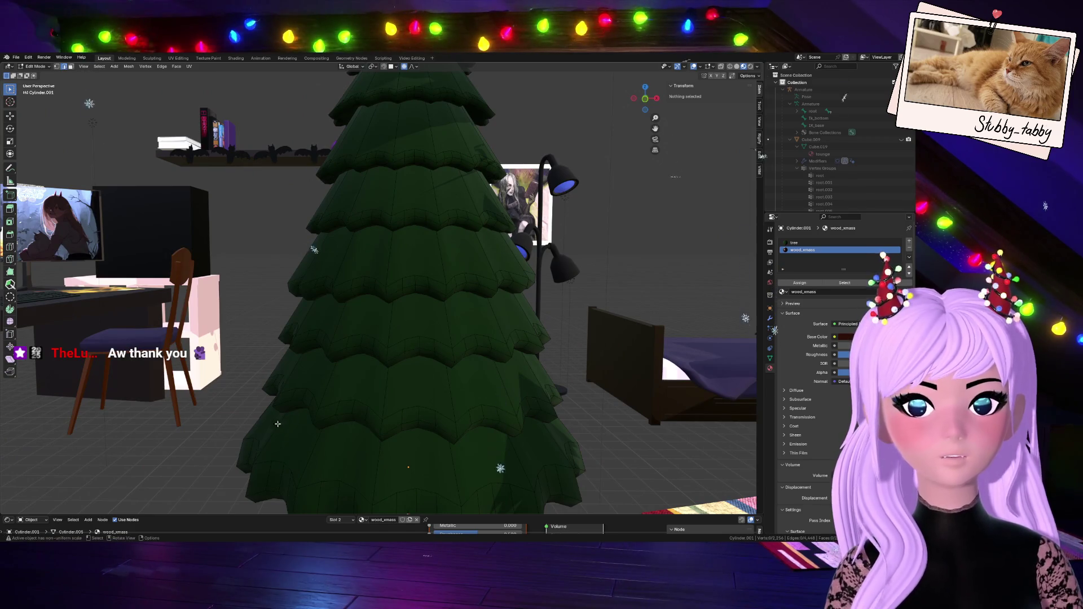
{"action": "left_click", "coordinate": [373, 499], "text": "alt"}
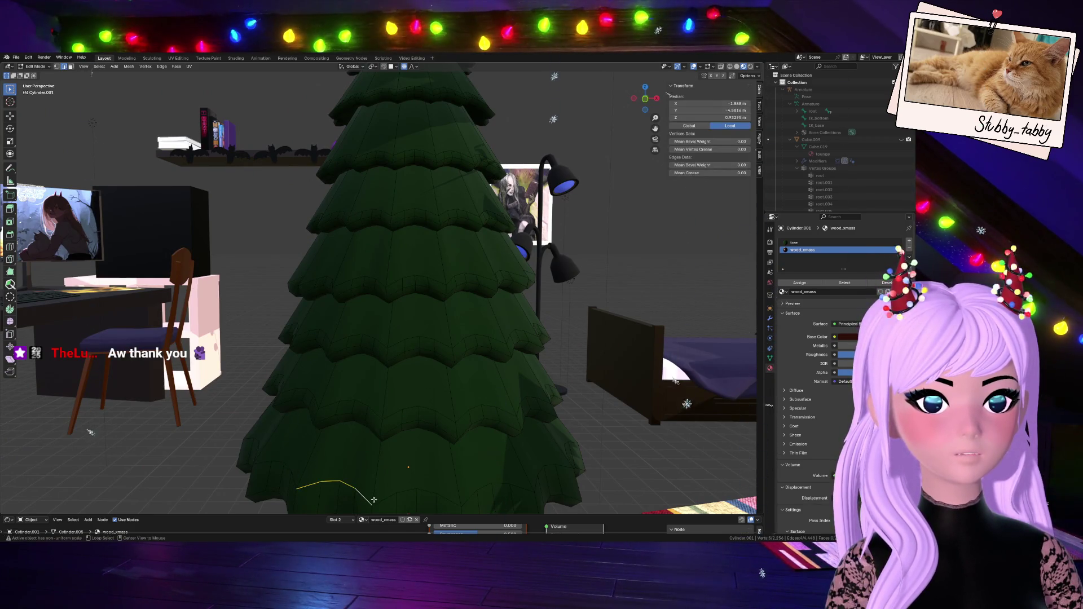
{"action": "scroll", "coordinate": [415, 488], "scroll_direction": "down", "scroll_amount": 6}
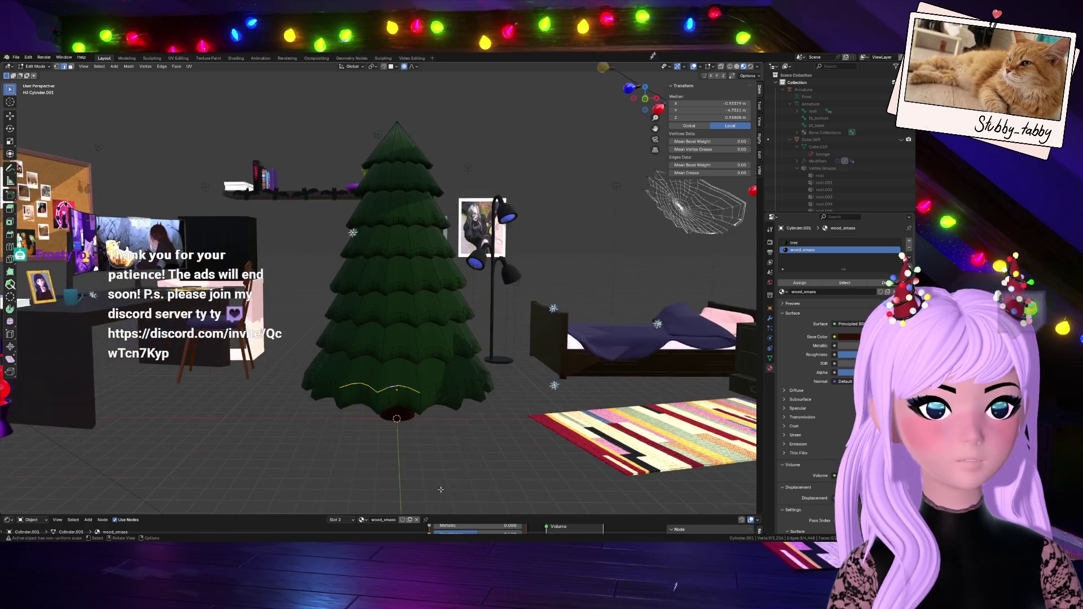
- In front view, select a tier's band of faces and start moving it with proportional falloff
{"action": "left_click", "coordinate": [648, 99]}
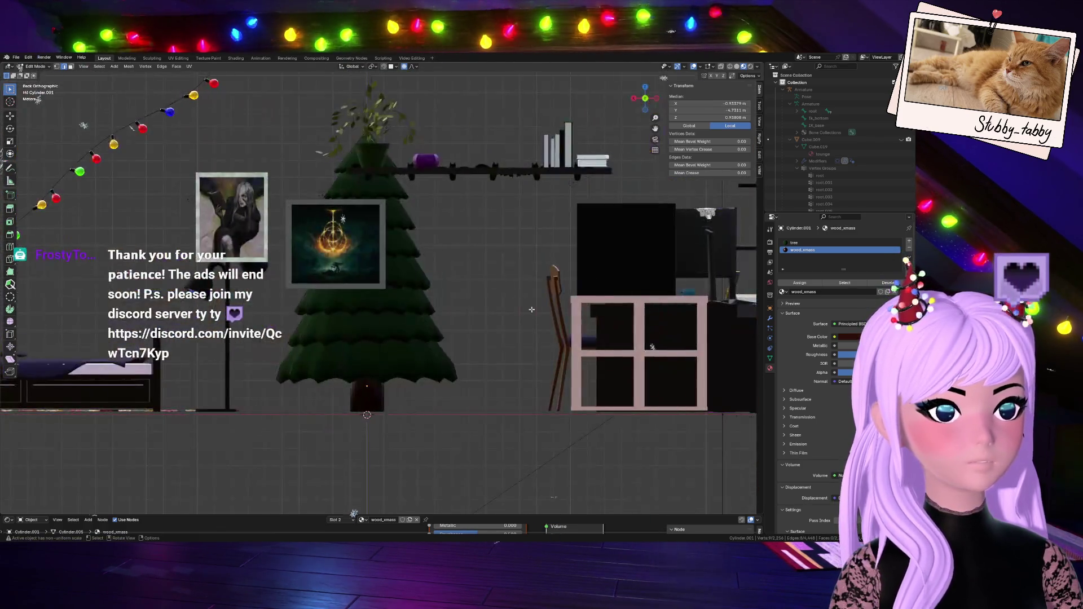
{"action": "scroll", "coordinate": [646, 105], "scroll_direction": "up", "scroll_amount": 3}
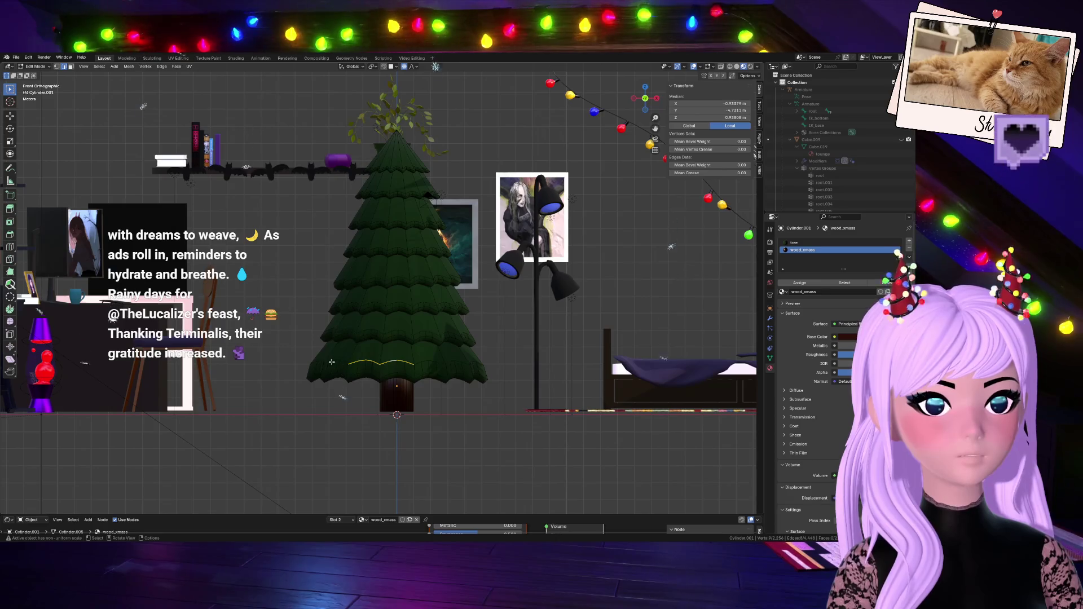
{"action": "left_click", "coordinate": [395, 327]}
{"action": "left_click_drag", "start_coordinate": [308, 342], "coordinate": [508, 356]}
{"action": "key", "text": "g"}
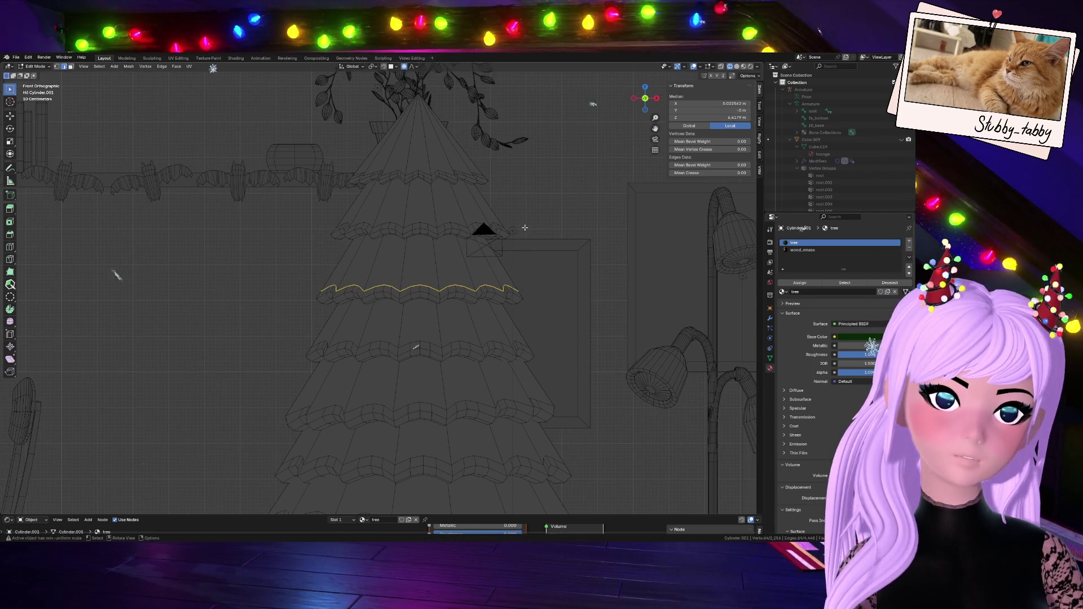
- Drop the tier loop lower and edge-slide it twice to fine-tune its position
{"action": "left_click", "coordinate": [526, 209]}
{"action": "key", "text": "g"}
{"action": "key", "text": "g"}
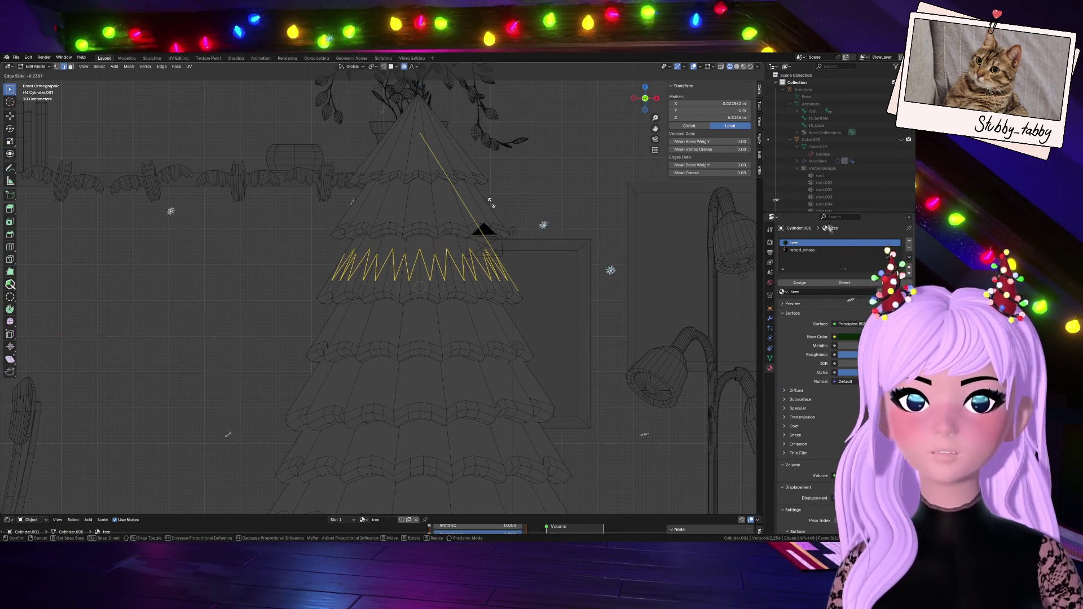
{"action": "left_click", "coordinate": [488, 220]}
{"action": "scroll", "coordinate": [486, 228], "scroll_direction": "down", "scroll_amount": 2}
{"action": "key", "text": "g"}
{"action": "key", "text": "g"}
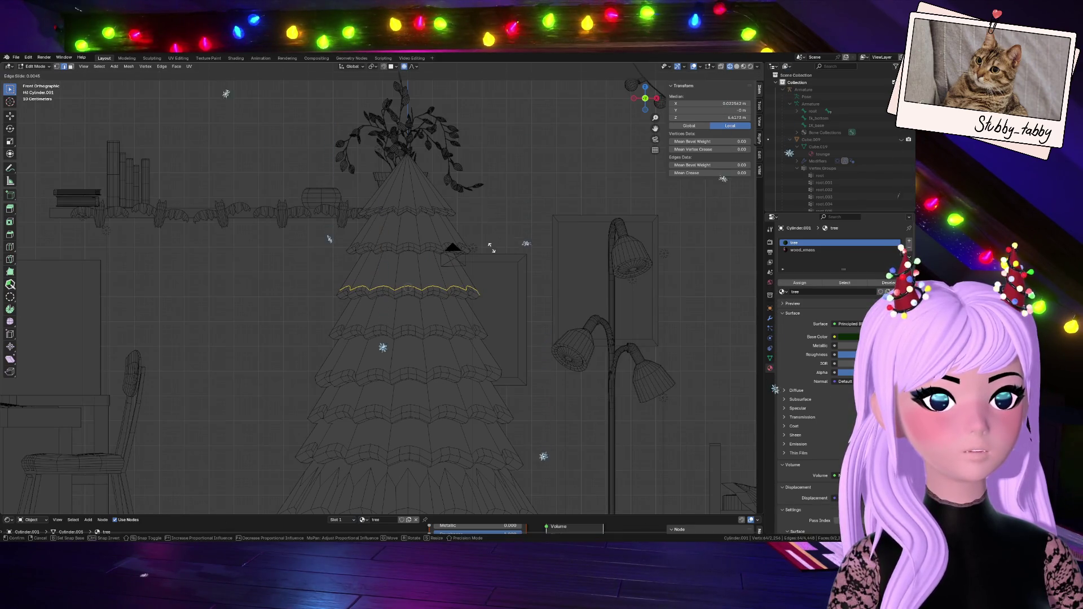
{"action": "left_click", "coordinate": [488, 236]}
- Return to Object Mode and set the viewport back to Solid shading
{"action": "scroll", "coordinate": [488, 237], "scroll_direction": "down", "scroll_amount": 3}
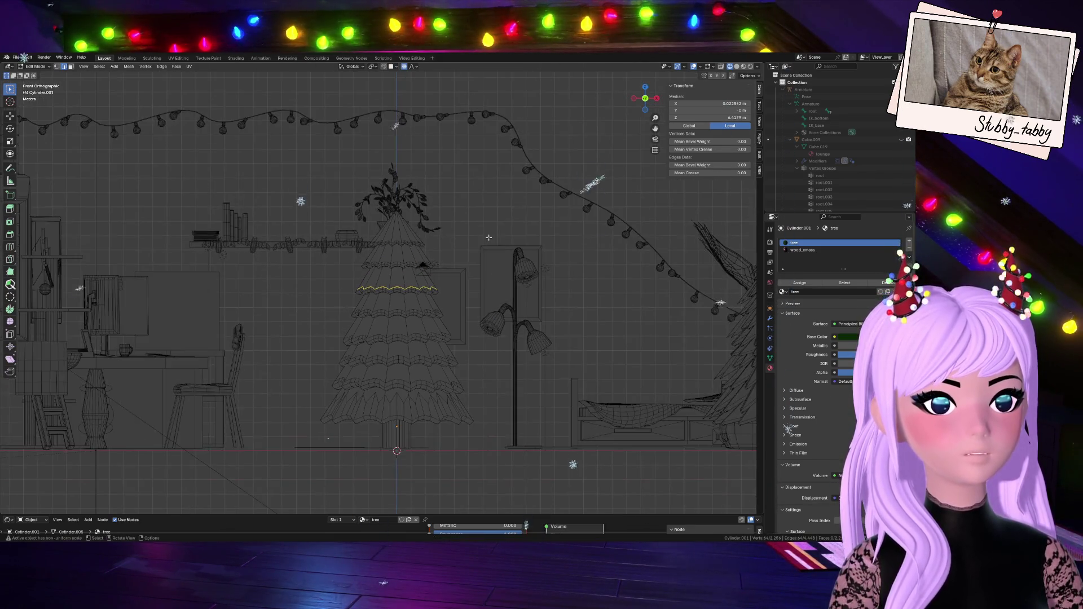
{"action": "scroll", "coordinate": [489, 238], "scroll_direction": "up", "scroll_amount": 3}
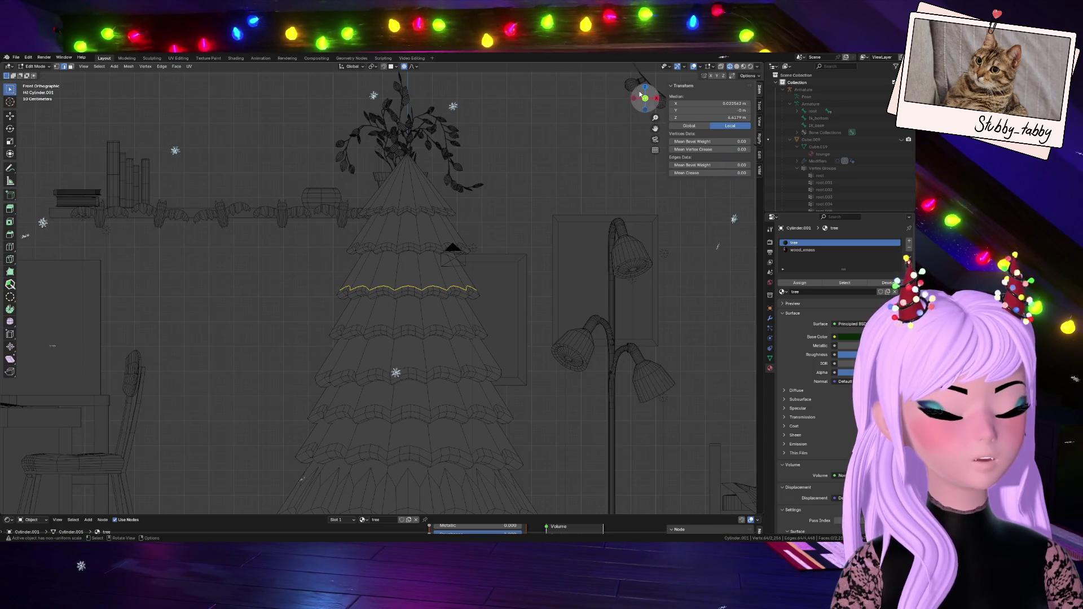
{"action": "key", "text": "Tab"}
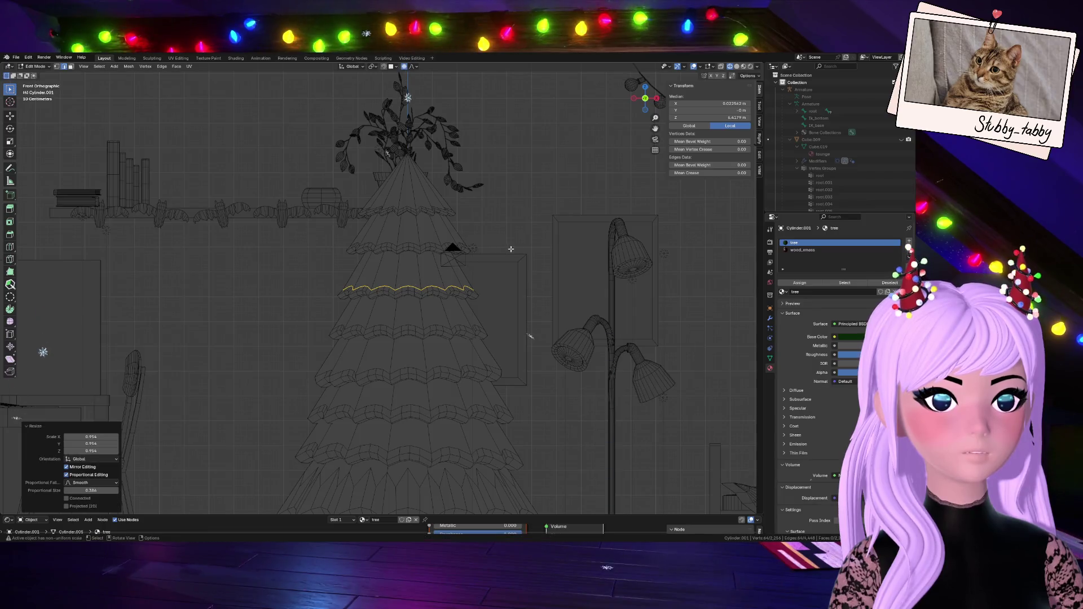
{"action": "left_click", "coordinate": [737, 66]}
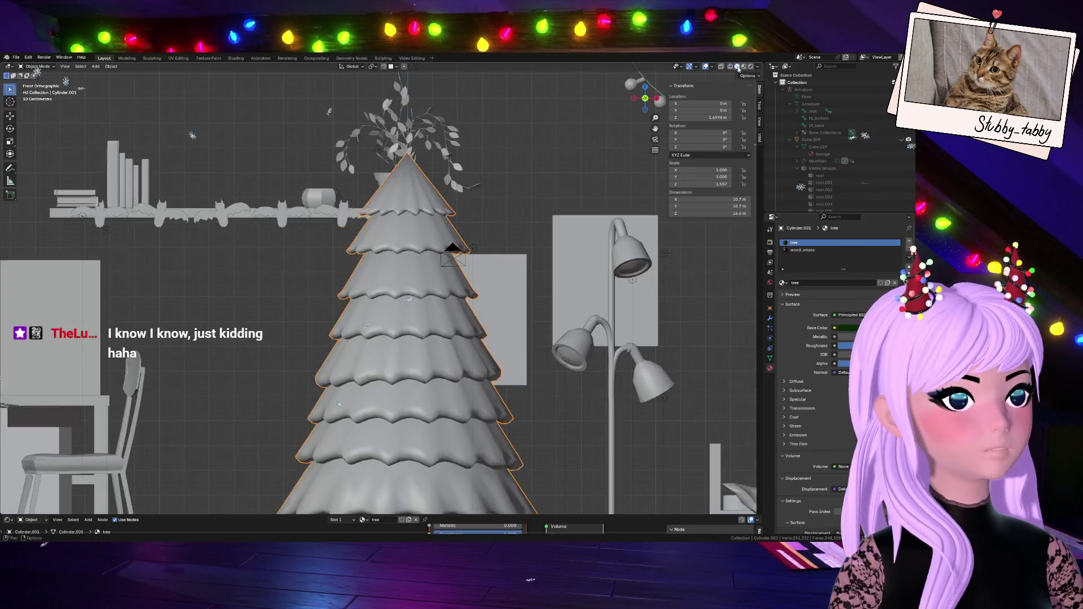
- Change the selection around the tree and lamp, then bring up the Add menu's Mesh submenu
{"action": "left_click", "coordinate": [450, 245]}
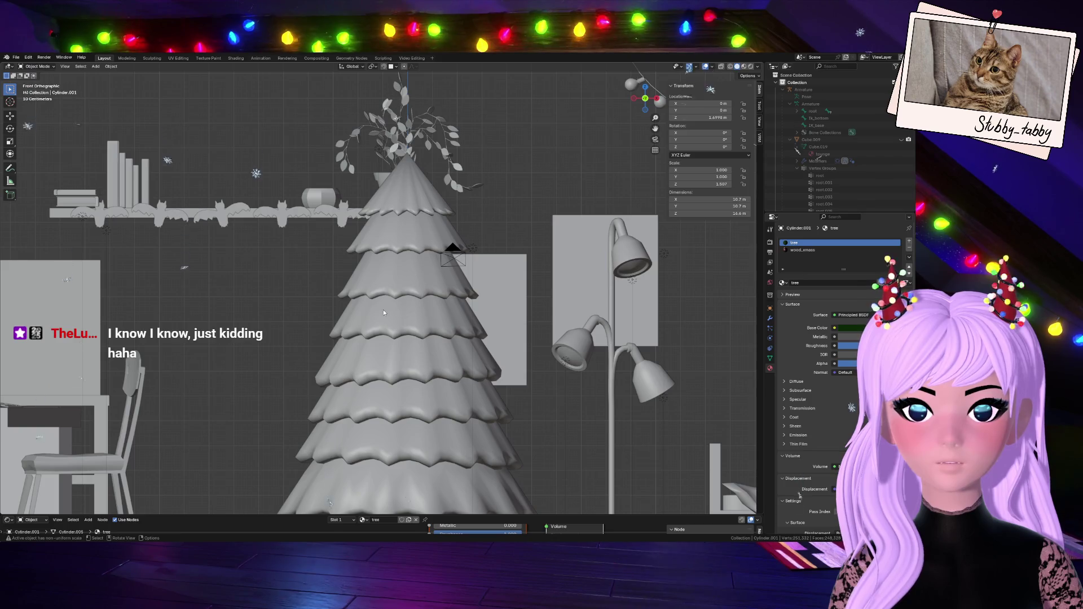
{"action": "scroll", "coordinate": [379, 310], "scroll_direction": "down", "scroll_amount": 5}
{"action": "left_click", "coordinate": [394, 395]}
{"action": "scroll", "coordinate": [394, 394], "scroll_direction": "up", "scroll_amount": 4}
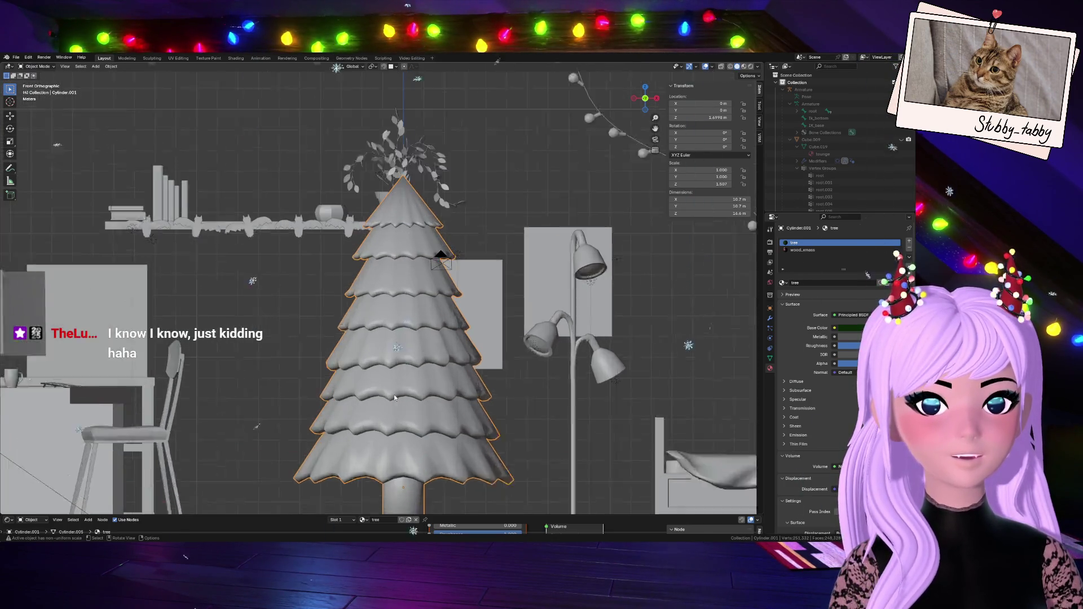
{"action": "scroll", "coordinate": [394, 397], "scroll_direction": "up", "scroll_amount": 2}
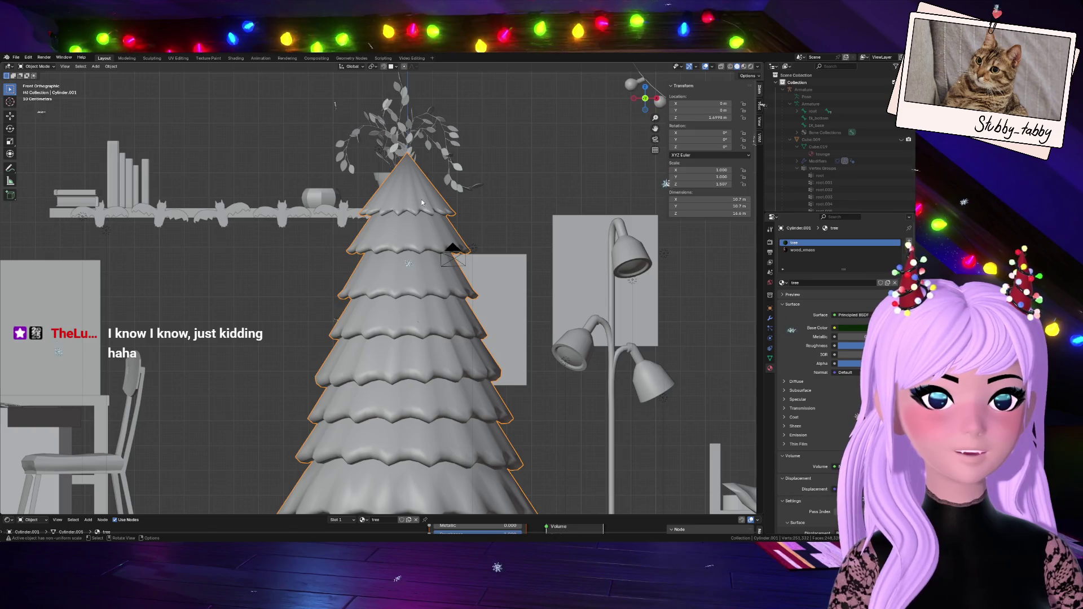
{"action": "scroll", "coordinate": [421, 198], "scroll_direction": "down", "scroll_amount": 3}
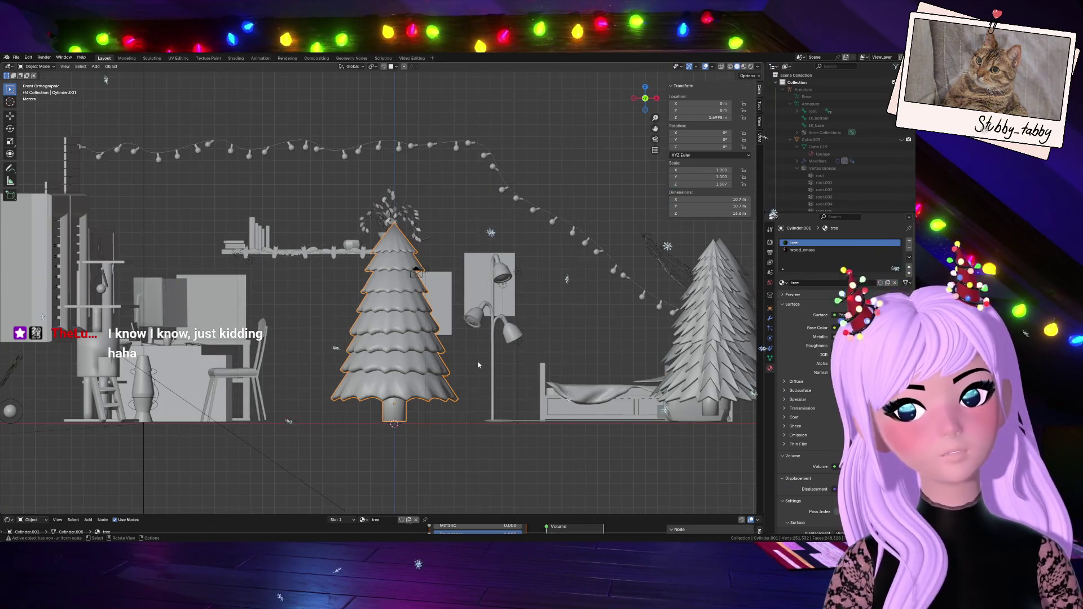
{"action": "left_click", "coordinate": [470, 324]}
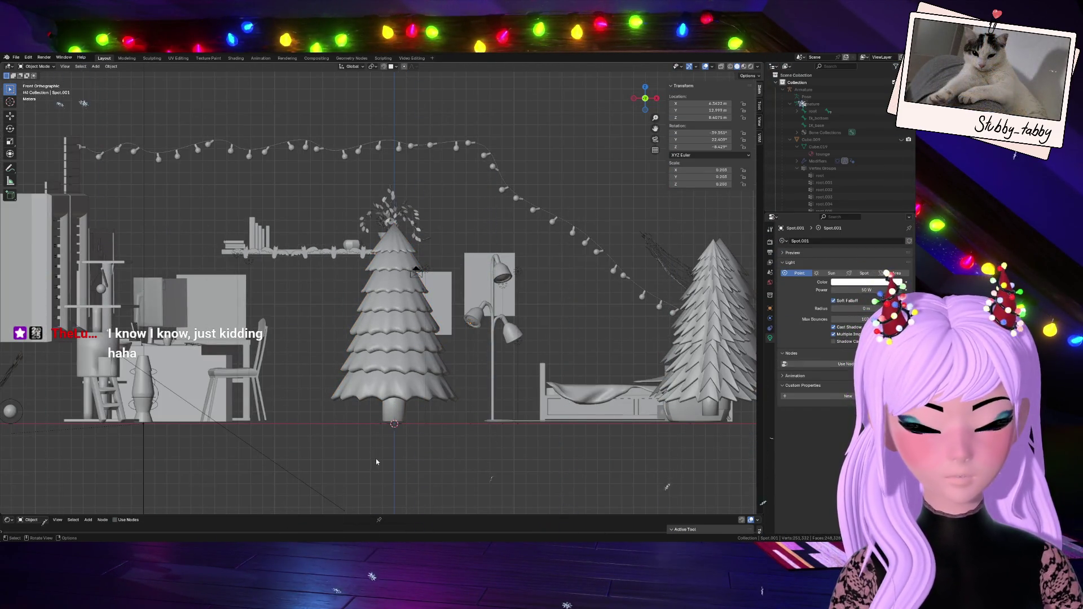
{"action": "key", "text": "shift+a"}
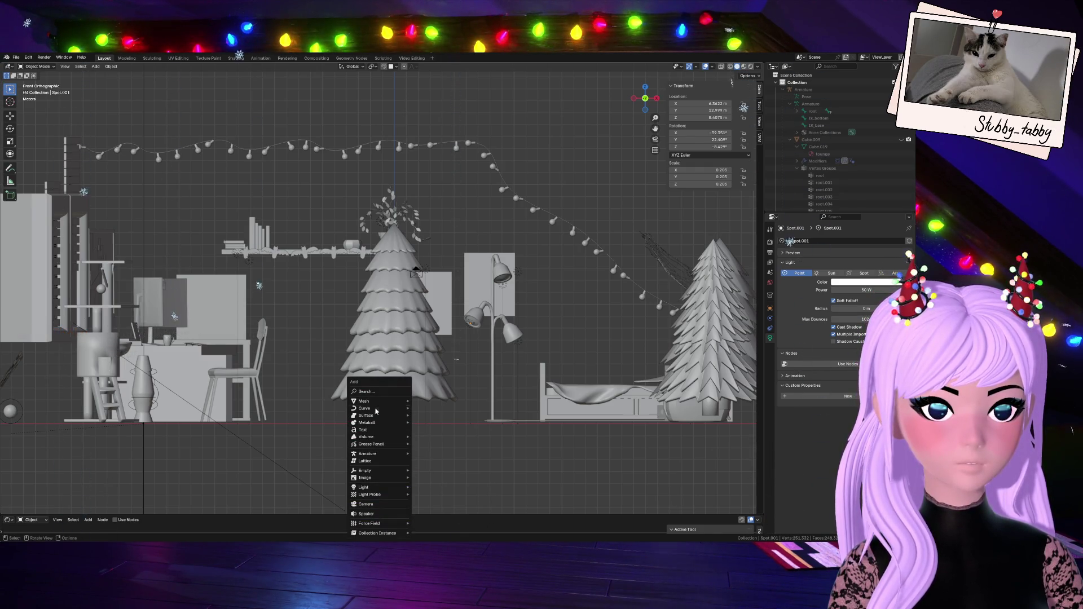
{"action": "mouse_move", "coordinate": [374, 409]}
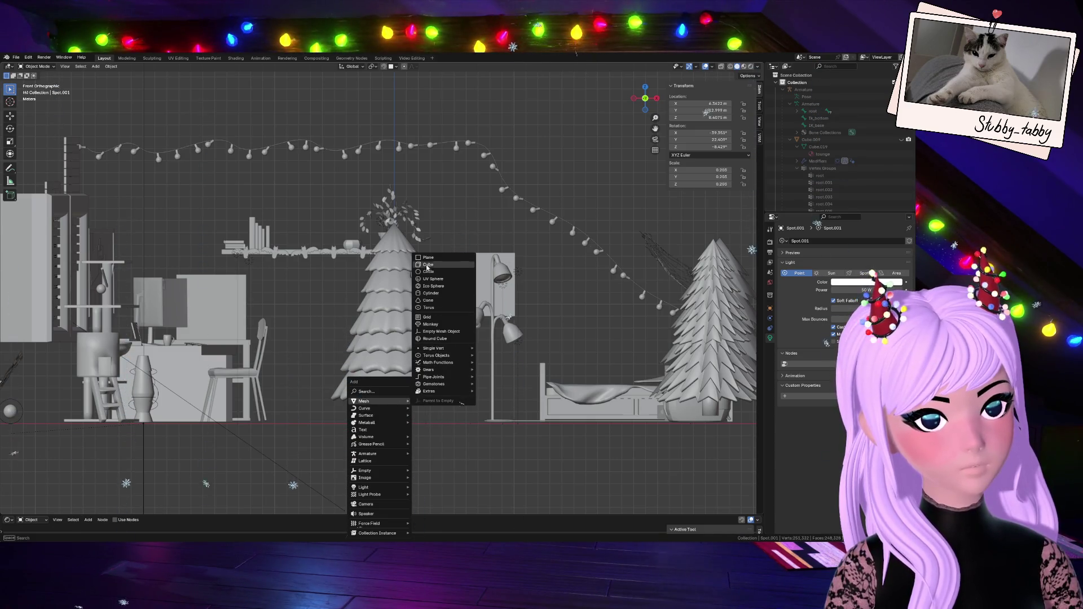
- Add a circle mesh at the origin with its vertex count set to 10
{"action": "left_click", "coordinate": [435, 272]}
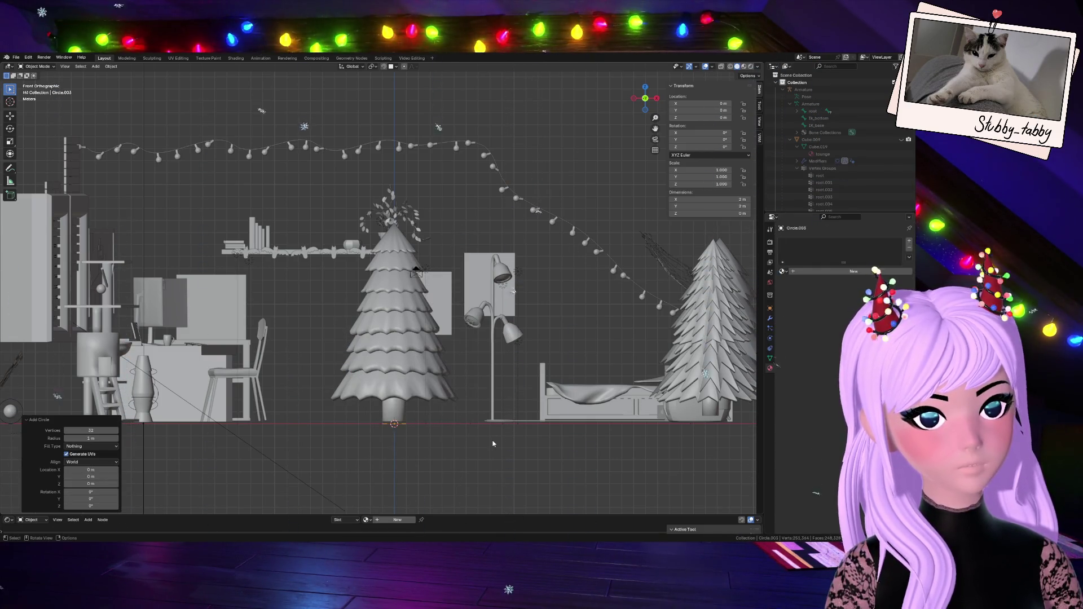
{"action": "left_click", "coordinate": [93, 431]}
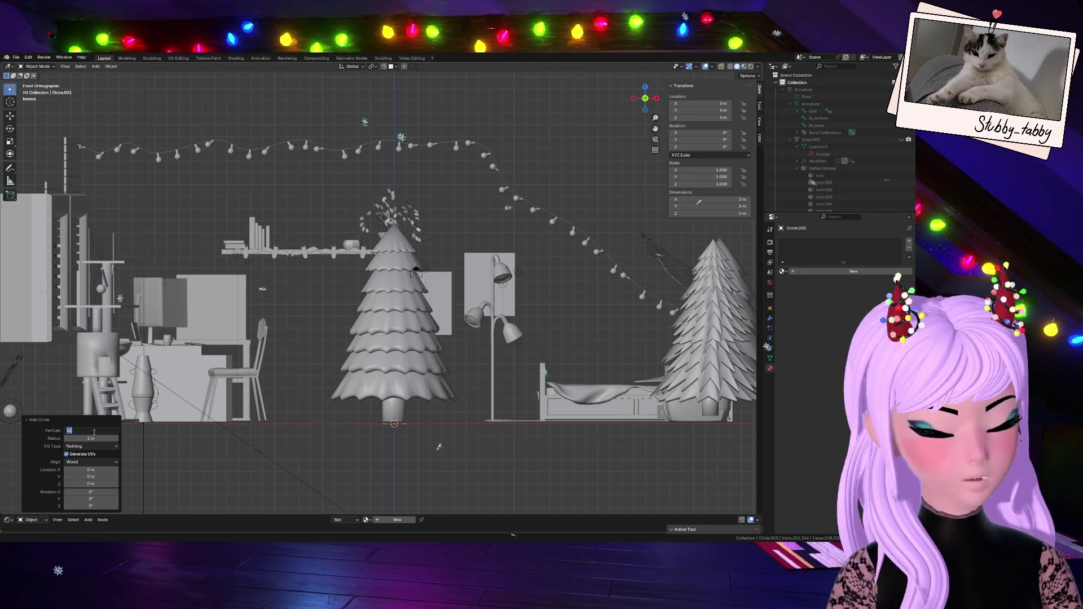
{"action": "type", "text": "0"}
{"action": "key", "text": "Return"}
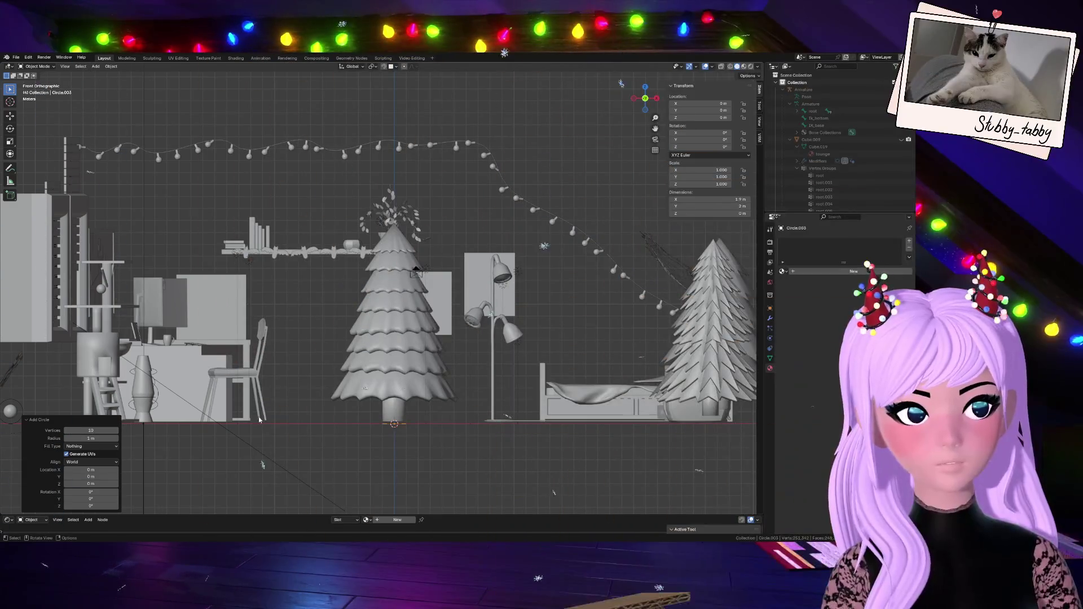
{"action": "mouse_move", "coordinate": [649, 95]}
{"action": "left_mouse_down"}
{"action": "mouse_move", "coordinate": [623, 113]}
{"action": "mouse_move", "coordinate": [623, 103]}
{"action": "left_mouse_up"}
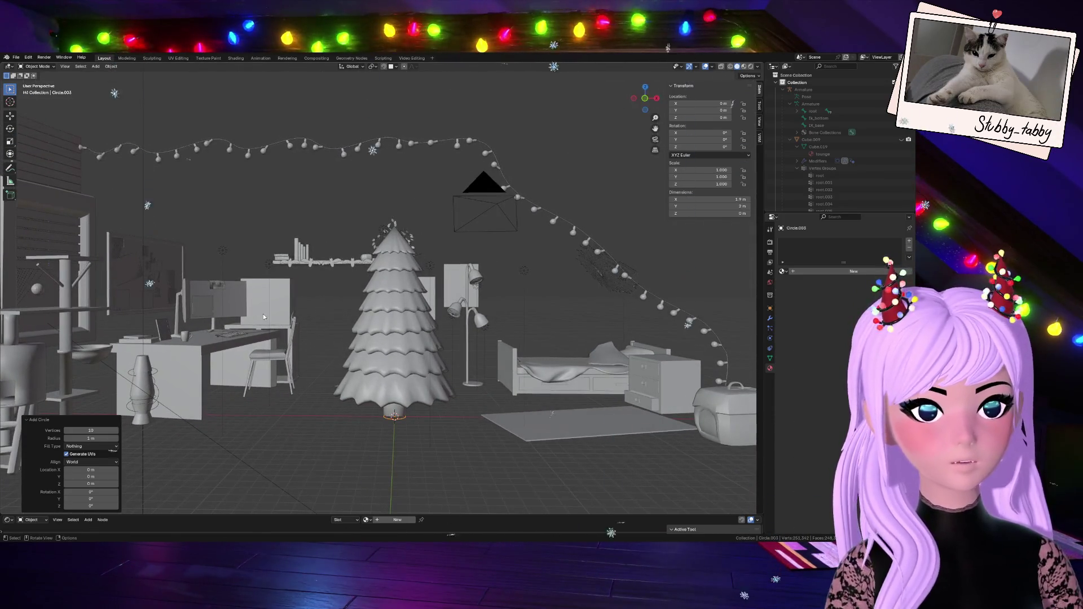
- Hide the Christmas tree, then frame Circle.003 and enter Edit Mode on it
{"action": "left_click", "coordinate": [379, 328]}
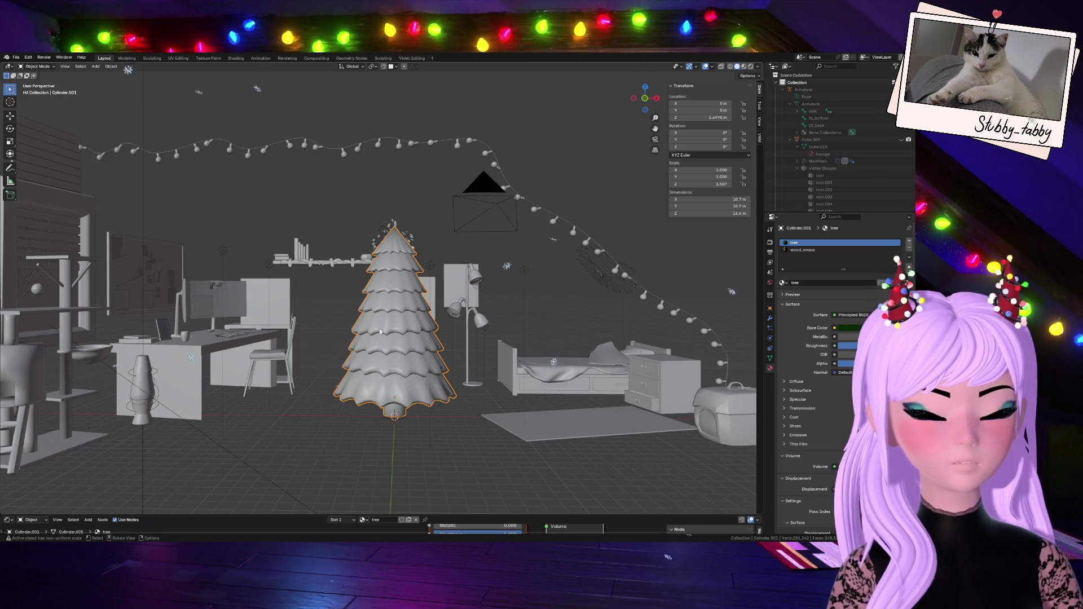
{"action": "key", "text": "h"}
{"action": "left_click", "coordinate": [401, 416]}
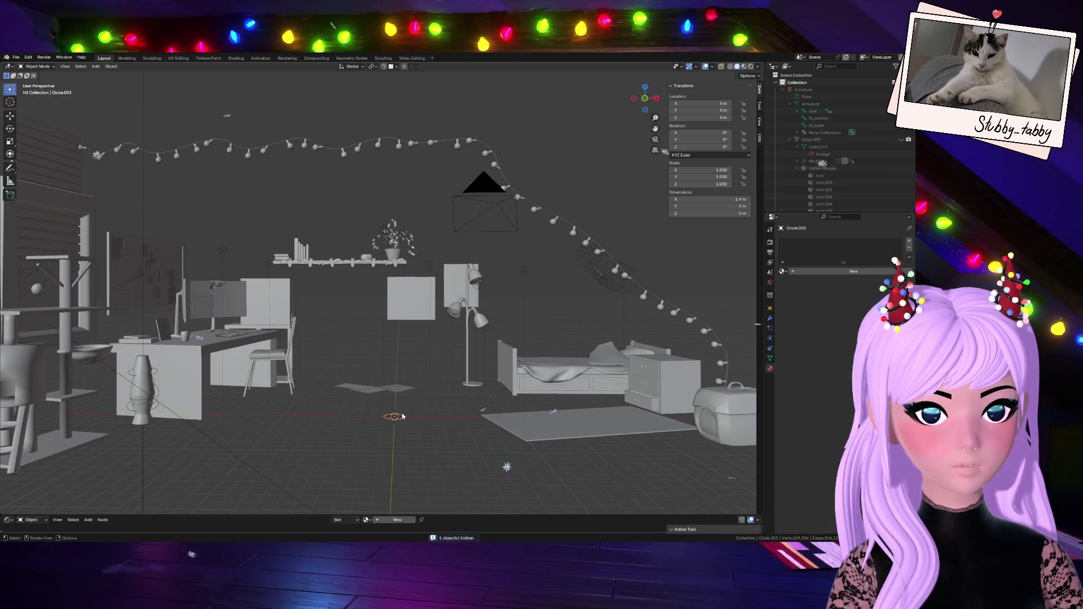
{"action": "key", "text": "KP_Decimal"}
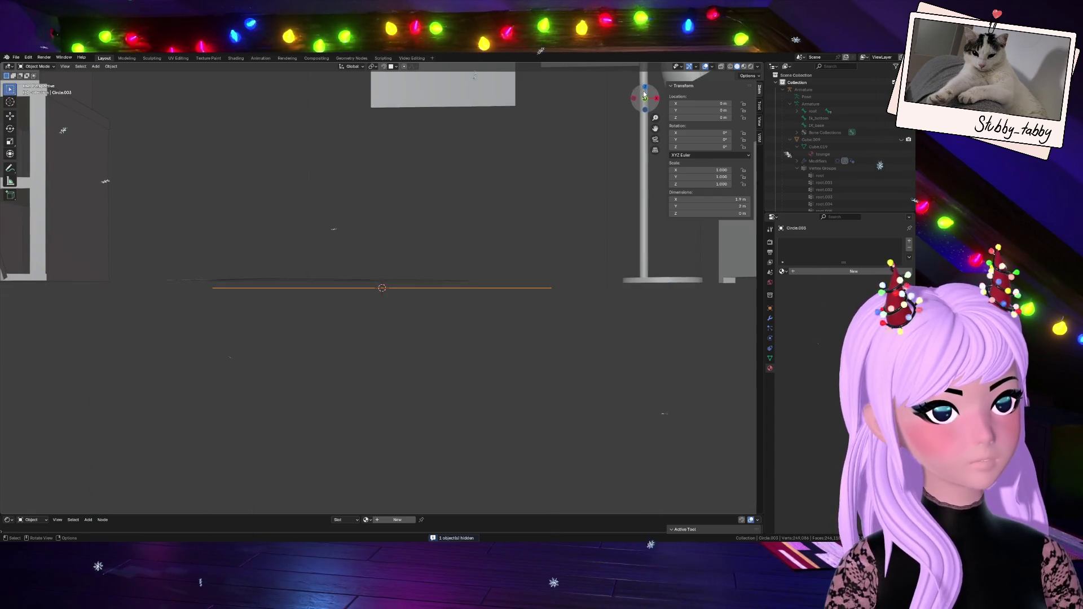
{"action": "left_click_drag", "start_coordinate": [644, 94], "coordinate": [644, 169]}
{"action": "key", "text": "Tab"}
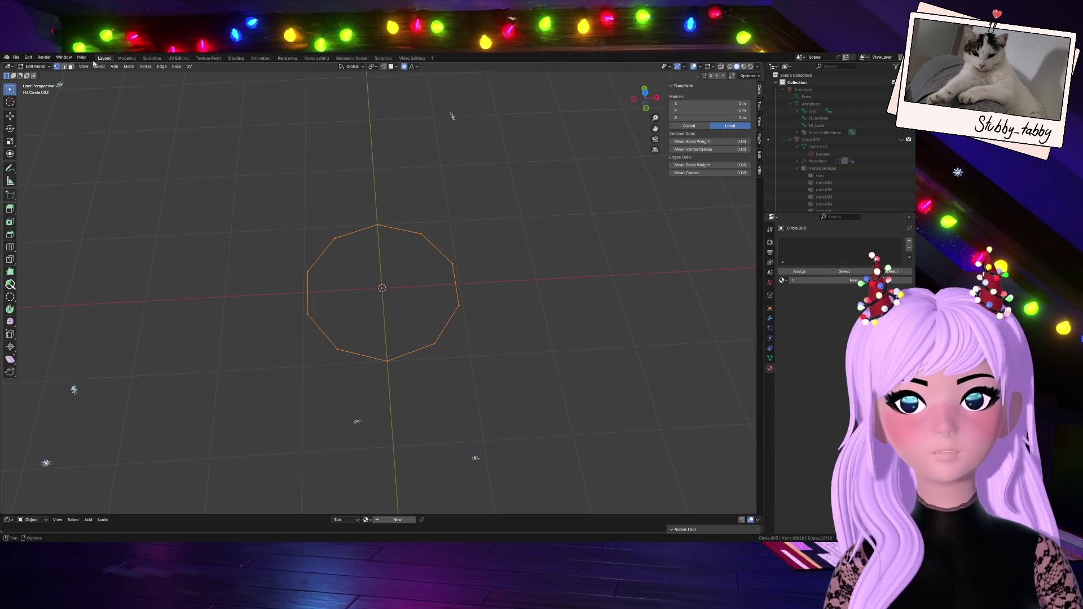
- Checker-deselect alternate vertices and scale them inward to 0.401 in Top view
{"action": "left_click", "coordinate": [98, 67]}
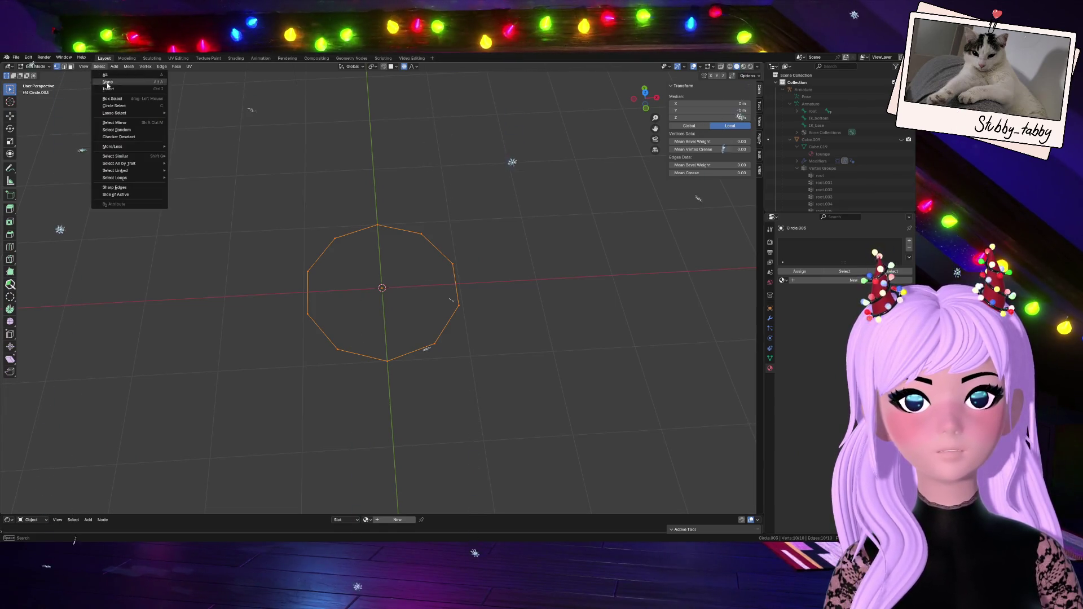
{"action": "left_click", "coordinate": [129, 136]}
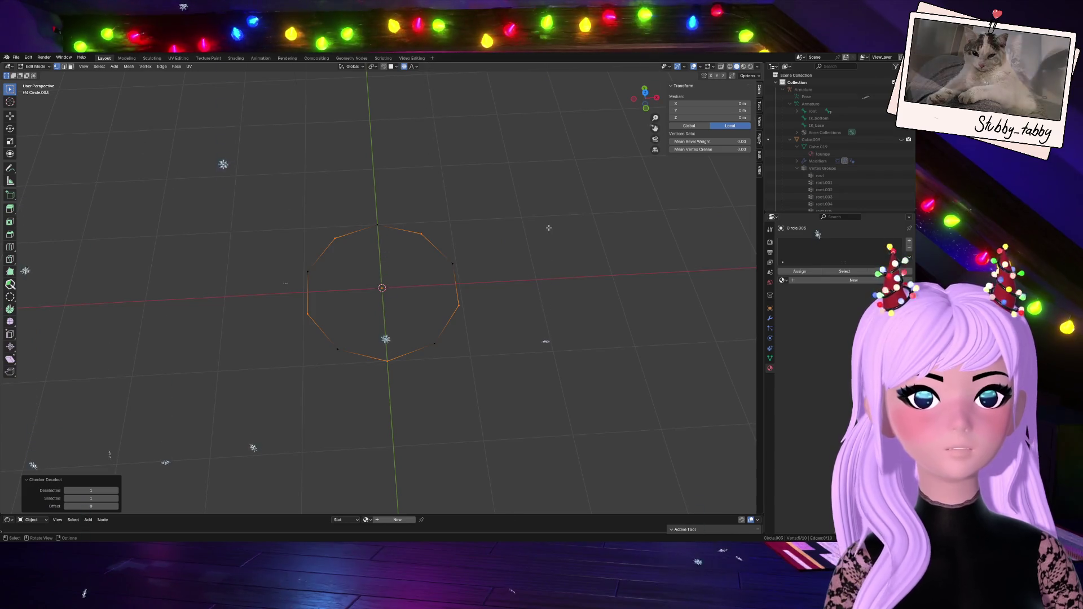
{"action": "left_click", "coordinate": [644, 89]}
{"action": "key", "text": "s"}
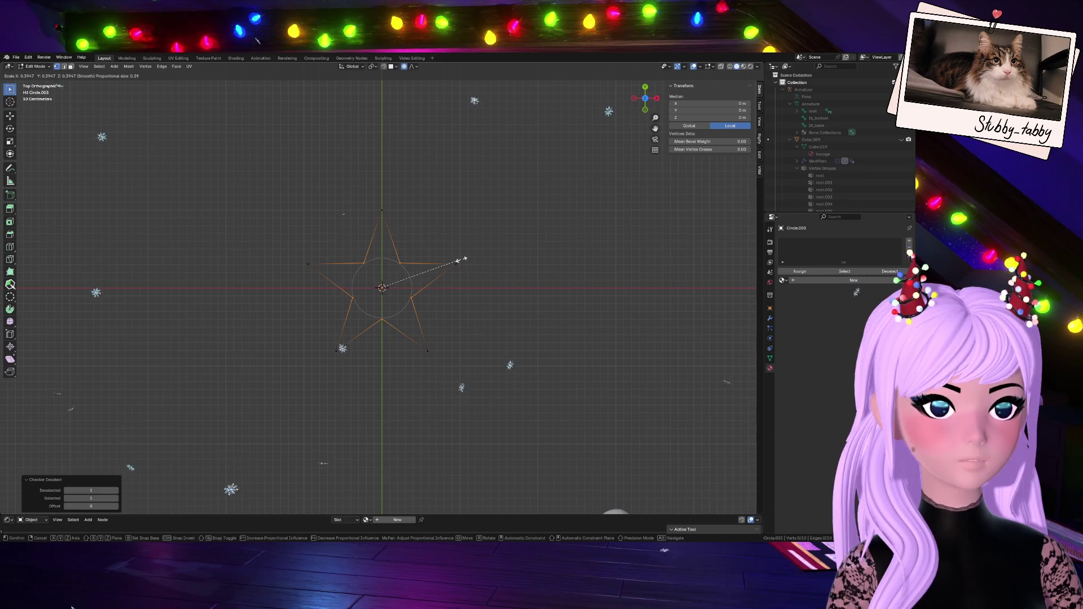
{"action": "left_click", "coordinate": [463, 260]}
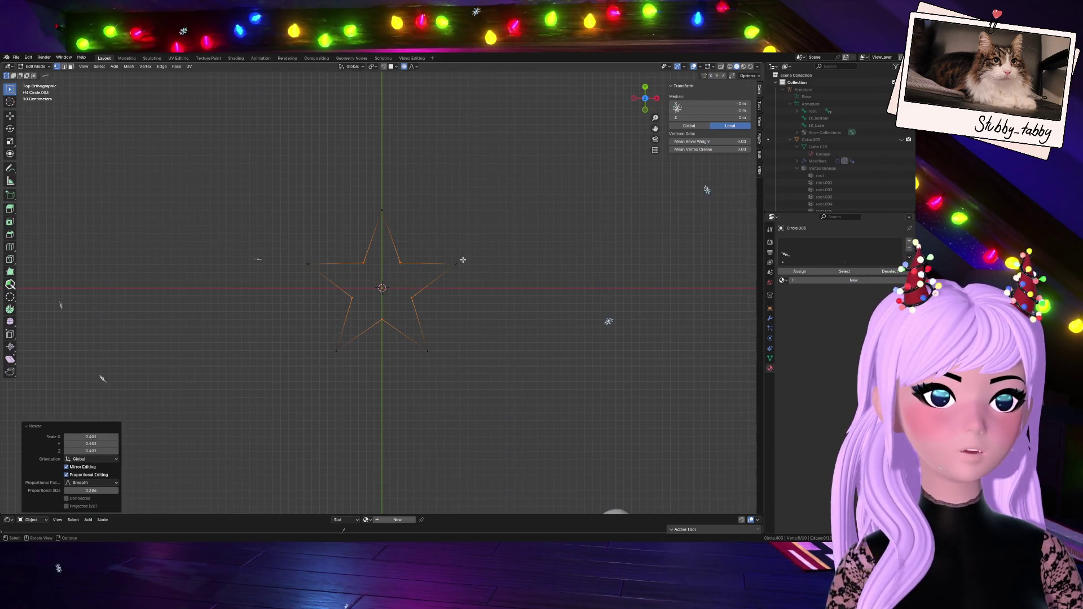
- Slightly rescale the star's inner points, then select all its vertices
{"action": "key", "text": "s"}
{"action": "left_click", "coordinate": [460, 260]}
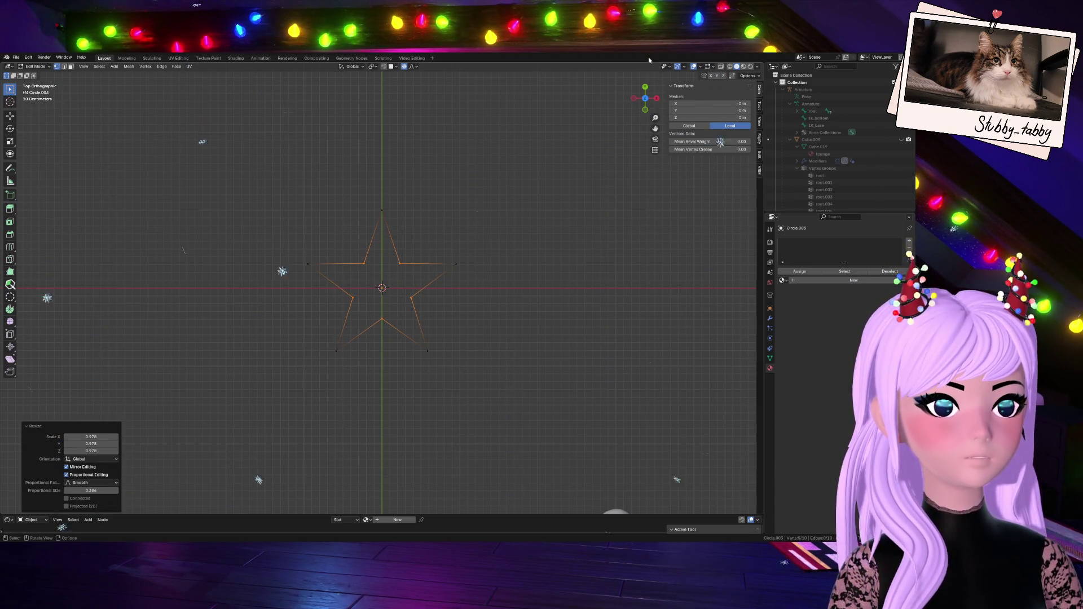
{"action": "mouse_move", "coordinate": [645, 99]}
{"action": "left_mouse_down"}
{"action": "mouse_move", "coordinate": [635, 127]}
{"action": "mouse_move", "coordinate": [646, 112]}
{"action": "left_mouse_up"}
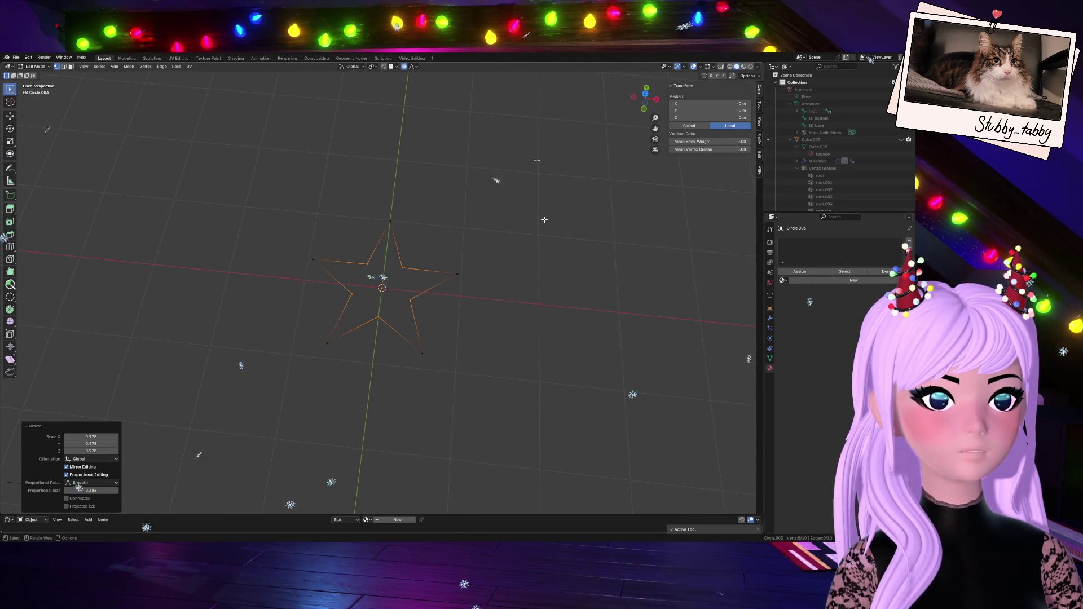
{"action": "key", "text": "a"}
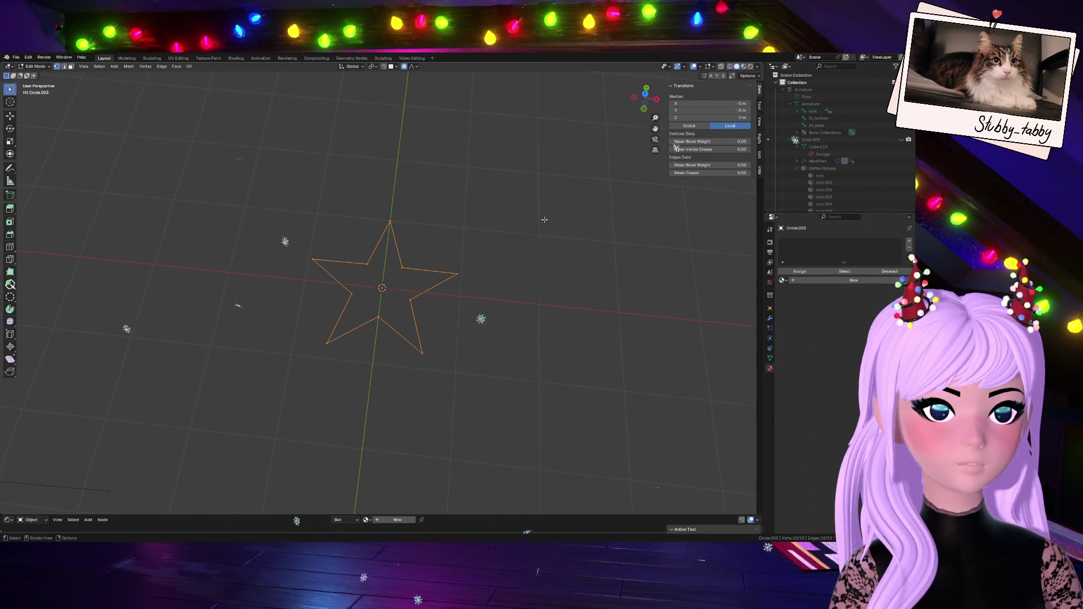
{"action": "key", "text": "m"}
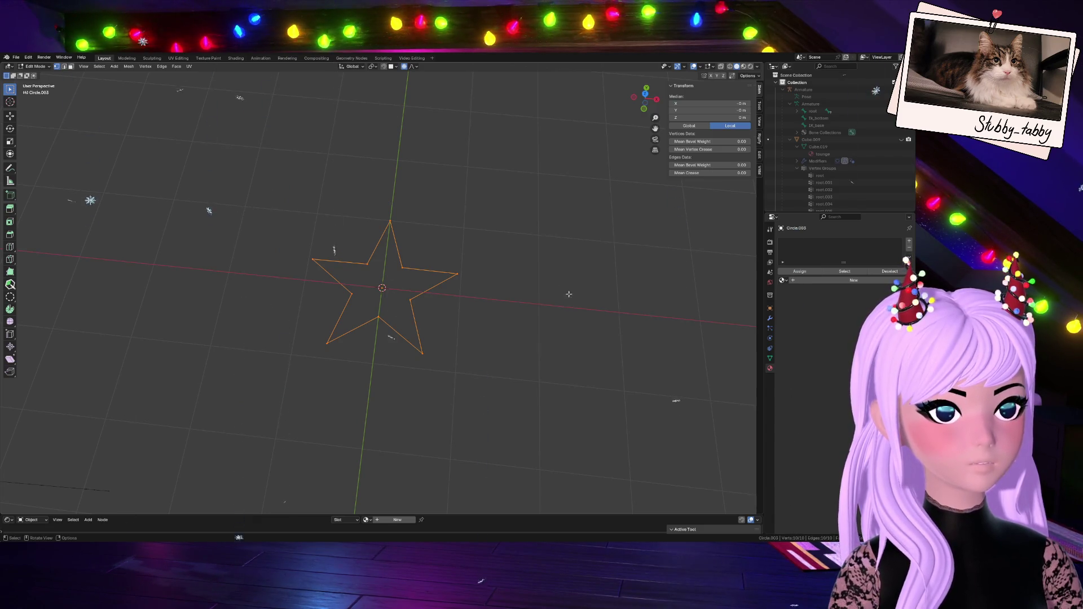
- Extrude the star outline, scale it to 0.421 and merge the inner ring at the centre
{"action": "key", "text": "e"}
{"action": "key", "text": "s"}
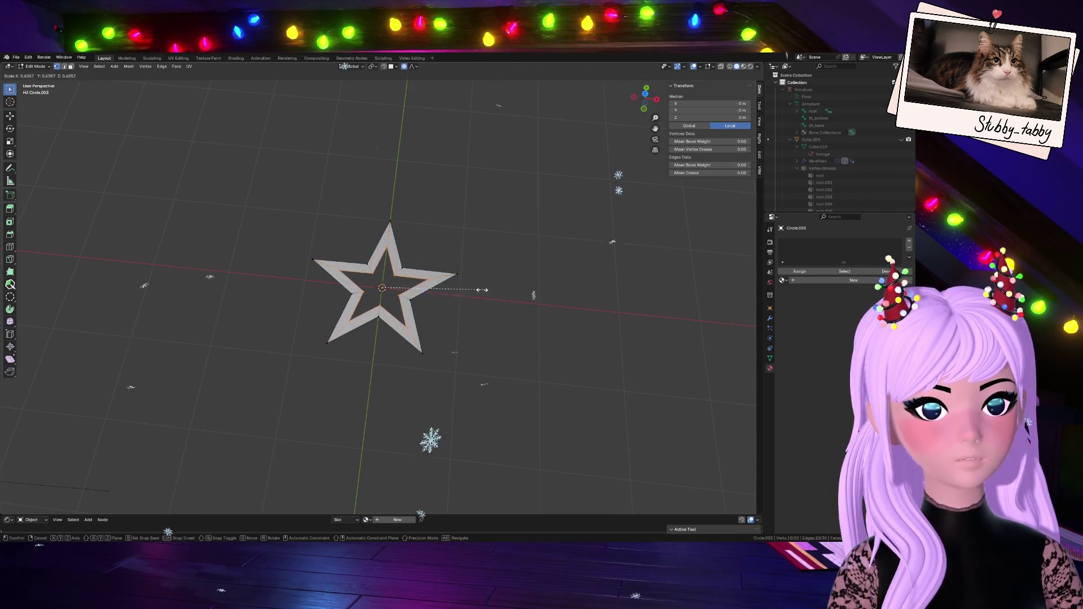
{"action": "left_click", "coordinate": [453, 287]}
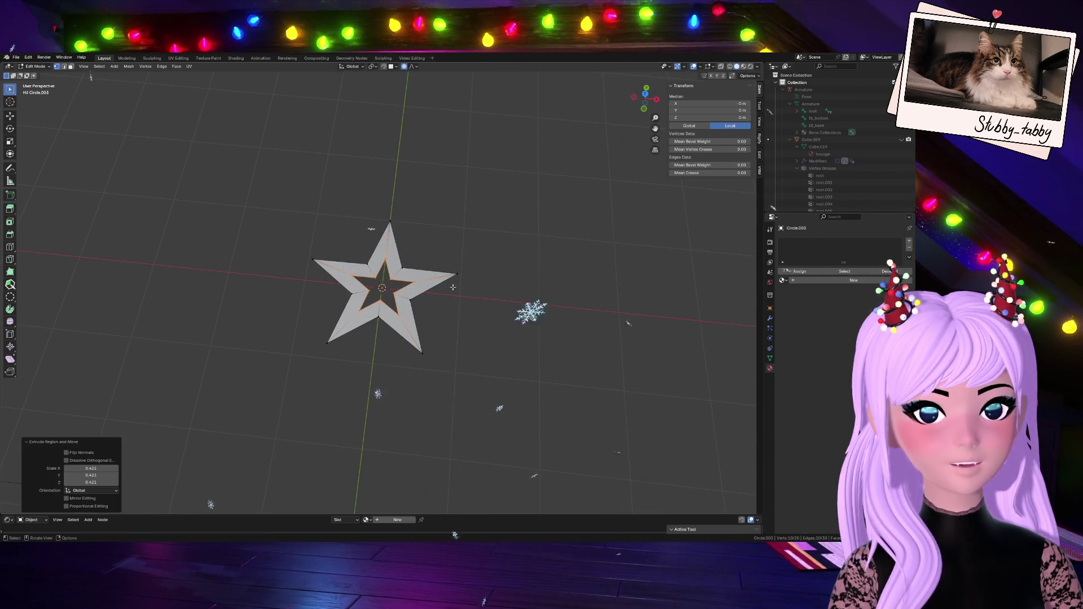
{"action": "key", "text": "m"}
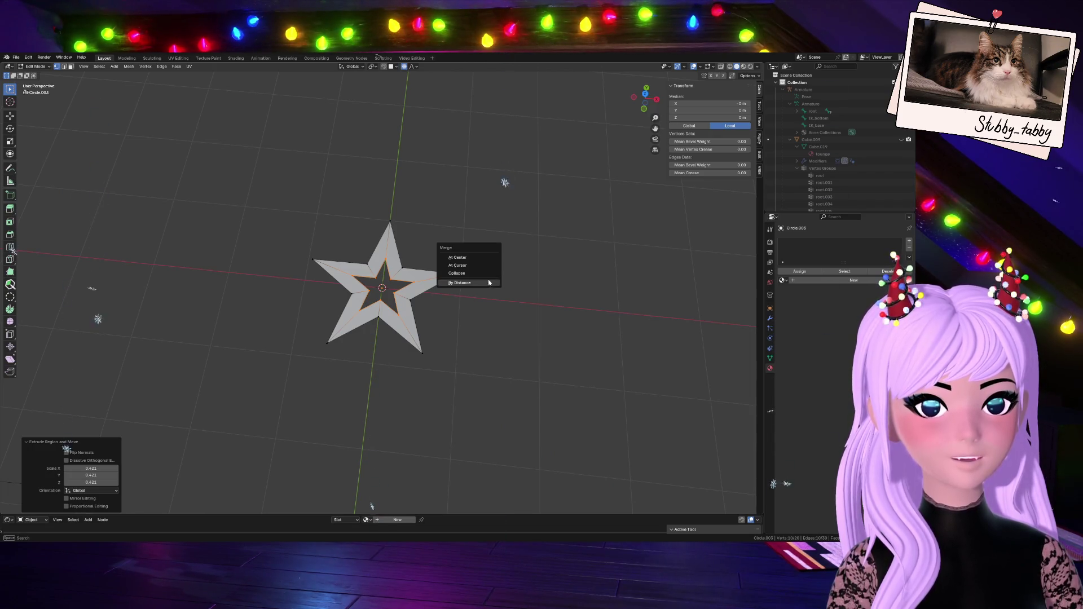
{"action": "left_click", "coordinate": [483, 257]}
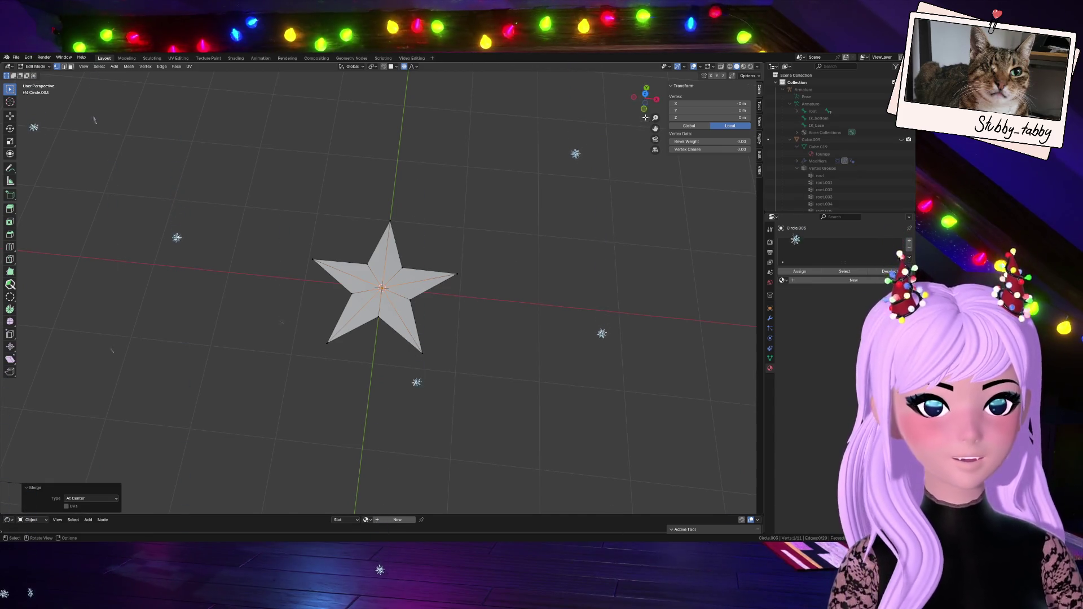
- Rotate the whole star 90° about X so it stands upright
{"action": "left_click", "coordinate": [654, 100]}
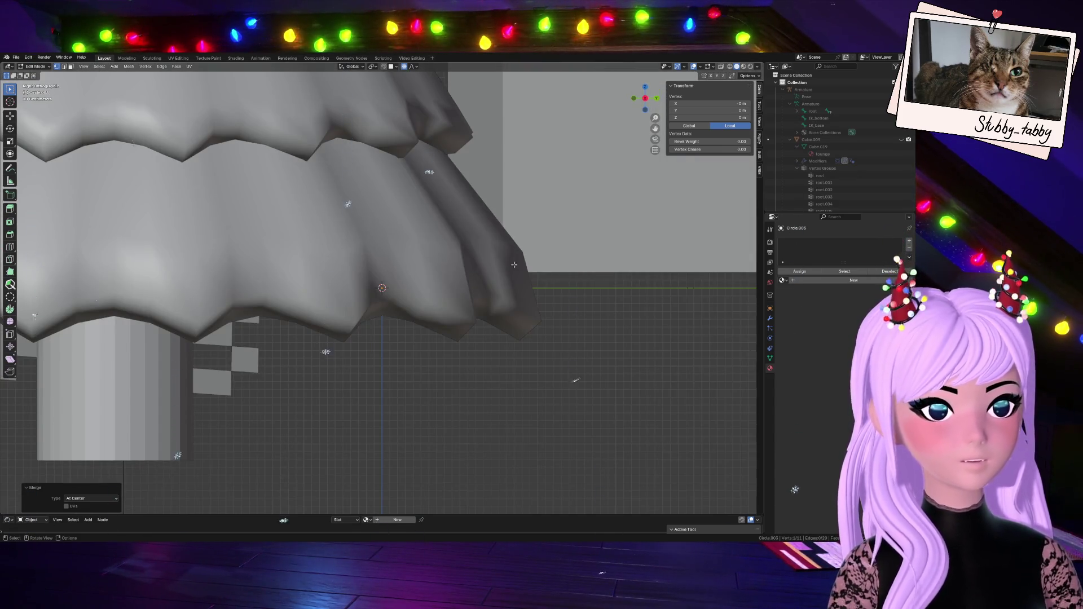
{"action": "mouse_move", "coordinate": [650, 102]}
{"action": "left_mouse_down"}
{"action": "mouse_move", "coordinate": [646, 132]}
{"action": "mouse_move", "coordinate": [651, 90]}
{"action": "mouse_move", "coordinate": [551, 201]}
{"action": "left_mouse_up"}
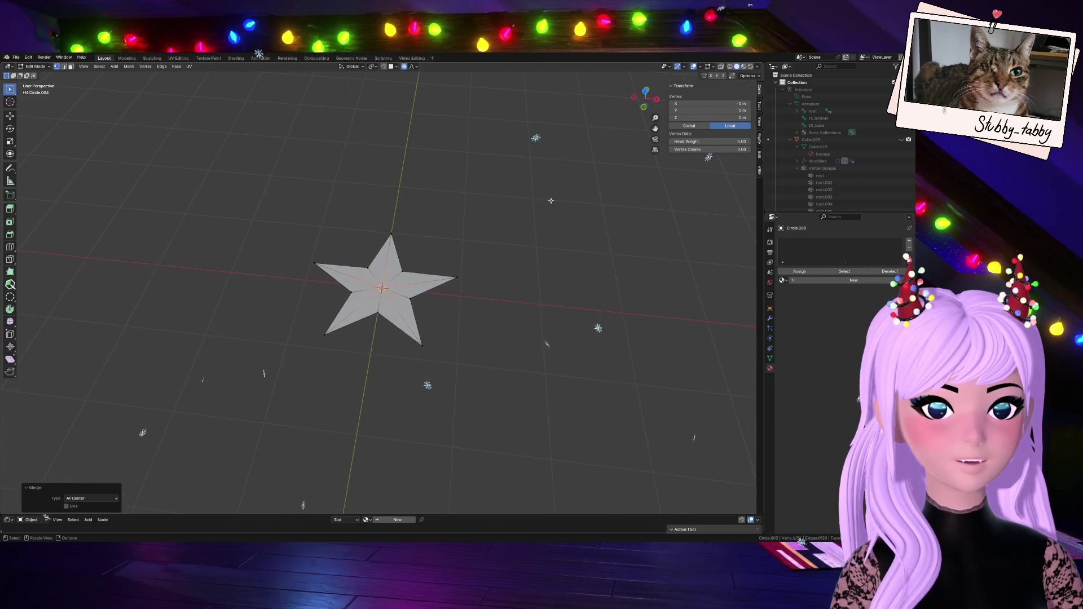
{"action": "key", "text": "a"}
{"action": "key", "text": "r"}
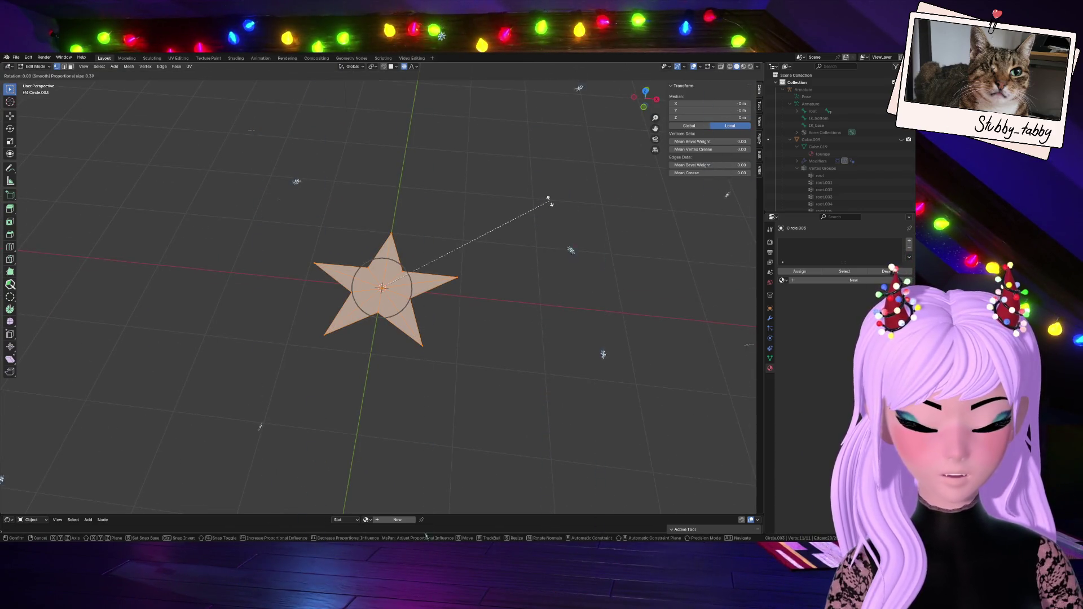
{"action": "key", "text": "x"}
{"action": "key", "text": "9"}
{"action": "key", "text": "0"}
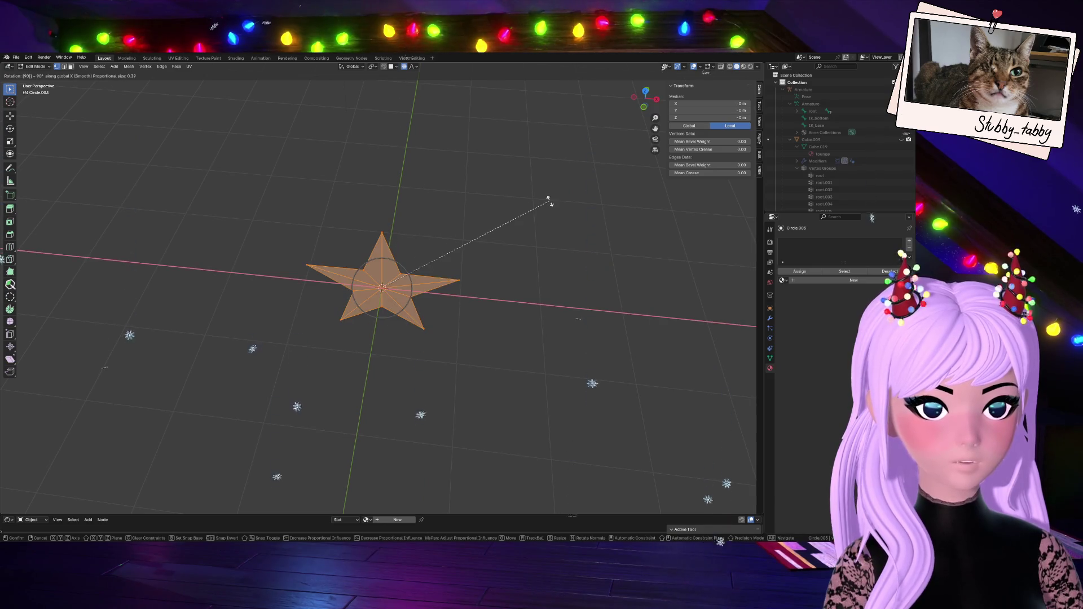
{"action": "key", "text": "Return"}
- Select the star's centre vertex, view from the right side and return to Object Mode
{"action": "left_click_drag", "start_coordinate": [643, 99], "coordinate": [444, 263]}
{"action": "left_click", "coordinate": [382, 287]}
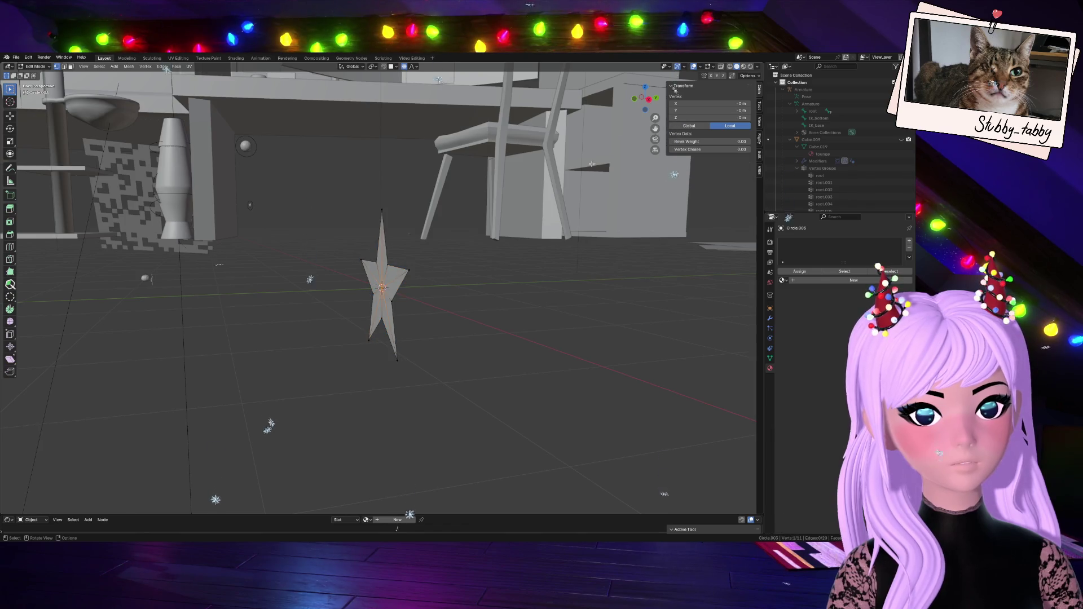
{"action": "left_click", "coordinate": [645, 99]}
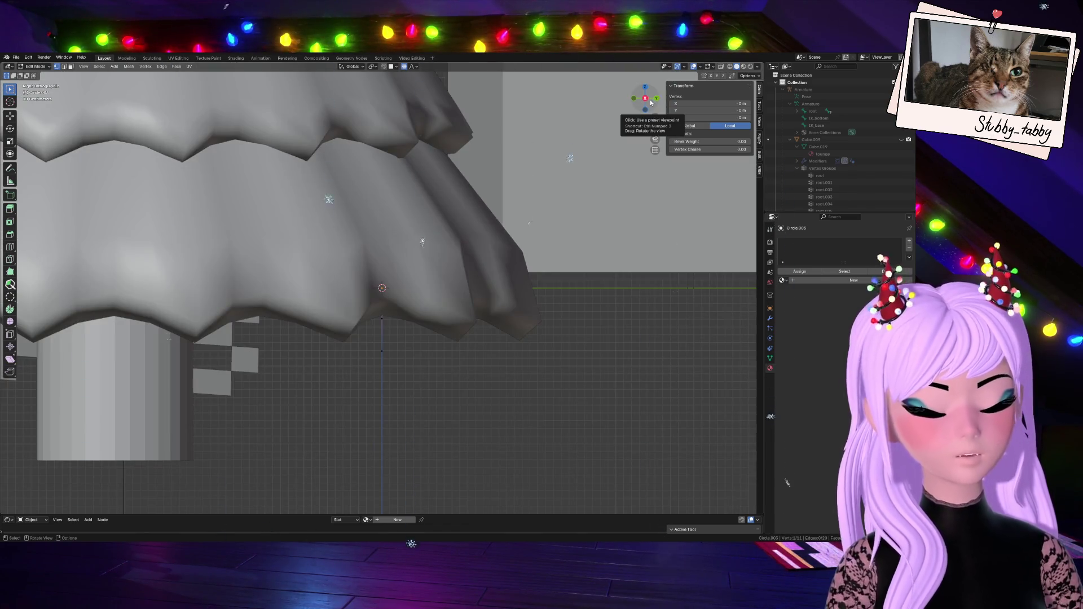
{"action": "key", "text": "Tab"}
- Hide the nearby tree tiers, the large grey plane and Plane.005
{"action": "left_click", "coordinate": [300, 241]}
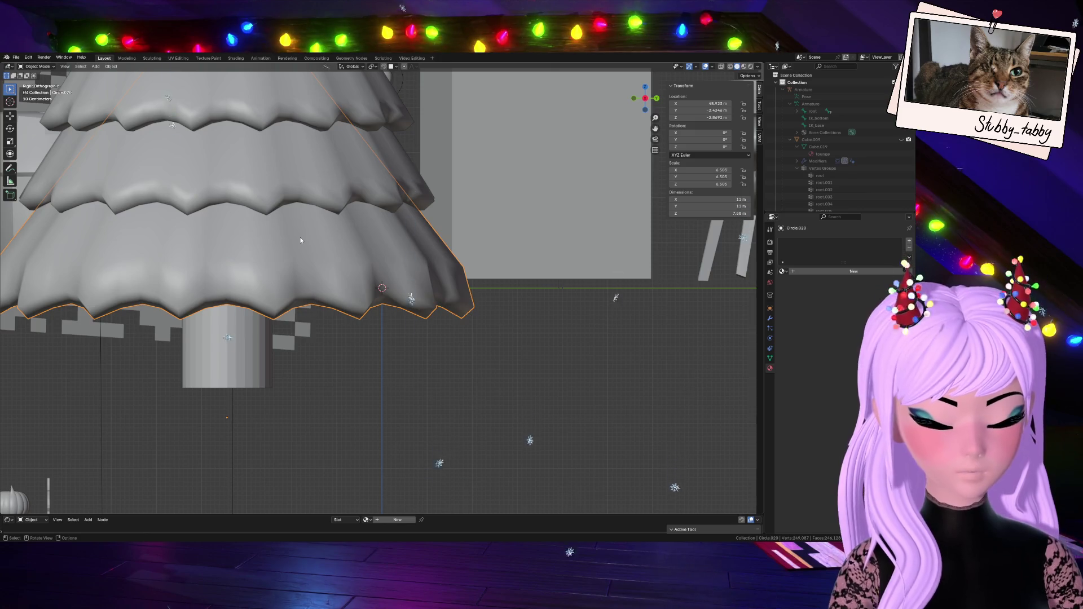
{"action": "key", "text": "ctrl+z"}
{"action": "key", "text": "ctrl+z"}
{"action": "key", "text": "ctrl+z"}
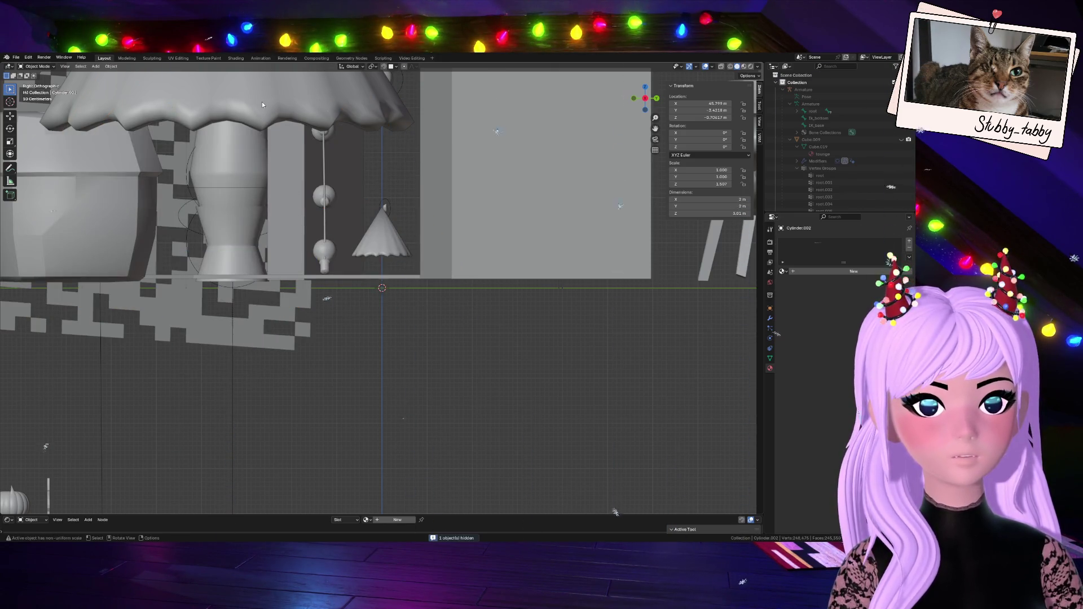
{"action": "key", "text": "h"}
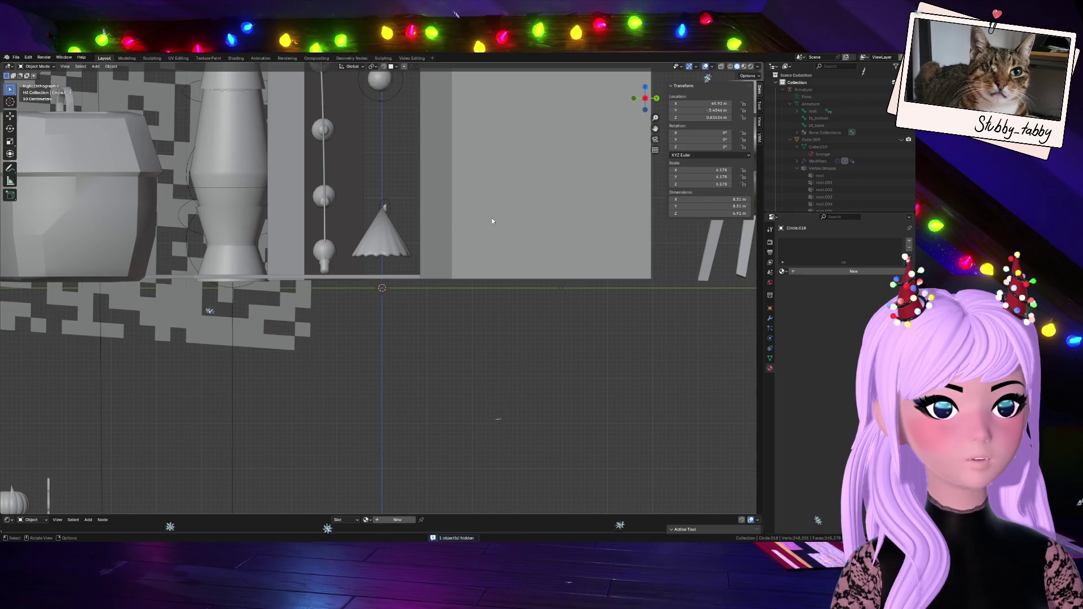
{"action": "left_click", "coordinate": [491, 220]}
{"action": "key", "text": "h"}
{"action": "left_click", "coordinate": [417, 276]}
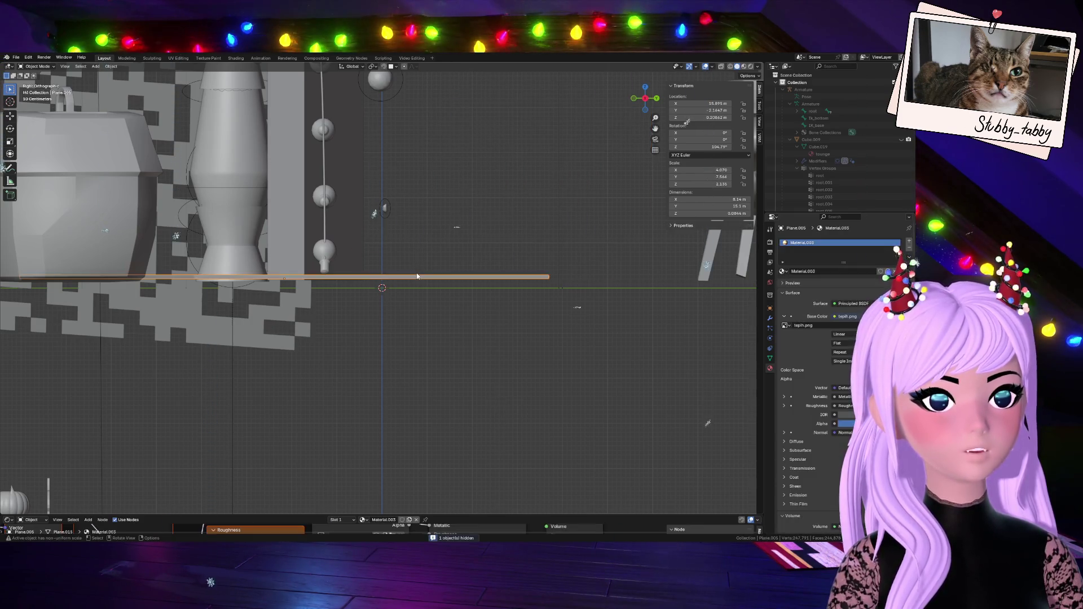
{"action": "key", "text": "h"}
{"action": "scroll", "coordinate": [431, 327], "scroll_direction": "up", "scroll_amount": 5}
- In Edit Mode, pull the star's centre vertex about 0.159 m along Y with proportional editing
{"action": "left_click_drag", "start_coordinate": [645, 99], "coordinate": [440, 244]}
{"action": "left_click", "coordinate": [393, 288]}
{"action": "key", "text": "Tab"}
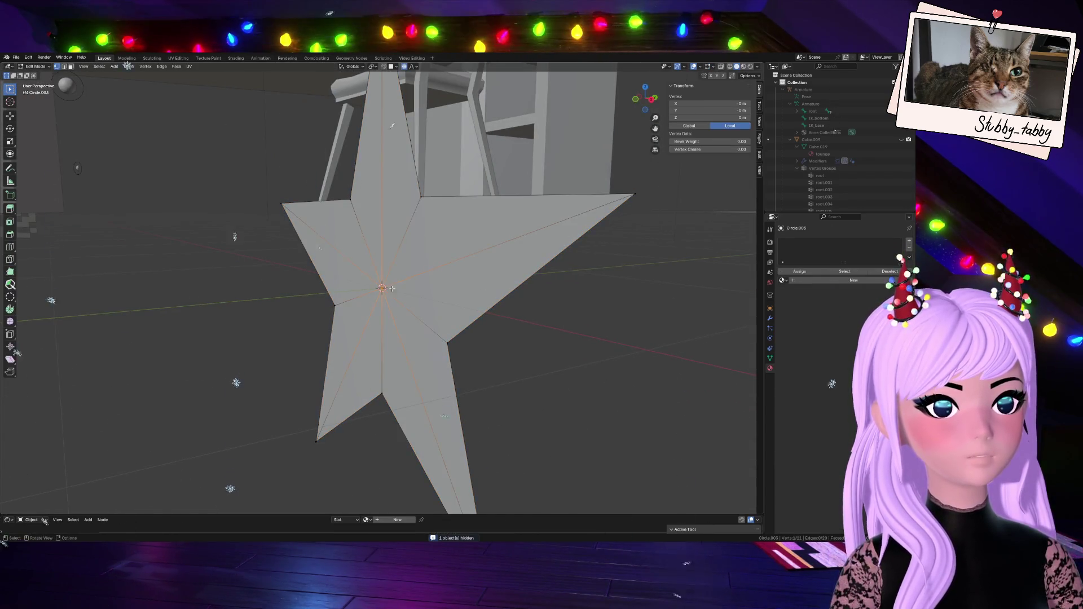
{"action": "left_click_drag", "start_coordinate": [649, 99], "coordinate": [507, 110]}
{"action": "key", "text": "g"}
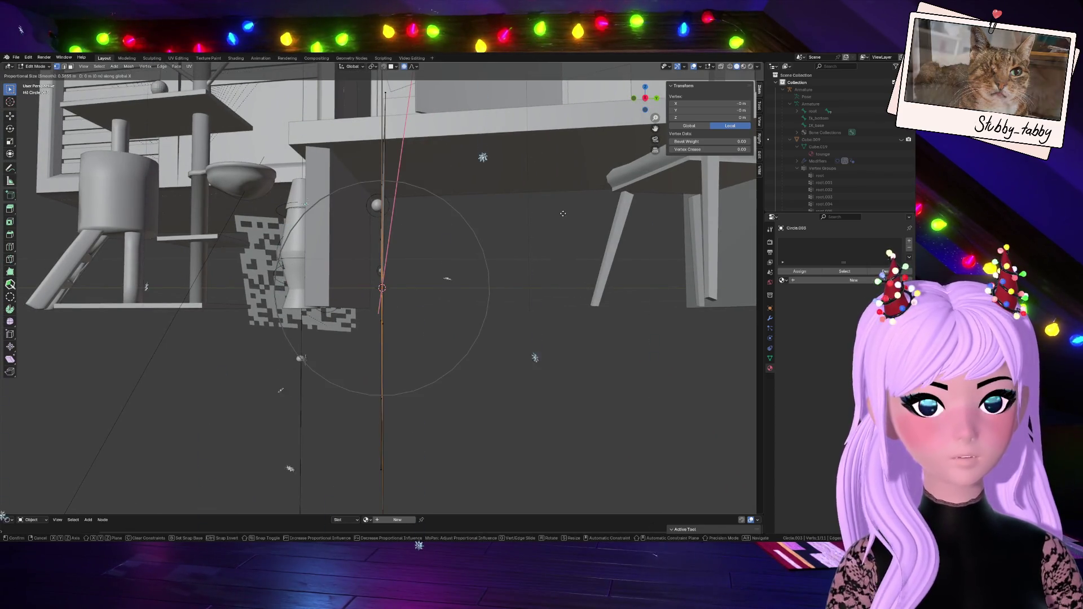
{"action": "key", "text": "y"}
{"action": "mouse_move", "coordinate": [553, 213]}
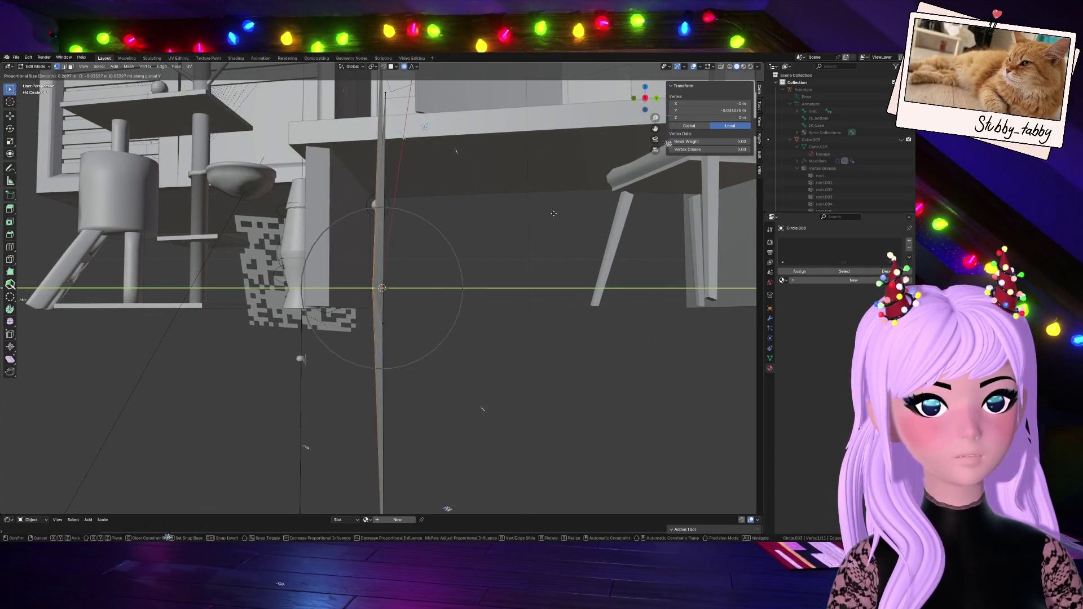
{"action": "scroll", "coordinate": [542, 212], "scroll_direction": "up", "scroll_amount": 2}
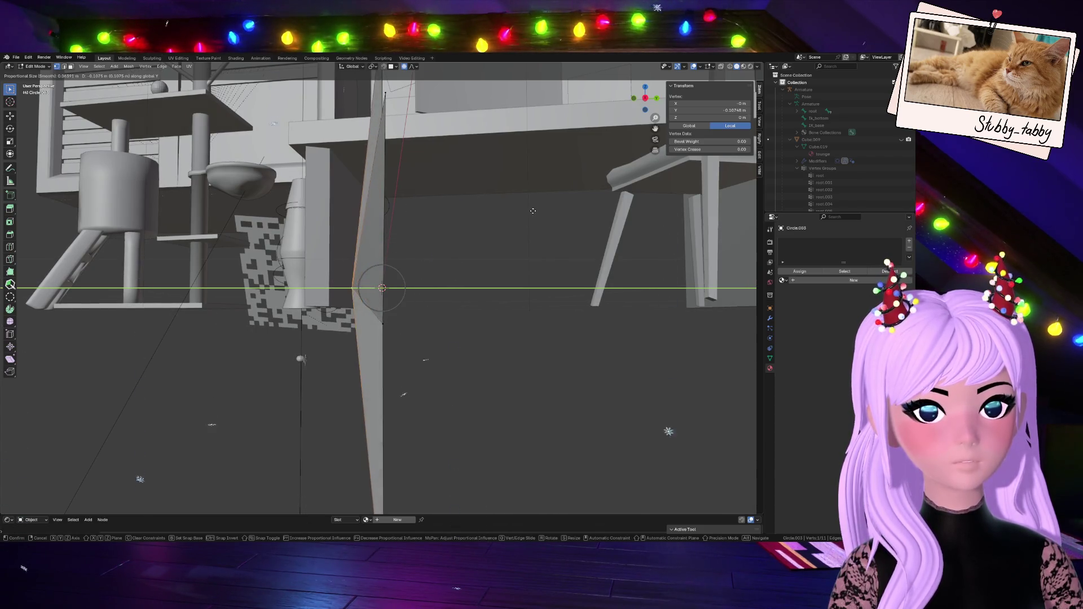
{"action": "scroll", "coordinate": [526, 211], "scroll_direction": "up", "scroll_amount": 2}
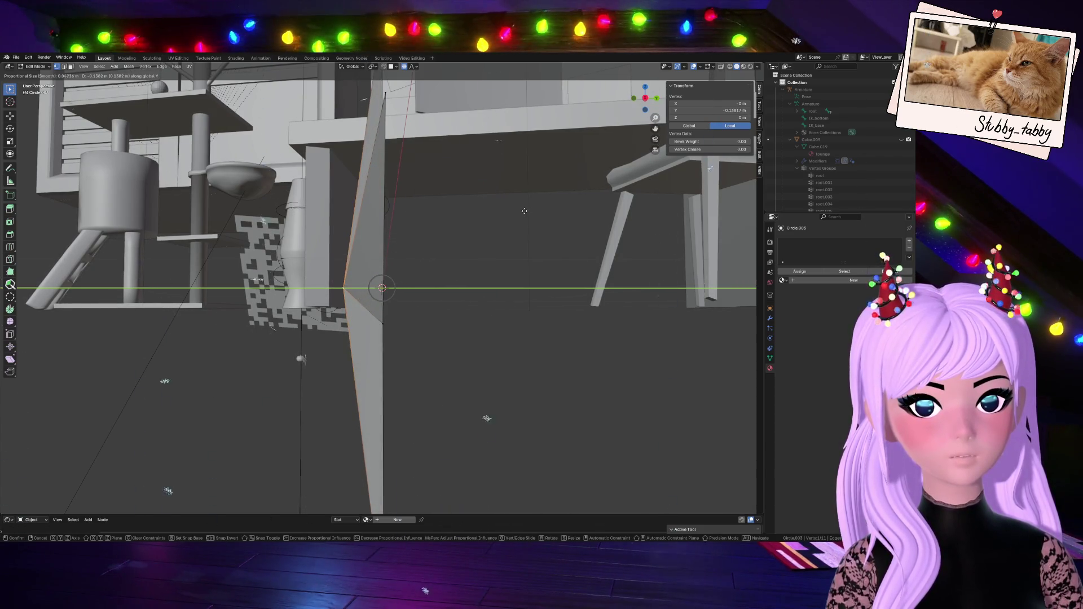
{"action": "left_click", "coordinate": [524, 211]}
- Orbit to inspect the faceted star from side and front, then return to Object Mode
{"action": "mouse_move", "coordinate": [524, 211]}
{"action": "middle_mouse_down"}
{"action": "mouse_move", "coordinate": [667, 179]}
{"action": "mouse_move", "coordinate": [651, 166]}
{"action": "mouse_move", "coordinate": [662, 161]}
{"action": "mouse_move", "coordinate": [661, 411]}
{"action": "middle_mouse_up"}
{"action": "left_click_drag", "start_coordinate": [643, 100], "coordinate": [645, 101]}
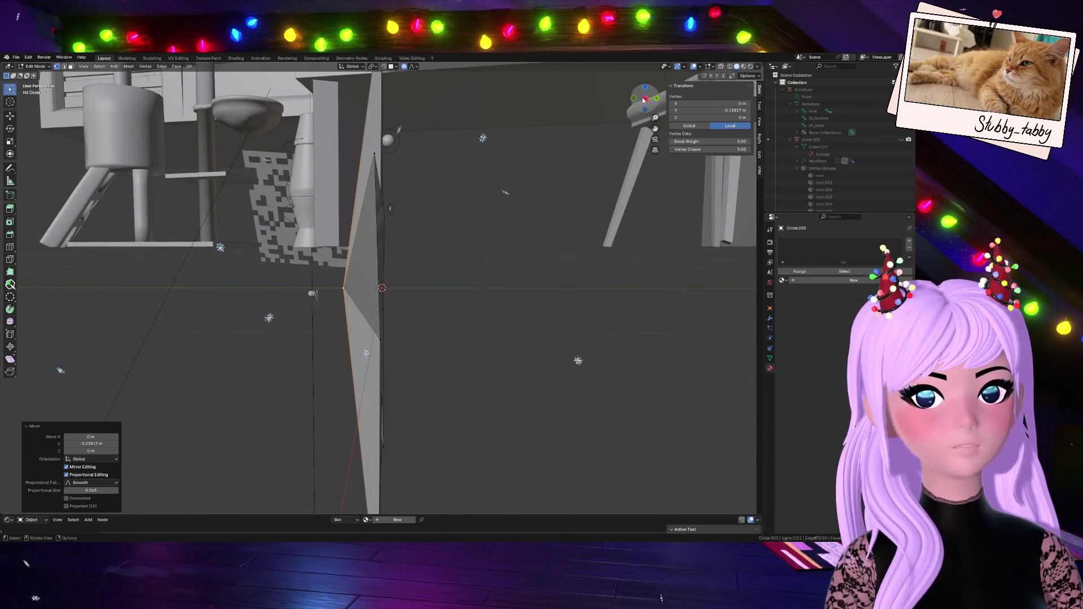
{"action": "left_click", "coordinate": [644, 101]}
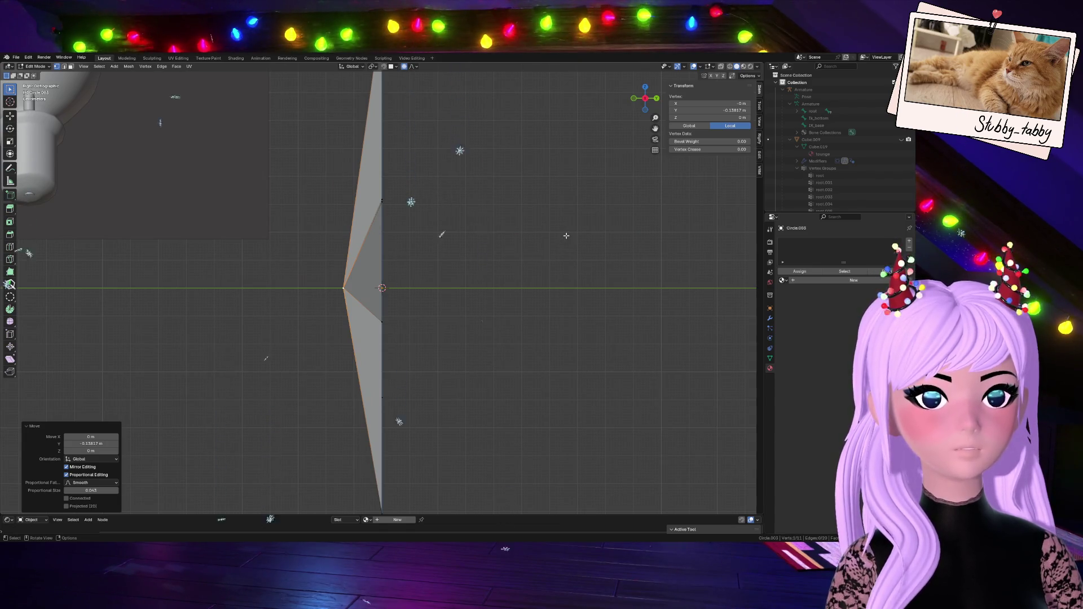
{"action": "left_click_drag", "start_coordinate": [645, 99], "coordinate": [580, 176]}
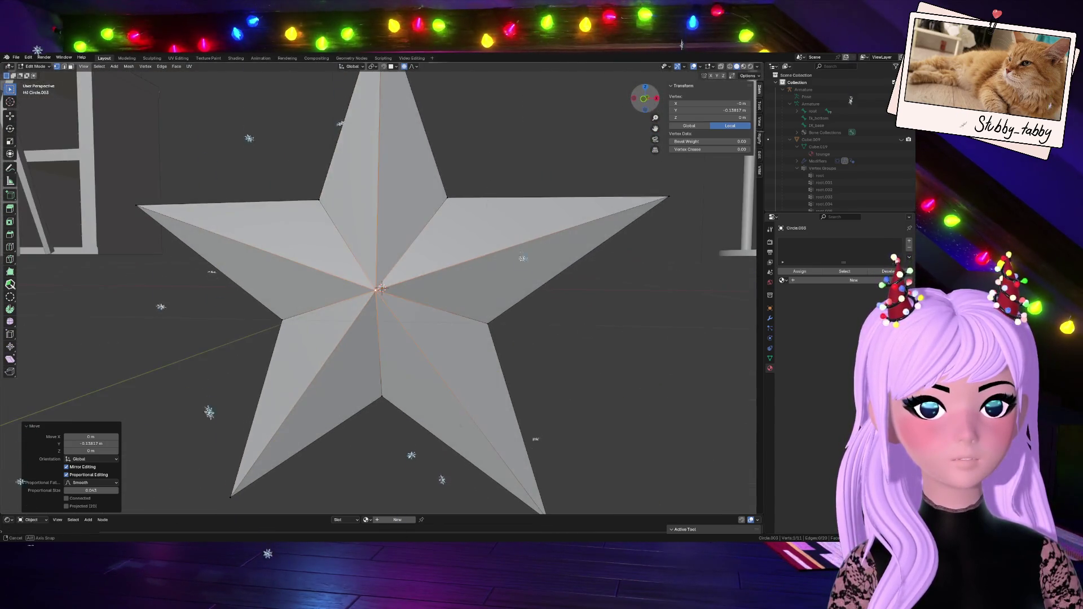
{"action": "scroll", "coordinate": [580, 176], "scroll_direction": "down", "scroll_amount": 4}
{"action": "key", "text": "Tab"}
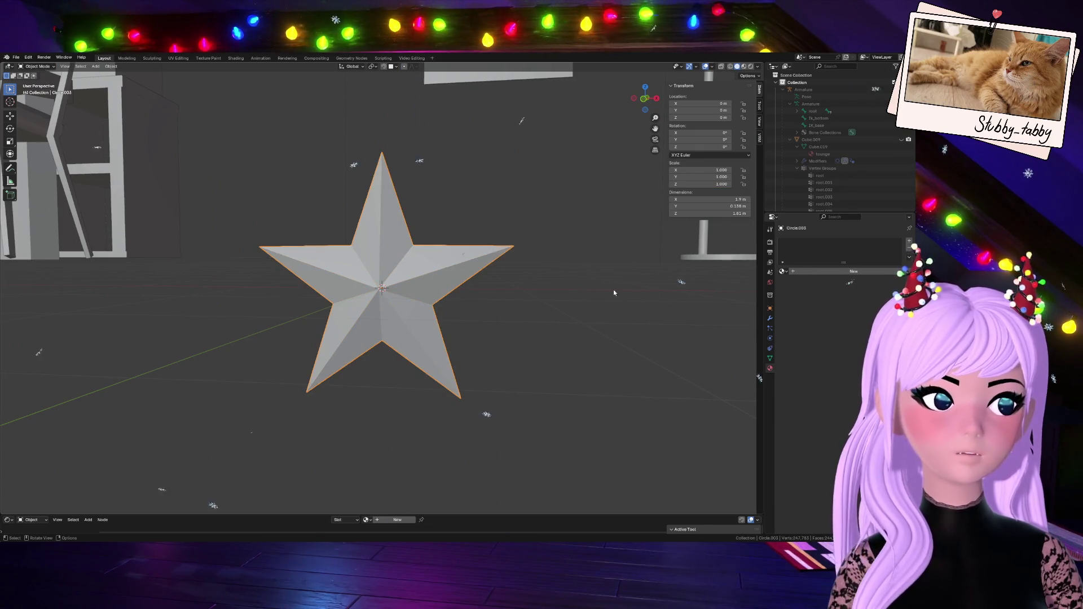
- Bake the star's location, rotation and scale with Apply > All Transforms, then view it from the right
{"action": "left_click", "coordinate": [828, 274]}
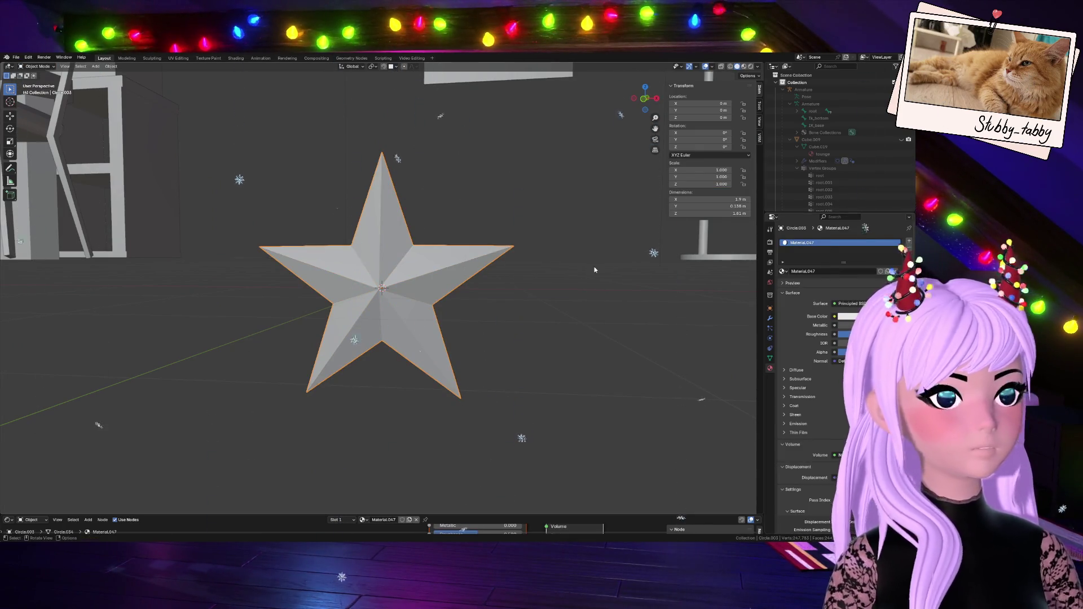
{"action": "key", "text": "ctrl+z"}
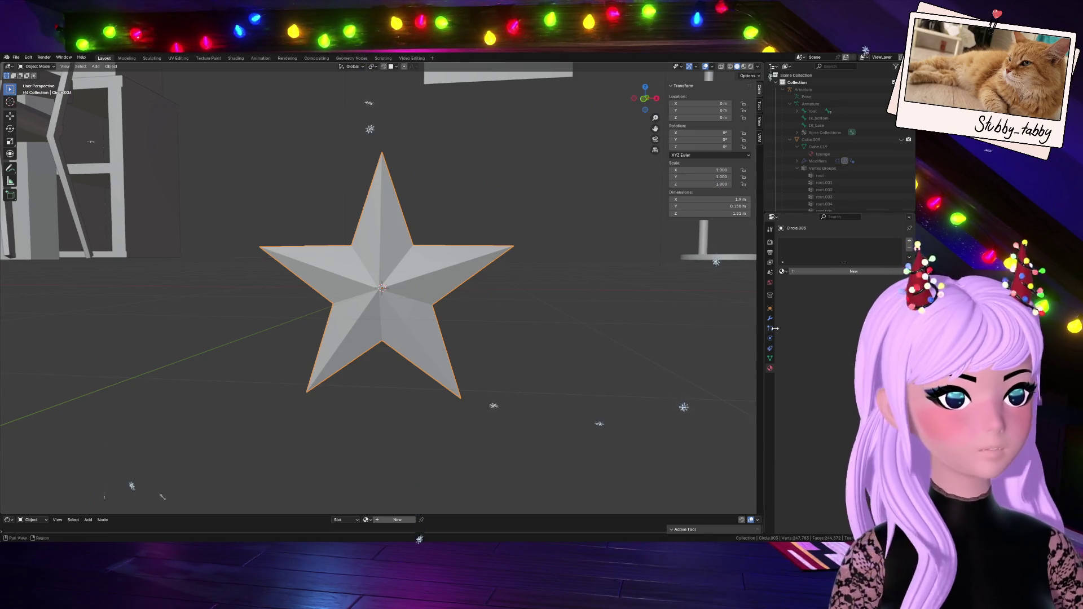
{"action": "left_click", "coordinate": [111, 66]}
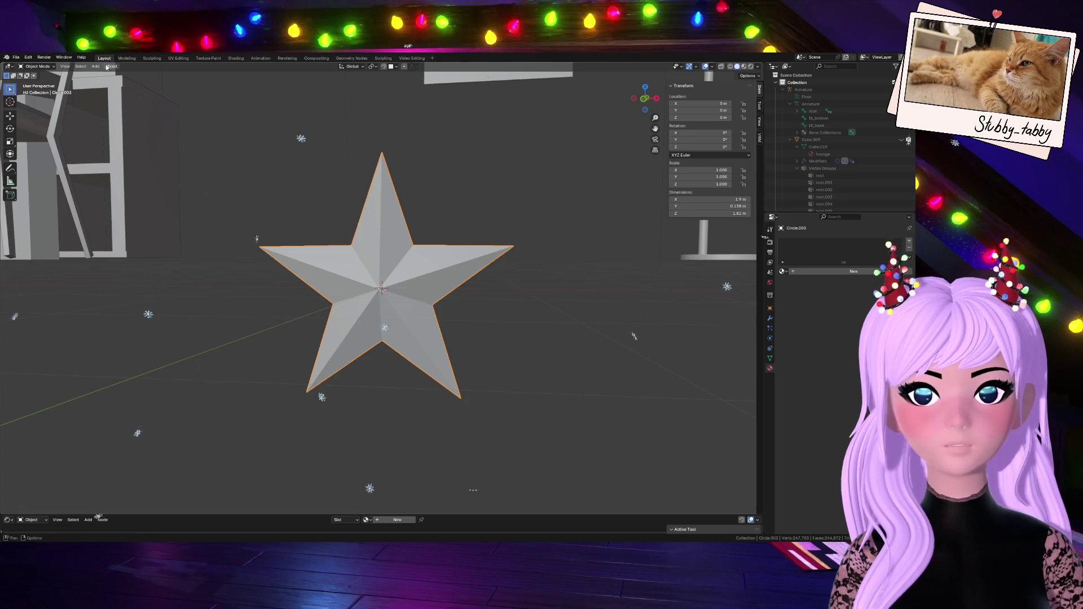
{"action": "left_click", "coordinate": [111, 66]}
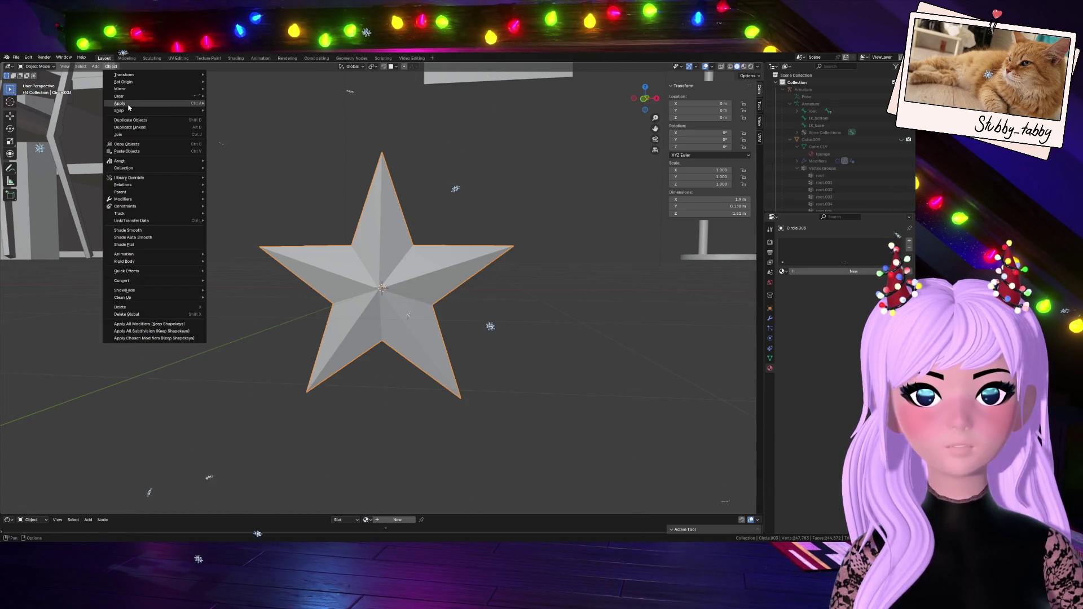
{"action": "mouse_move", "coordinate": [163, 103]}
{"action": "left_click", "coordinate": [238, 125]}
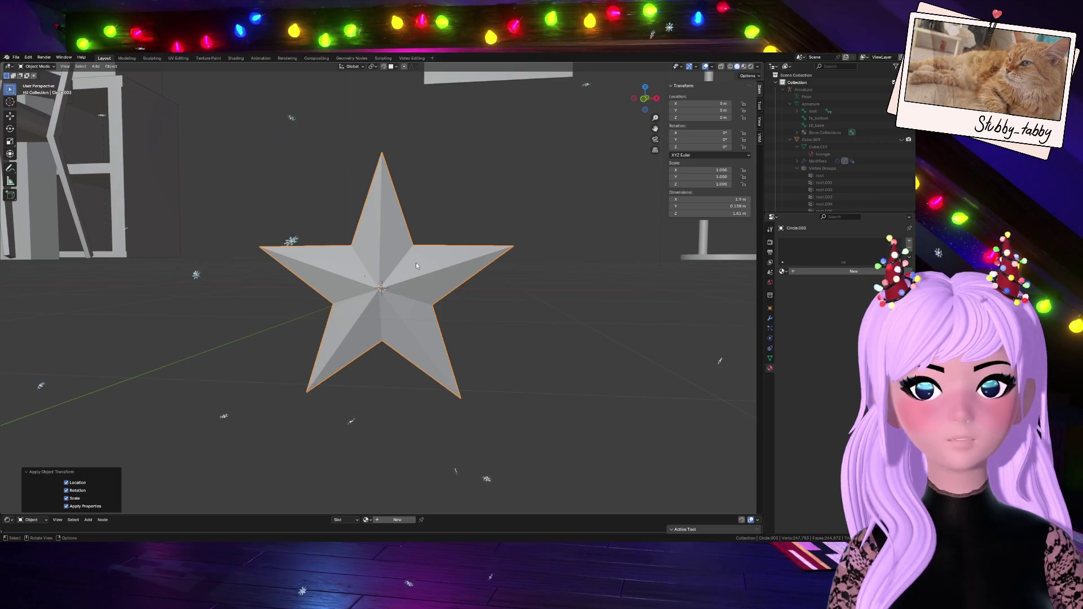
{"action": "key", "text": "KP_3"}
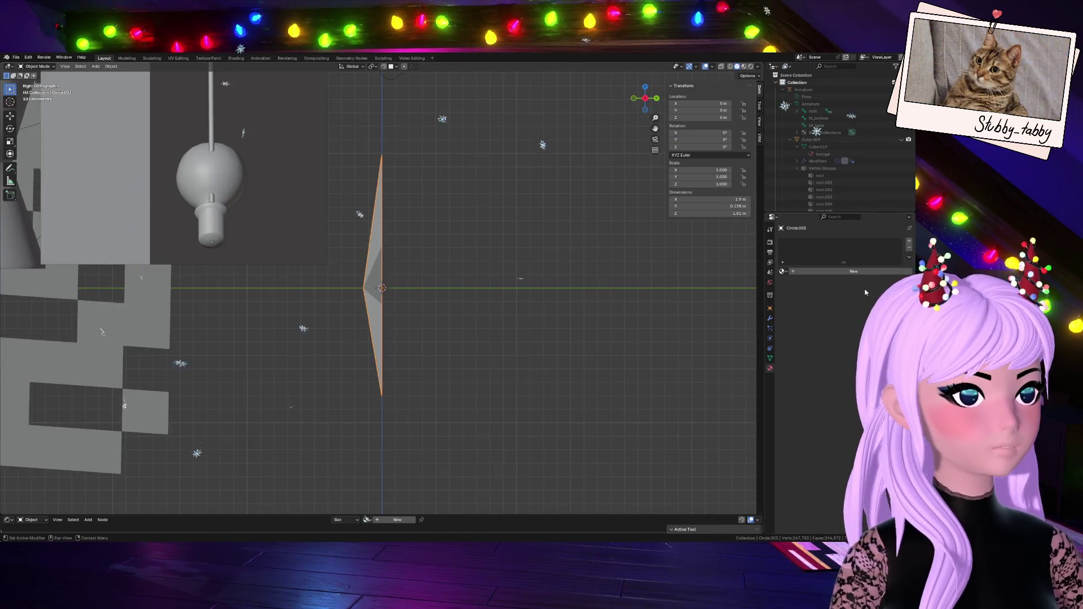
- Add a Mirror modifier to the star mirroring across Y only, with X turned off
{"action": "left_click", "coordinate": [770, 318]}
{"action": "left_click", "coordinate": [833, 243]}
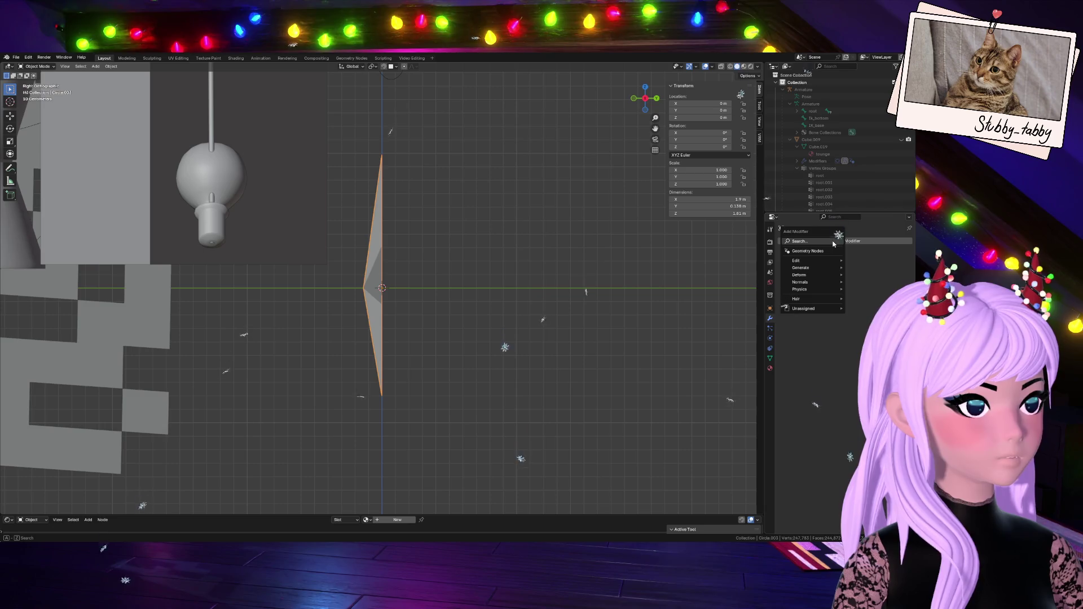
{"action": "key", "text": "space"}
{"action": "type", "text": "mi"}
{"action": "left_click", "coordinate": [794, 253]}
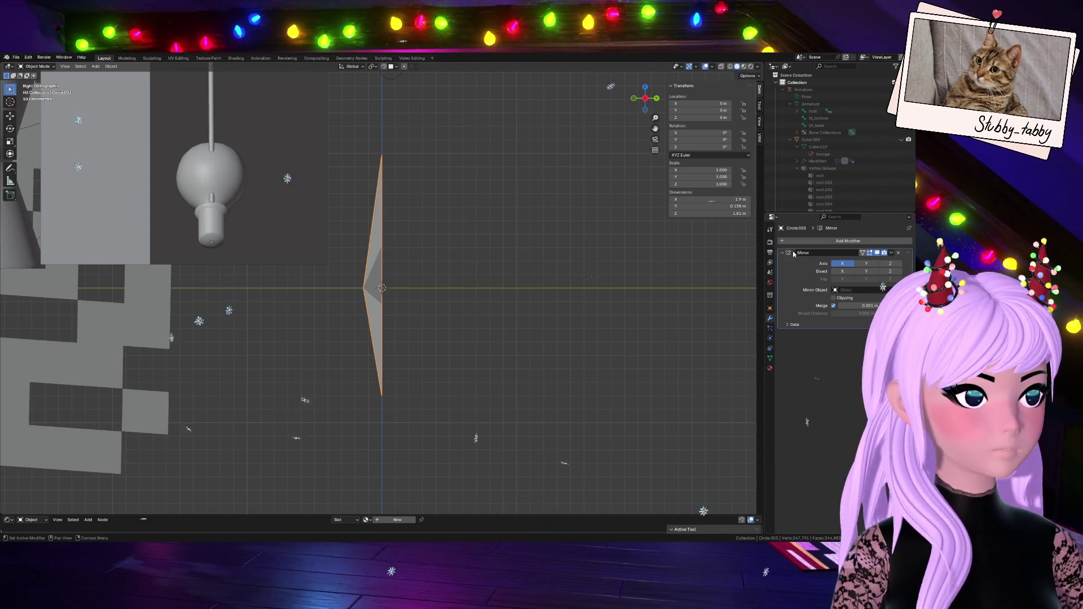
{"action": "left_click", "coordinate": [862, 264]}
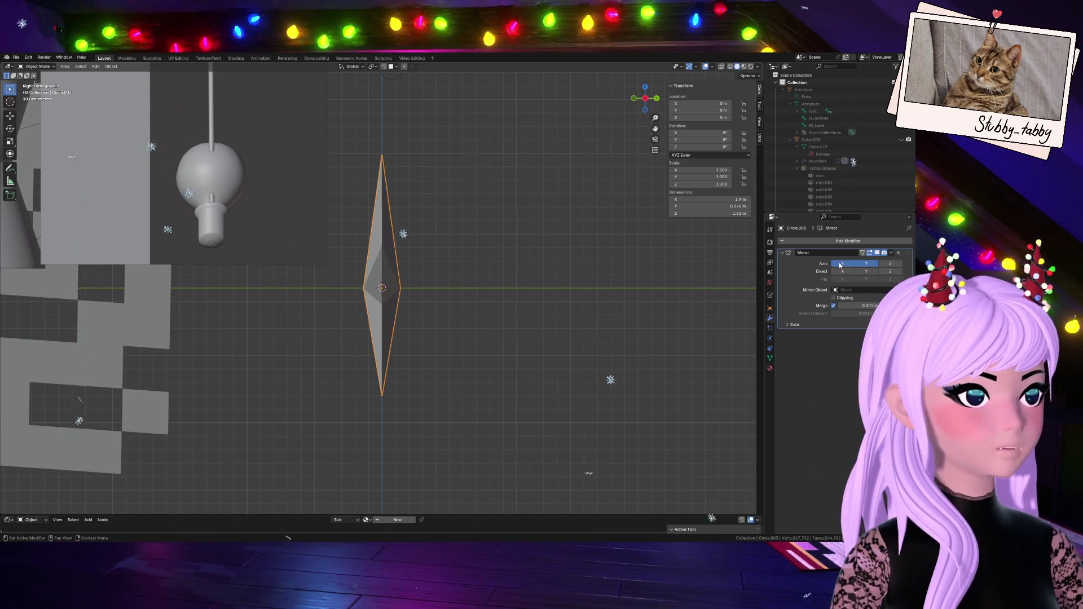
{"action": "left_click", "coordinate": [842, 264]}
{"action": "left_click_drag", "start_coordinate": [631, 93], "coordinate": [609, 116]}
{"action": "middle_click_drag", "start_coordinate": [507, 186], "coordinate": [631, 163]}
{"action": "mouse_move", "coordinate": [630, 68]}
{"action": "left_mouse_down"}
{"action": "mouse_move", "coordinate": [616, 86]}
{"action": "mouse_move", "coordinate": [647, 102]}
{"action": "left_mouse_up"}
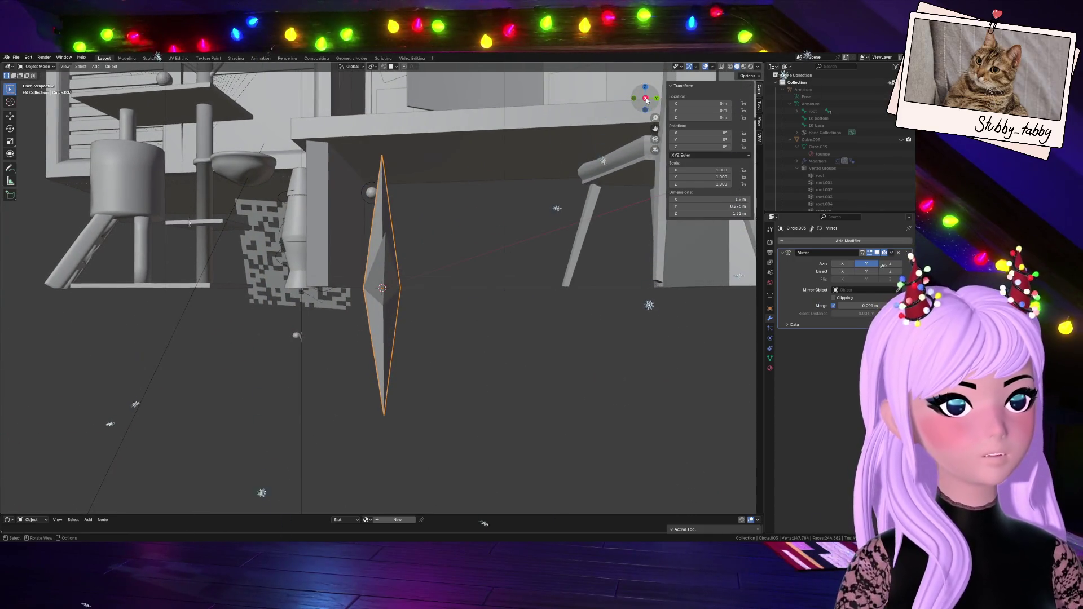
{"action": "left_click", "coordinate": [646, 99]}
- In Edit Mode, move the selected star vertex along the Y axis
{"action": "key", "text": "Tab"}
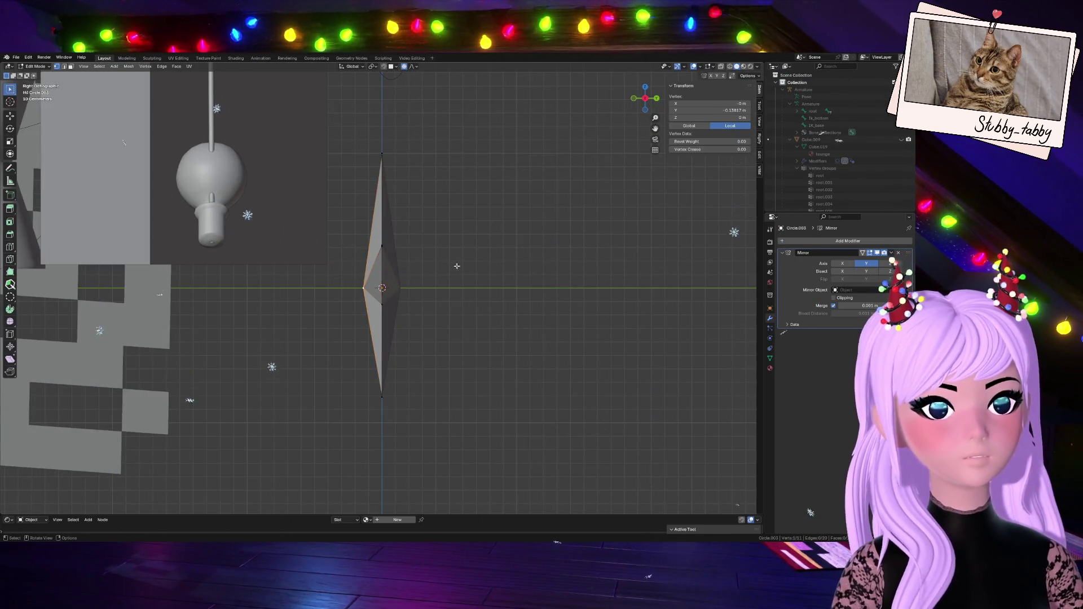
{"action": "key", "text": "g"}
{"action": "key", "text": "y"}
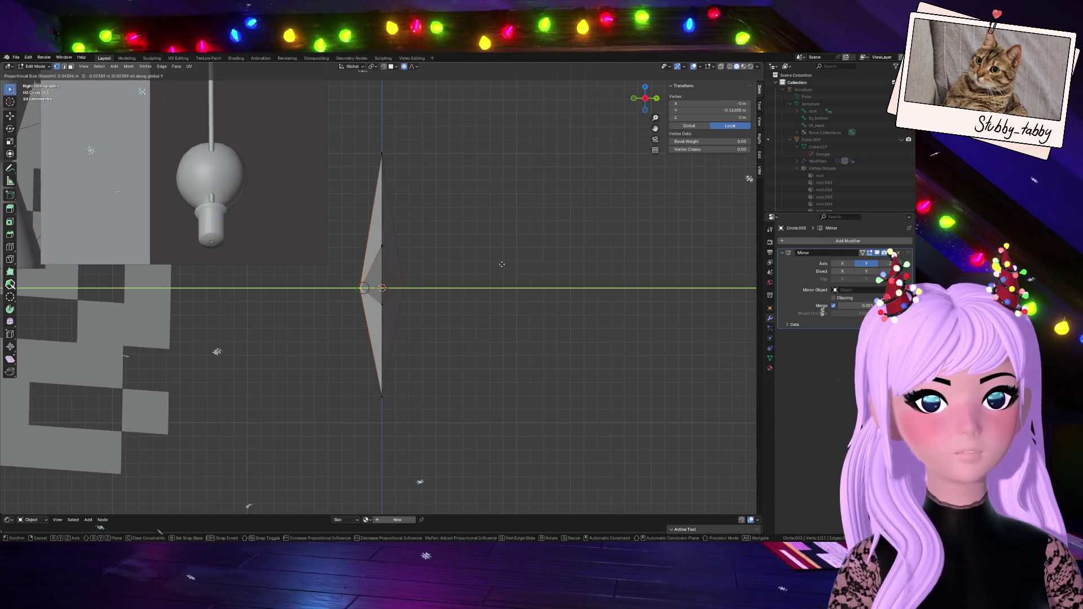
{"action": "left_click", "coordinate": [501, 264]}
{"action": "mouse_move", "coordinate": [656, 103]}
{"action": "left_mouse_down"}
{"action": "mouse_move", "coordinate": [639, 109]}
{"action": "mouse_move", "coordinate": [613, 95]}
{"action": "left_mouse_up"}
{"action": "mouse_move", "coordinate": [384, 304]}
{"action": "middle_mouse_down"}
{"action": "mouse_move", "coordinate": [560, 121]}
{"action": "mouse_move", "coordinate": [727, 109]}
{"action": "middle_mouse_up"}
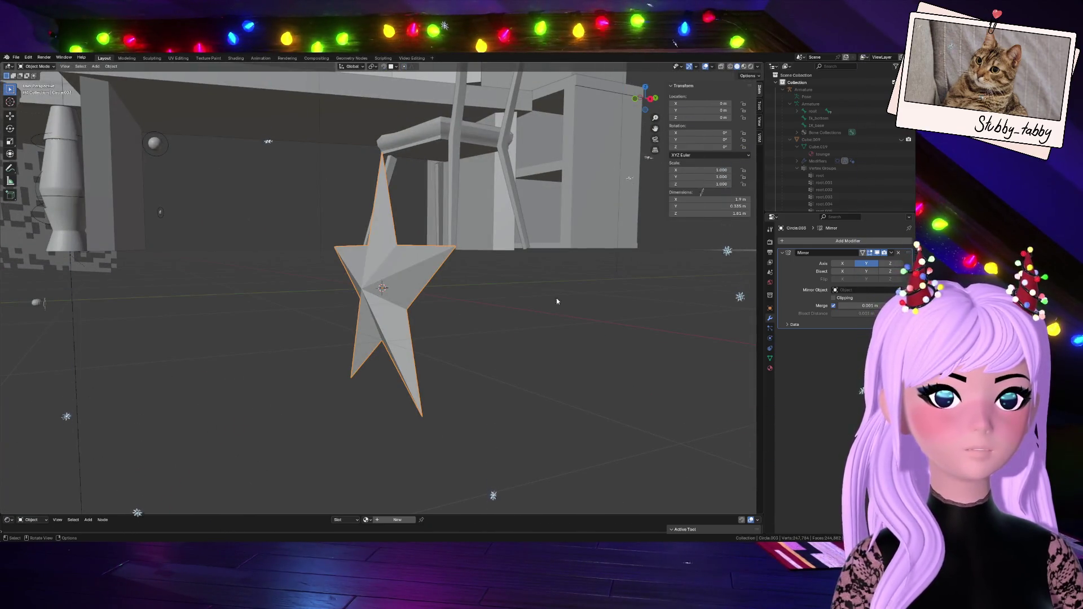
{"action": "middle_click_drag", "start_coordinate": [556, 297], "coordinate": [406, 322]}
- Apply the Mirror modifier and Merge by Distance on all vertices; none are removed
{"action": "left_click", "coordinate": [891, 252]}
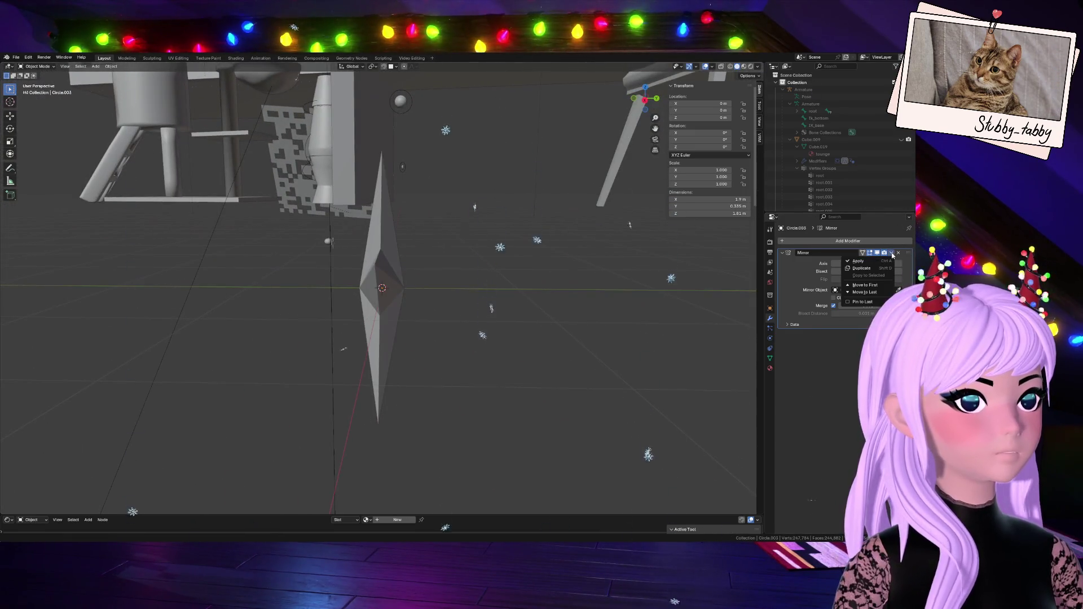
{"action": "left_click", "coordinate": [858, 260]}
{"action": "key", "text": "Tab"}
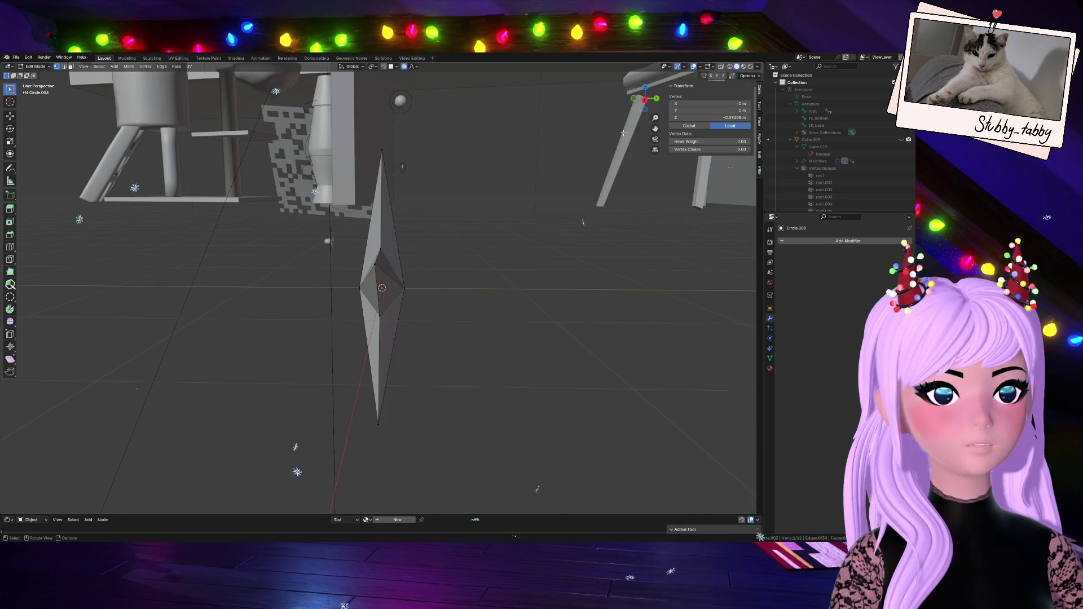
{"action": "middle_click_drag", "start_coordinate": [581, 411], "coordinate": [541, 215]}
{"action": "key", "text": "a"}
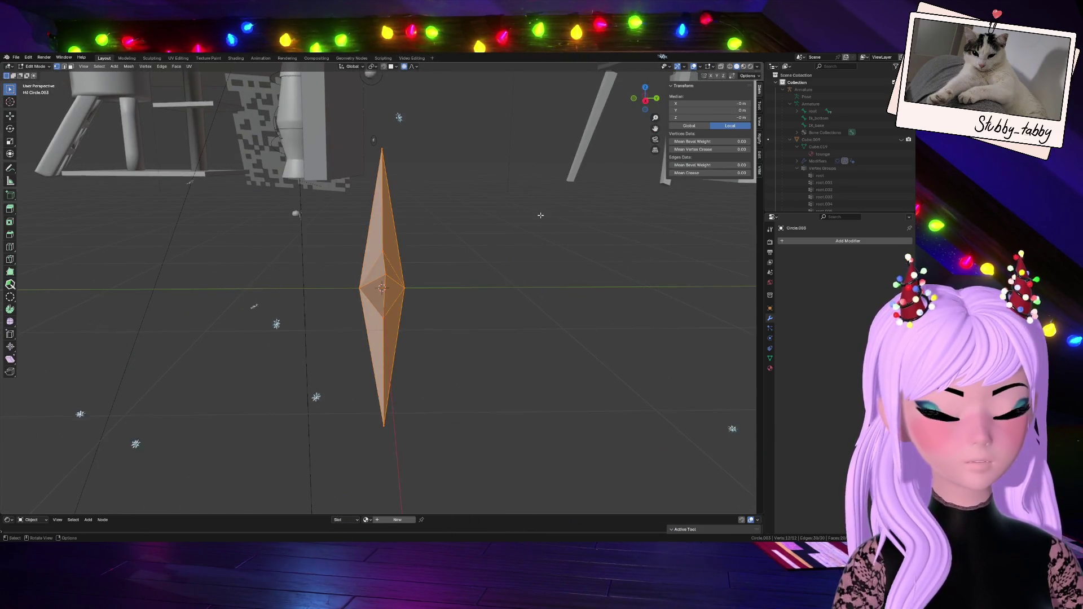
{"action": "key", "text": "m"}
{"action": "left_click", "coordinate": [525, 241]}
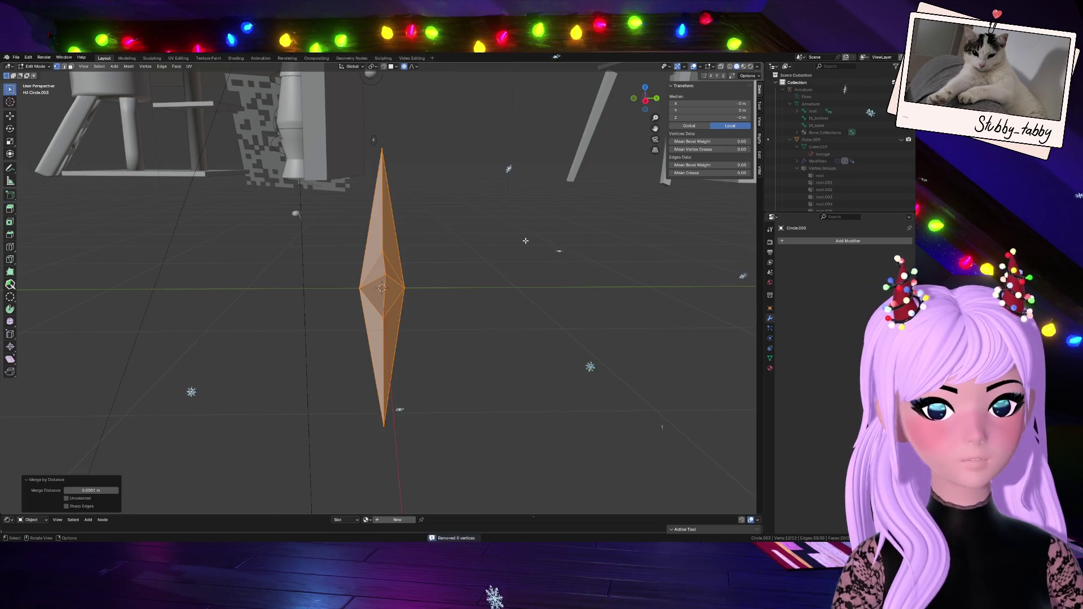
{"action": "key", "text": "Tab"}
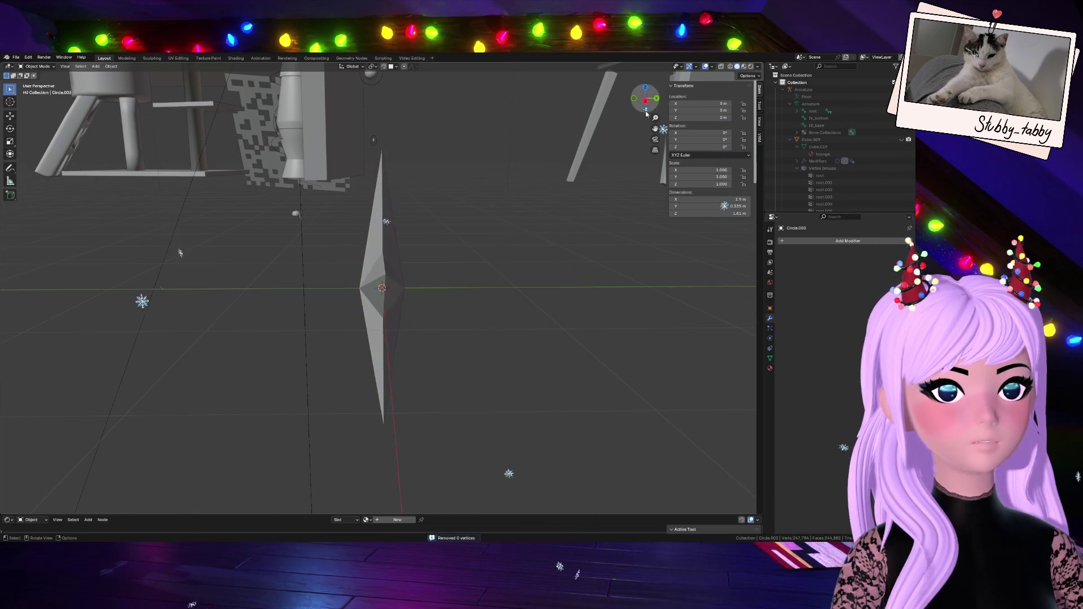
{"action": "middle_click_drag", "start_coordinate": [526, 265], "coordinate": [649, 293]}
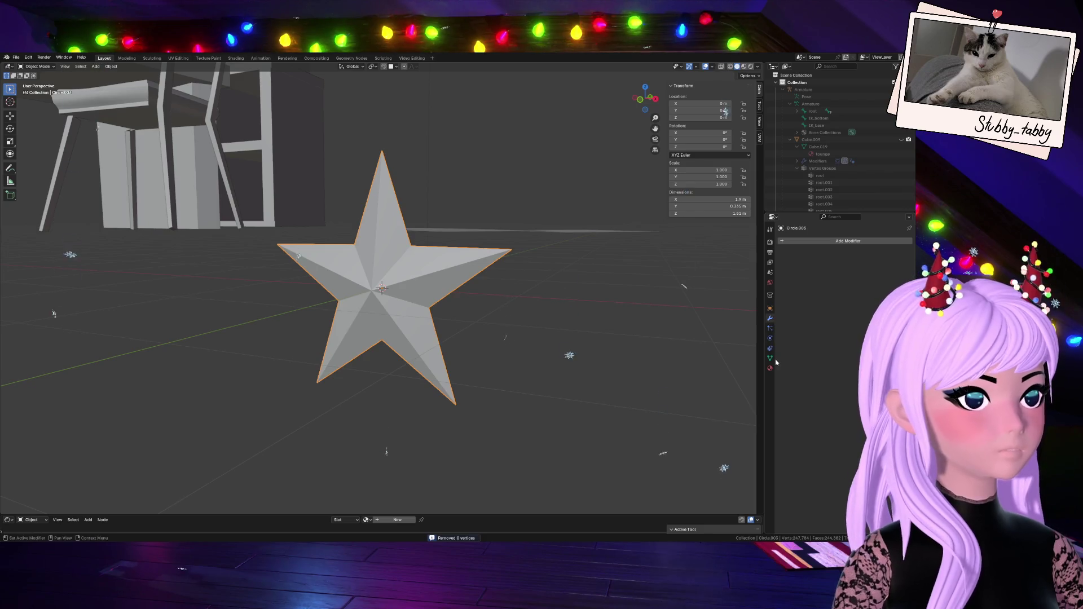
- Give the star a new Principled BSDF material, Material.047
{"action": "left_click", "coordinate": [829, 242]}
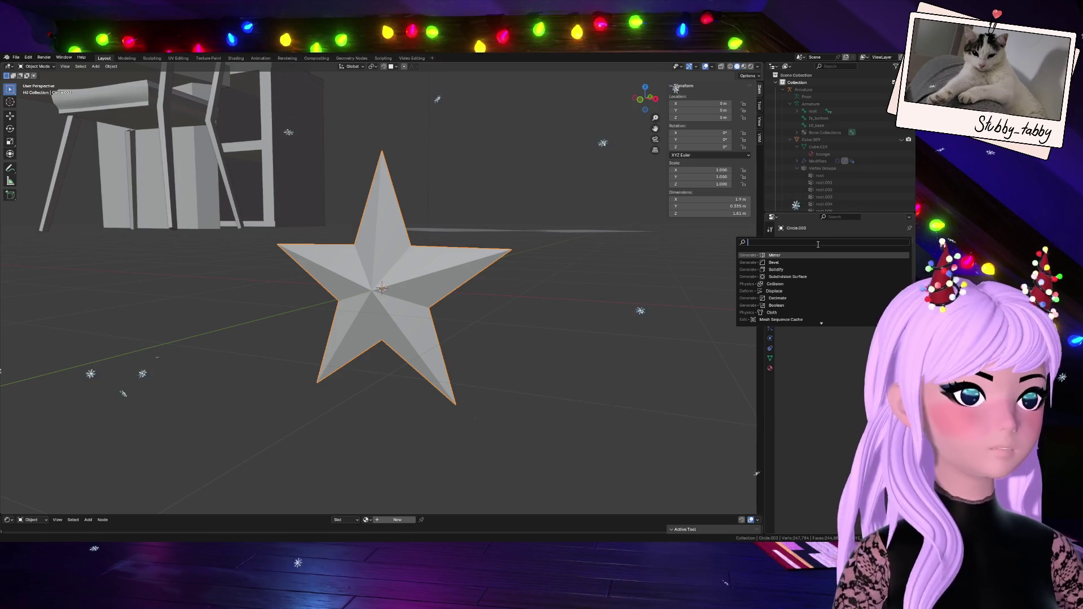
{"action": "left_click", "coordinate": [770, 368]}
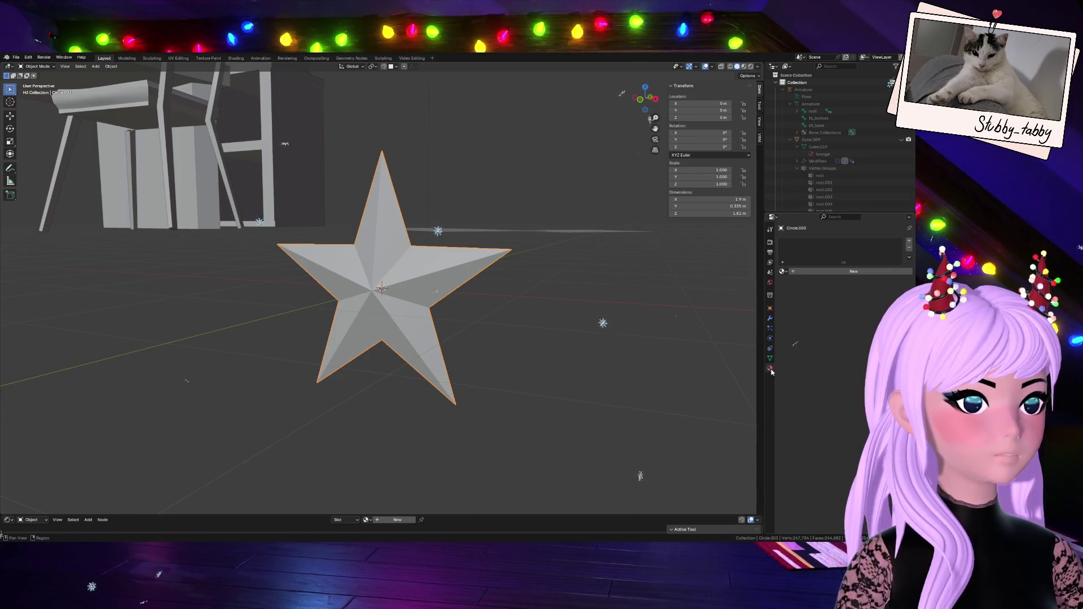
{"action": "left_click", "coordinate": [846, 271]}
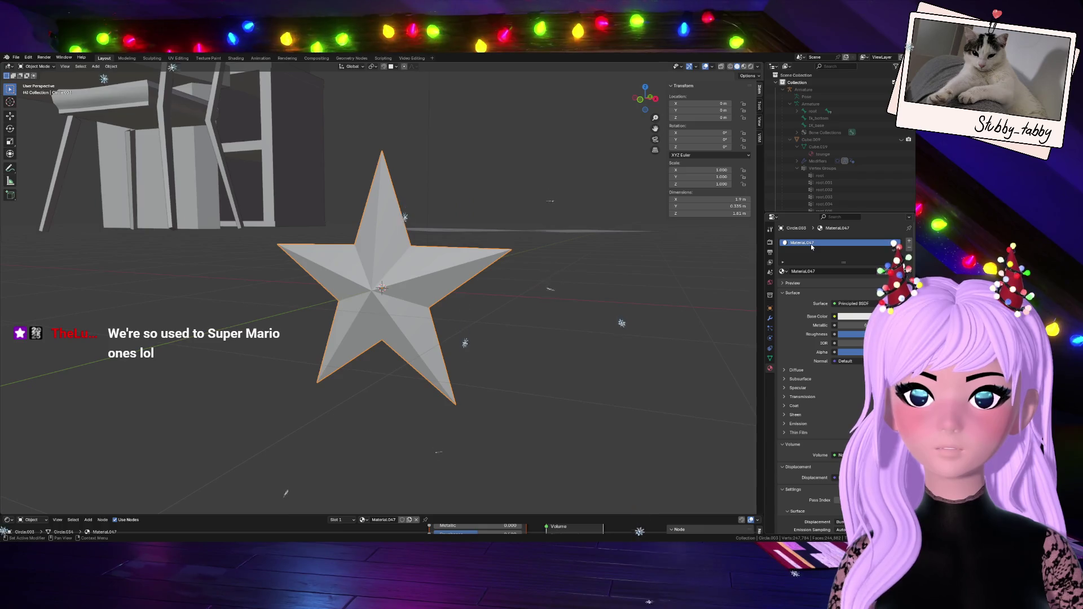
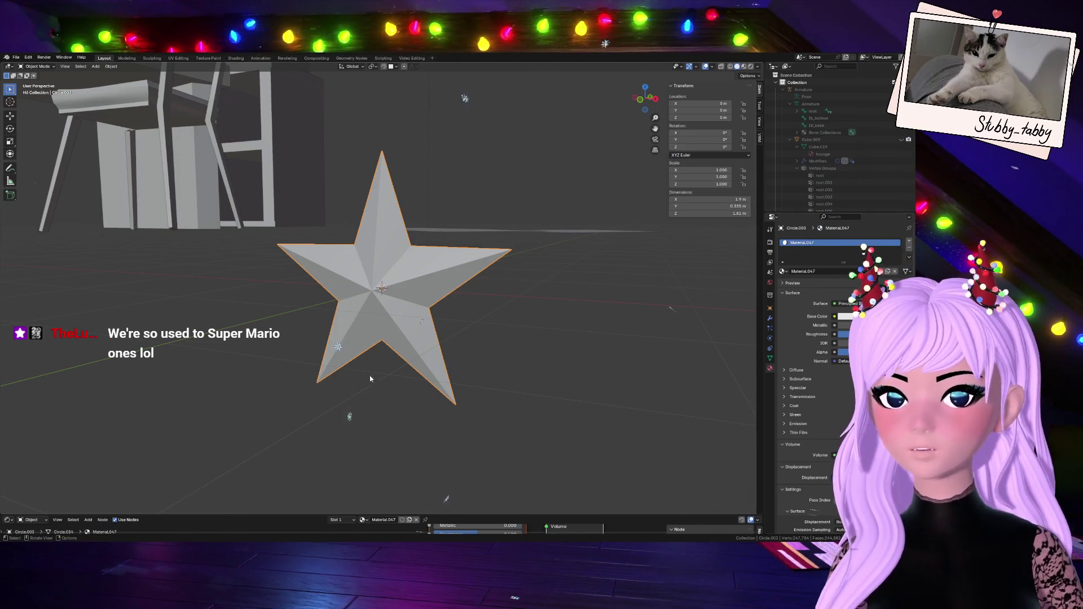
- Rename the star's material to 'star' and set its base colour to yellow-gold #E7BD27
{"action": "double_click", "coordinate": [821, 245]}
{"action": "type", "text": "star"}
{"action": "key", "text": "Return"}
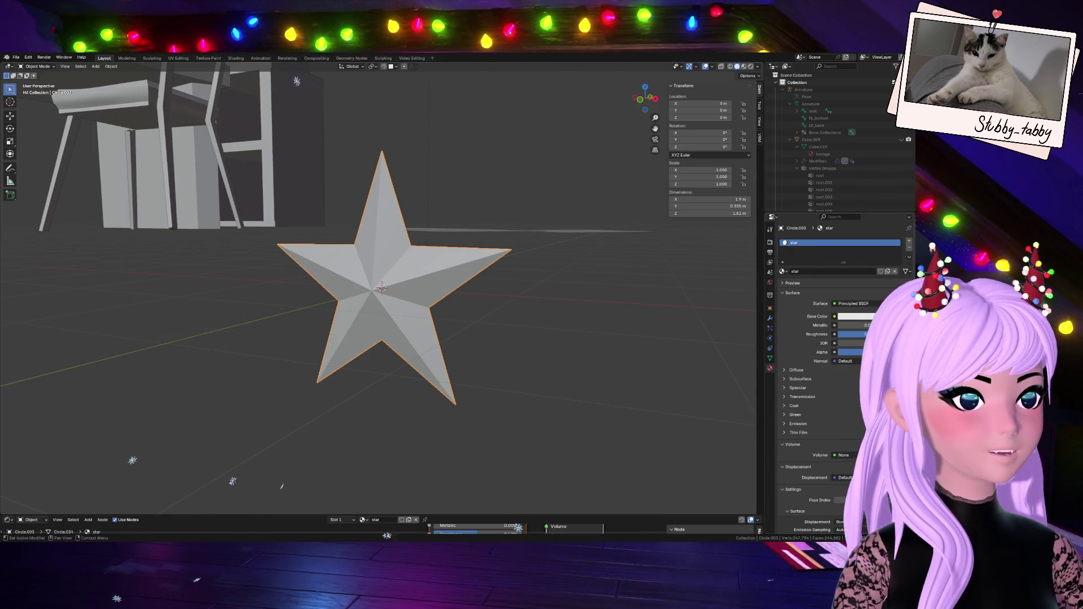
{"action": "left_click", "coordinate": [861, 319]}
{"action": "left_click", "coordinate": [847, 241]}
{"action": "left_click", "coordinate": [844, 242]}
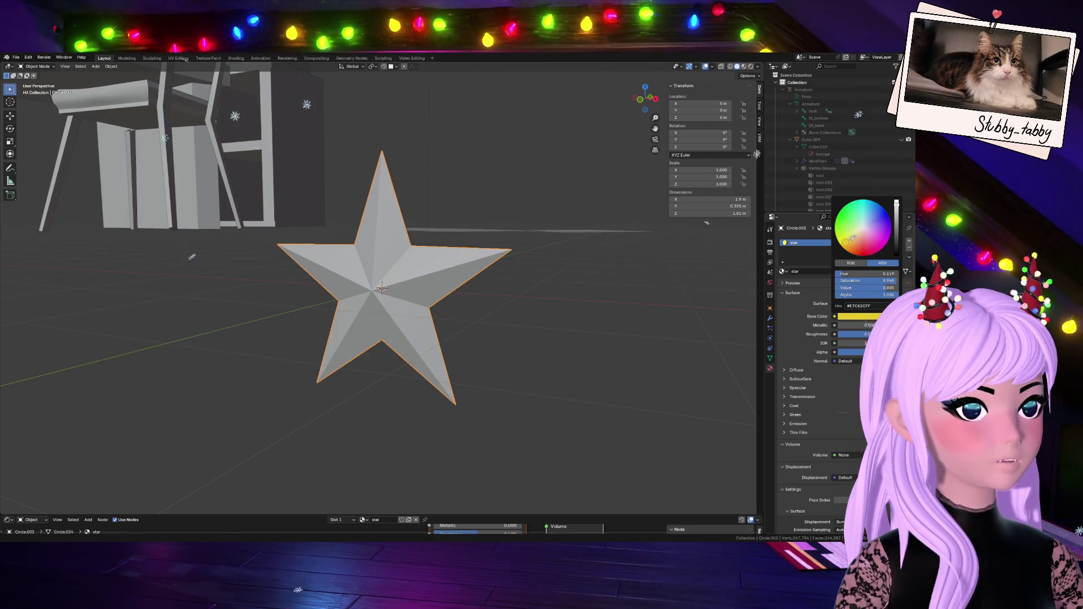
{"action": "left_click", "coordinate": [846, 245]}
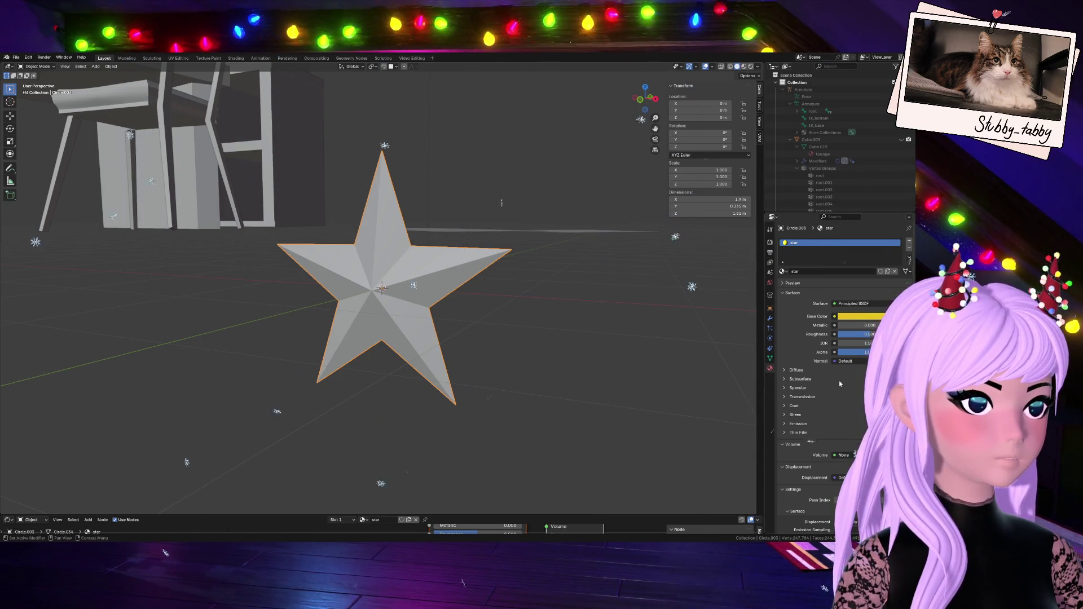
- Set Metallic to 1.0 and switch the viewport to Material Preview shading
{"action": "left_click_drag", "start_coordinate": [856, 323], "coordinate": [882, 324]}
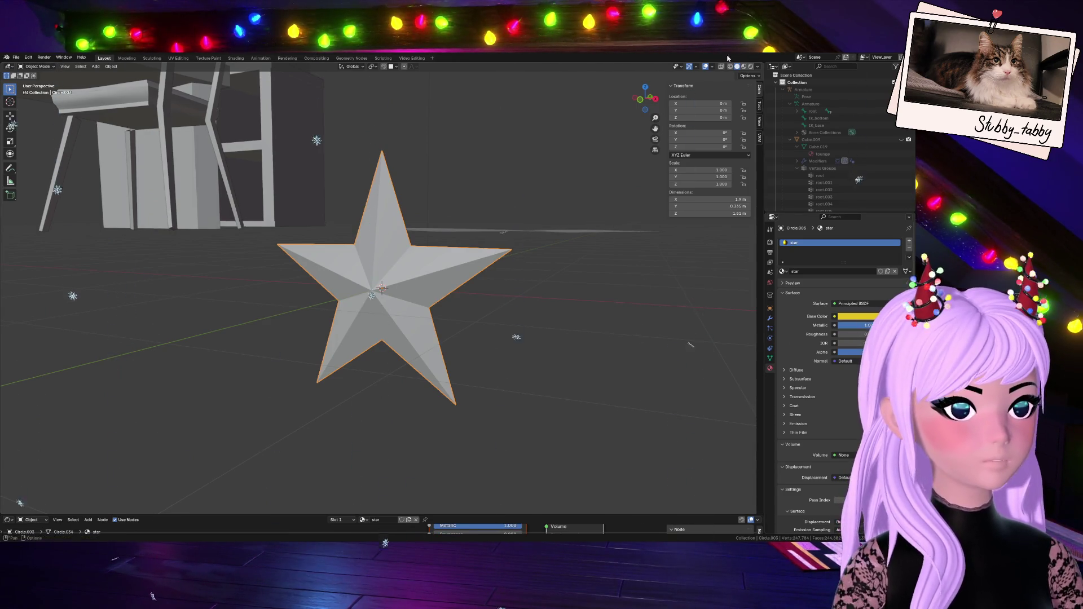
{"action": "left_click", "coordinate": [744, 66]}
{"action": "scroll", "coordinate": [567, 307], "scroll_direction": "down", "scroll_amount": 4}
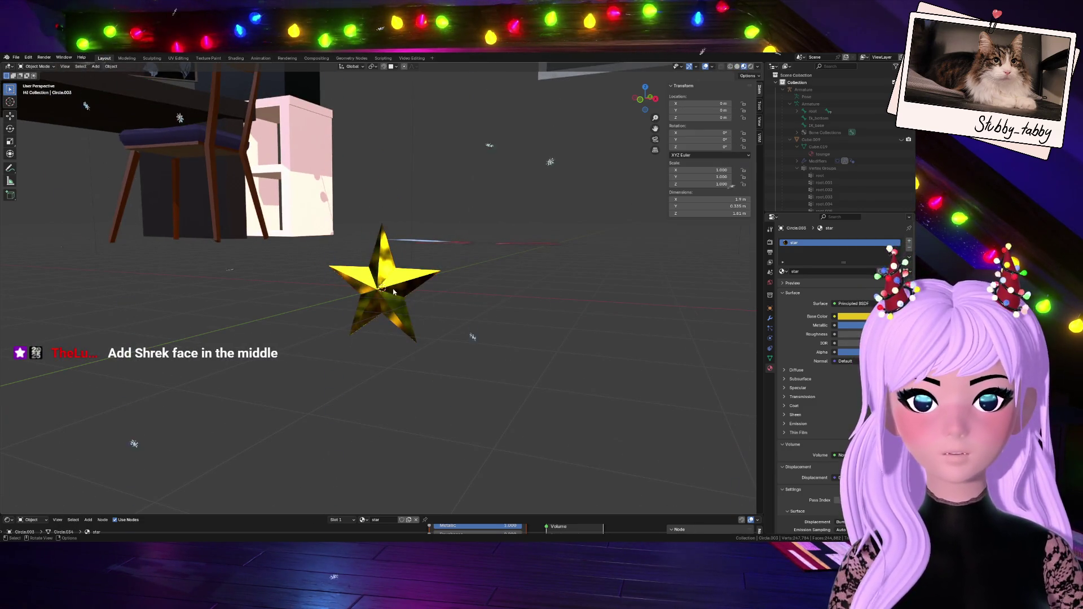
- Raise the star vertically along Z in two moves
{"action": "scroll", "coordinate": [539, 319], "scroll_direction": "down", "scroll_amount": 2}
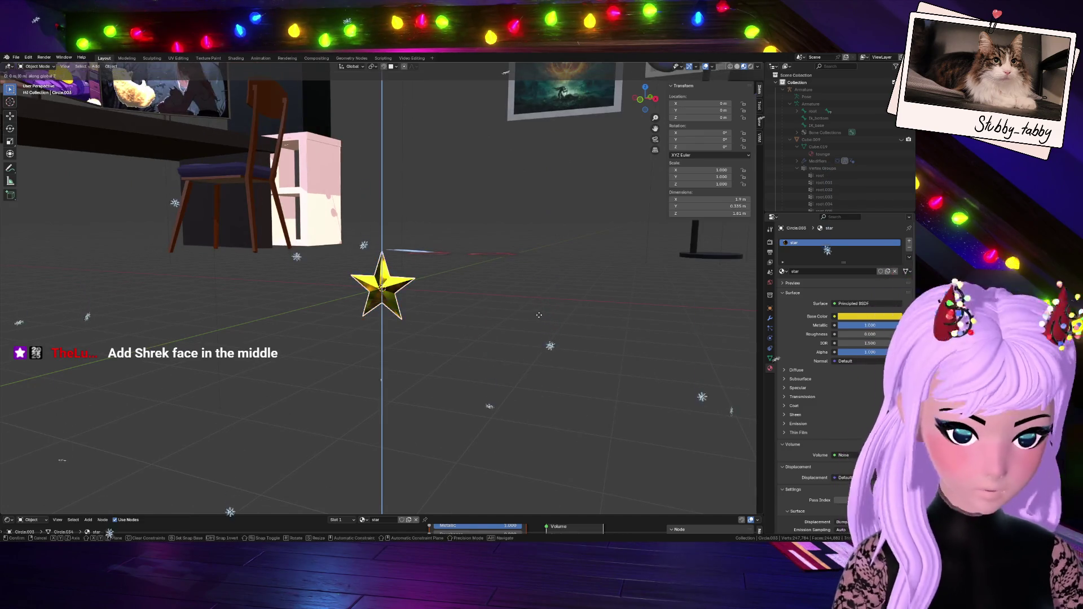
{"action": "key", "text": "g"}
{"action": "key", "text": "z"}
{"action": "left_click", "coordinate": [512, 485]}
{"action": "scroll", "coordinate": [455, 291], "scroll_direction": "down", "scroll_amount": 5}
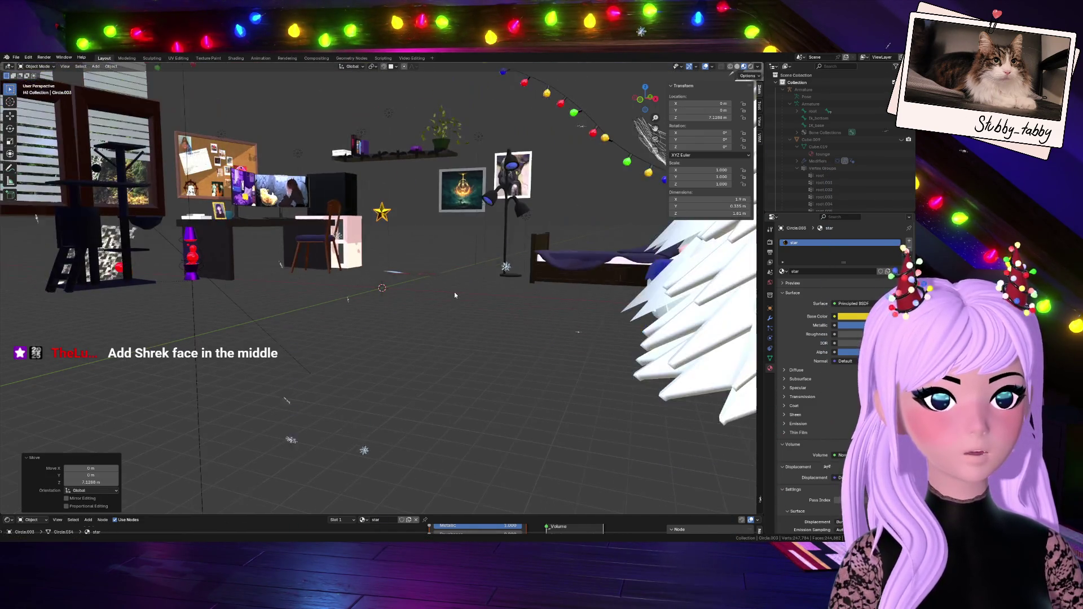
{"action": "key", "text": "g"}
{"action": "key", "text": "z"}
{"action": "left_click", "coordinate": [450, 260]}
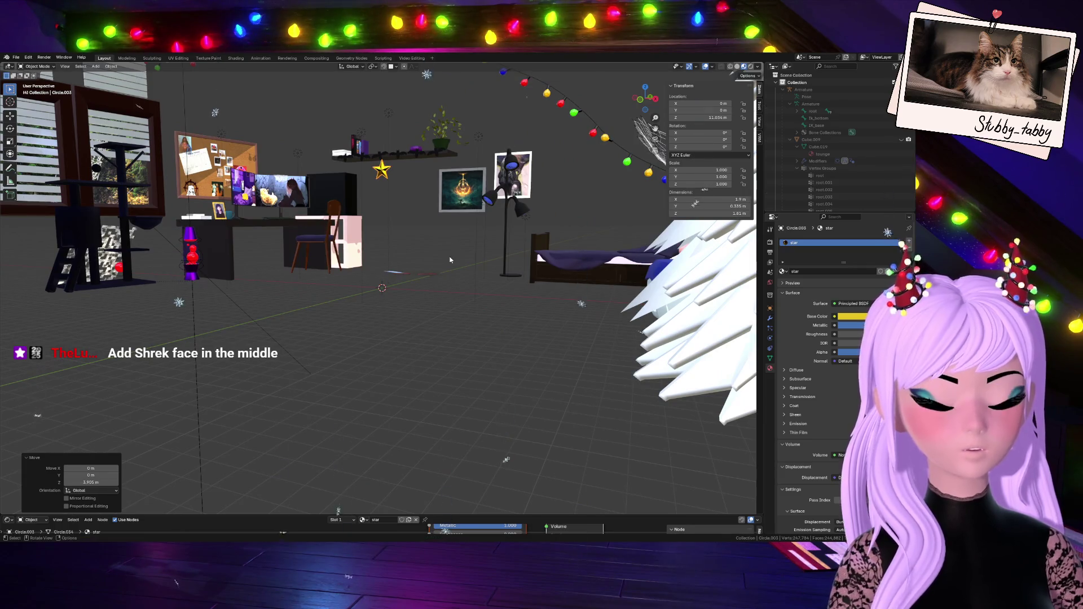
- Check the star against the unhidden tree, then lift it higher and view from the front
{"action": "key", "text": "alt+h"}
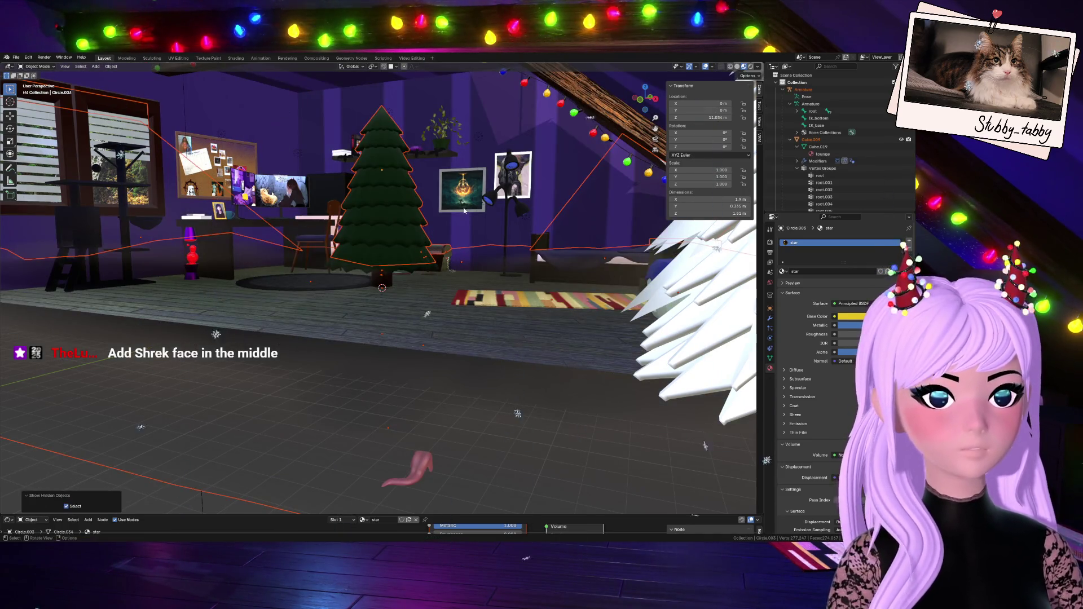
{"action": "key", "text": "h"}
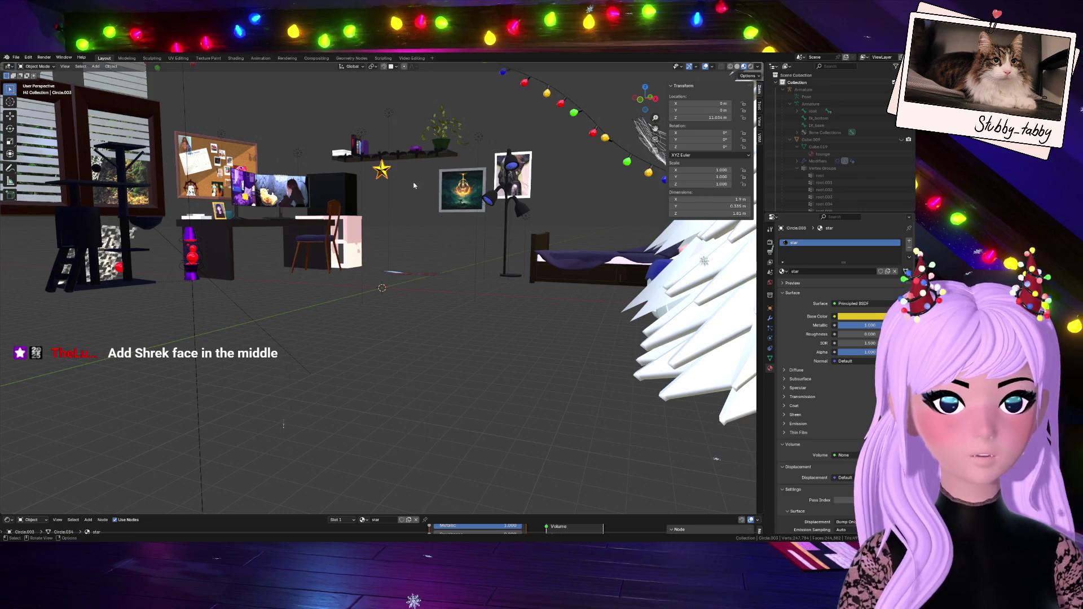
{"action": "key", "text": "g"}
{"action": "key", "text": "z"}
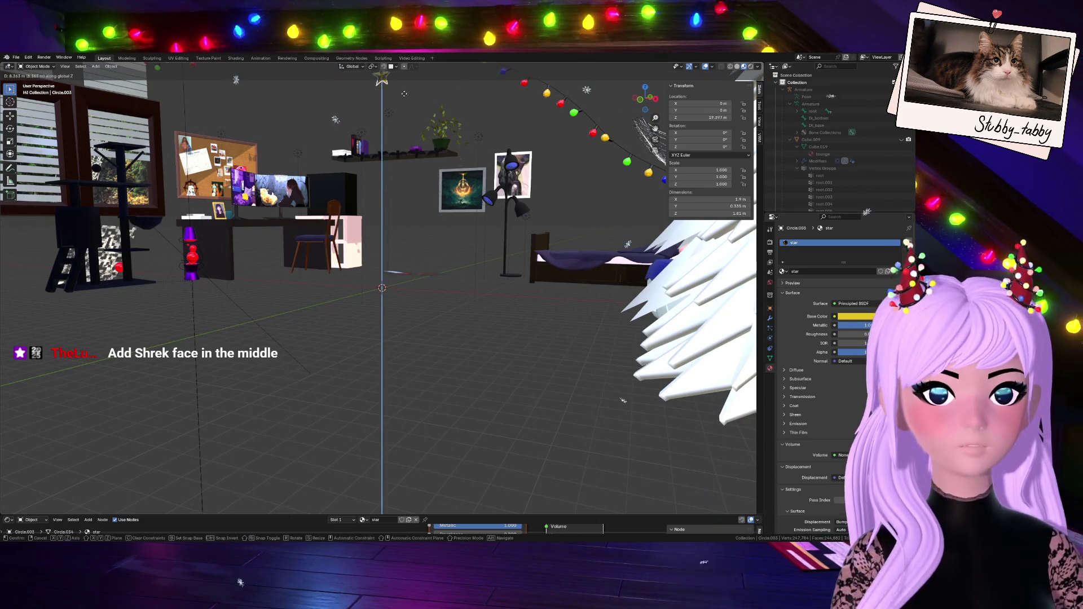
{"action": "left_click", "coordinate": [547, 153]}
{"action": "scroll", "coordinate": [547, 153], "scroll_direction": "down", "scroll_amount": 4}
{"action": "left_click", "coordinate": [644, 99]}
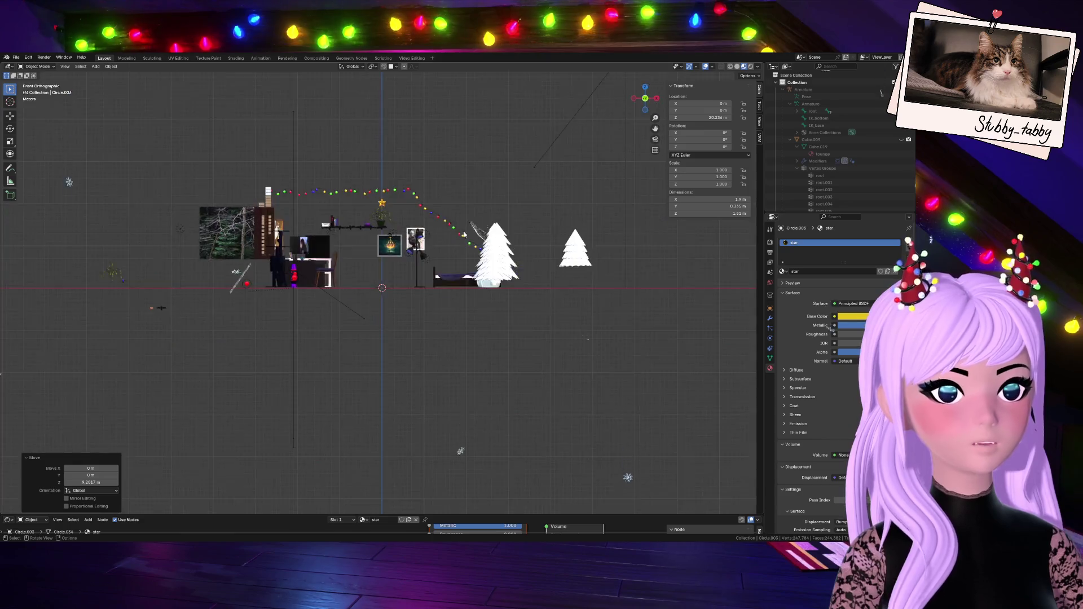
{"action": "scroll", "coordinate": [438, 241], "scroll_direction": "up", "scroll_amount": 8}
- Unhide the tree and room and drop the star about 1.08 m along Z onto the treetop
{"action": "key", "text": "alt+h"}
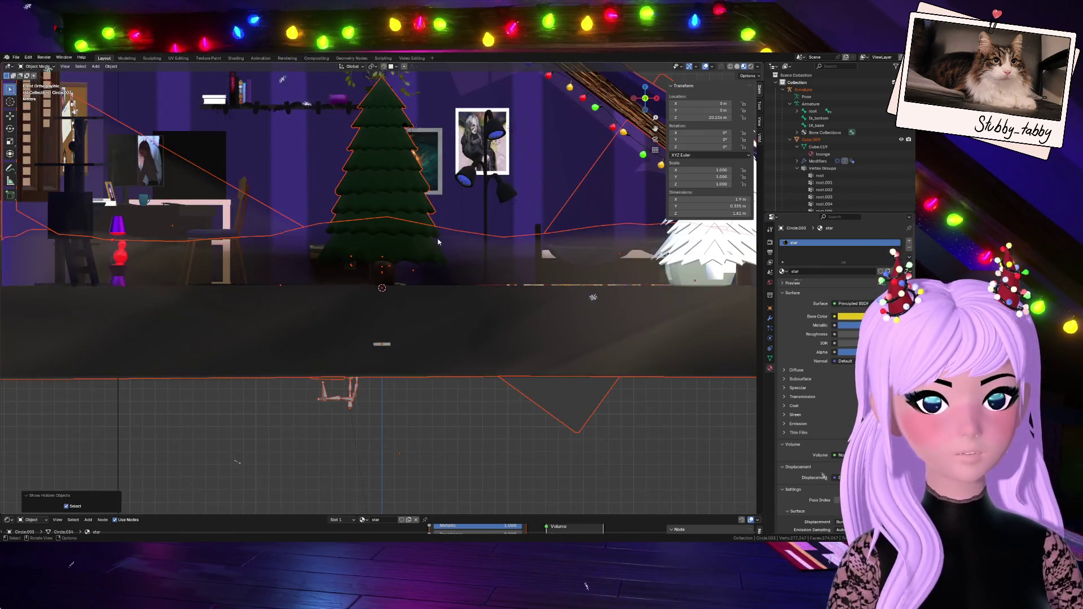
{"action": "scroll", "coordinate": [456, 138], "scroll_direction": "down", "scroll_amount": 2}
{"action": "left_click", "coordinate": [521, 95]}
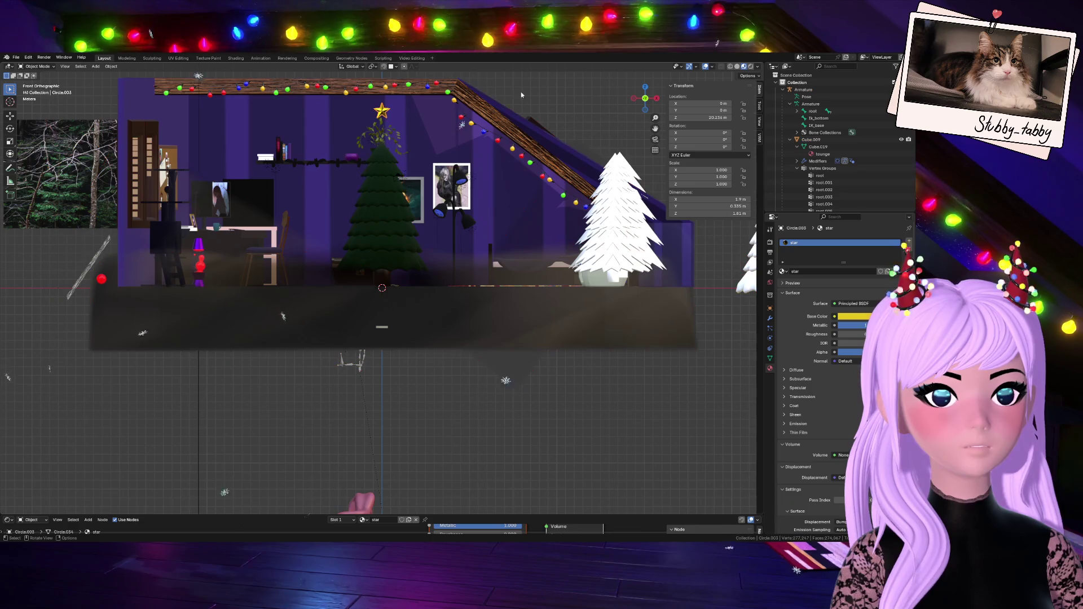
{"action": "left_click_drag", "start_coordinate": [649, 96], "coordinate": [395, 237]}
{"action": "scroll", "coordinate": [379, 246], "scroll_direction": "up", "scroll_amount": 4}
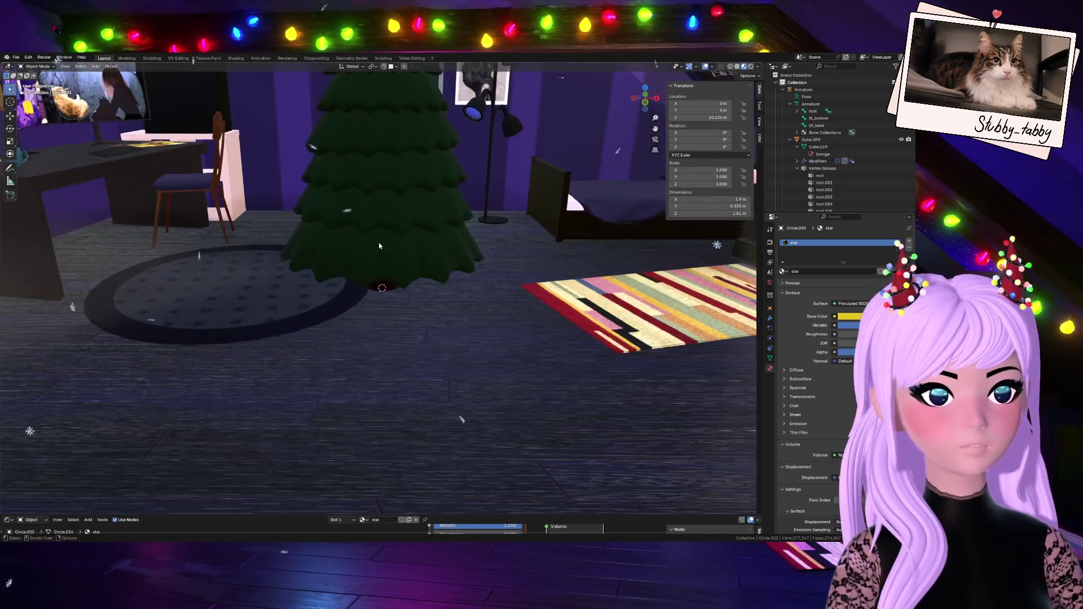
{"action": "middle_click_drag", "start_coordinate": [395, 282], "coordinate": [358, 197]}
{"action": "key", "text": "g"}
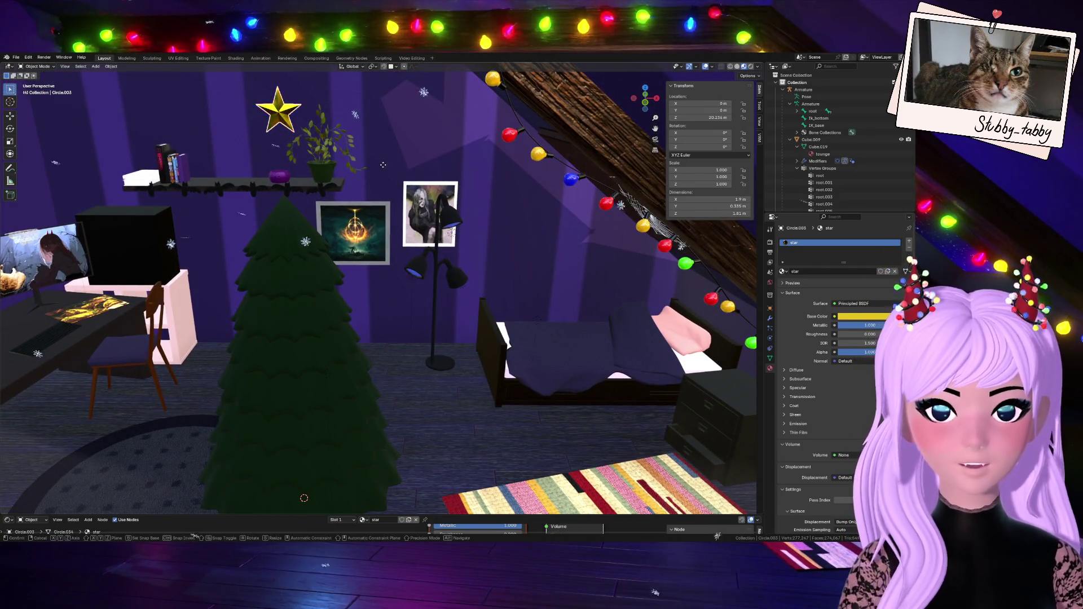
{"action": "key", "text": "z"}
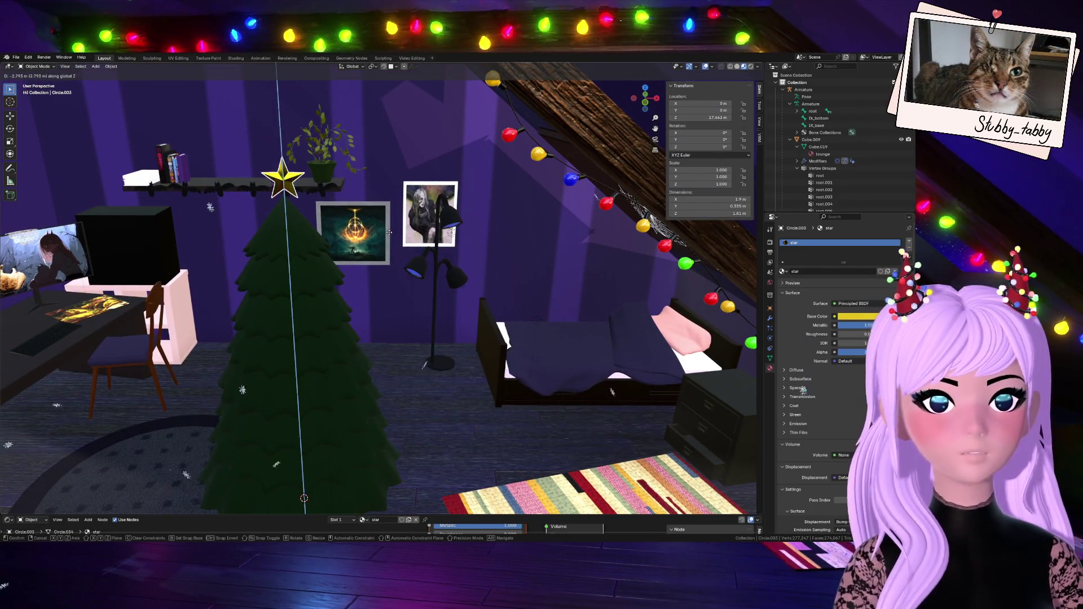
{"action": "left_click", "coordinate": [389, 241]}
{"action": "left_click_drag", "start_coordinate": [645, 96], "coordinate": [648, 99]}
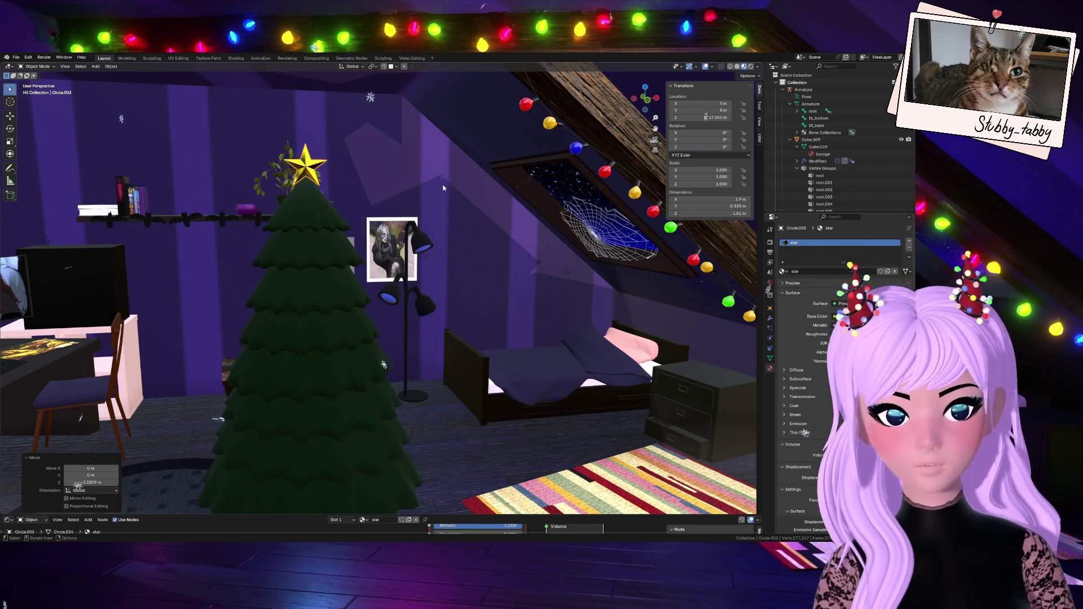
{"action": "scroll", "coordinate": [323, 244], "scroll_direction": "down", "scroll_amount": 4}
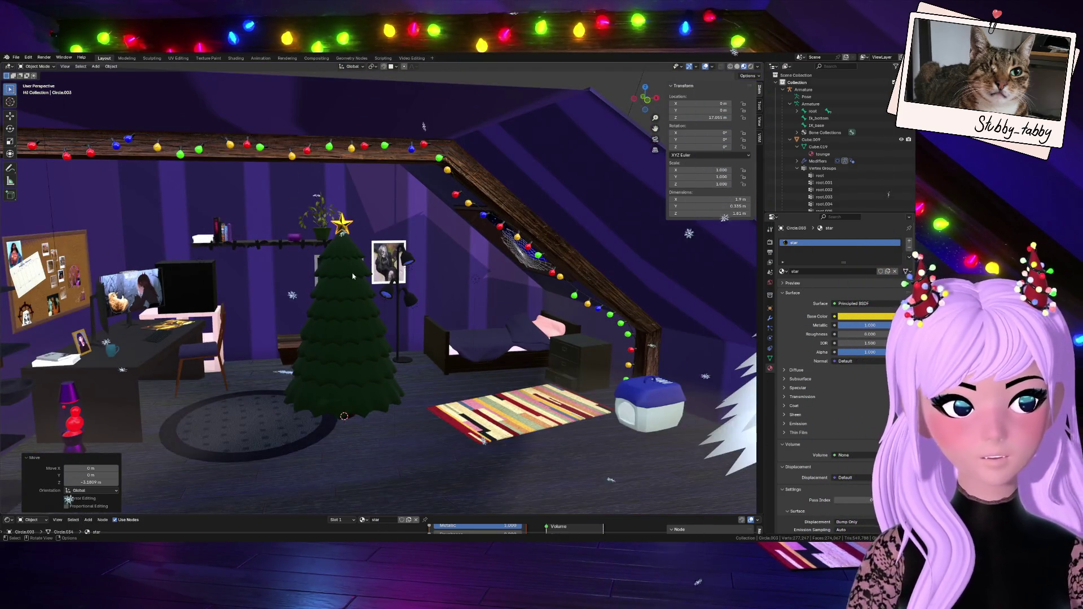
{"action": "scroll", "coordinate": [352, 276], "scroll_direction": "up", "scroll_amount": 4}
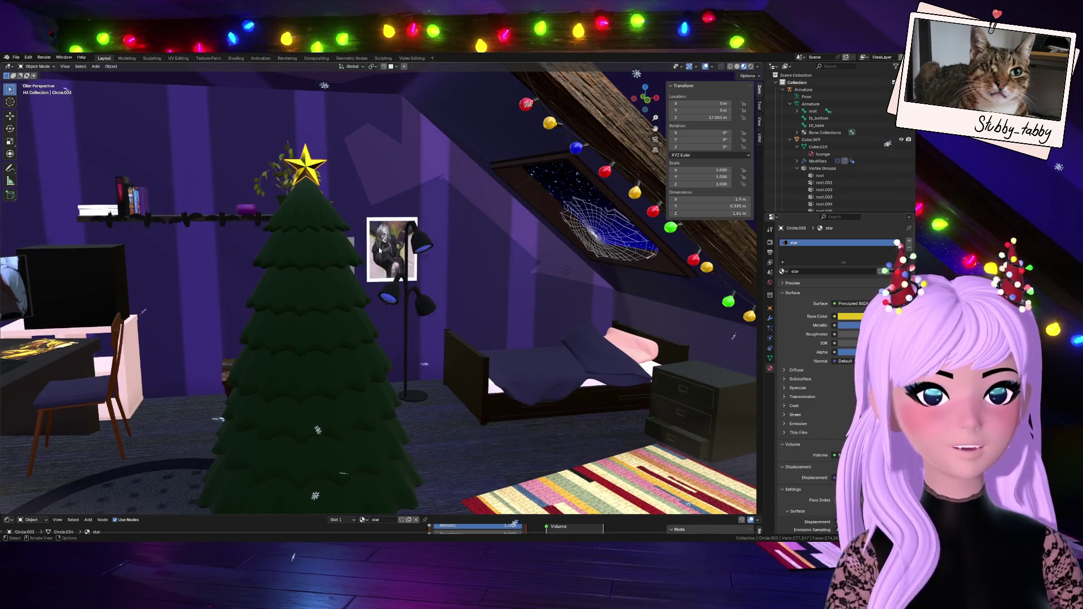
- Scale the star up to about 1.287 and lift it slightly higher along Z
{"action": "key", "text": "s"}
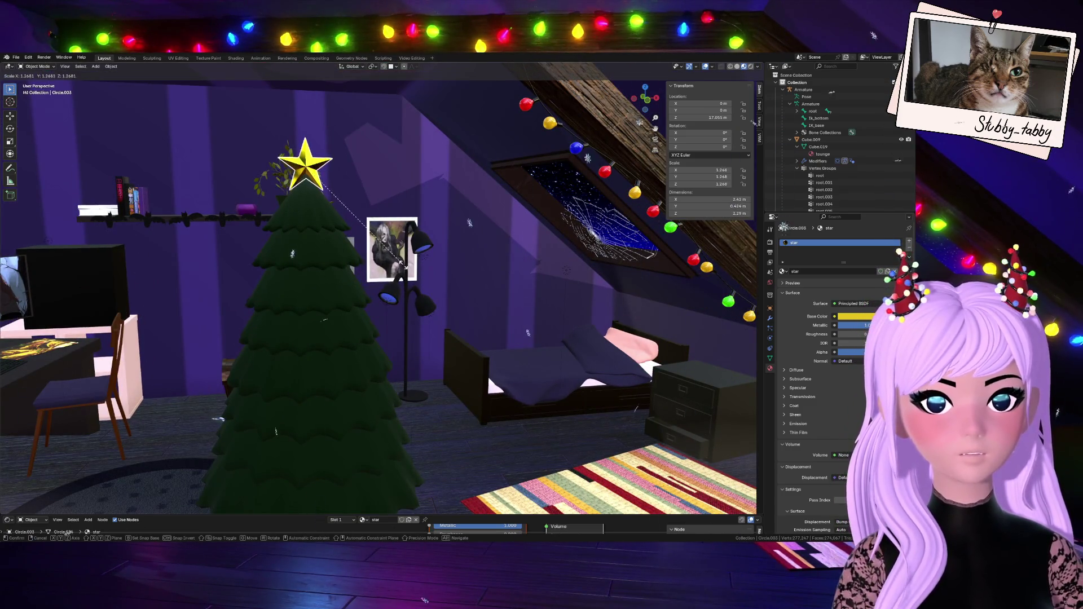
{"action": "left_click", "coordinate": [405, 269]}
{"action": "key", "text": "g"}
{"action": "key", "text": "z"}
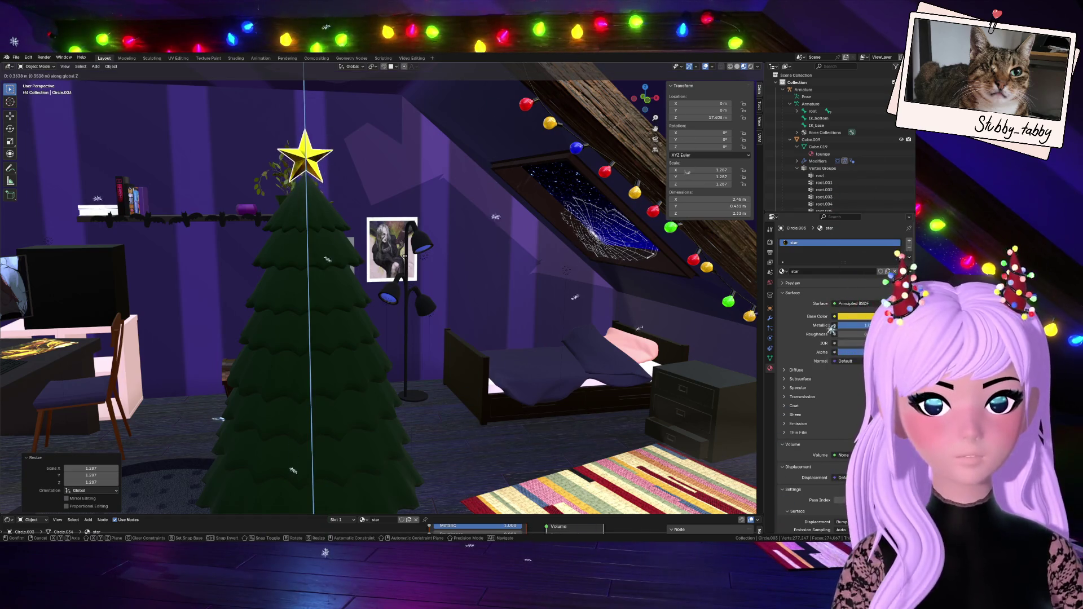
{"action": "left_click", "coordinate": [403, 255]}
- Frame the star with numpad period and inspect its vertices in Edit Mode
{"action": "scroll", "coordinate": [402, 254], "scroll_direction": "up", "scroll_amount": 3}
{"action": "left_click_drag", "start_coordinate": [655, 135], "coordinate": [343, 276]}
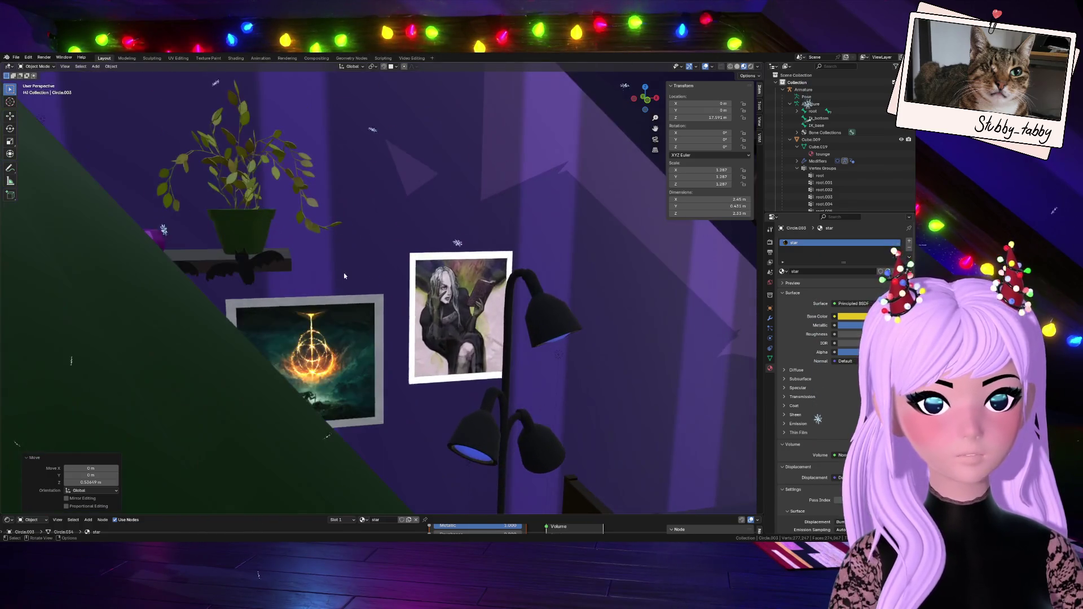
{"action": "scroll", "coordinate": [210, 250], "scroll_direction": "down", "scroll_amount": 2}
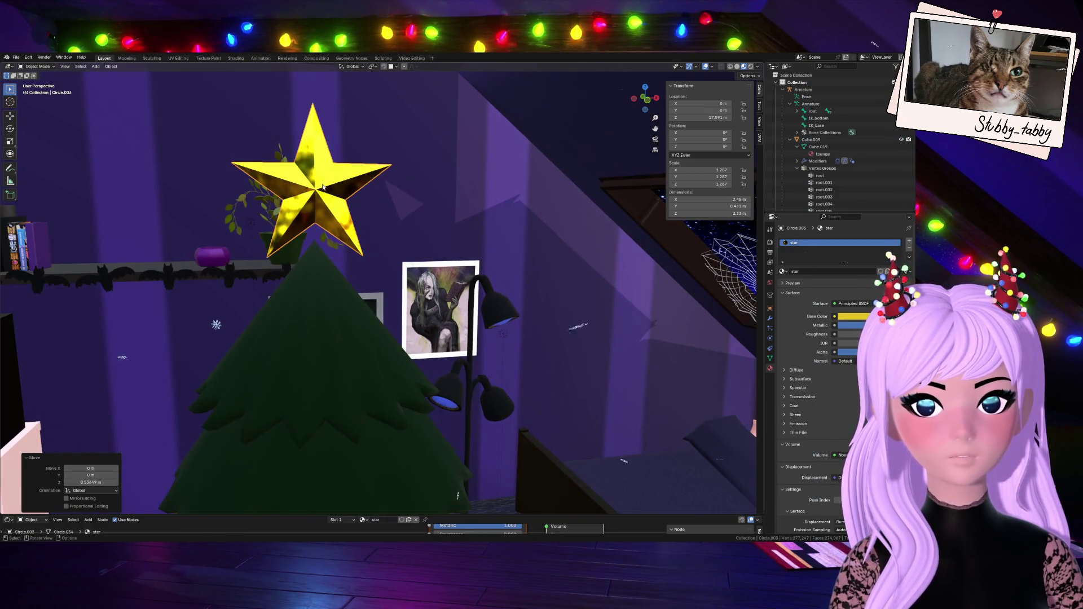
{"action": "key", "text": "KP_Decimal"}
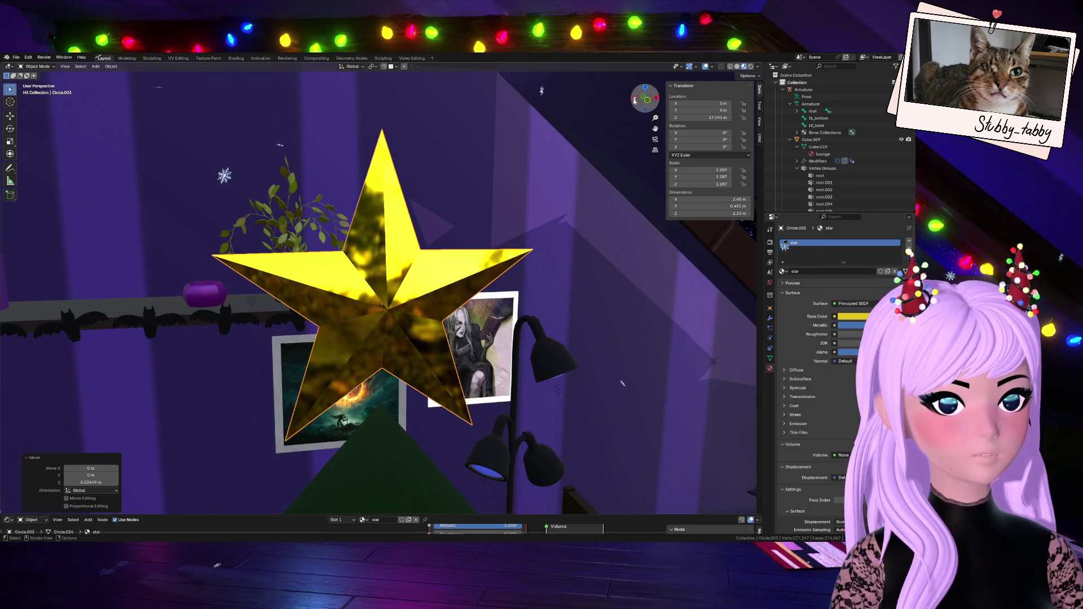
{"action": "mouse_move", "coordinate": [654, 129]}
{"action": "left_mouse_down"}
{"action": "mouse_move", "coordinate": [646, 78]}
{"action": "mouse_move", "coordinate": [660, 53]}
{"action": "left_mouse_up"}
{"action": "left_click_drag", "start_coordinate": [649, 119], "coordinate": [650, 148]}
{"action": "key", "text": "Tab"}
{"action": "left_click", "coordinate": [405, 321]}
{"action": "mouse_move", "coordinate": [645, 93]}
{"action": "left_mouse_down"}
{"action": "mouse_move", "coordinate": [648, 186]}
{"action": "mouse_move", "coordinate": [740, 140]}
{"action": "mouse_move", "coordinate": [740, 187]}
{"action": "left_mouse_up"}
{"action": "key", "text": "Tab"}
{"action": "left_click", "coordinate": [412, 381]}
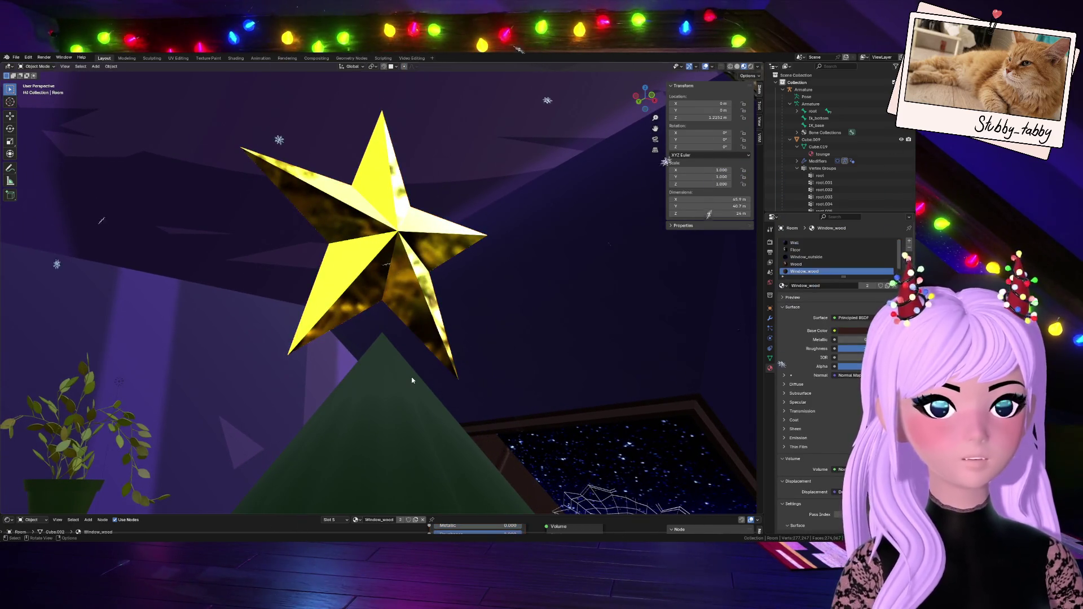
- Add a cylinder and move it up along Z to the treetop
{"action": "key", "text": "shift+a"}
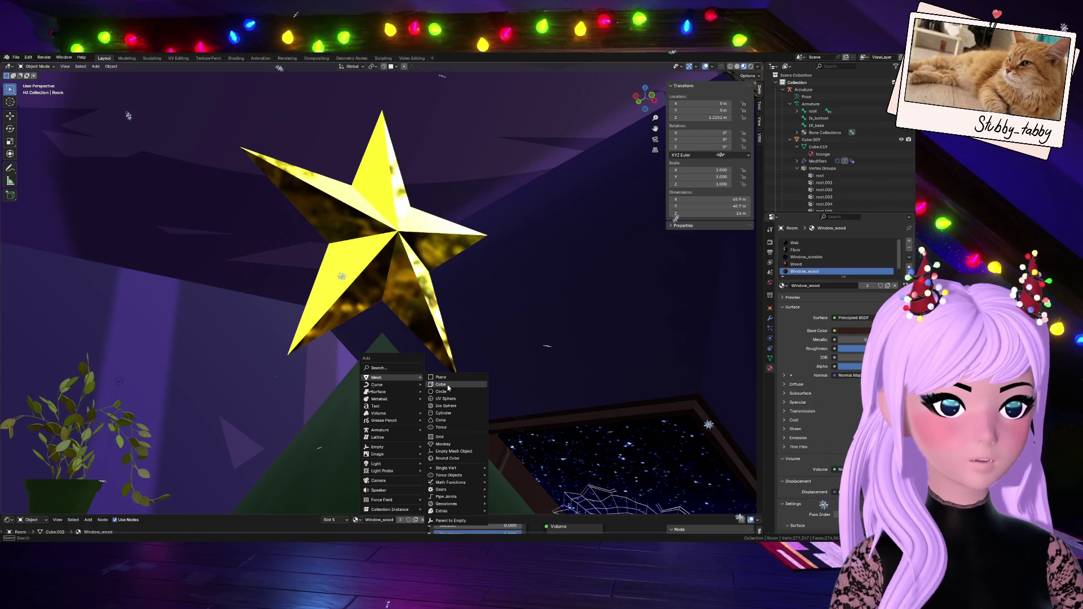
{"action": "left_click", "coordinate": [445, 415]}
{"action": "scroll", "coordinate": [455, 442], "scroll_direction": "down", "scroll_amount": 8}
{"action": "key", "text": "g"}
{"action": "key", "text": "z"}
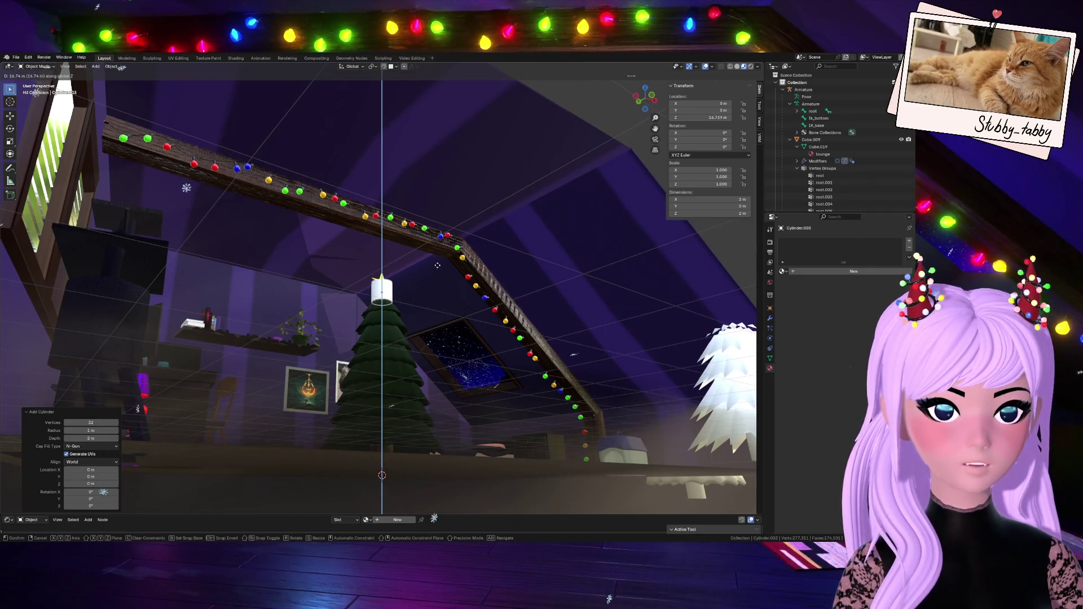
{"action": "left_click", "coordinate": [438, 268]}
- Shrink the cylinder uniformly, then stretch it taller along Z
{"action": "key", "text": "KP_Decimal"}
{"action": "scroll", "coordinate": [438, 269], "scroll_direction": "down", "scroll_amount": 2}
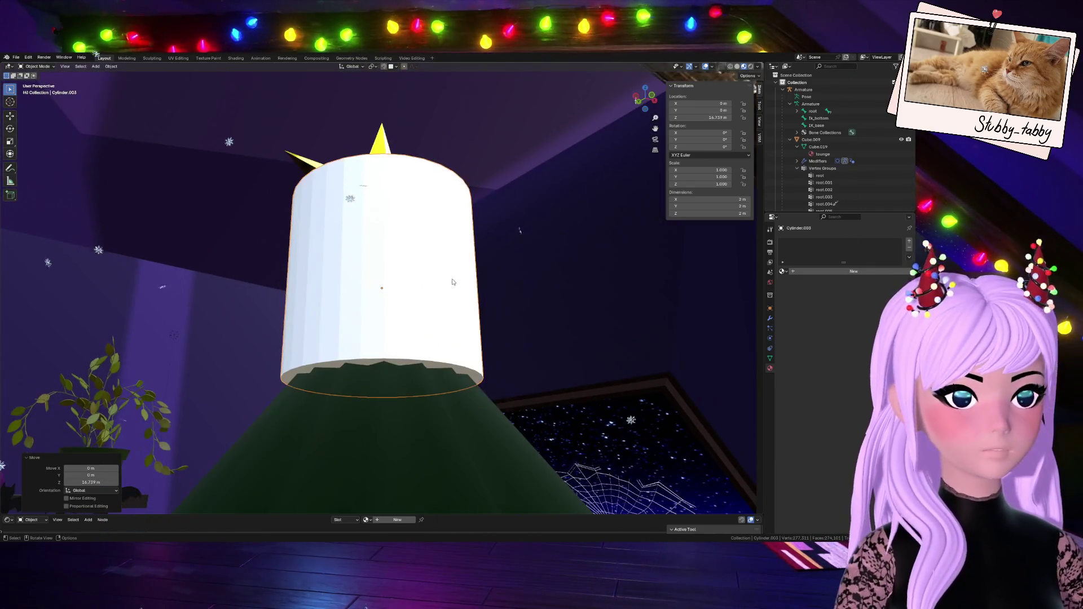
{"action": "key", "text": "s"}
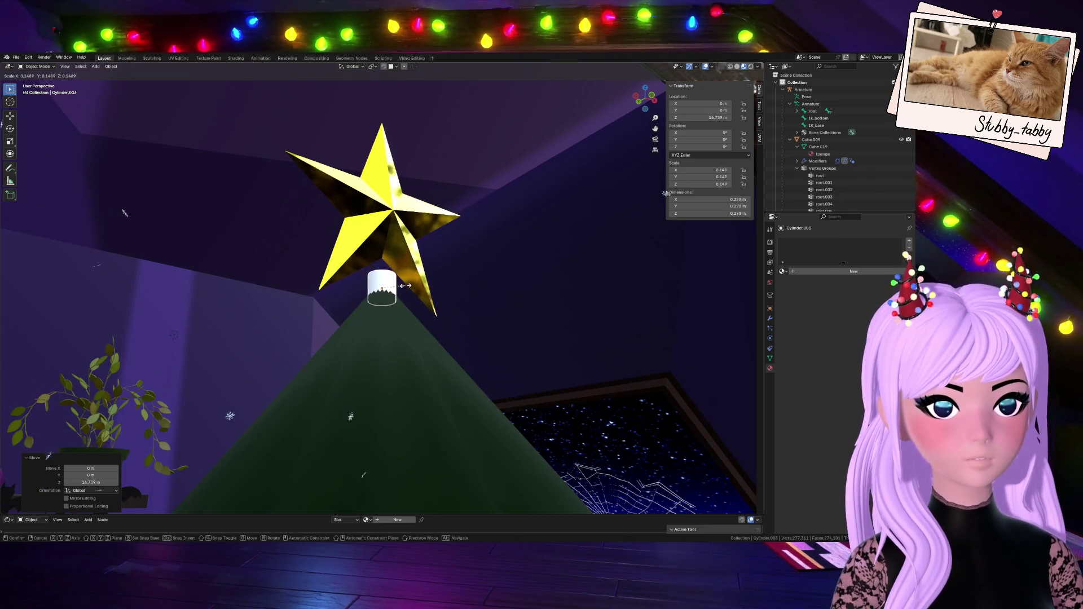
{"action": "left_click", "coordinate": [401, 286]}
{"action": "key", "text": "s"}
{"action": "key", "text": "z"}
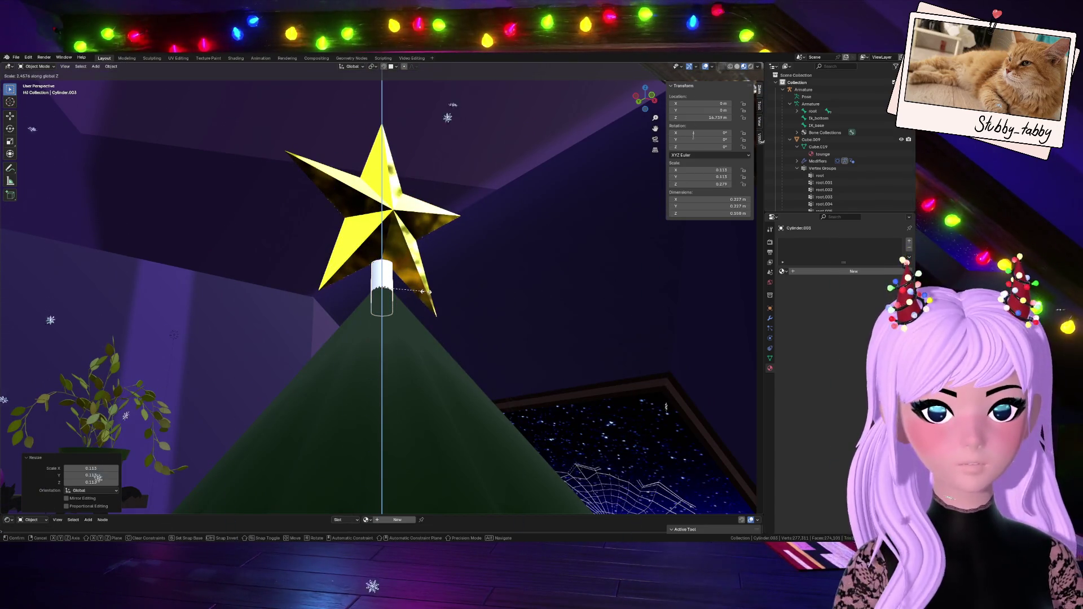
{"action": "left_click", "coordinate": [420, 290]}
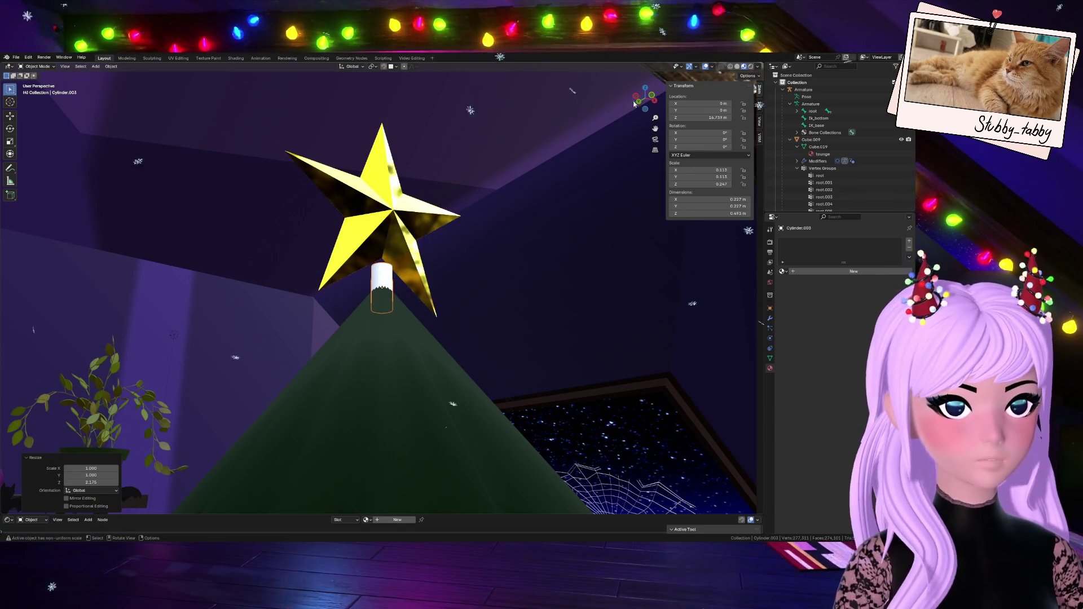
- Raise the cylinder toward the star and scale it down twice to a slim stem
{"action": "left_click", "coordinate": [655, 95]}
{"action": "key", "text": "KP_Decimal"}
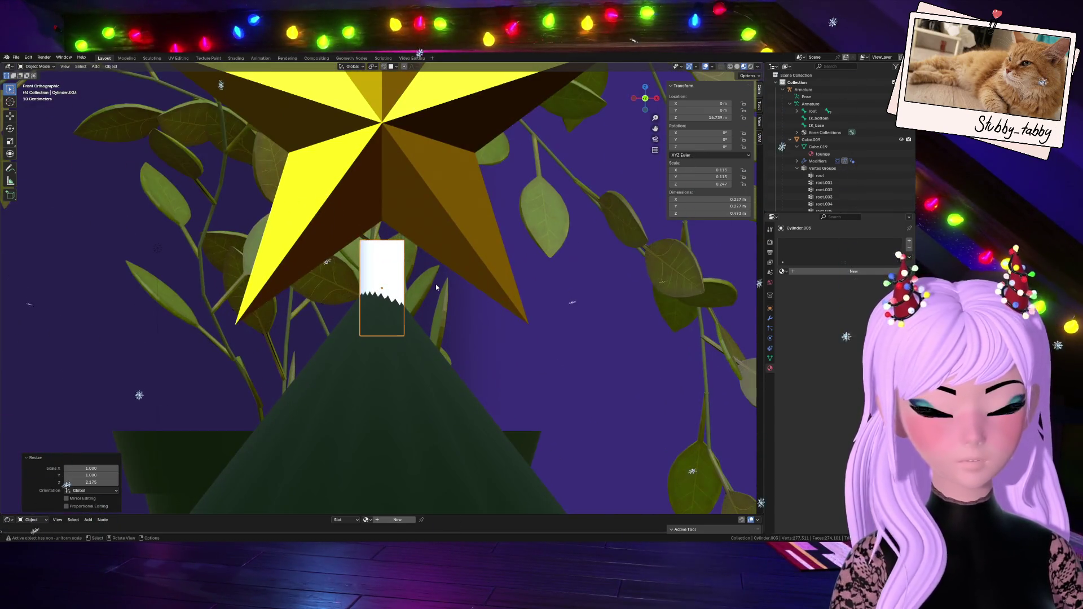
{"action": "key", "text": "g"}
{"action": "key", "text": "z"}
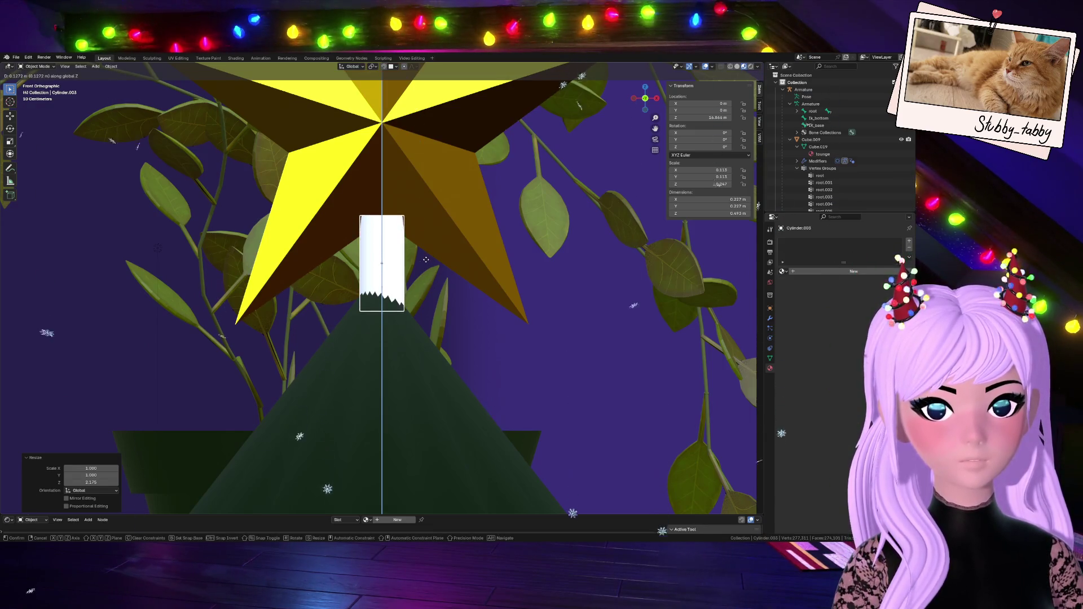
{"action": "left_click", "coordinate": [426, 259]}
{"action": "mouse_move", "coordinate": [426, 259]}
{"action": "middle_mouse_down"}
{"action": "mouse_move", "coordinate": [517, 234]}
{"action": "mouse_move", "coordinate": [398, 255]}
{"action": "mouse_move", "coordinate": [551, 251]}
{"action": "middle_mouse_up"}
{"action": "key", "text": "s"}
{"action": "left_click", "coordinate": [485, 240]}
{"action": "key", "text": "s"}
{"action": "left_click", "coordinate": [446, 247]}
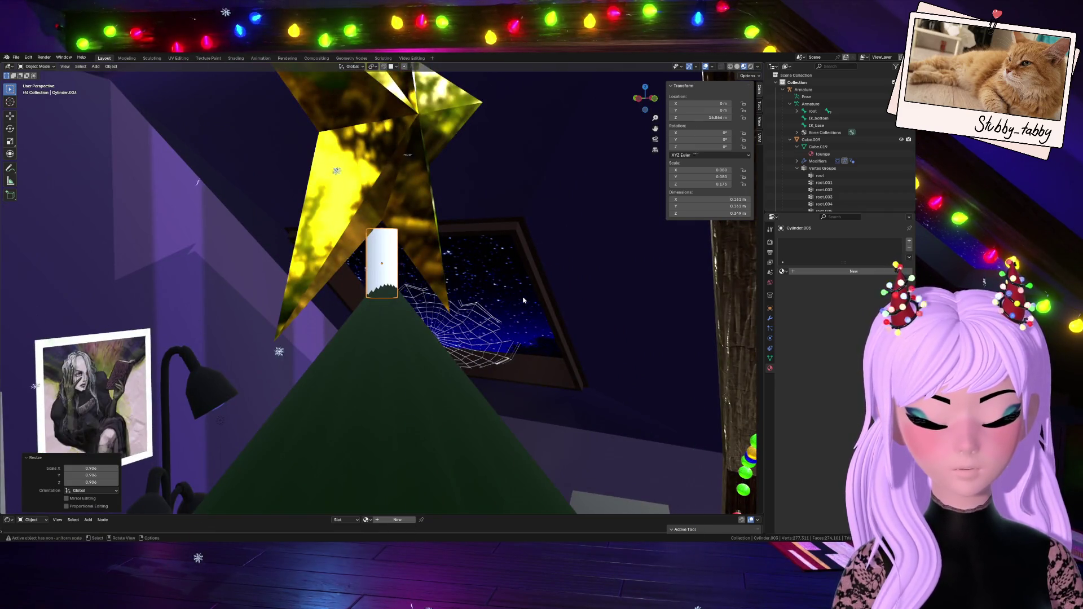
- Try a new cylinder position, check it from side and front, then undo it
{"action": "key", "text": "g"}
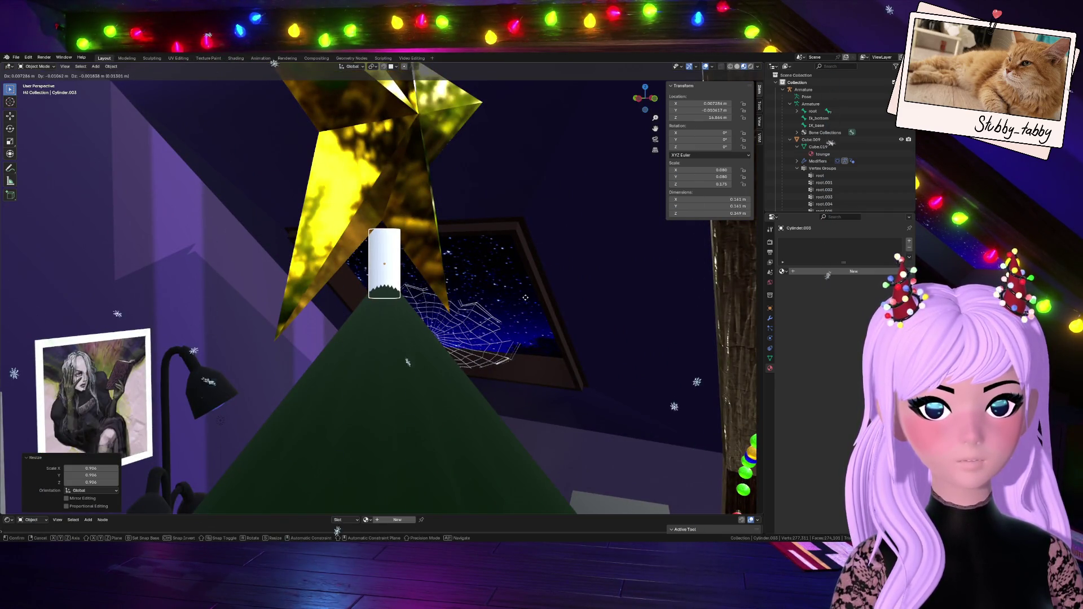
{"action": "left_click", "coordinate": [525, 297]}
{"action": "left_click", "coordinate": [654, 101]}
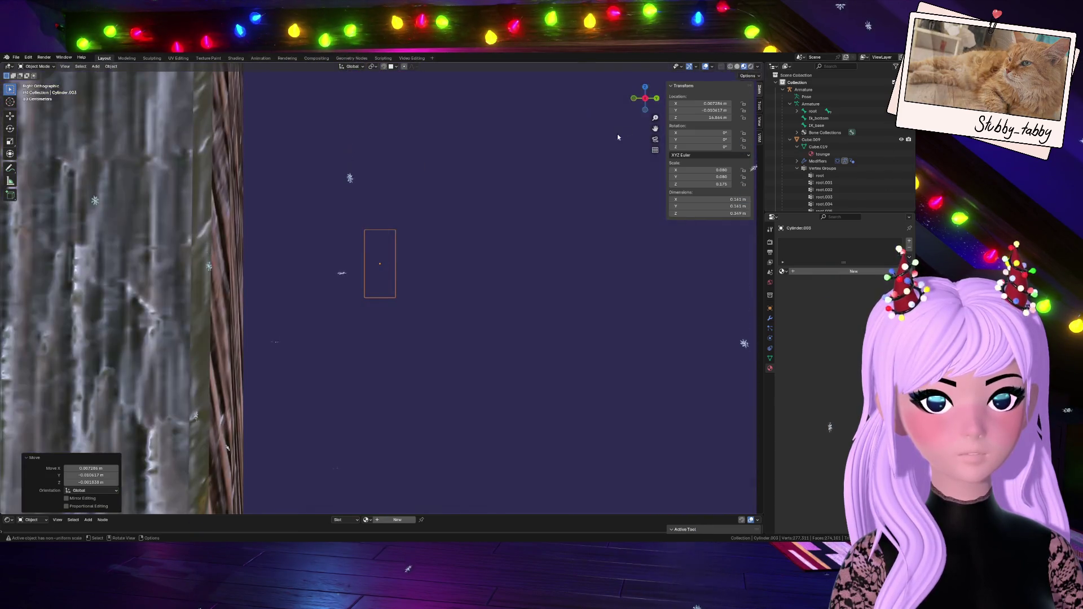
{"action": "left_click", "coordinate": [635, 100]}
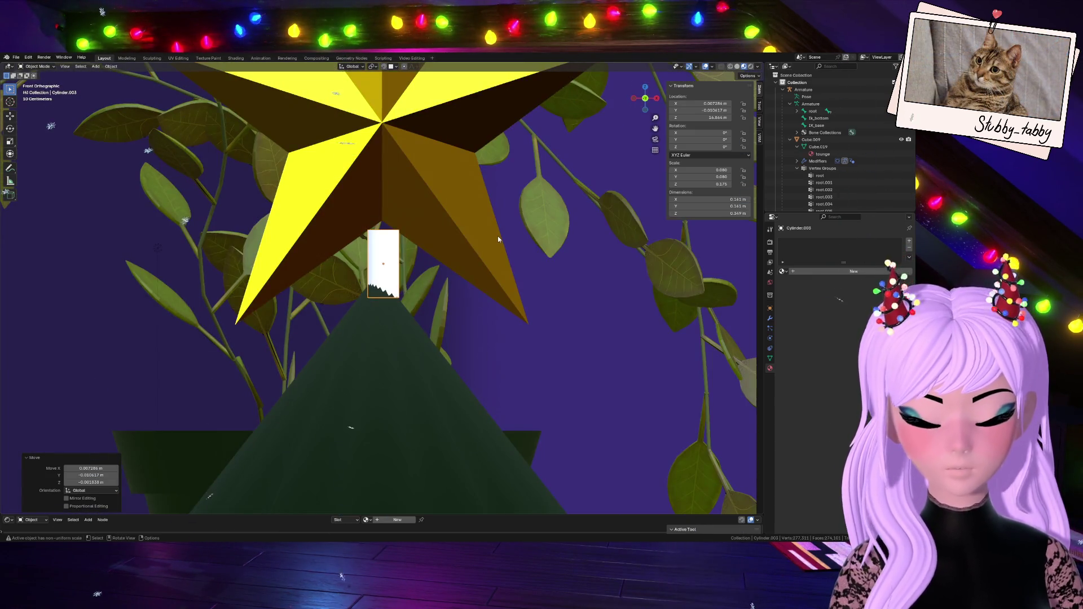
{"action": "key", "text": "ctrl+z"}
- Lengthen the stem along Z, raise it into the star, and nudge it along X
{"action": "key", "text": "s"}
{"action": "key", "text": "z"}
{"action": "left_click", "coordinate": [524, 226]}
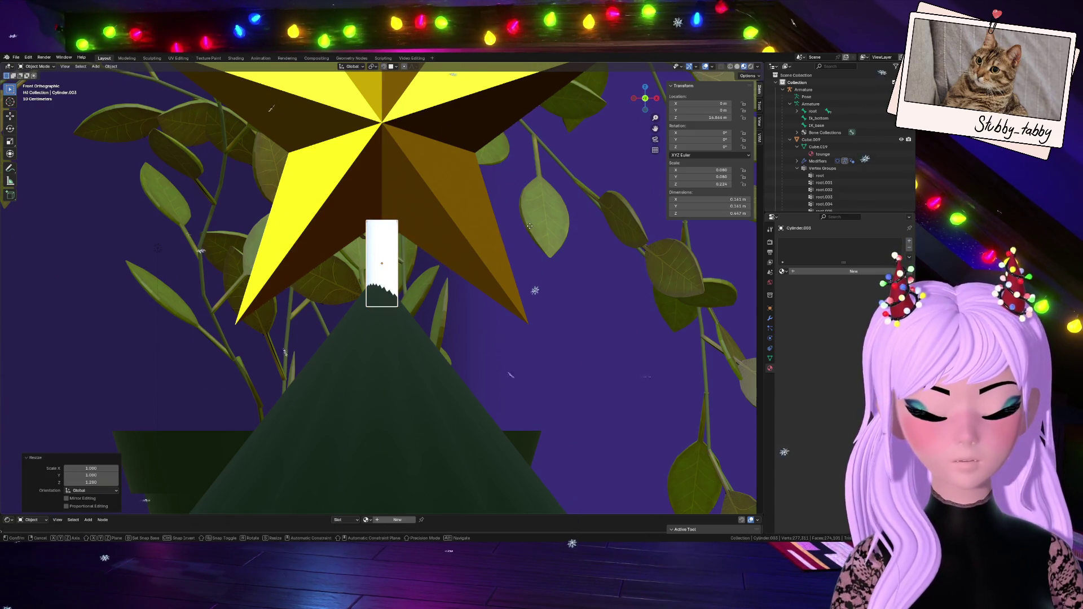
{"action": "key", "text": "g"}
{"action": "key", "text": "z"}
{"action": "left_click", "coordinate": [527, 215]}
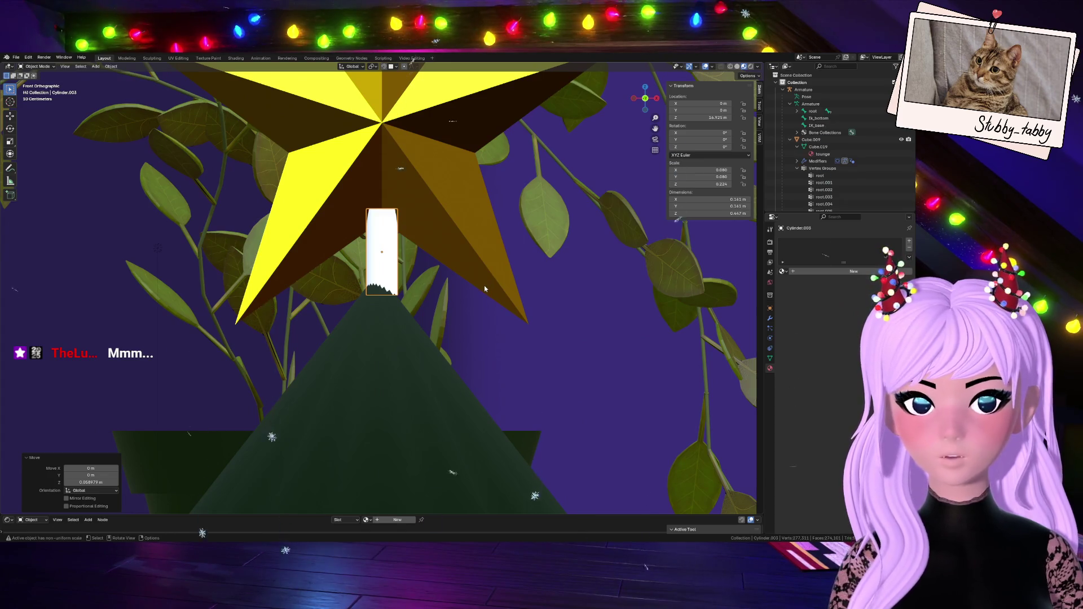
{"action": "key", "text": "g"}
{"action": "key", "text": "x"}
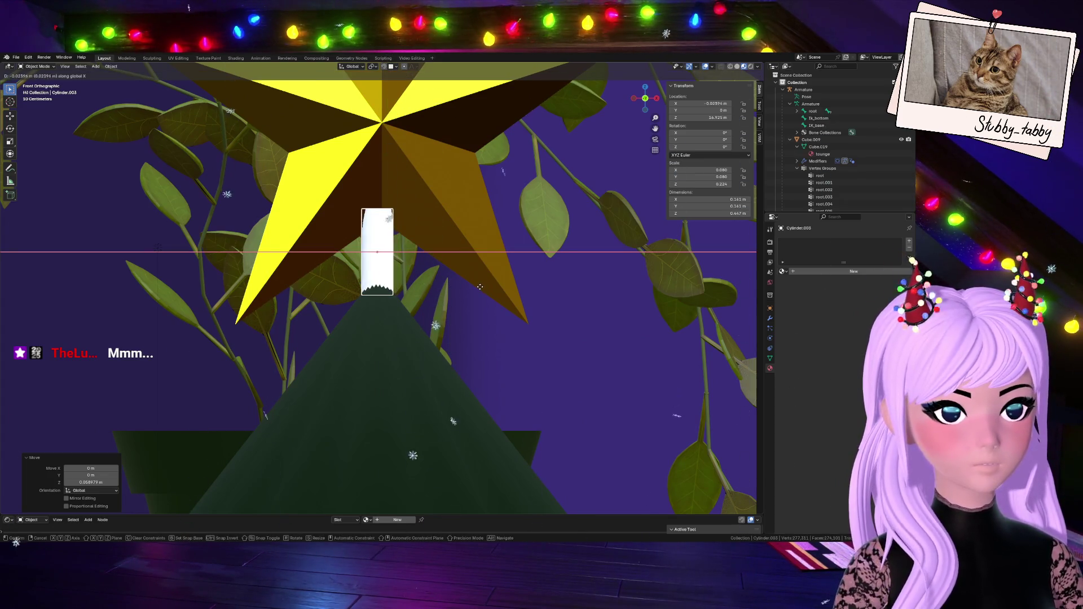
{"action": "left_click", "coordinate": [482, 286]}
{"action": "left_click_drag", "start_coordinate": [645, 98], "coordinate": [375, 182]}
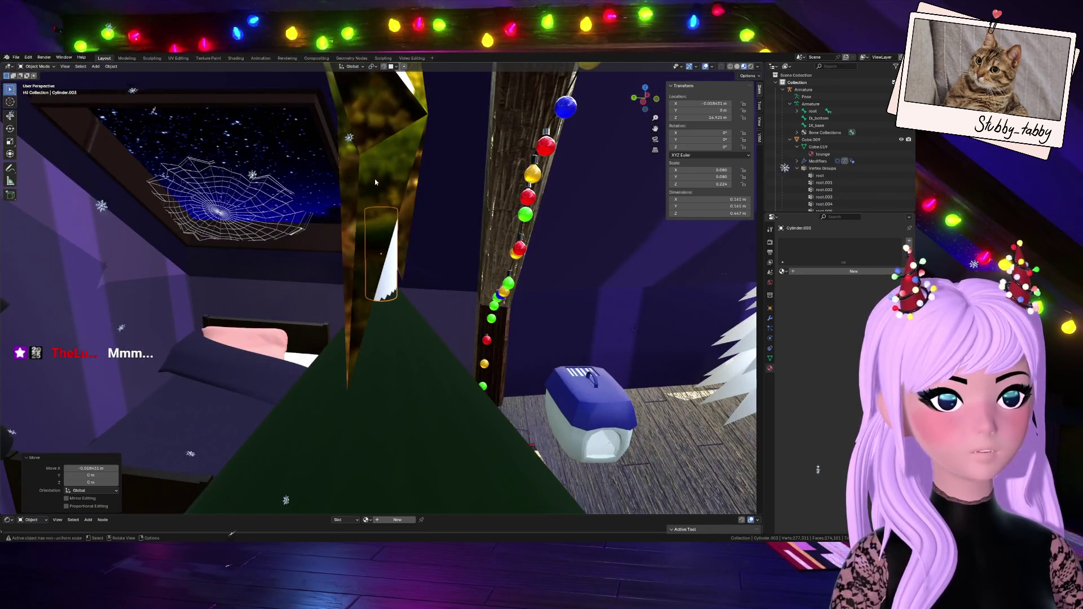
{"action": "left_click_drag", "start_coordinate": [652, 97], "coordinate": [467, 176]}
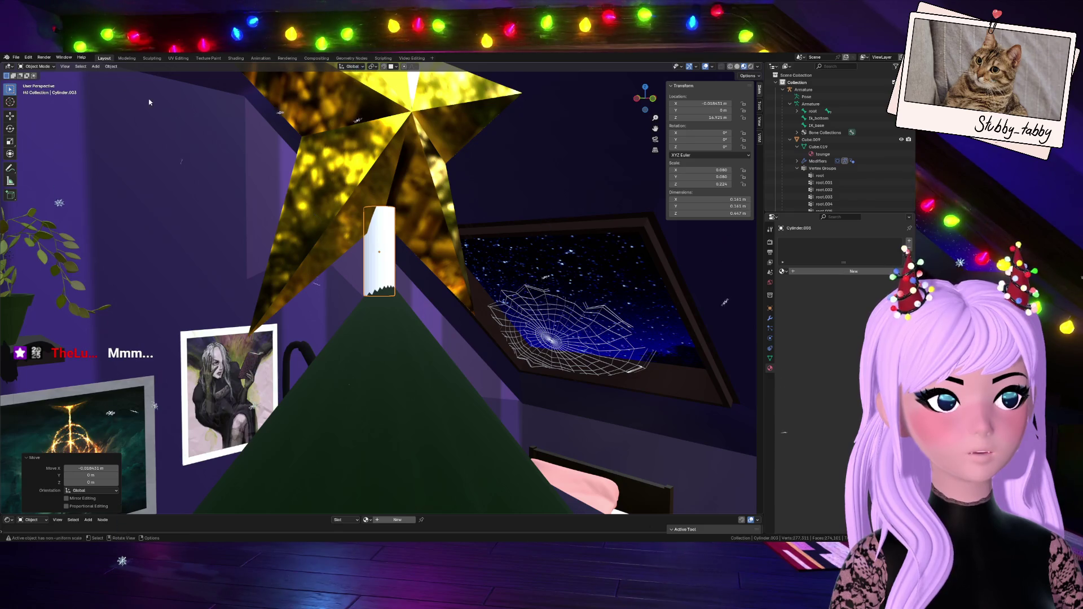
- Enter Edit Mode in edge select and pick the cylinder's top edge loop
{"action": "key", "text": "Tab"}
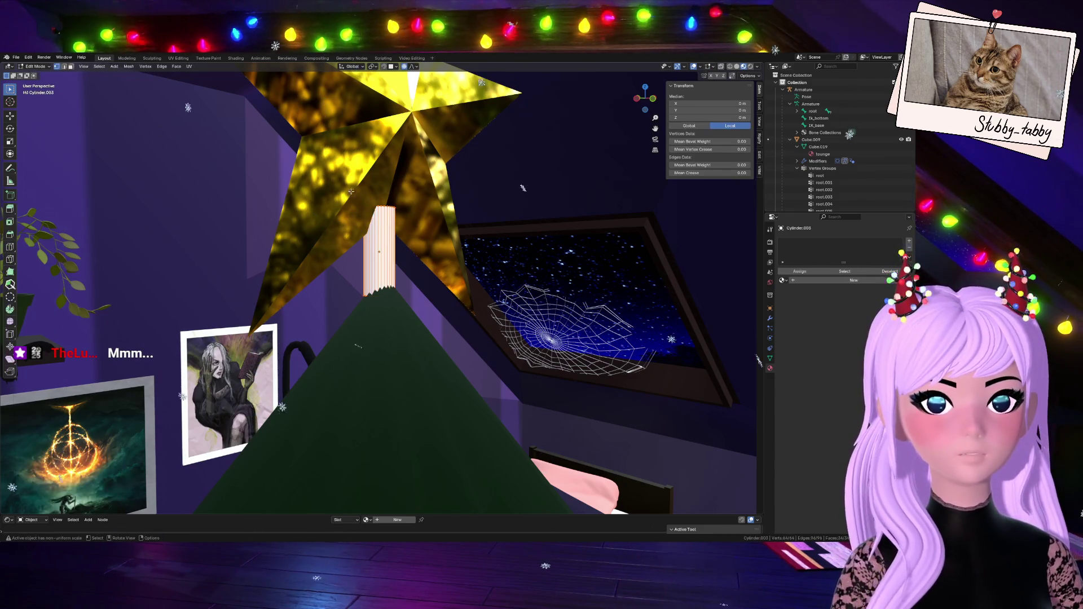
{"action": "left_click", "coordinate": [63, 67]}
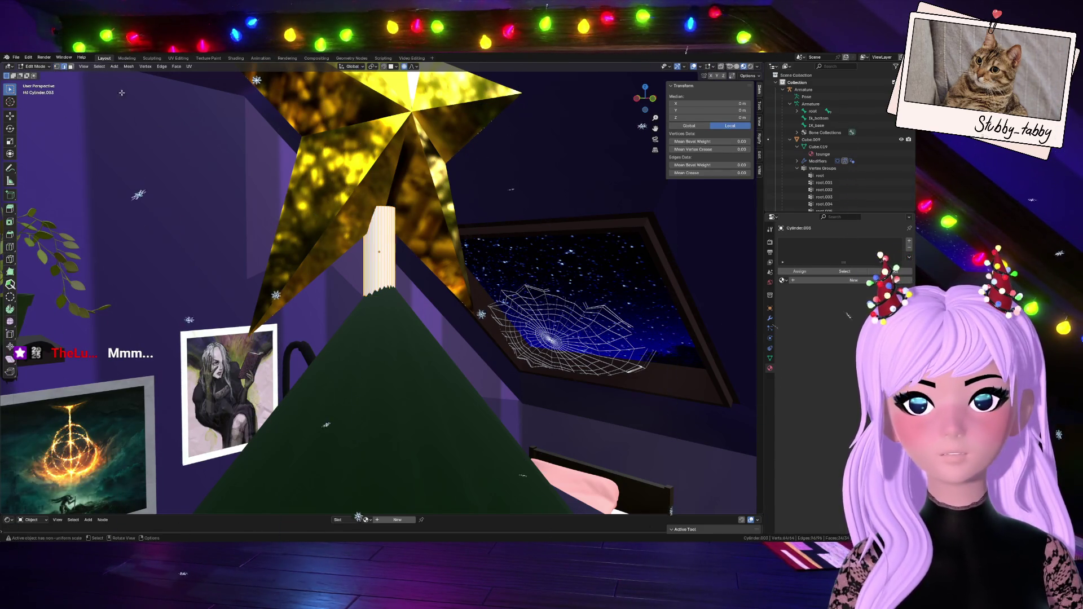
{"action": "left_click", "coordinate": [387, 208]}
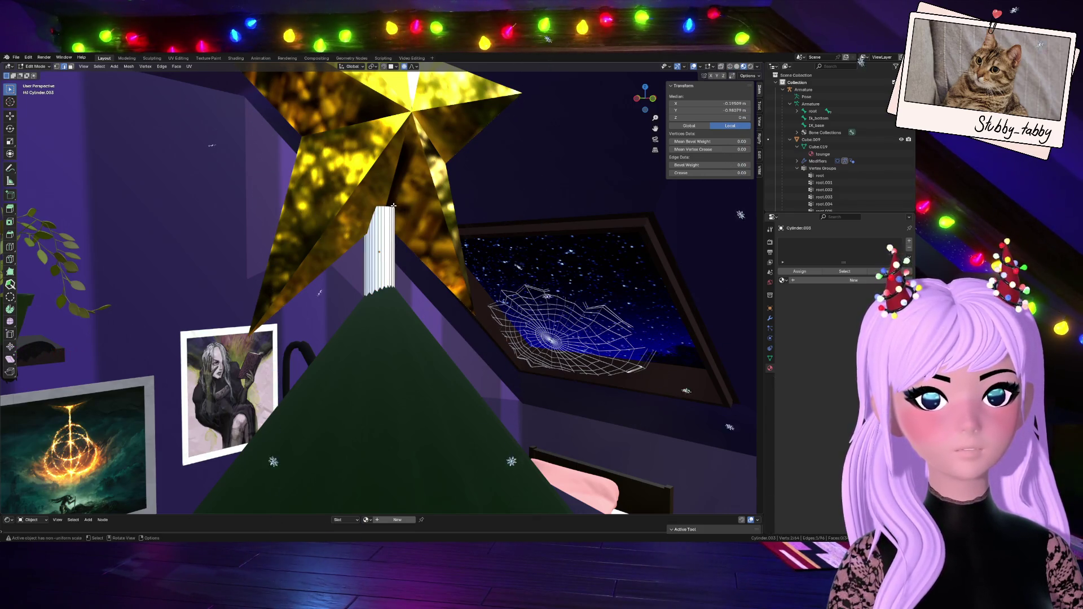
{"action": "key", "text": "KP_Decimal"}
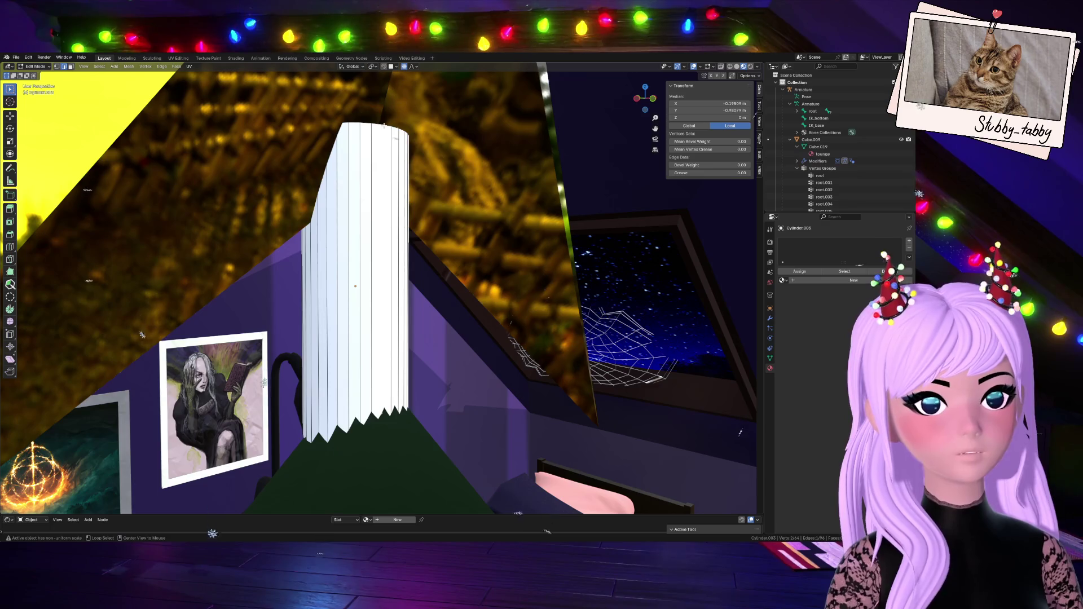
- Merge the cylinder's top loop At Center into a single point
{"action": "left_click", "coordinate": [59, 67]}
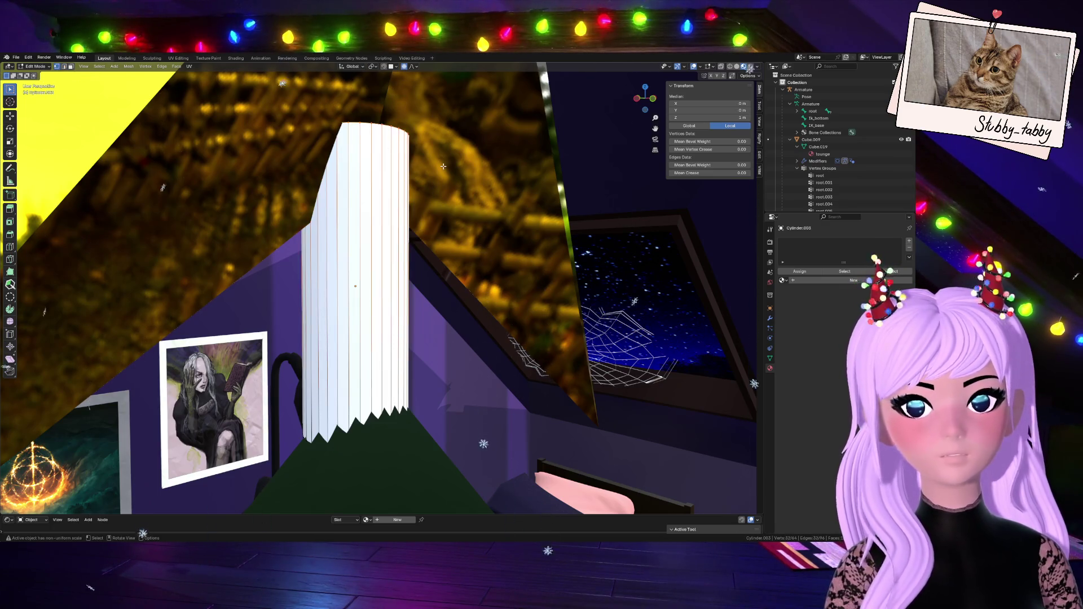
{"action": "key", "text": "m"}
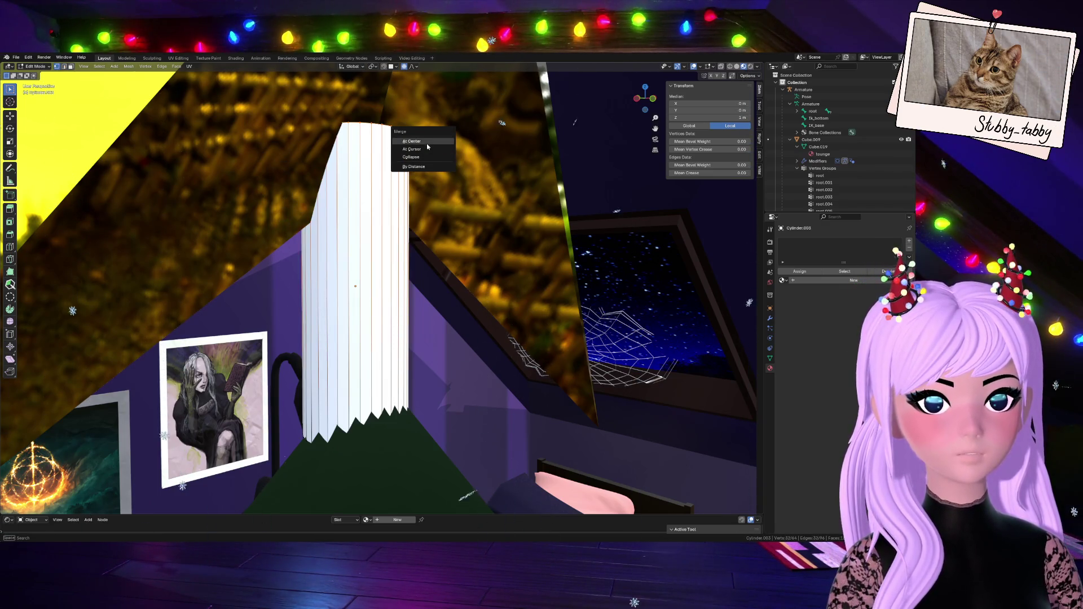
{"action": "left_click", "coordinate": [426, 142]}
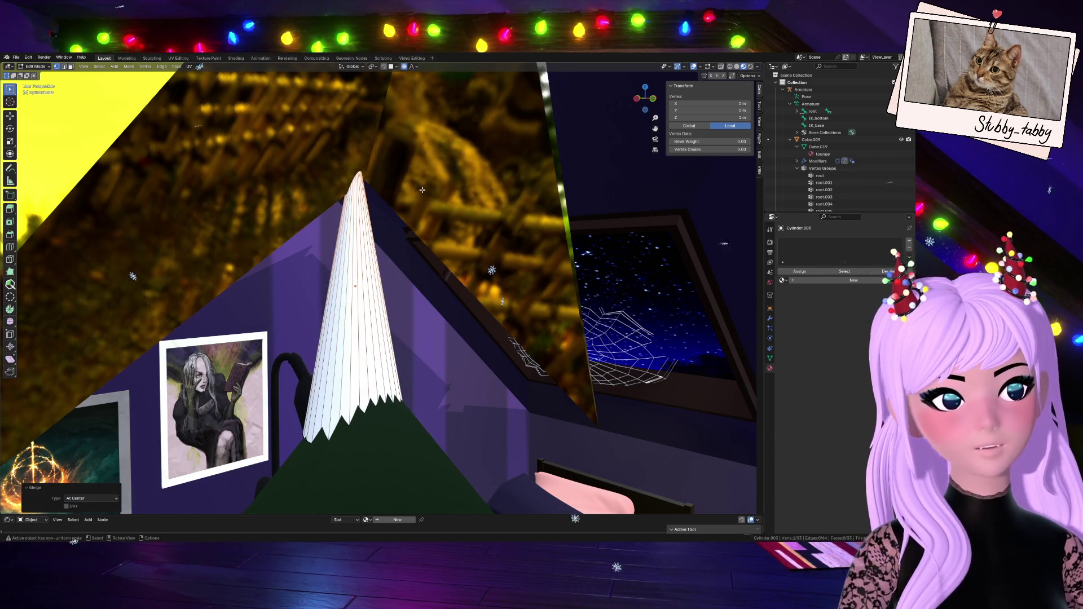
- Move the whole cone with proportional editing so its tip sits inside the star
{"action": "left_click", "coordinate": [652, 101]}
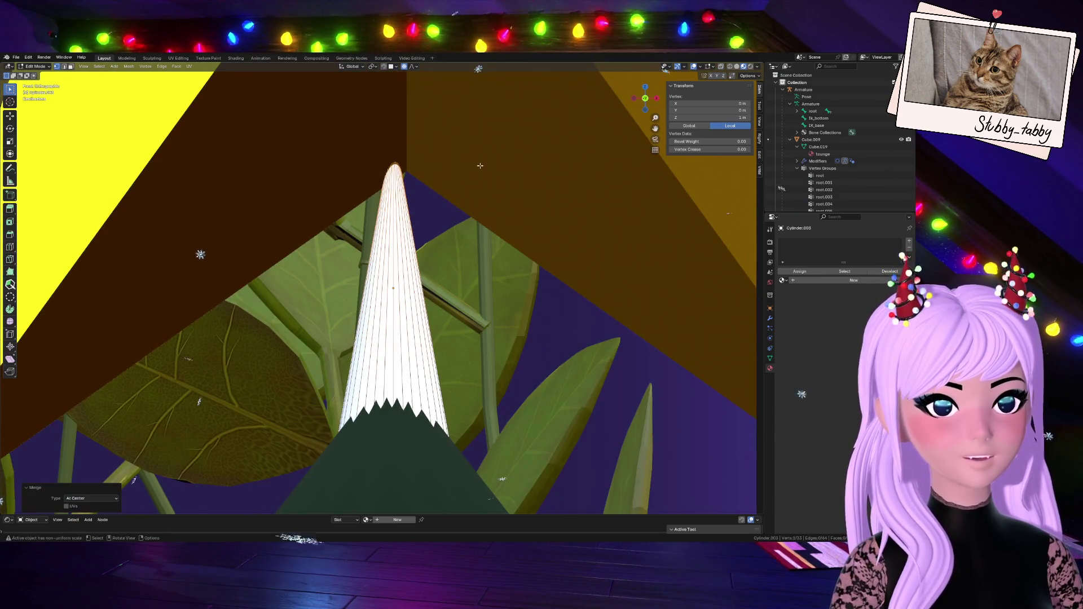
{"action": "scroll", "coordinate": [466, 162], "scroll_direction": "down", "scroll_amount": 1}
{"action": "key", "text": "a"}
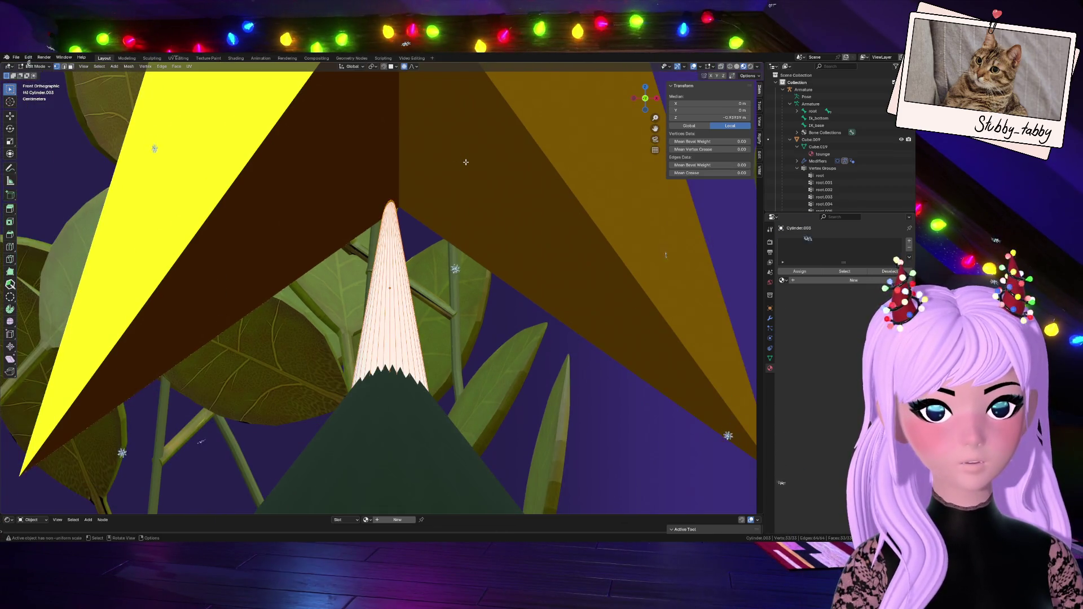
{"action": "key", "text": "g"}
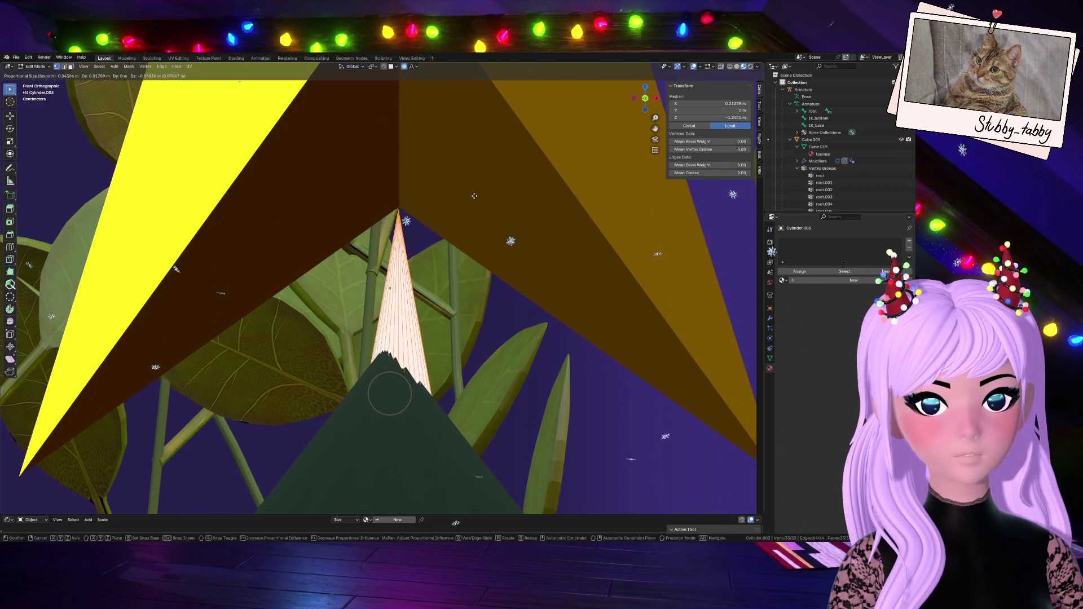
{"action": "left_click", "coordinate": [475, 193]}
- Box-select the cone's base and scale it 1.868 with smooth falloff over the treetop
{"action": "scroll", "coordinate": [407, 377], "scroll_direction": "down", "scroll_amount": 4}
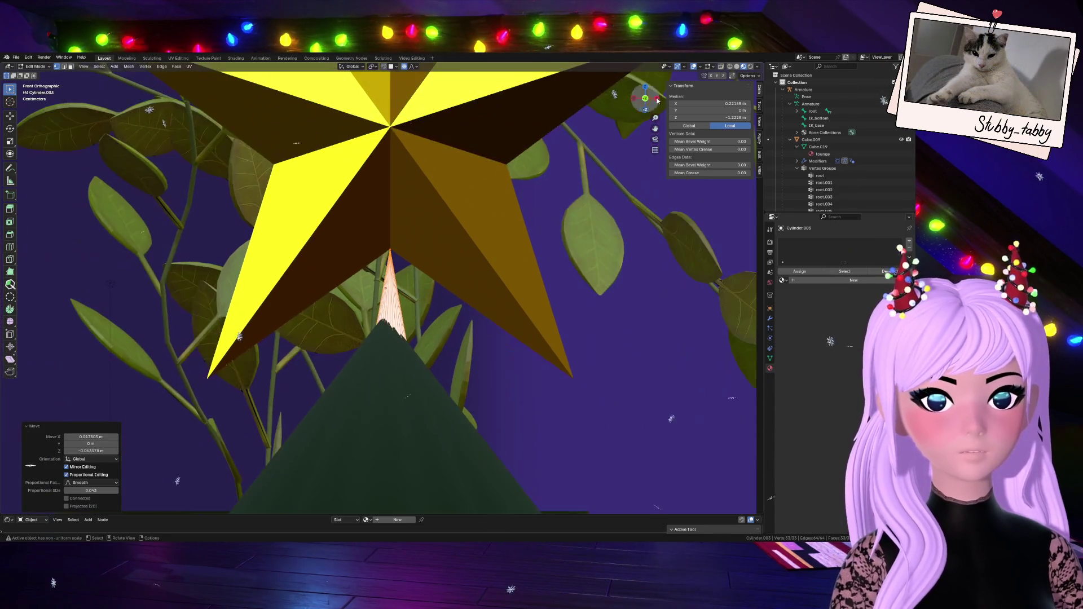
{"action": "left_click", "coordinate": [750, 66]}
{"action": "left_click", "coordinate": [738, 67]}
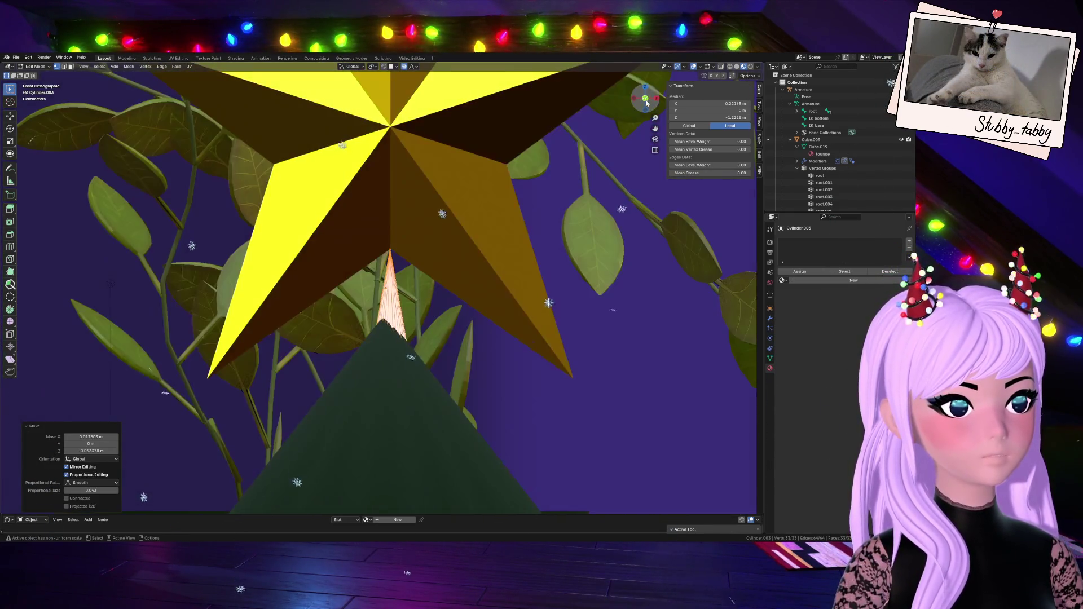
{"action": "left_click_drag", "start_coordinate": [351, 347], "coordinate": [437, 381]}
{"action": "key", "text": "s"}
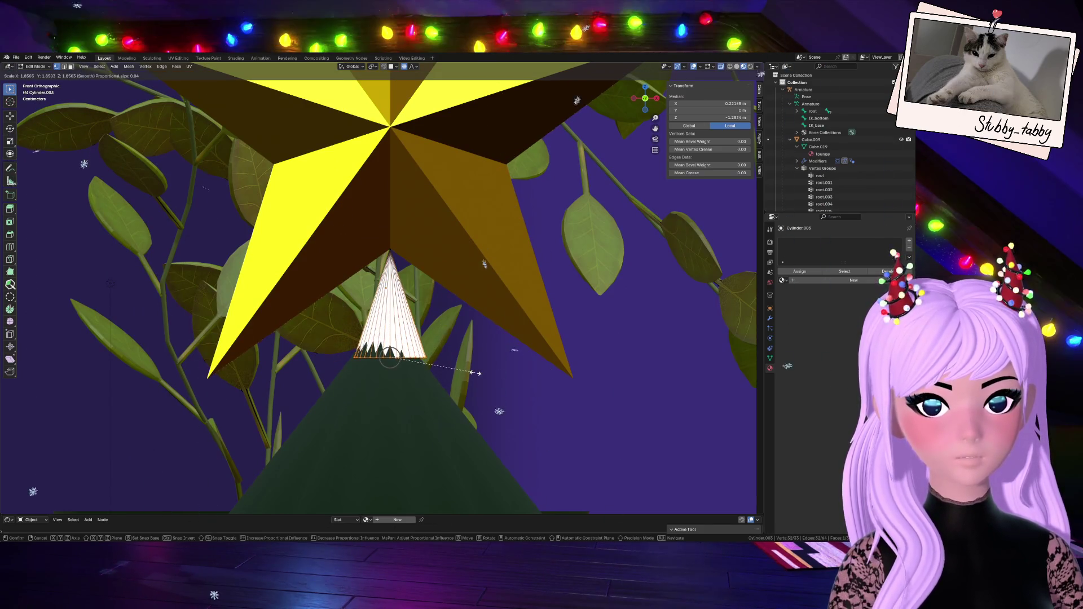
{"action": "left_click", "coordinate": [477, 373]}
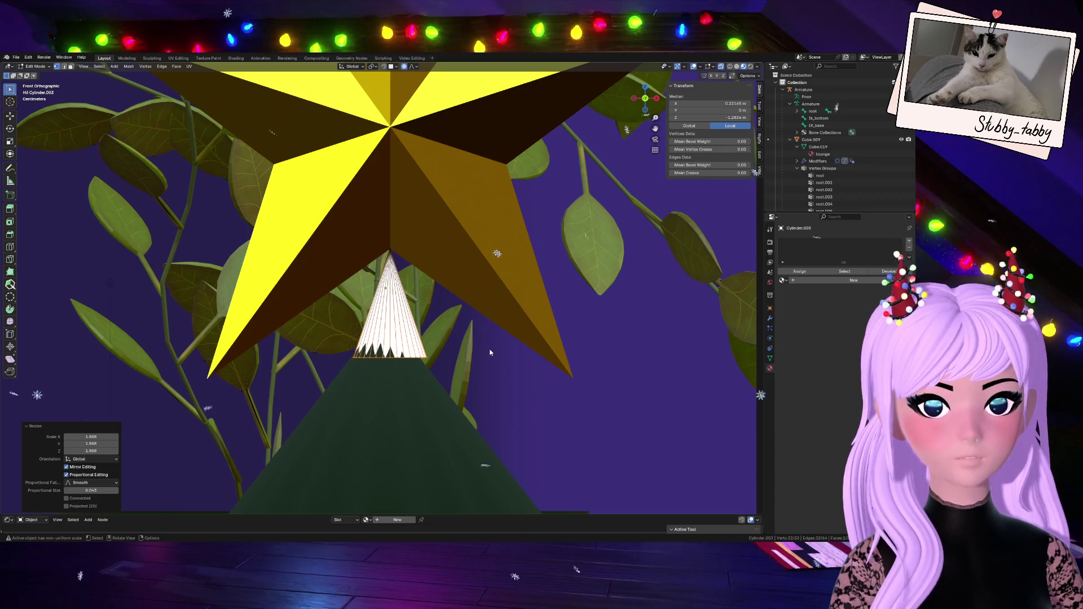
{"action": "scroll", "coordinate": [490, 361], "scroll_direction": "down", "scroll_amount": 4}
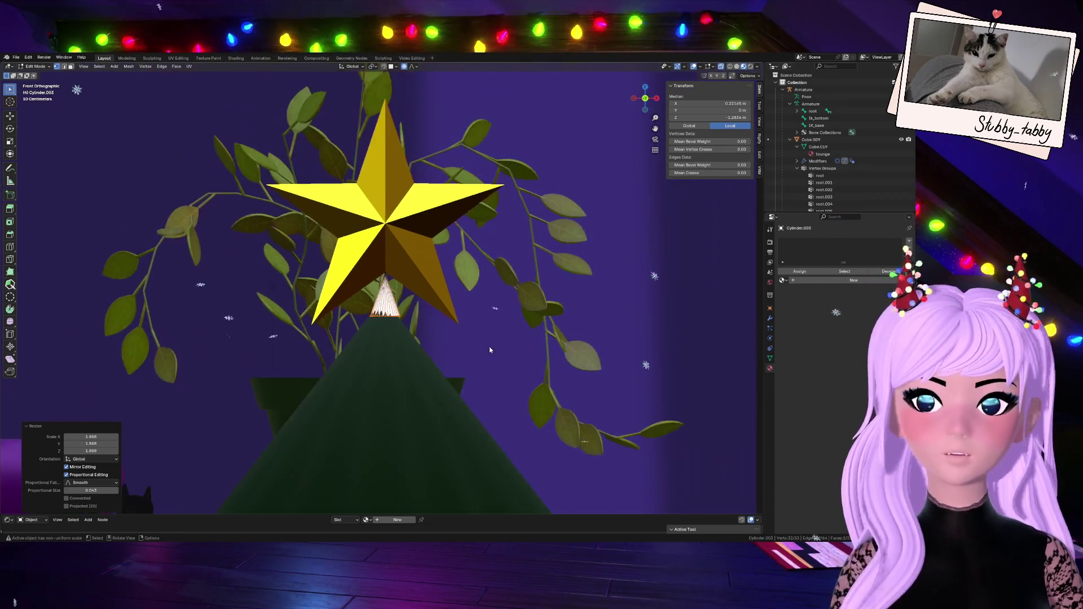
{"action": "key", "text": "Tab"}
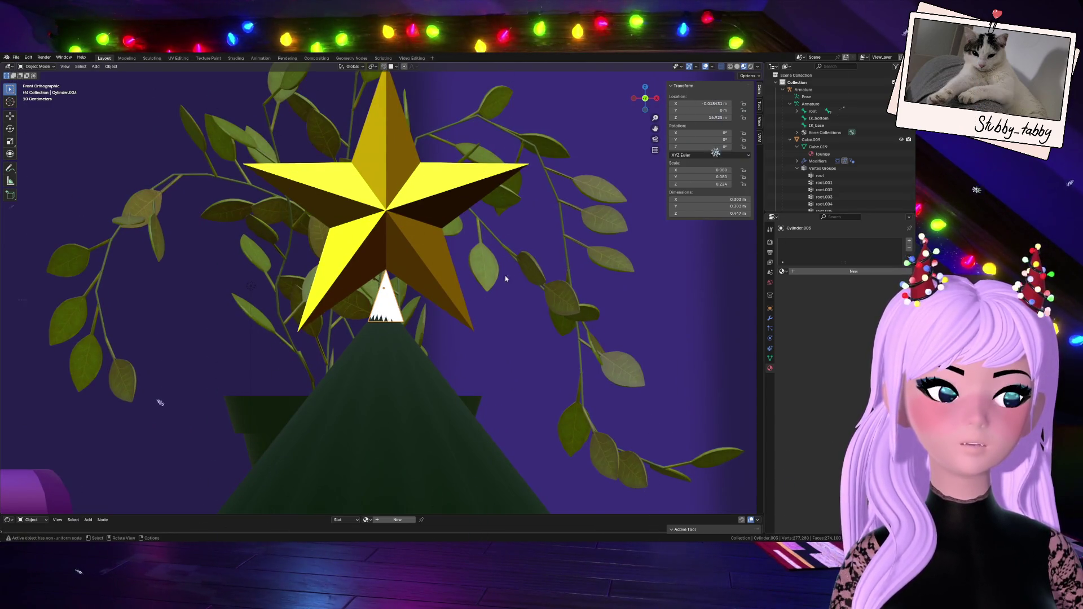
- Assign the existing 'star' material to the white cone Cylinder.003
{"action": "left_click", "coordinate": [408, 221]}
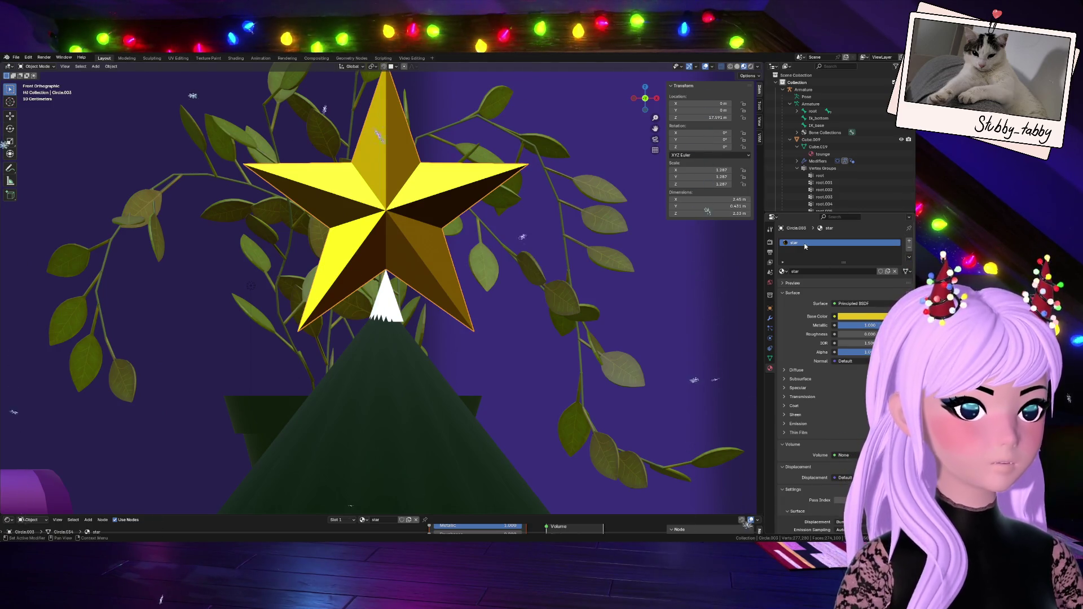
{"action": "left_click", "coordinate": [380, 290]}
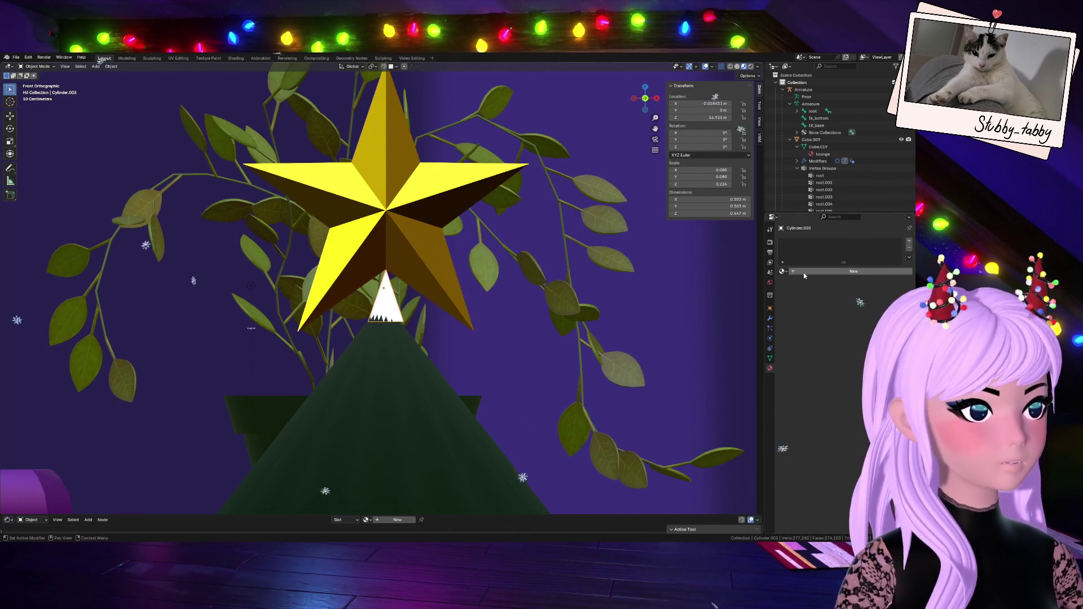
{"action": "left_click", "coordinate": [783, 271]}
{"action": "type", "text": "sa"}
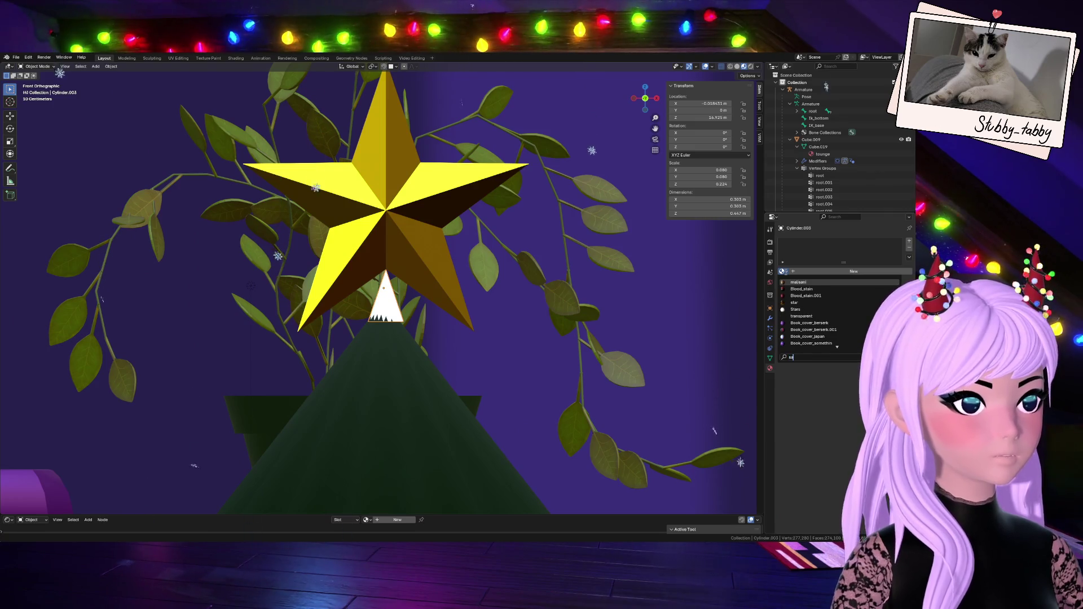
{"action": "type", "text": "tar"}
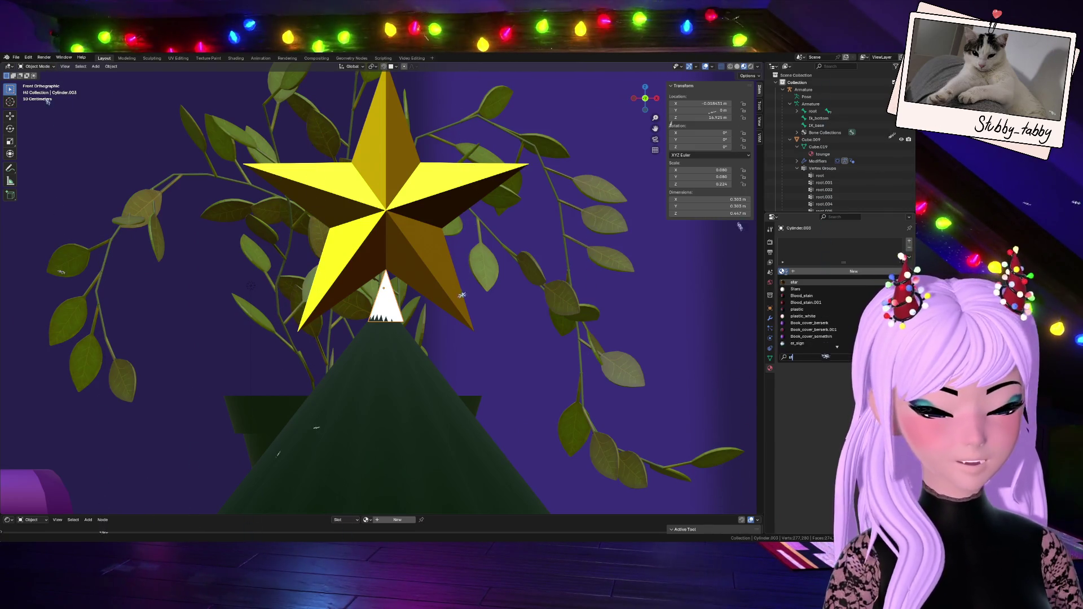
{"action": "left_click", "coordinate": [801, 282]}
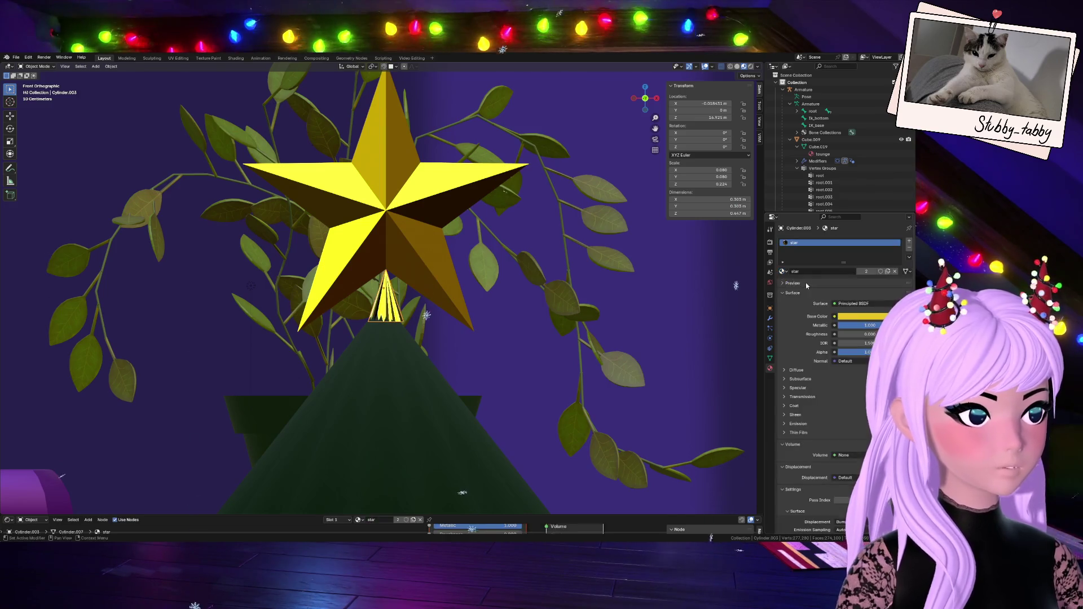
- Orbit and zoom around the treetop to inspect the gold star and cone
{"action": "left_click", "coordinate": [387, 316]}
{"action": "left_click", "coordinate": [387, 316]}
{"action": "scroll", "coordinate": [387, 315], "scroll_direction": "up", "scroll_amount": 8}
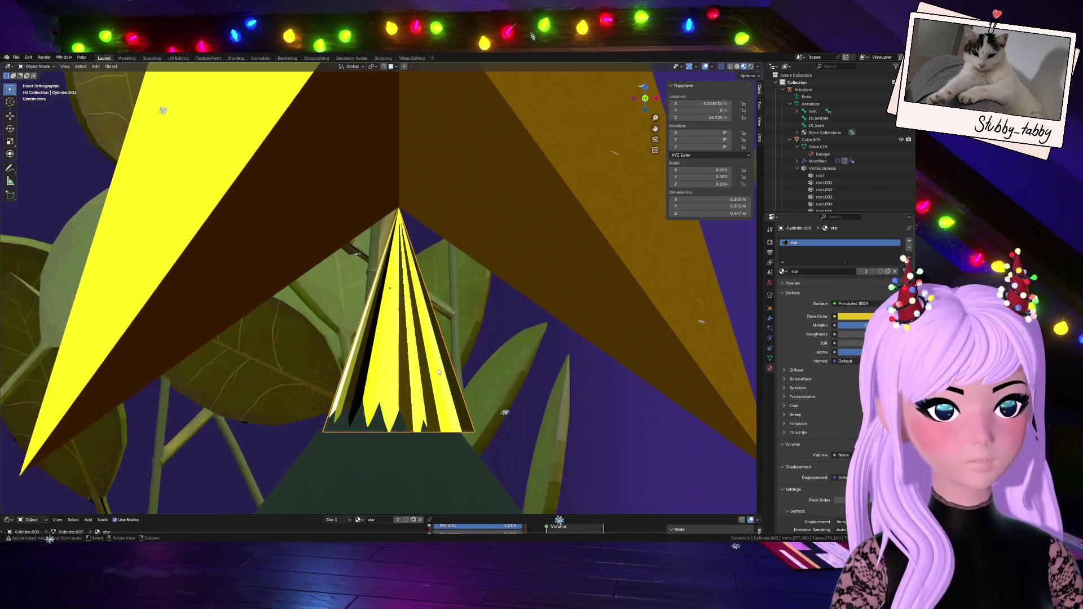
{"action": "scroll", "coordinate": [484, 379], "scroll_direction": "down", "scroll_amount": 3}
{"action": "key", "text": "g"}
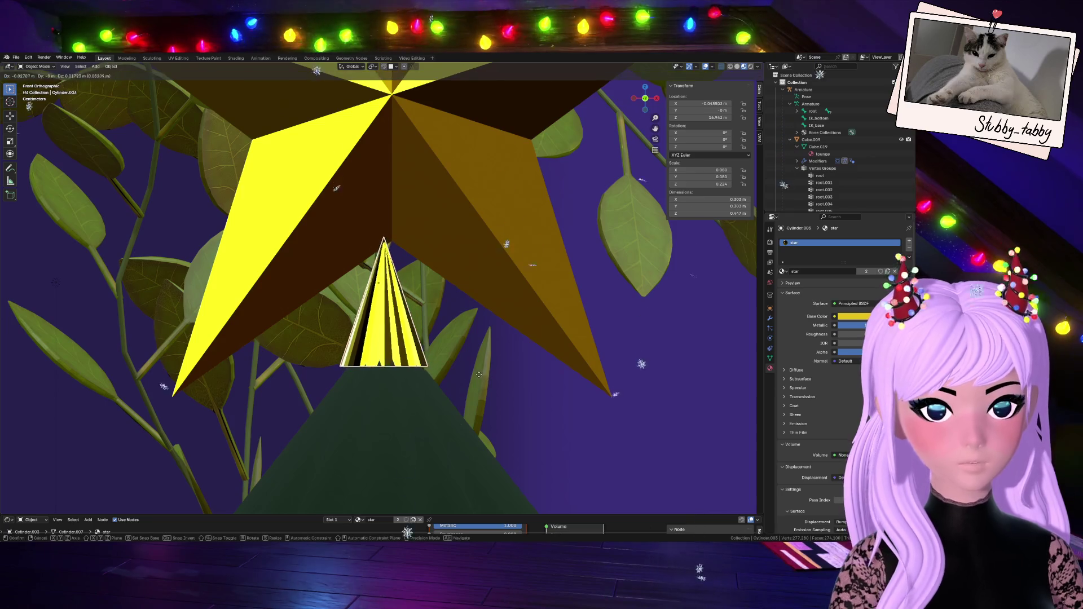
{"action": "key", "text": "Escape"}
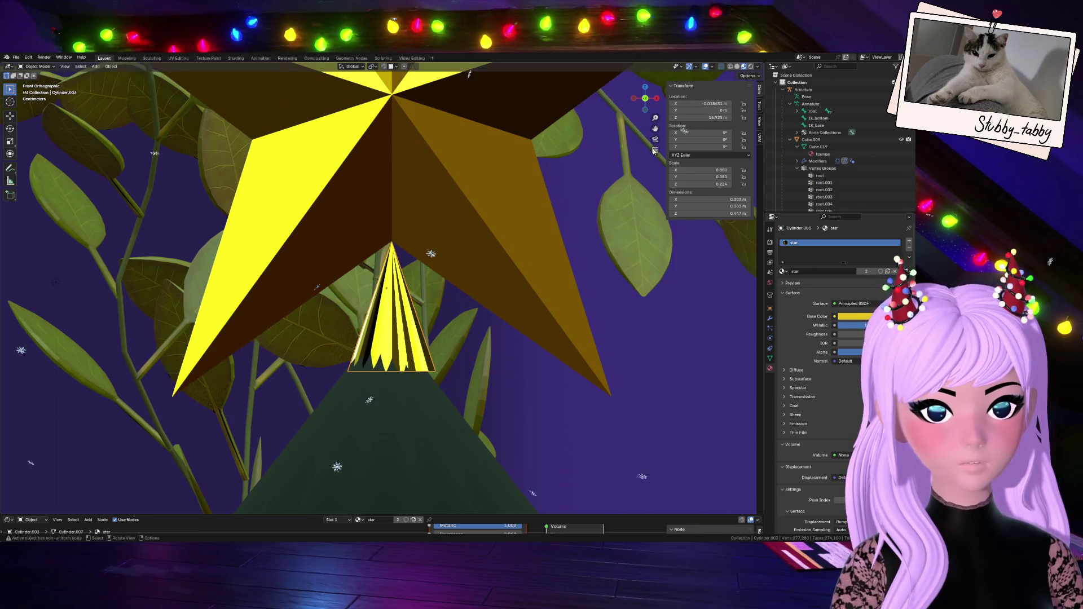
{"action": "left_click_drag", "start_coordinate": [645, 97], "coordinate": [626, 112]}
{"action": "left_click_drag", "start_coordinate": [815, 412], "coordinate": [683, 528]}
{"action": "scroll", "coordinate": [419, 284], "scroll_direction": "down", "scroll_amount": 10}
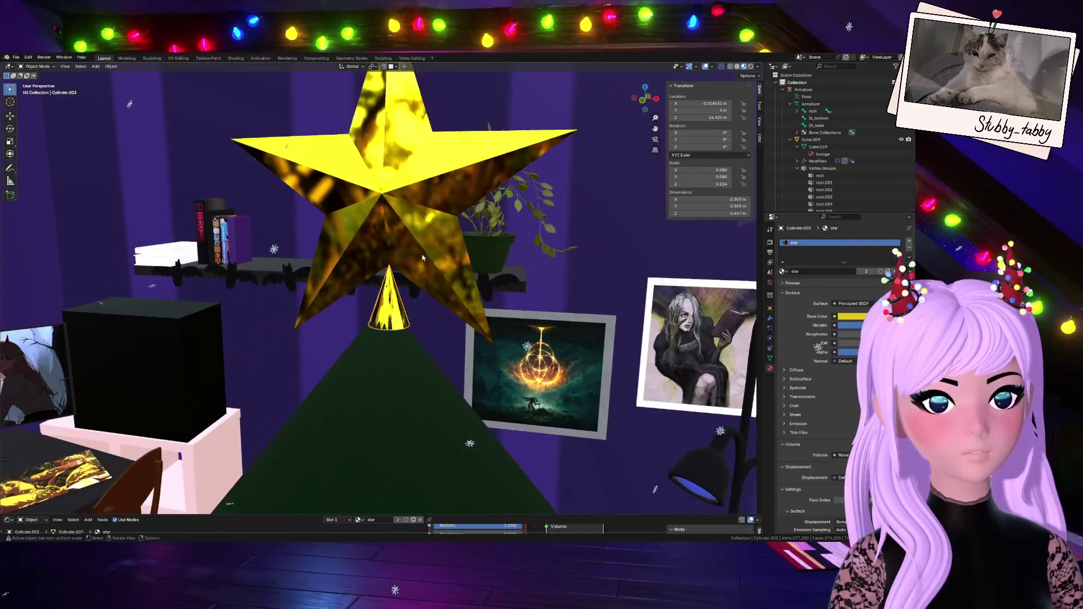
{"action": "scroll", "coordinate": [420, 283], "scroll_direction": "down", "scroll_amount": 3}
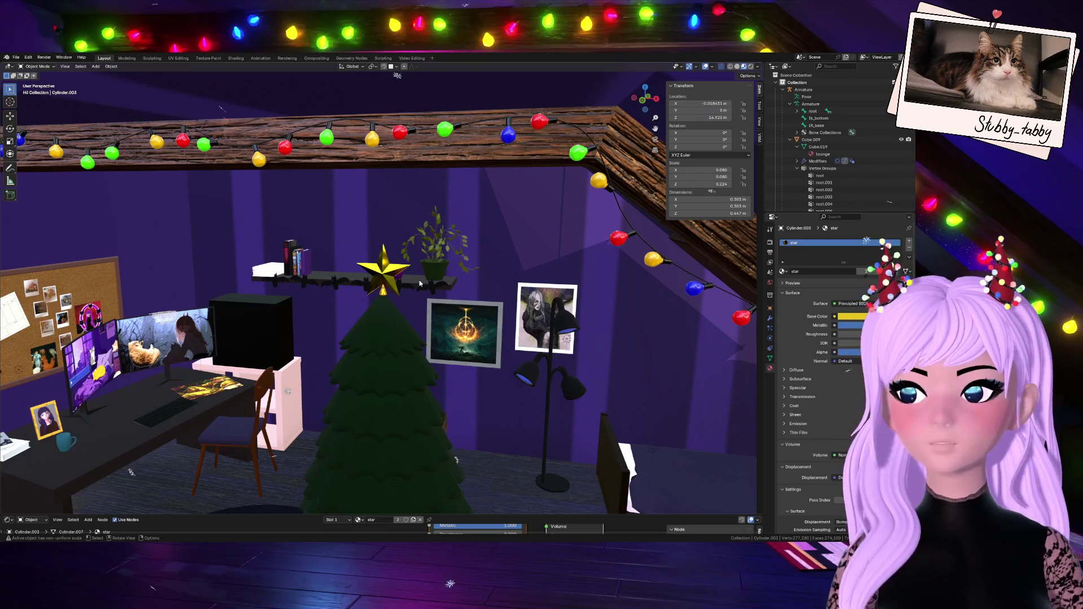
{"action": "scroll", "coordinate": [419, 284], "scroll_direction": "up", "scroll_amount": 10}
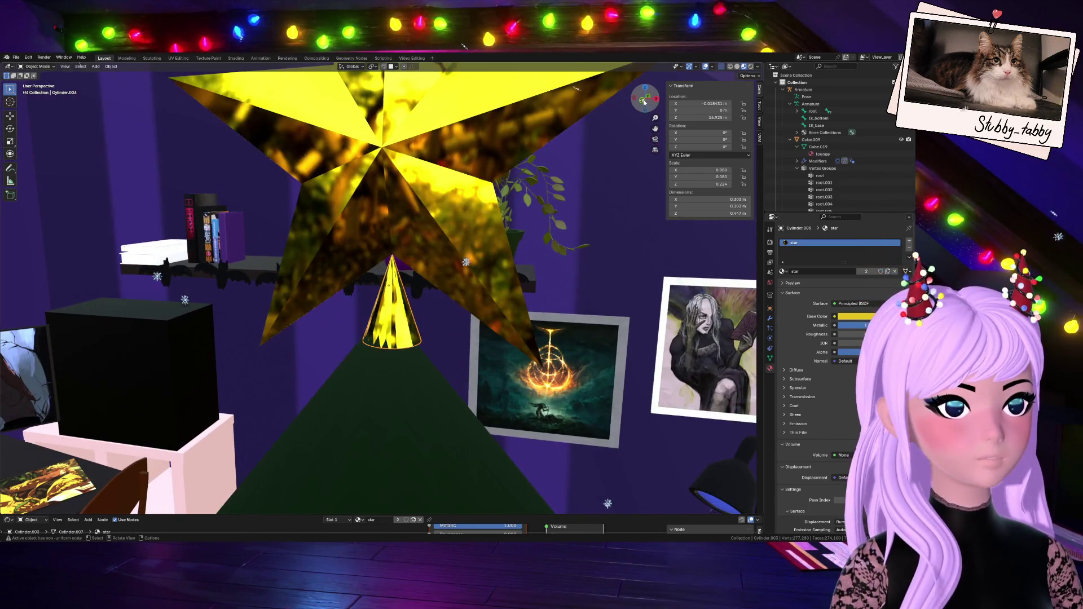
- Switch to Front Orthographic view and select all of the cone's geometry in Edit Mode
{"action": "left_click", "coordinate": [646, 92]}
{"action": "key", "text": "Tab"}
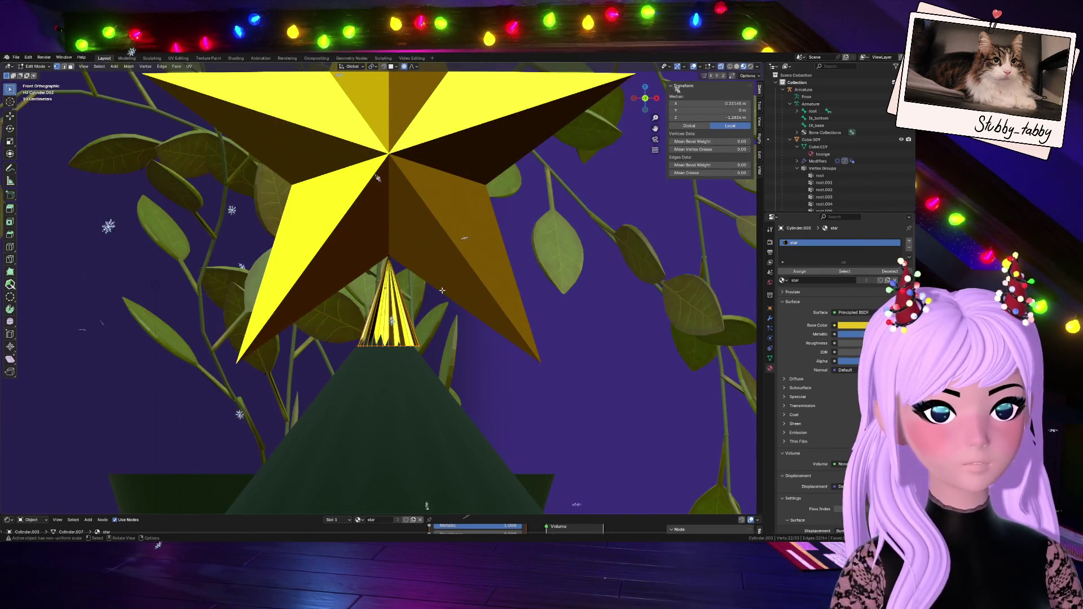
{"action": "key", "text": "a"}
- Browse the edit-mode overlay and viewport gizmo options
{"action": "left_click", "coordinate": [715, 68]}
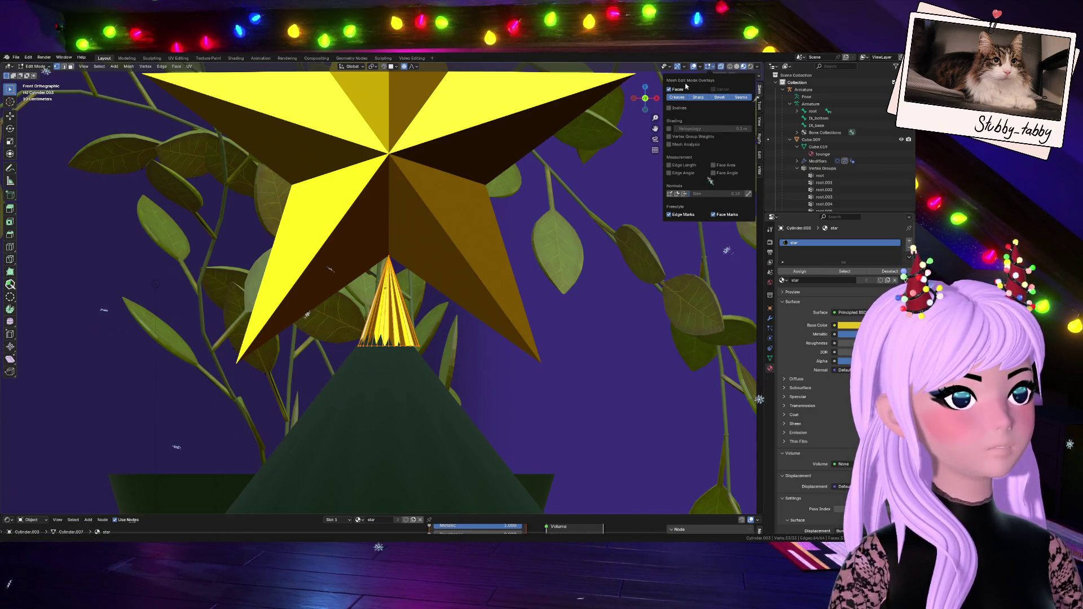
{"action": "left_click", "coordinate": [684, 68]}
{"action": "left_click", "coordinate": [712, 71]}
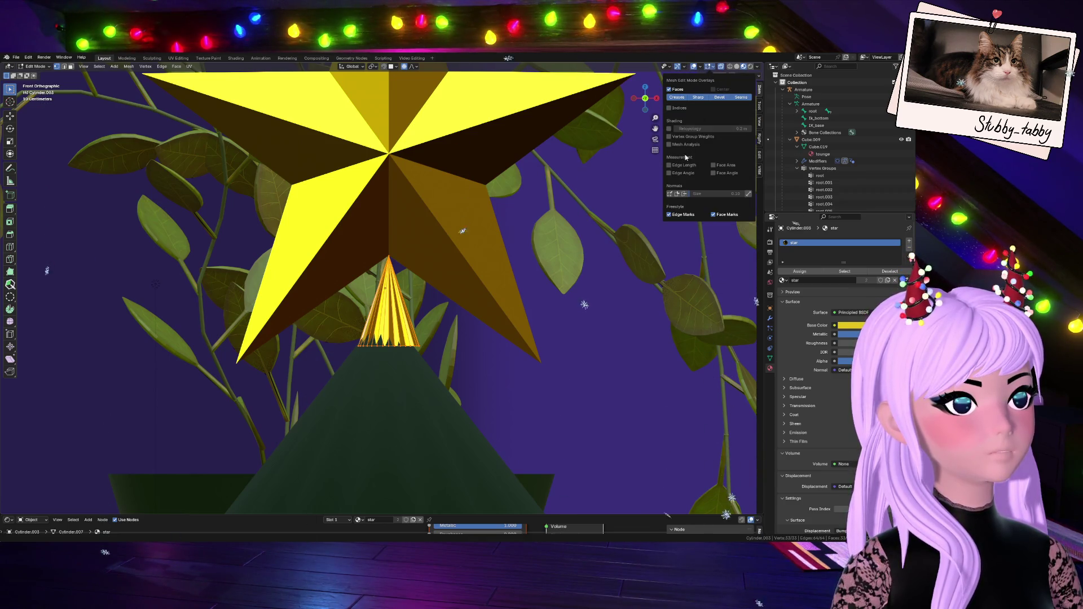
{"action": "left_click", "coordinate": [715, 68]}
{"action": "left_click", "coordinate": [713, 68]}
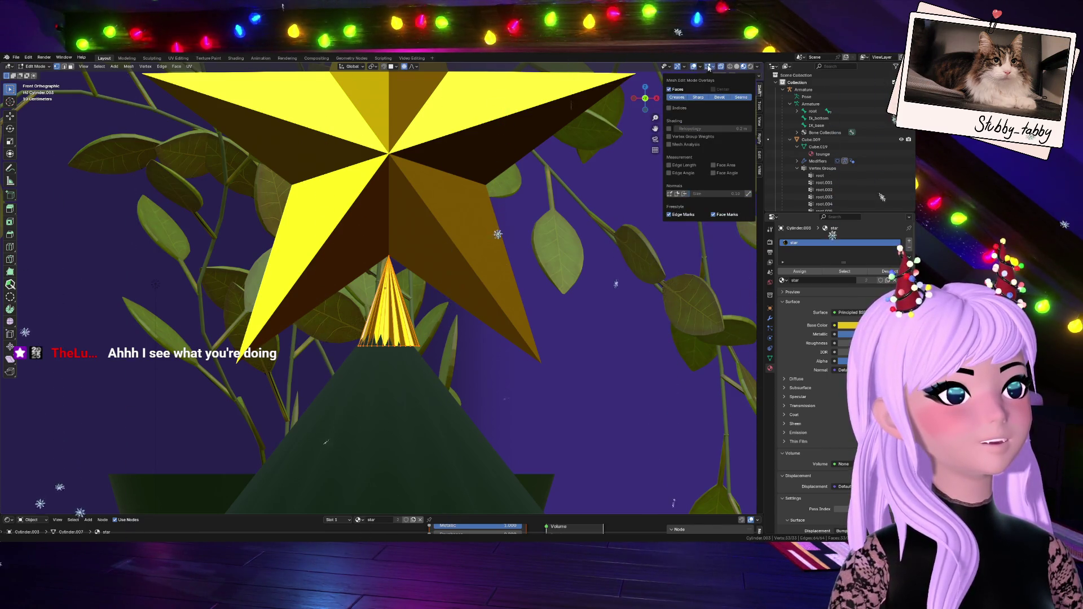
{"action": "left_click", "coordinate": [687, 67]}
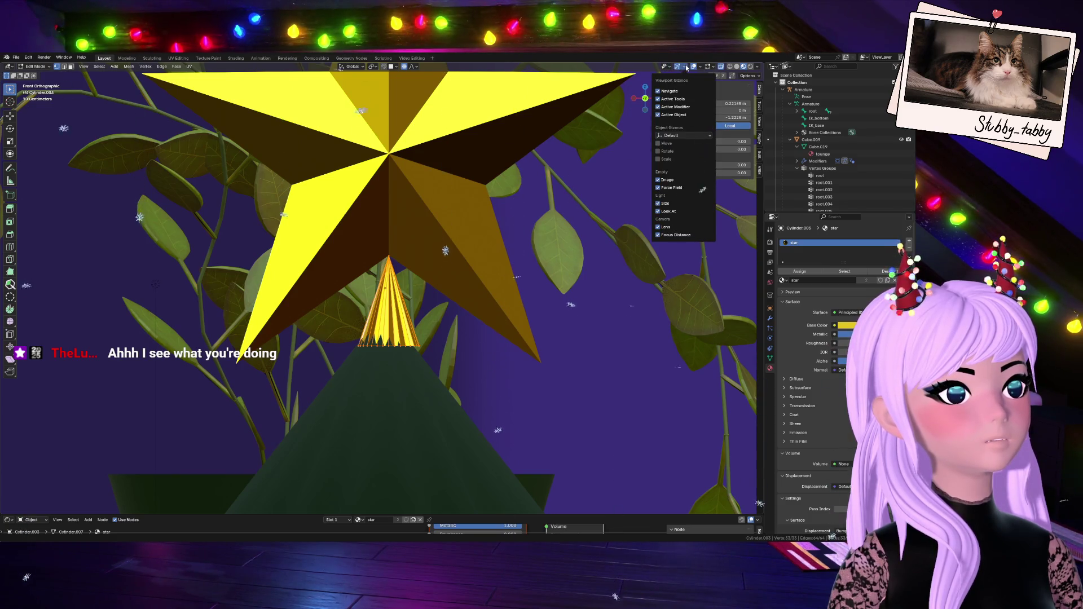
- Toggle X-ray on and off, then enable the Face Orientation overlay, showing the star's faces red
{"action": "left_click", "coordinate": [737, 67]}
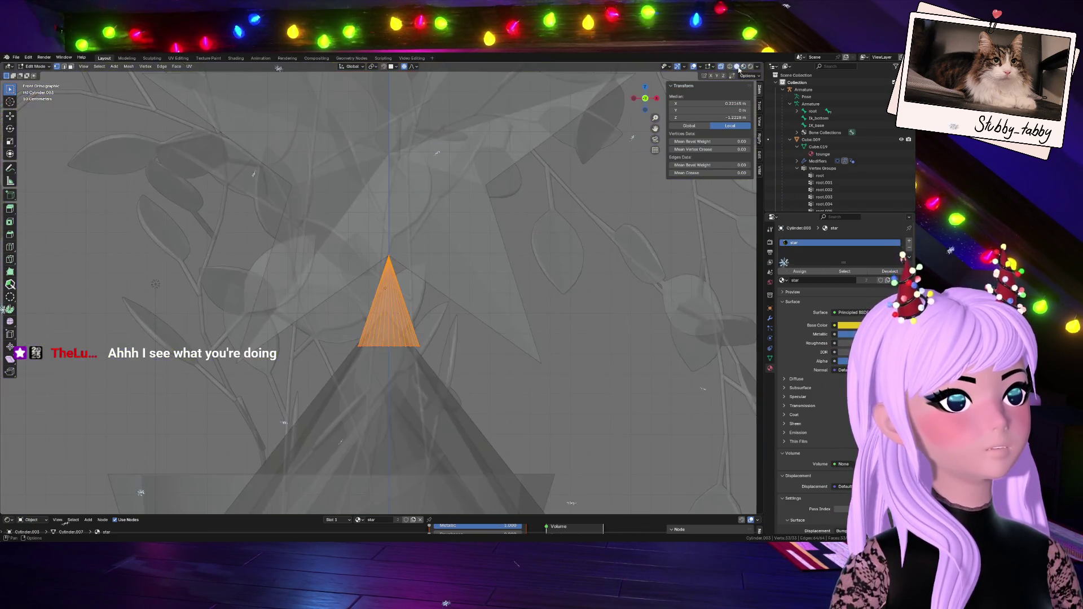
{"action": "left_click", "coordinate": [721, 67]}
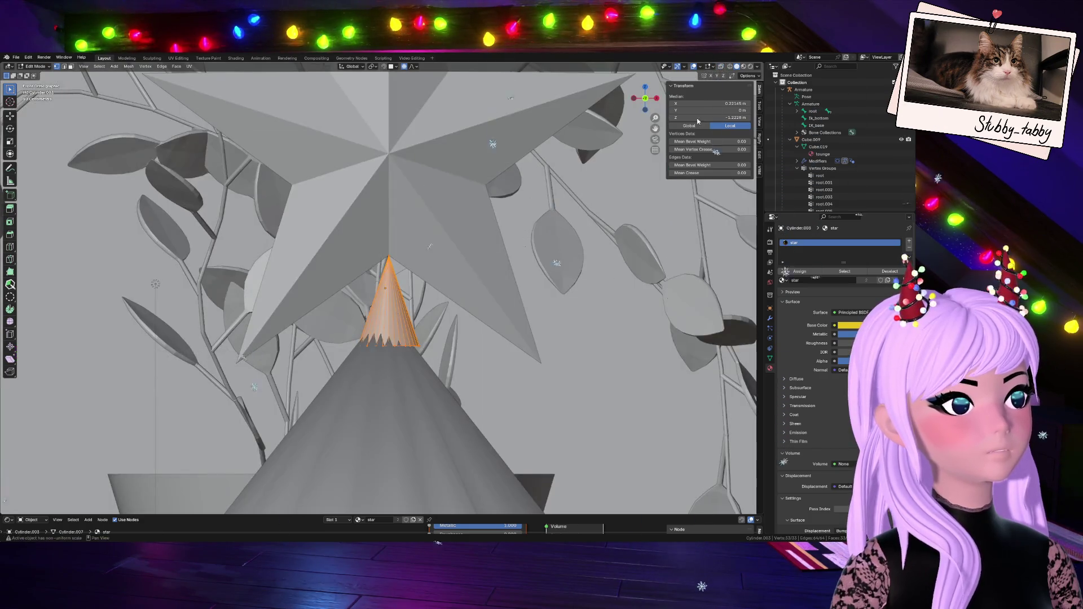
{"action": "left_click", "coordinate": [702, 66]}
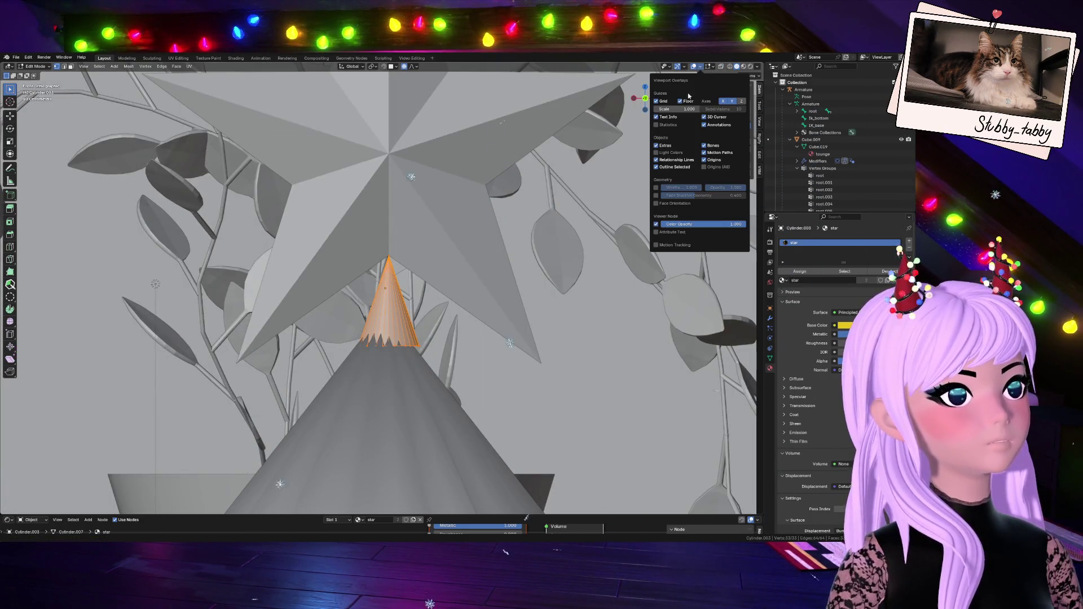
{"action": "left_click", "coordinate": [669, 203]}
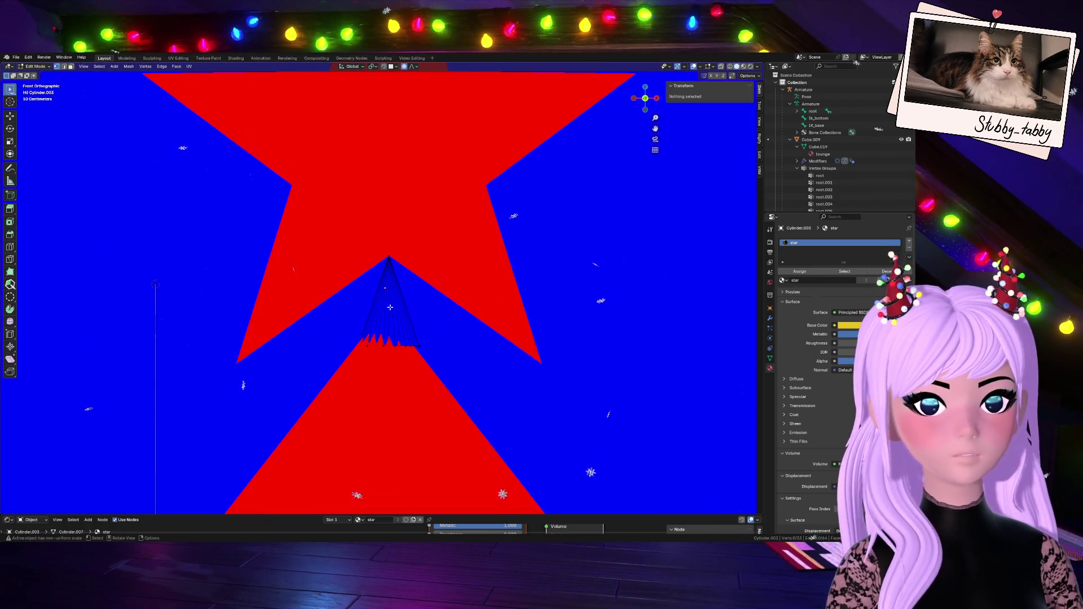
- Recalculate the star's normals to point outside so its faces show as front-facing
{"action": "scroll", "coordinate": [390, 307], "scroll_direction": "down", "scroll_amount": 4}
{"action": "scroll", "coordinate": [417, 274], "scroll_direction": "up", "scroll_amount": 5}
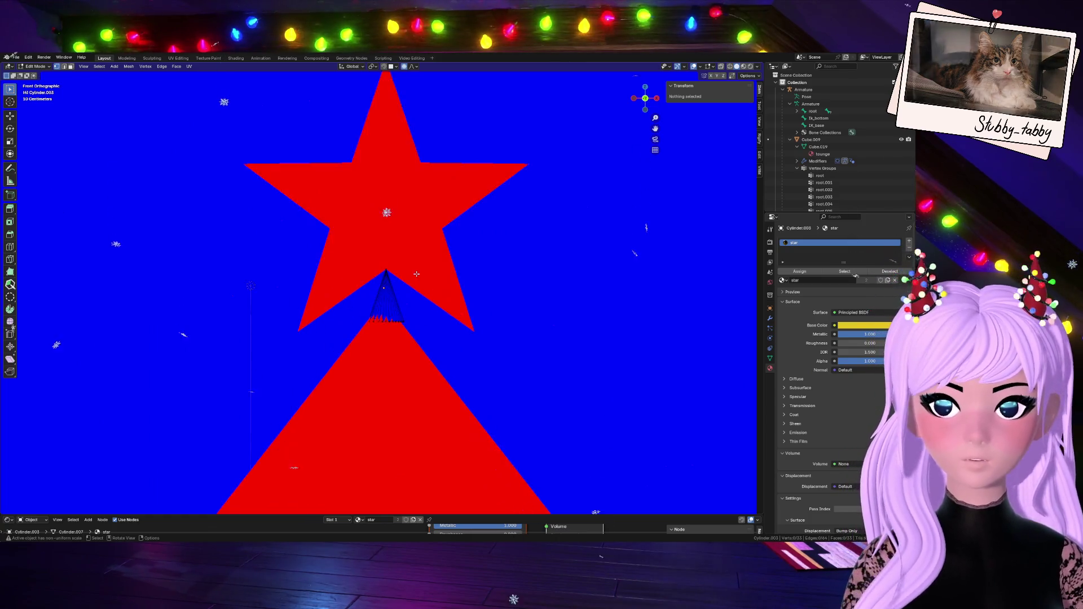
{"action": "key", "text": "Tab"}
{"action": "left_click", "coordinate": [464, 228]}
{"action": "scroll", "coordinate": [457, 222], "scroll_direction": "down", "scroll_amount": 3}
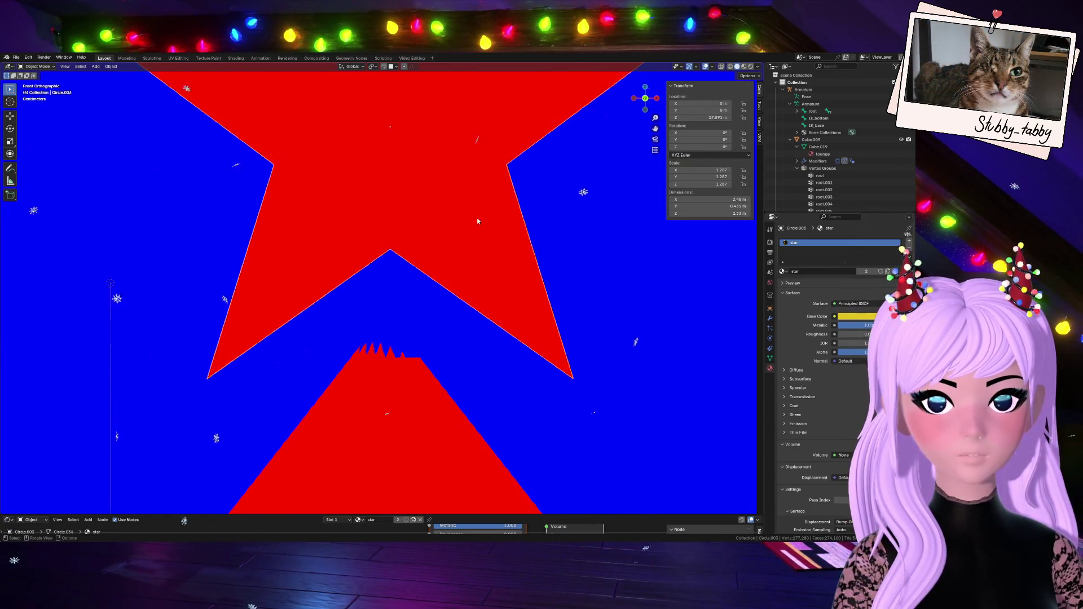
{"action": "key", "text": "Tab"}
{"action": "key", "text": "a"}
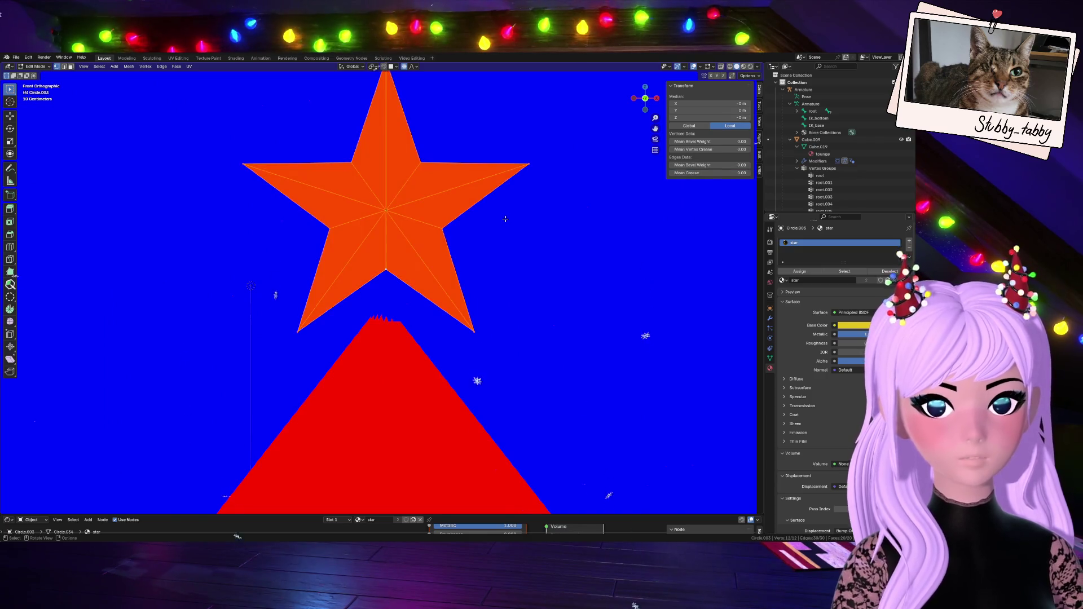
{"action": "key", "text": "x"}
{"action": "left_click", "coordinate": [506, 219]}
{"action": "key", "text": "Tab"}
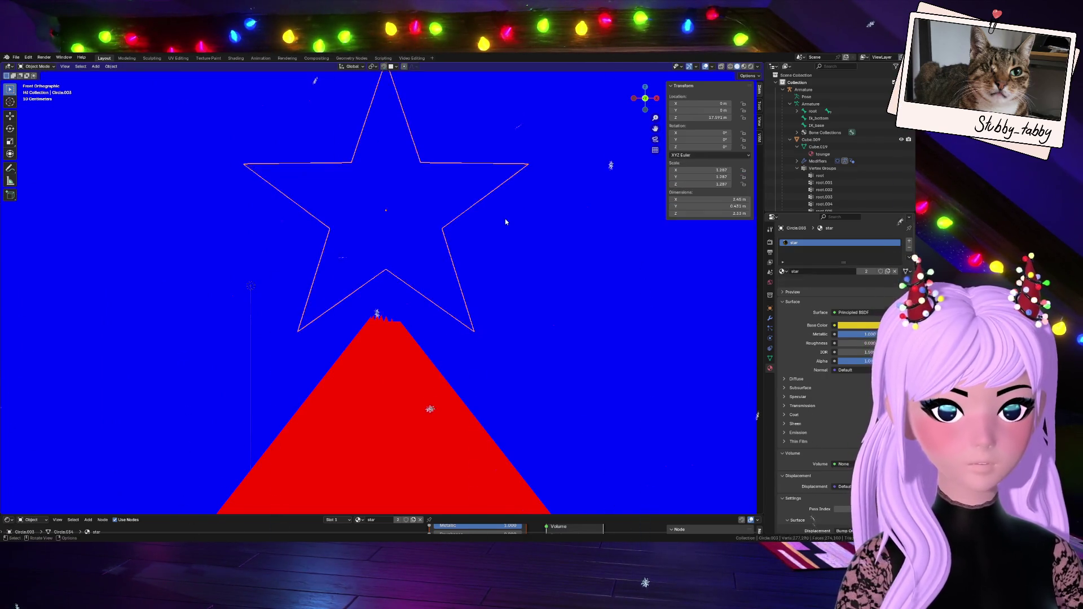
- Select the cone stem in Edit Mode and turn off the Face Orientation overlay
{"action": "left_click", "coordinate": [506, 221]}
{"action": "left_click", "coordinate": [386, 299]}
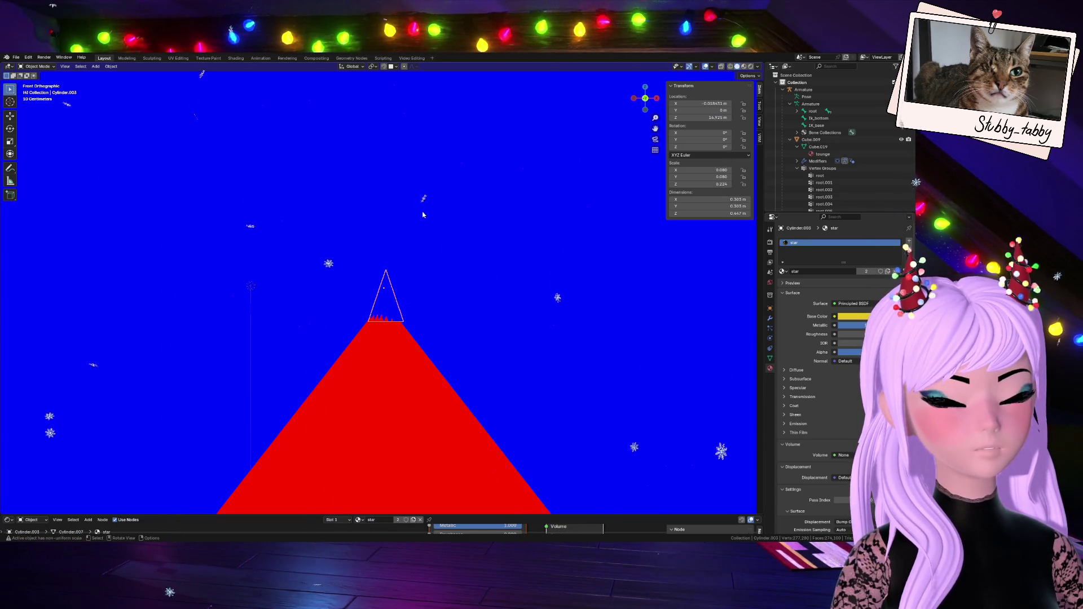
{"action": "key", "text": "Tab"}
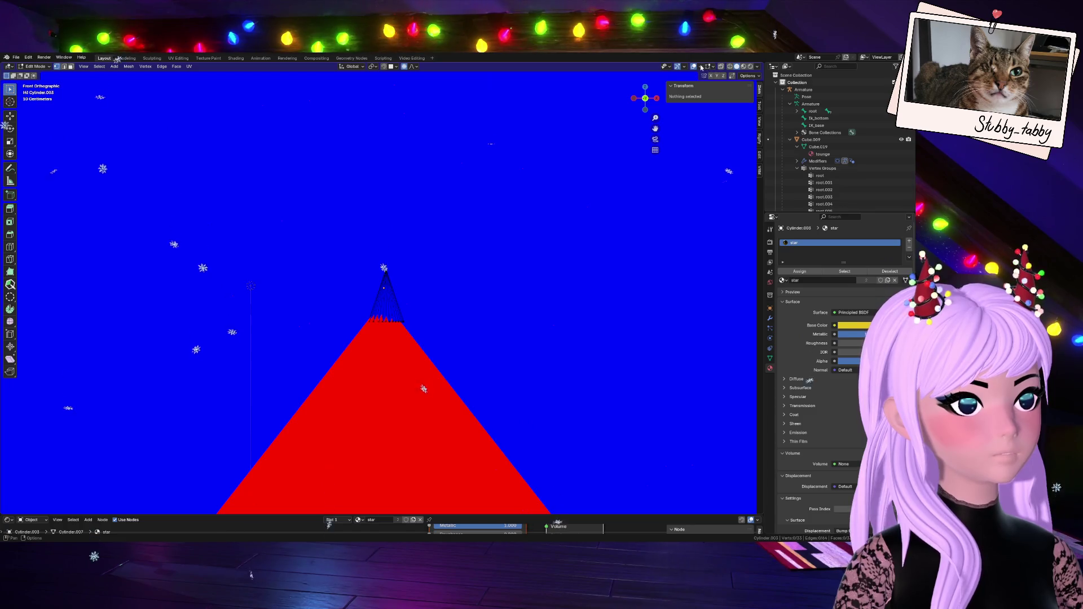
{"action": "left_click", "coordinate": [694, 67]}
{"action": "left_click", "coordinate": [695, 67]}
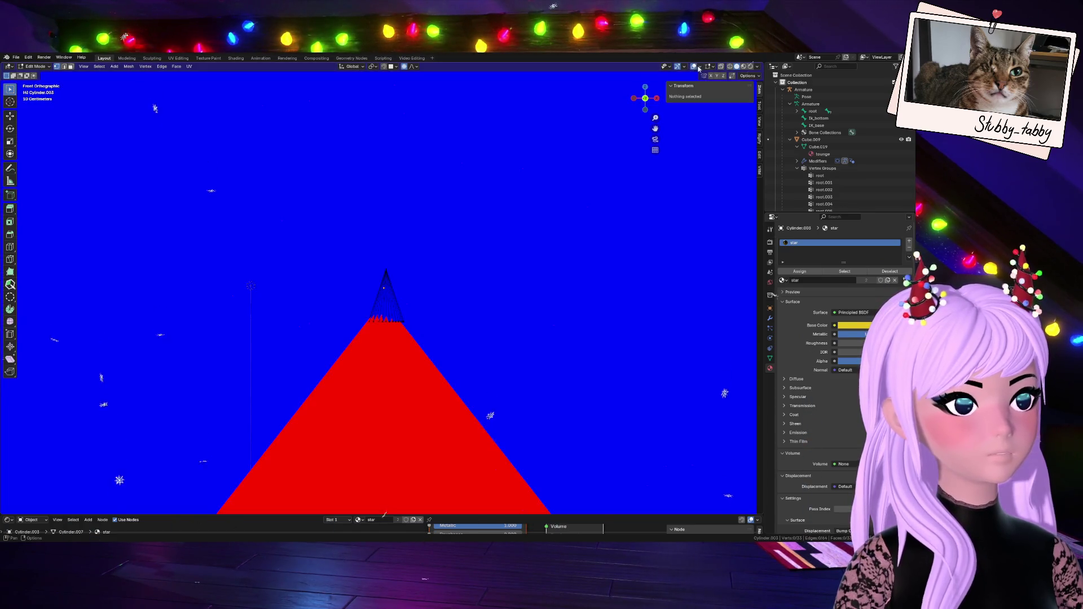
{"action": "left_click", "coordinate": [701, 68]}
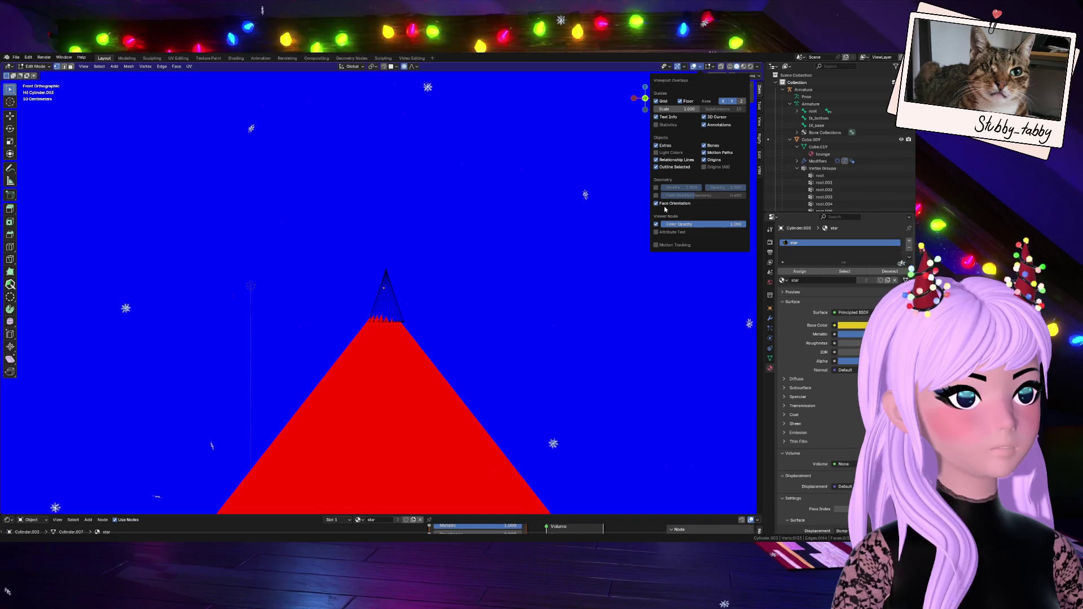
{"action": "left_click", "coordinate": [668, 203]}
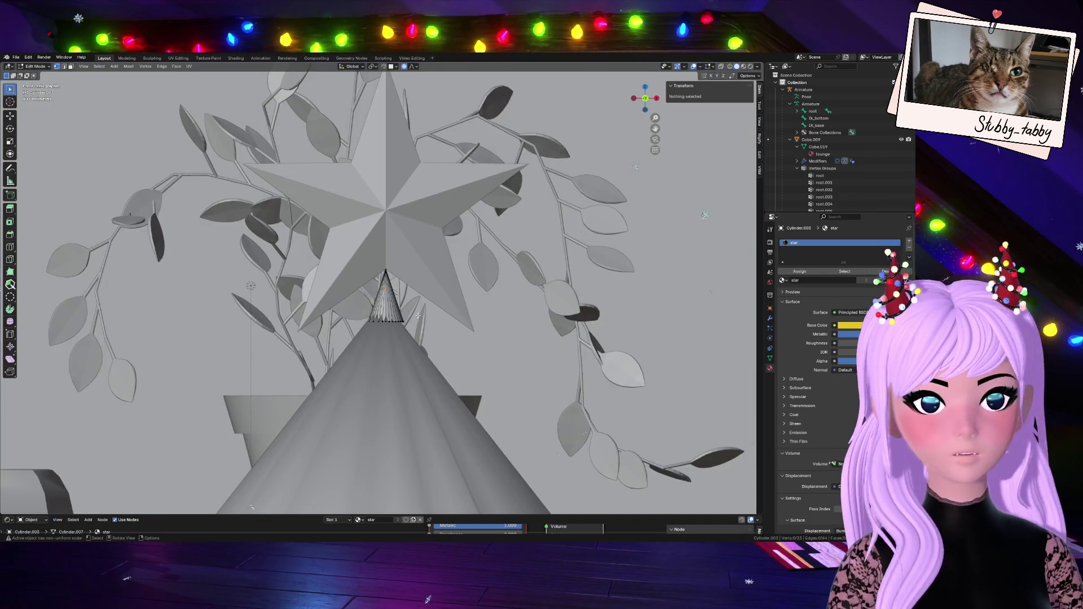
- Nudge the whole cone stem with proportional editing, then try rescaling its base and cancel
{"action": "scroll", "coordinate": [419, 237], "scroll_direction": "up", "scroll_amount": 6}
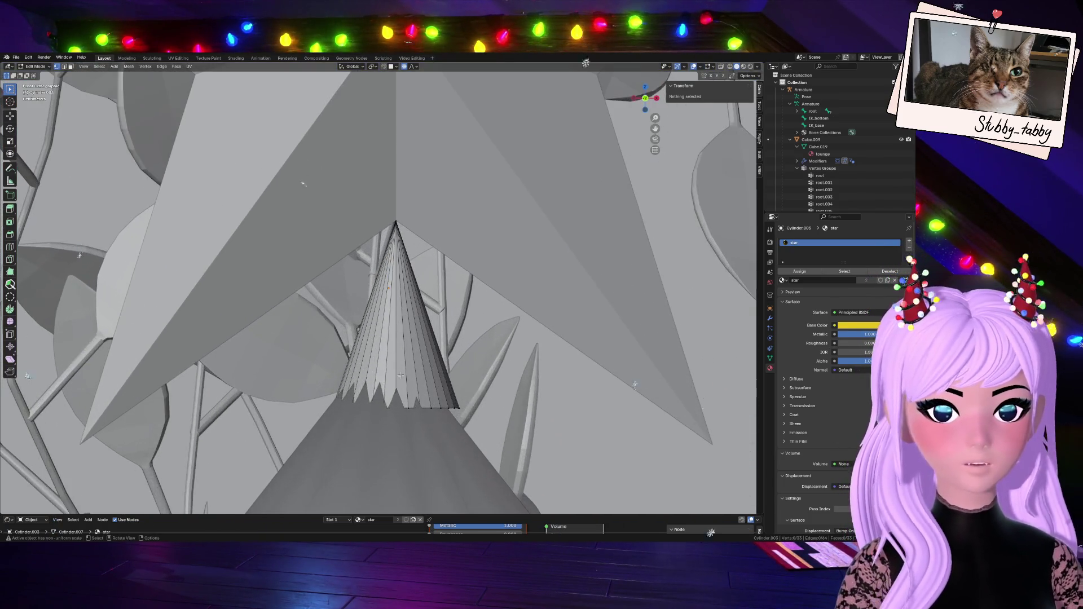
{"action": "scroll", "coordinate": [338, 383], "scroll_direction": "down", "scroll_amount": 3}
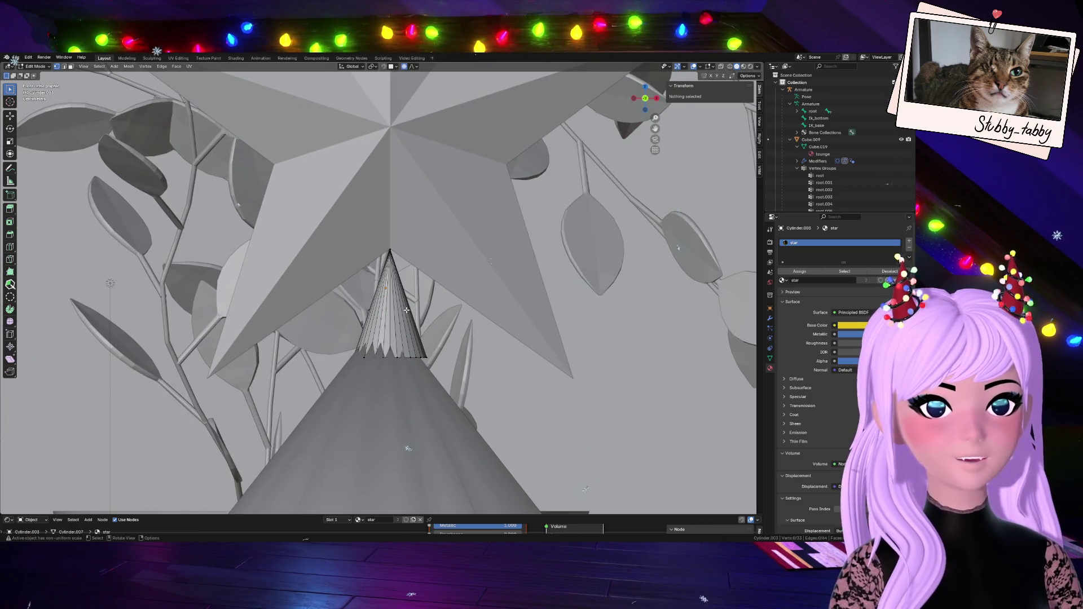
{"action": "key", "text": "a"}
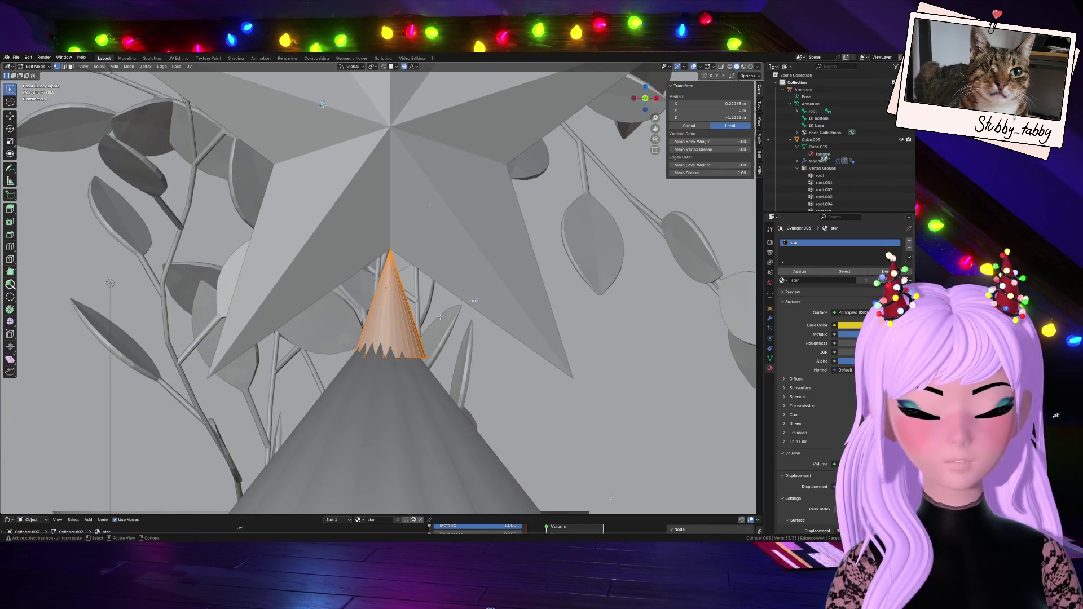
{"action": "key", "text": "g"}
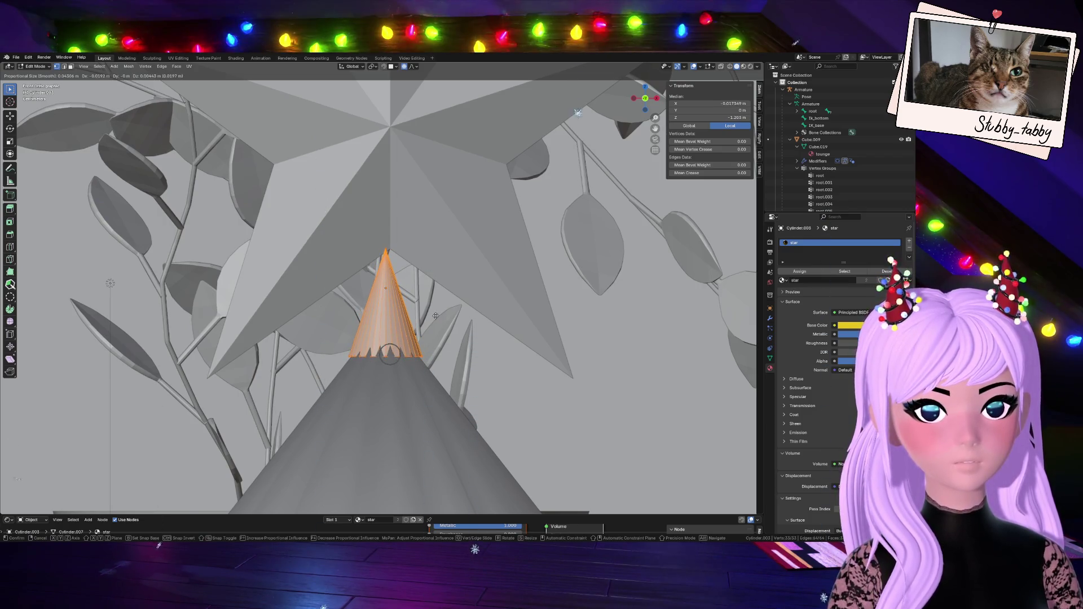
{"action": "left_click", "coordinate": [436, 319]}
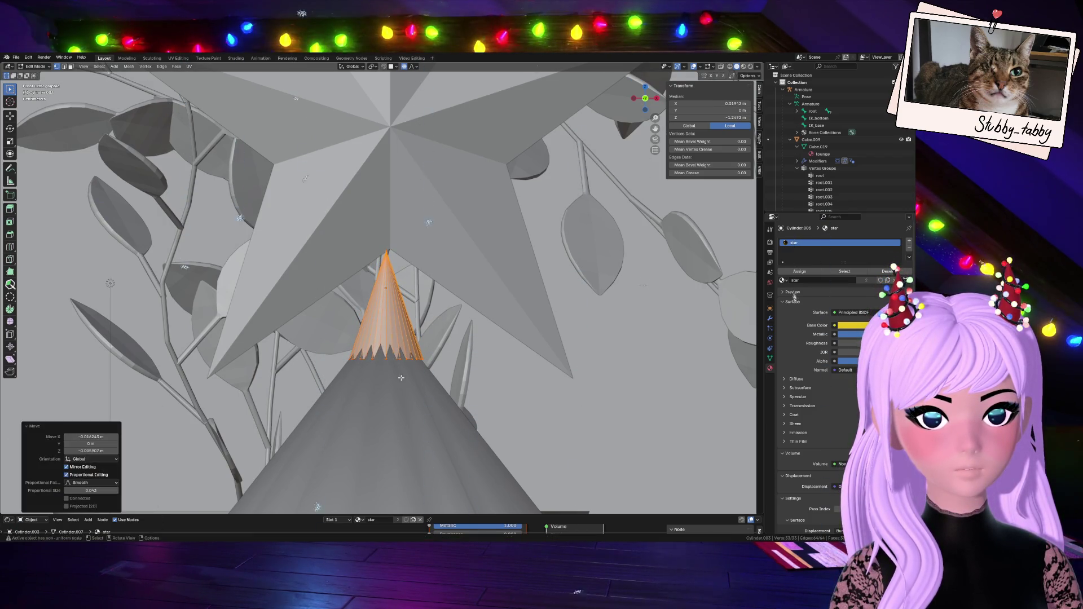
{"action": "left_click", "coordinate": [379, 359], "text": "alt"}
{"action": "key", "text": "s"}
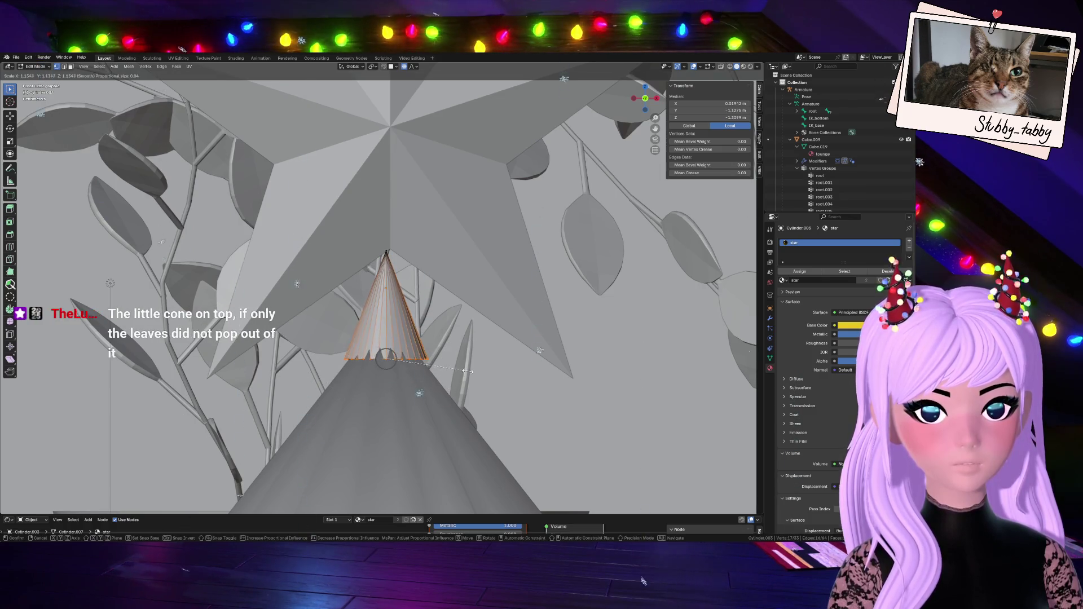
{"action": "right_click", "coordinate": [465, 370]}
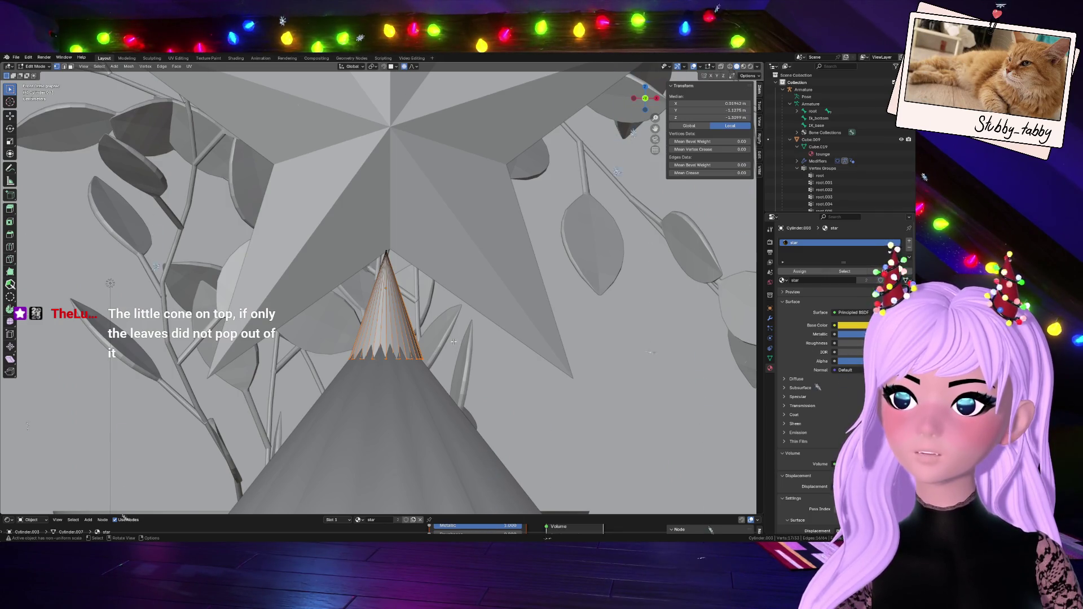
- From the left side view, slide the whole cone stem along the X axis
{"action": "left_click", "coordinate": [633, 100]}
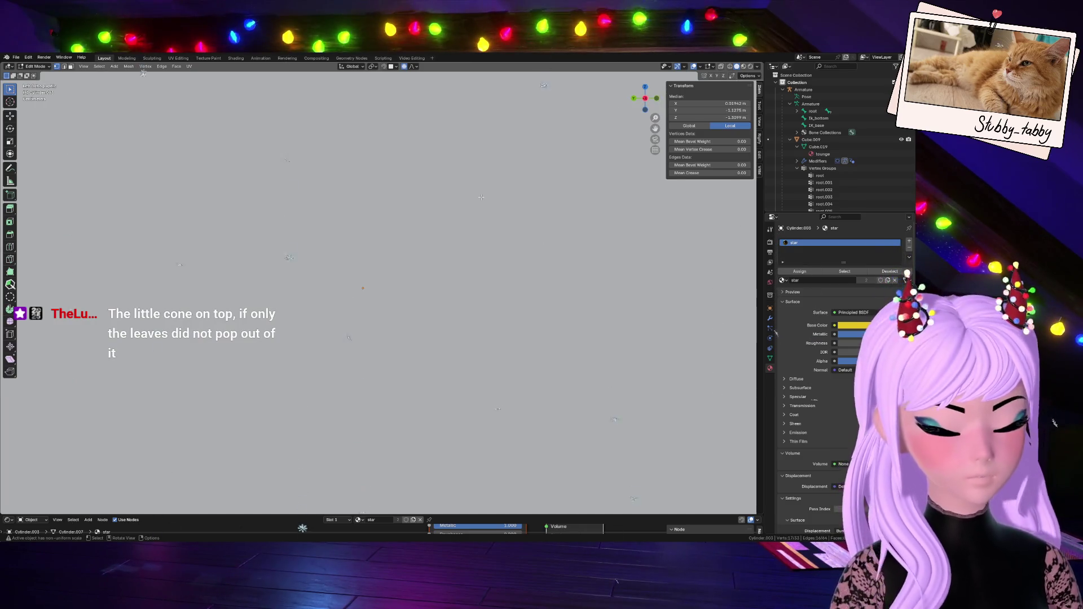
{"action": "mouse_move", "coordinate": [629, 109]}
{"action": "left_mouse_down"}
{"action": "mouse_move", "coordinate": [601, 266]}
{"action": "mouse_move", "coordinate": [481, 233]}
{"action": "left_mouse_up"}
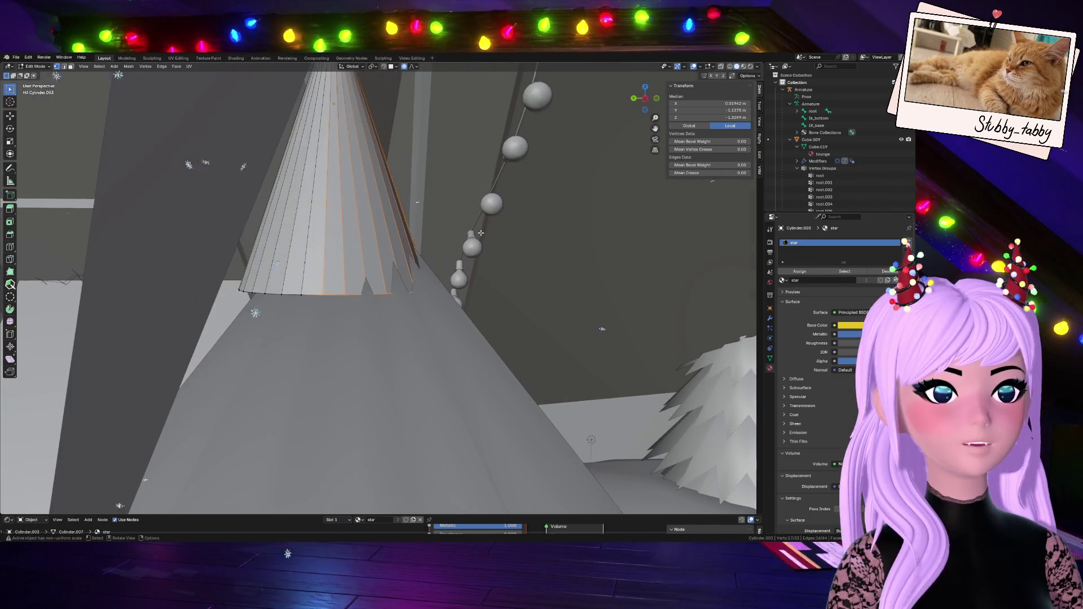
{"action": "key", "text": "a"}
{"action": "key", "text": "g"}
{"action": "key", "text": "x"}
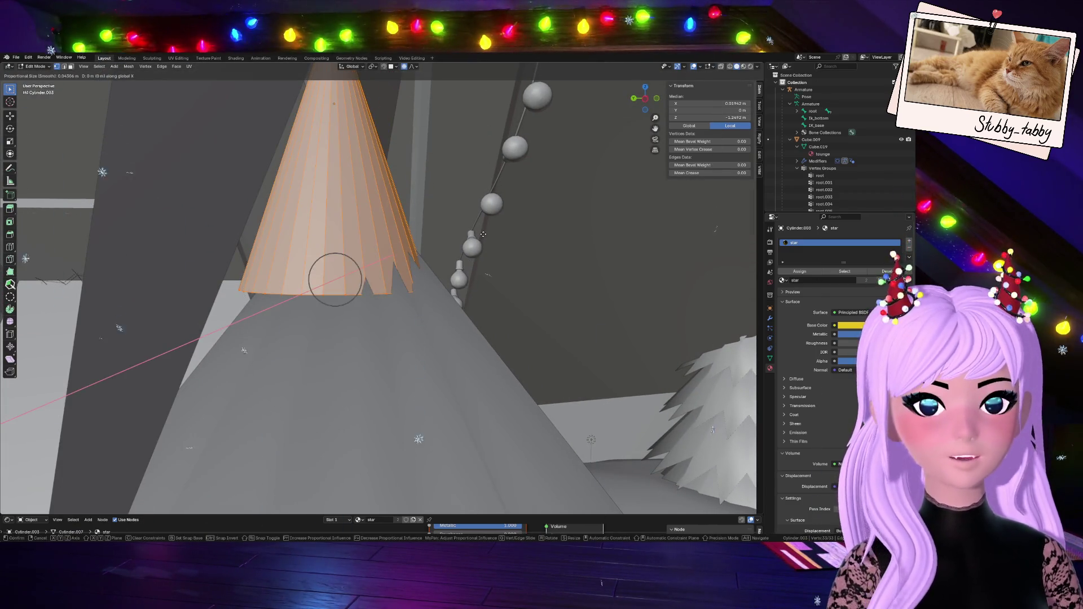
{"action": "left_click", "coordinate": [492, 234]}
- With proportional editing off, move the cone stem into its final place beneath the star
{"action": "left_click", "coordinate": [405, 67]}
{"action": "key", "text": "g"}
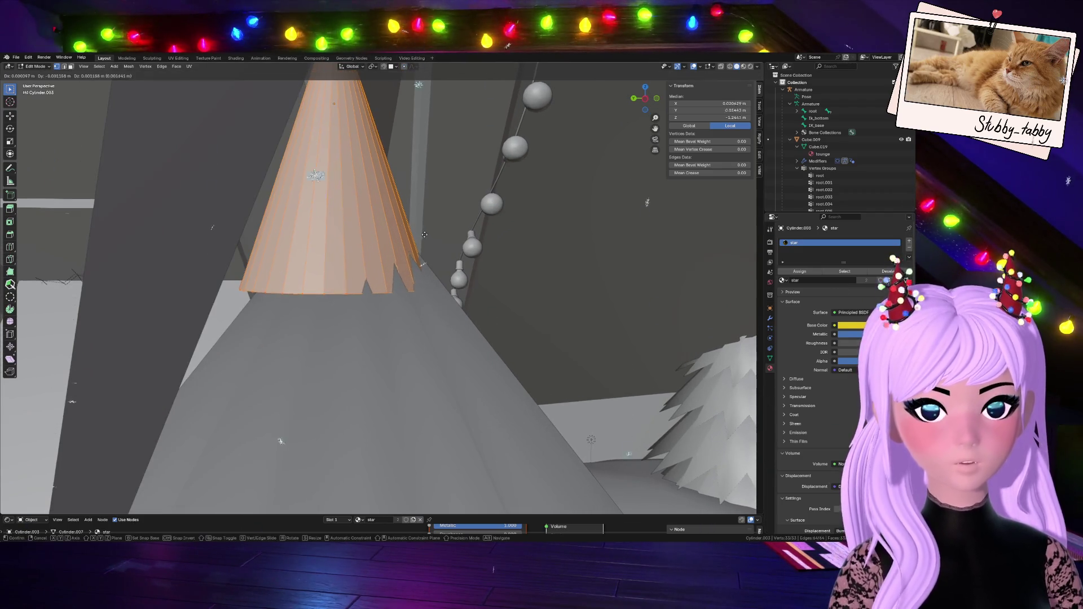
{"action": "left_click", "coordinate": [440, 233]}
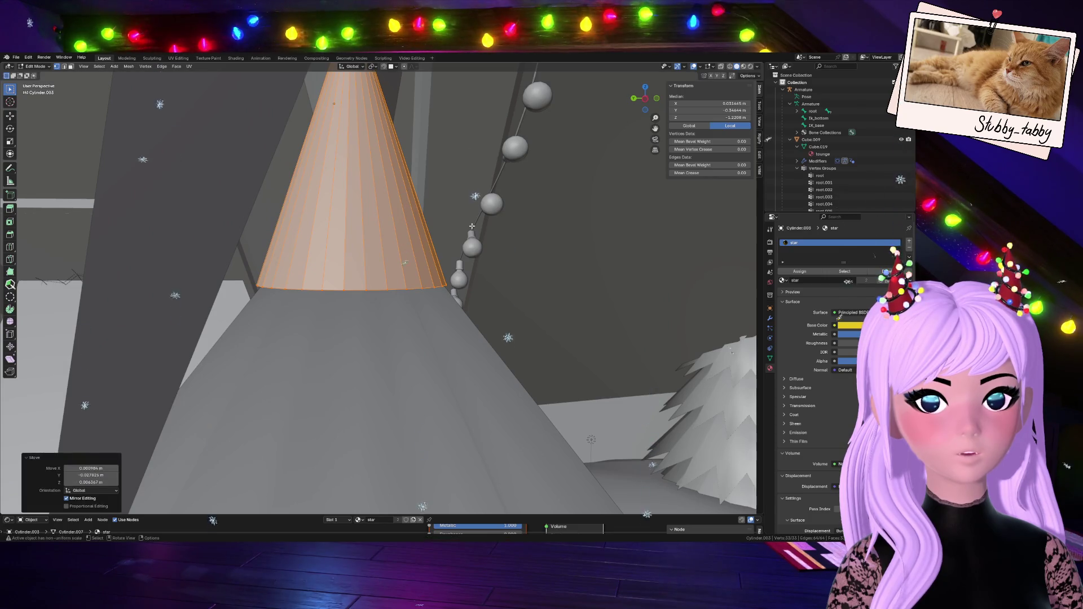
{"action": "left_click_drag", "start_coordinate": [645, 99], "coordinate": [609, 146]}
{"action": "mouse_move", "coordinate": [395, 282]}
{"action": "middle_mouse_down"}
{"action": "mouse_move", "coordinate": [381, 232]}
{"action": "mouse_move", "coordinate": [301, 202]}
{"action": "middle_mouse_up"}
{"action": "key", "text": "g"}
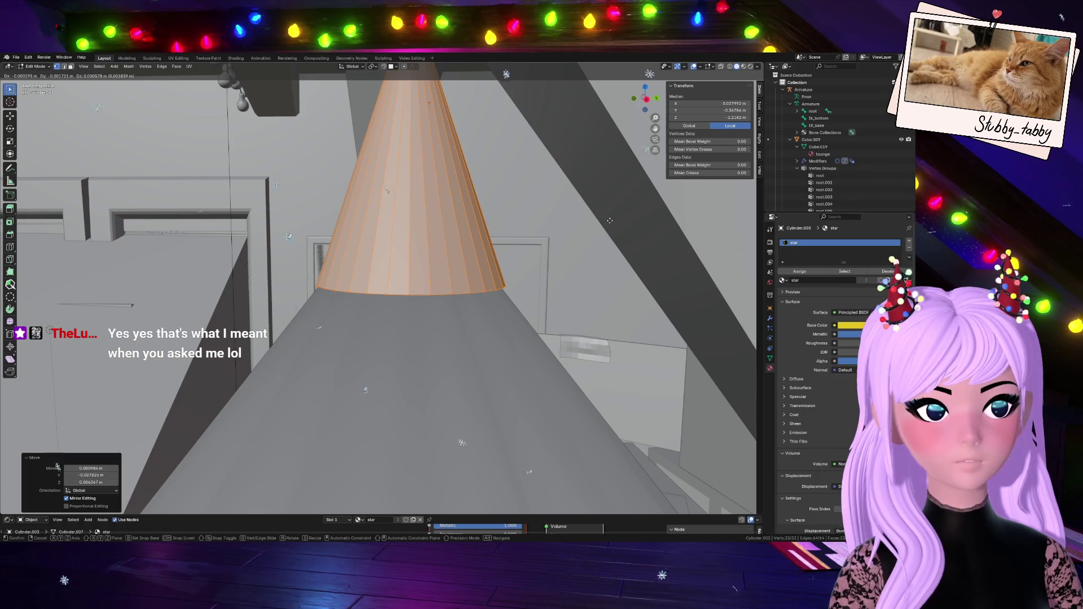
{"action": "left_click", "coordinate": [609, 221]}
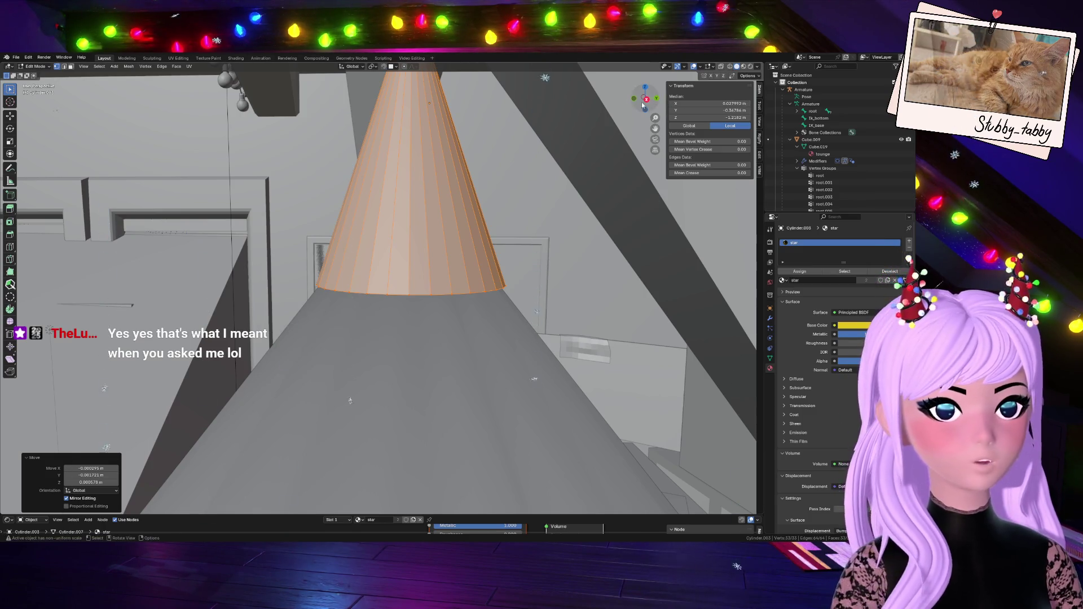
{"action": "key", "text": "KP_1"}
{"action": "scroll", "coordinate": [510, 231], "scroll_direction": "down", "scroll_amount": 5}
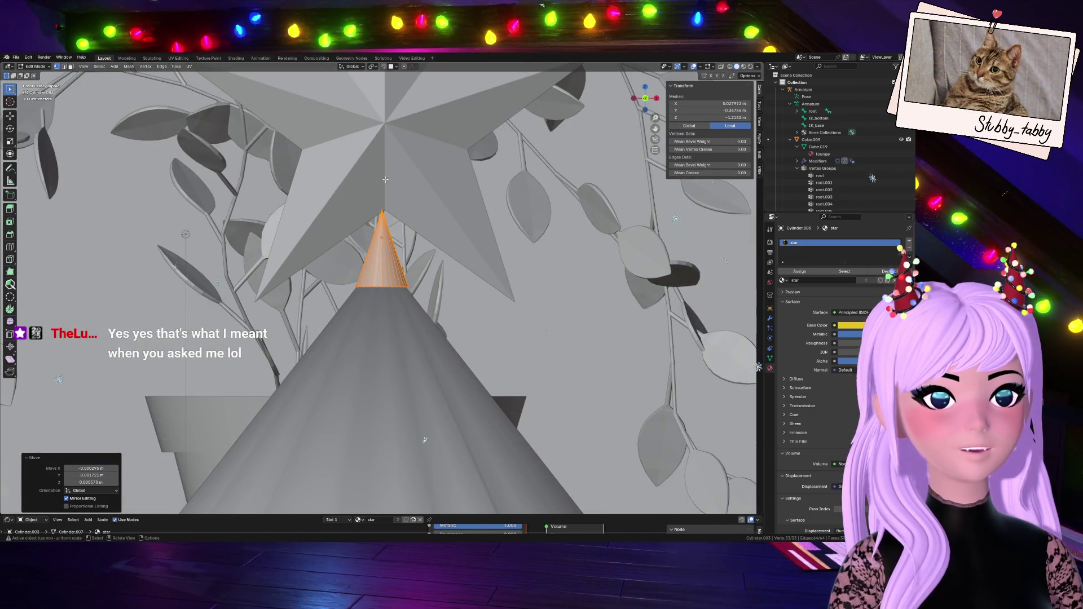
- Select the star mesh in Edit Mode and nudge it twice toward the cone tip
{"action": "key", "text": "Tab"}
{"action": "left_click", "coordinate": [415, 164]}
{"action": "key", "text": "Tab"}
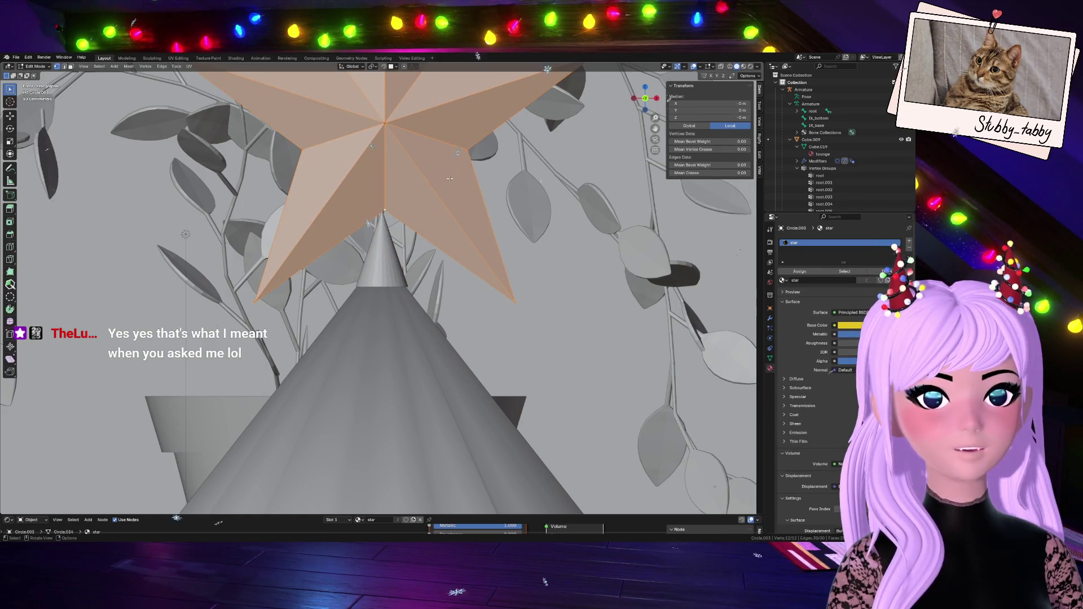
{"action": "key", "text": "g"}
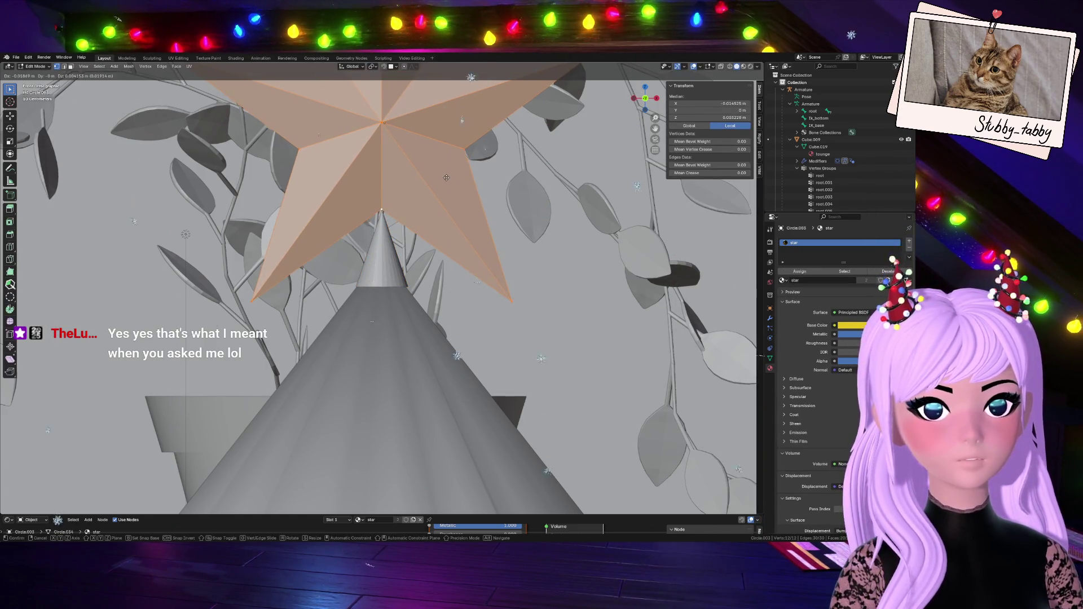
{"action": "left_click", "coordinate": [447, 178]}
{"action": "left_click_drag", "start_coordinate": [646, 98], "coordinate": [604, 116]}
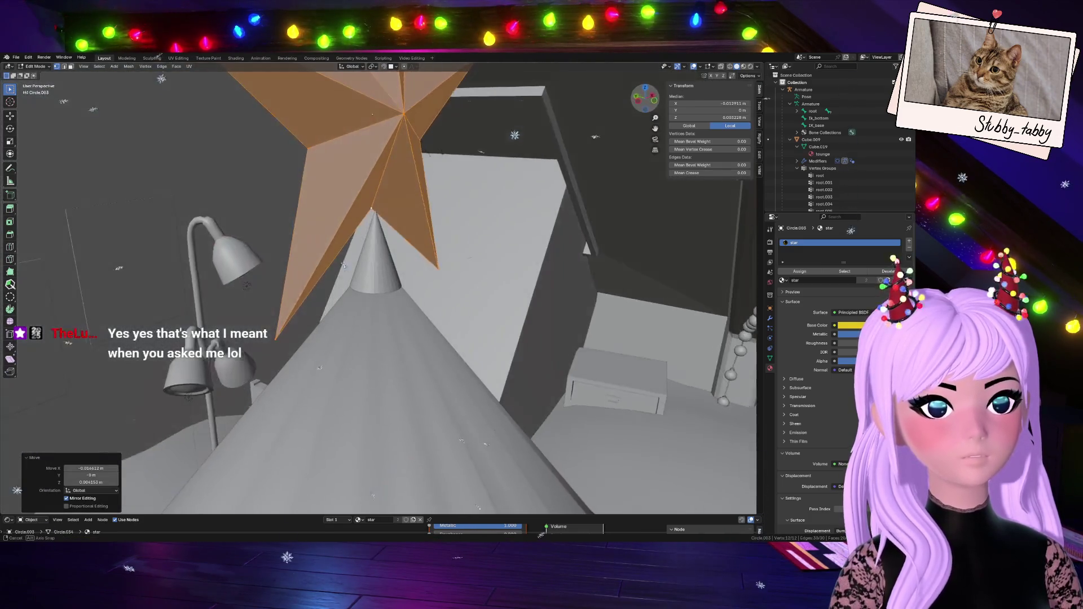
{"action": "key", "text": "g"}
{"action": "left_click", "coordinate": [504, 181]}
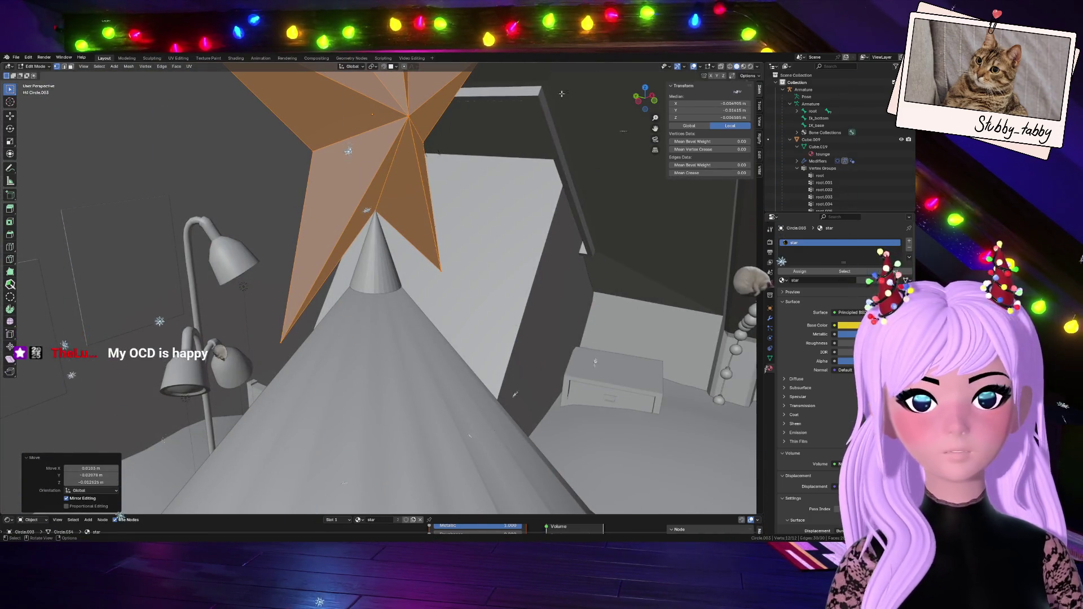
- Orbit to check the star's alignment, then leave Edit Mode and start editing the cone stem
{"action": "scroll", "coordinate": [628, 95], "scroll_direction": "up", "scroll_amount": 3}
{"action": "mouse_move", "coordinate": [628, 94]}
{"action": "left_mouse_down"}
{"action": "mouse_move", "coordinate": [636, 101]}
{"action": "mouse_move", "coordinate": [560, 90]}
{"action": "left_mouse_up"}
{"action": "left_click_drag", "start_coordinate": [656, 98], "coordinate": [618, 104]}
{"action": "left_click", "coordinate": [394, 170]}
{"action": "key", "text": "Tab"}
{"action": "left_click", "coordinate": [373, 191]}
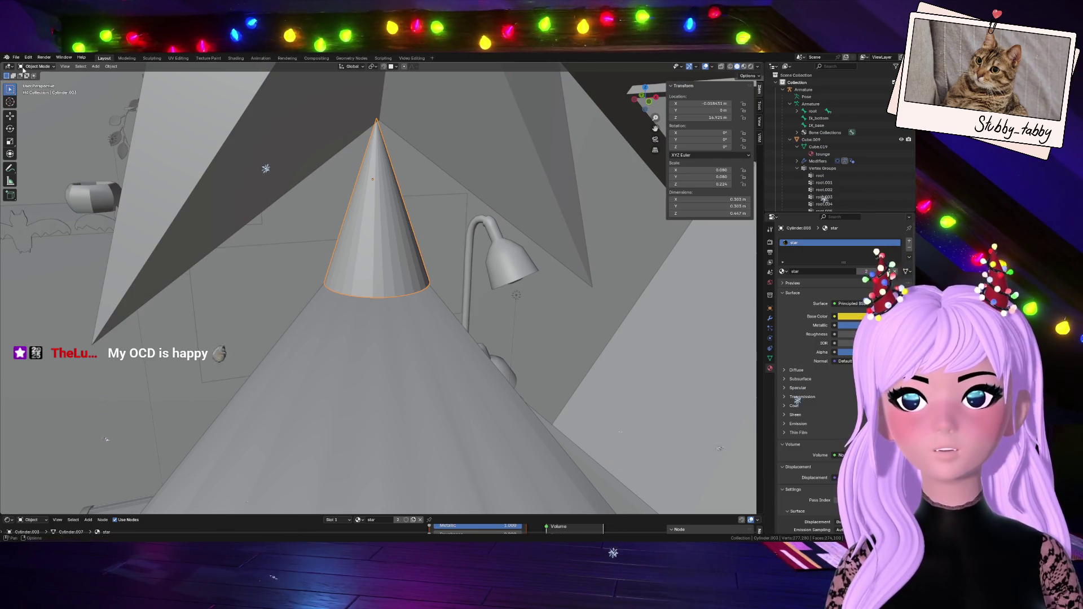
{"action": "key", "text": "Tab"}
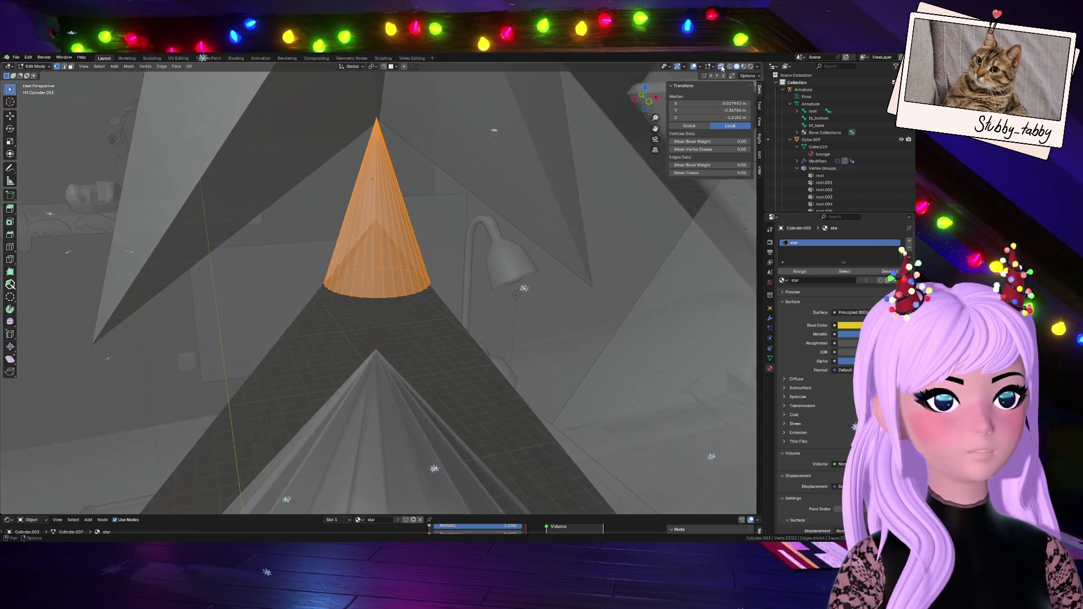
- Place the 3D cursor on the cone stem's tip vertex, using X-ray to pick it
{"action": "left_click", "coordinate": [722, 67]}
{"action": "left_click", "coordinate": [413, 143]}
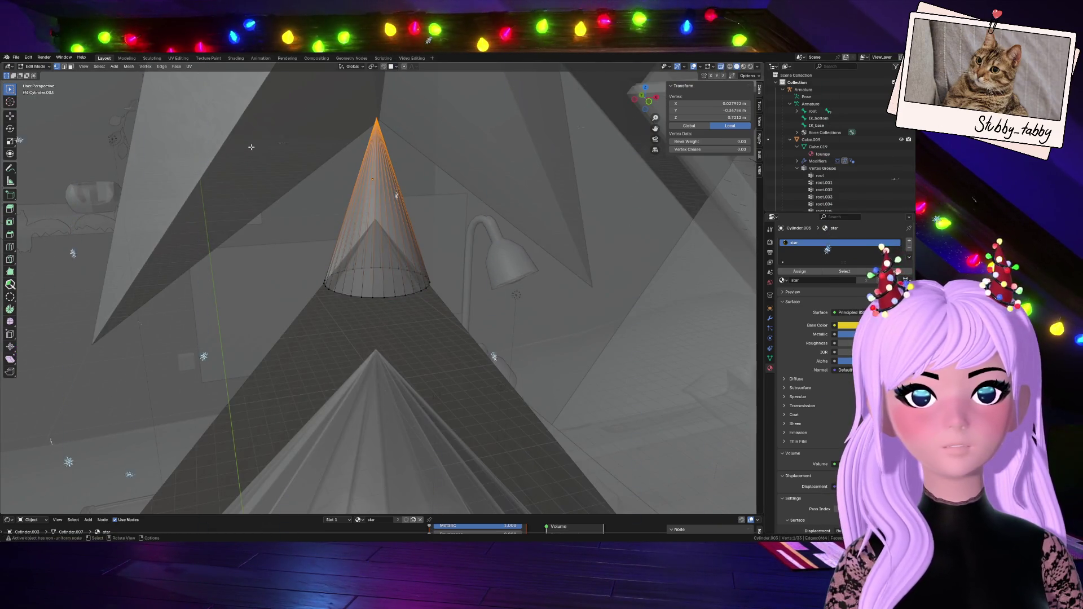
{"action": "key", "text": "shift+s"}
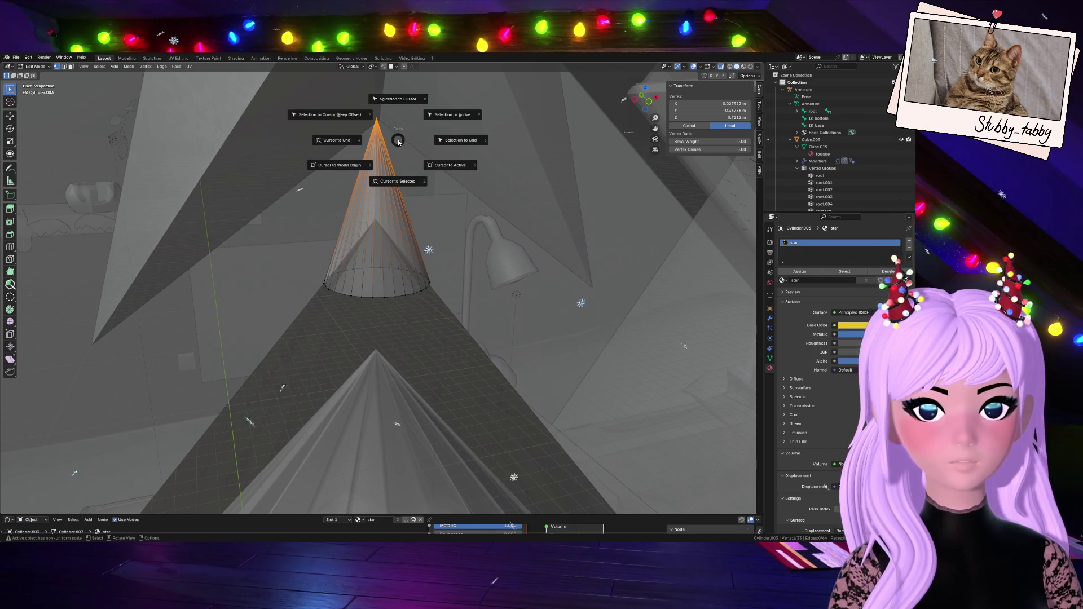
{"action": "left_click", "coordinate": [400, 189]}
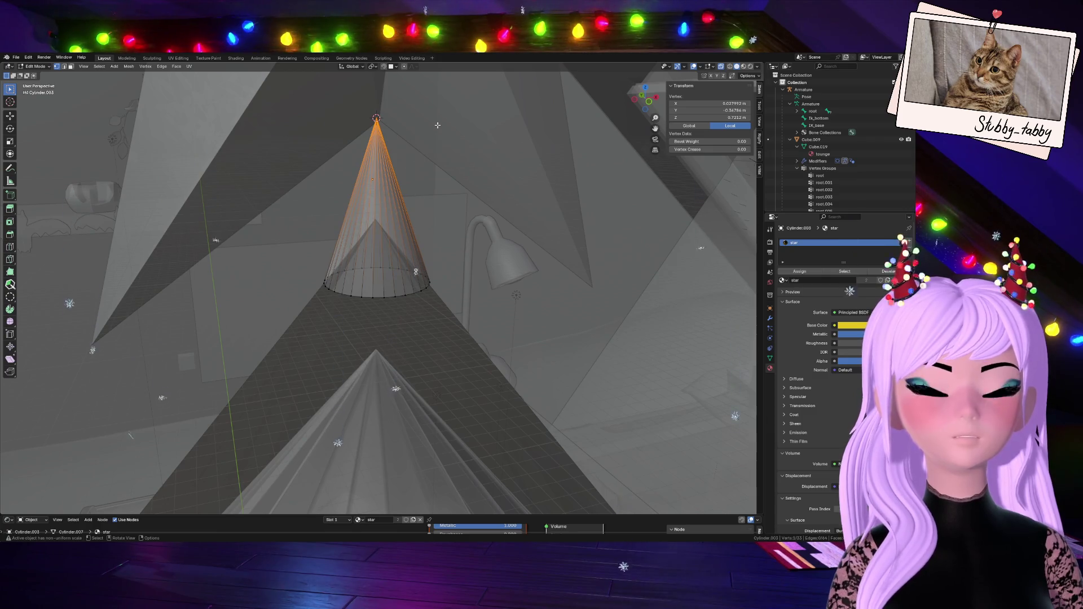
{"action": "key", "text": "alt+z"}
{"action": "scroll", "coordinate": [426, 155], "scroll_direction": "down", "scroll_amount": 2}
- Select the whole star mesh in Edit Mode and snap it onto the cone tip cursor
{"action": "left_click", "coordinate": [35, 66]}
{"action": "left_click", "coordinate": [34, 71]}
{"action": "left_click", "coordinate": [383, 124]}
{"action": "key", "text": "Tab"}
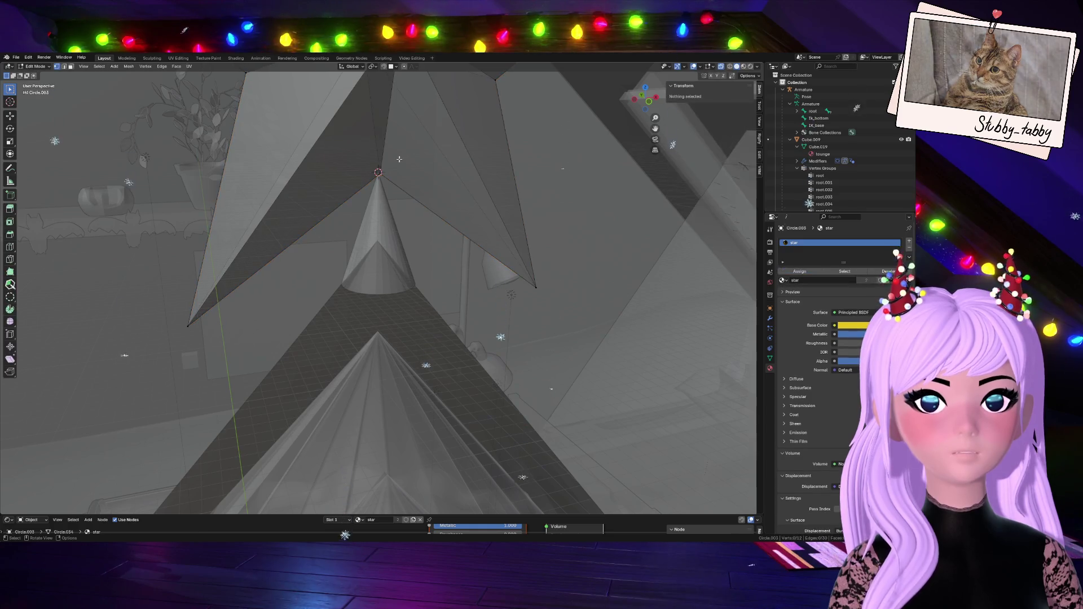
{"action": "left_click", "coordinate": [378, 171]}
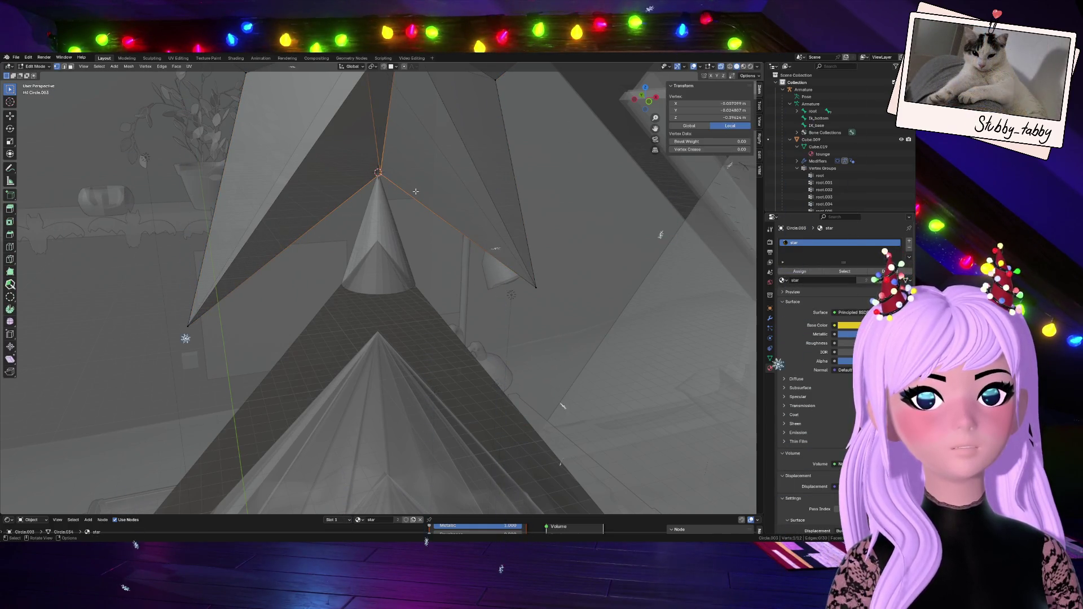
{"action": "key", "text": "ctrl+l"}
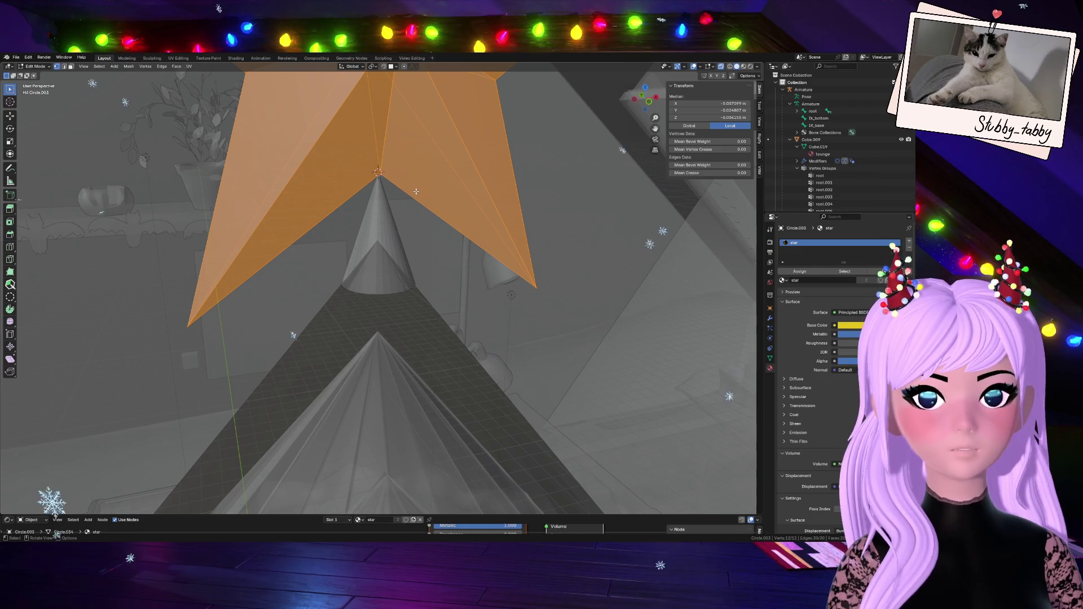
{"action": "key", "text": "shift+s"}
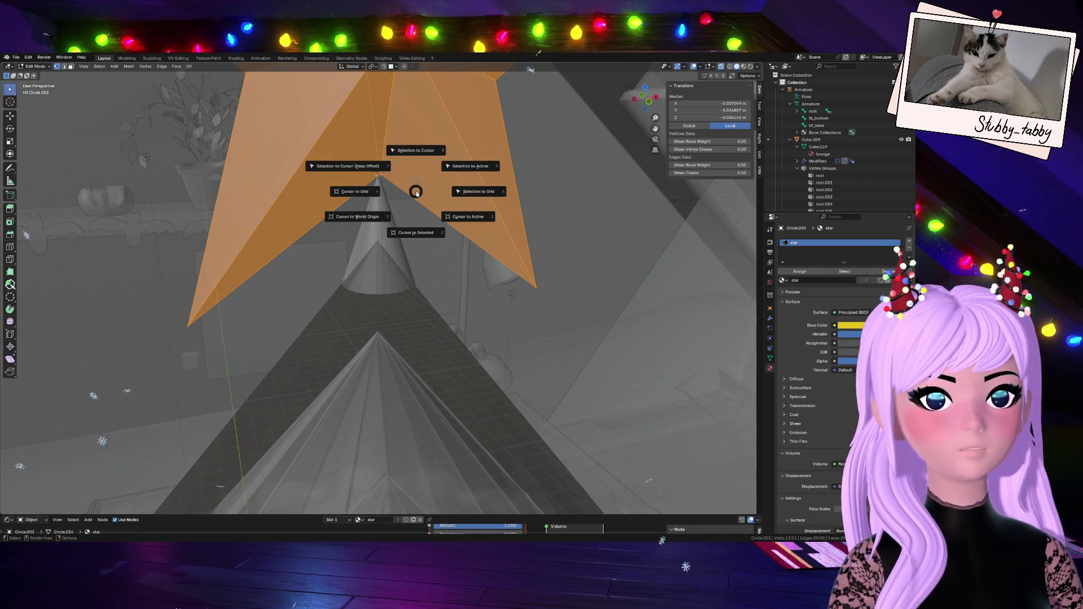
{"action": "left_click", "coordinate": [423, 152]}
- Snap the star object to the 3D cursor in Object Mode, then undo that move
{"action": "mouse_move", "coordinate": [420, 164]}
{"action": "middle_mouse_down"}
{"action": "mouse_move", "coordinate": [404, 230]}
{"action": "mouse_move", "coordinate": [395, 215]}
{"action": "mouse_move", "coordinate": [402, 234]}
{"action": "middle_mouse_up"}
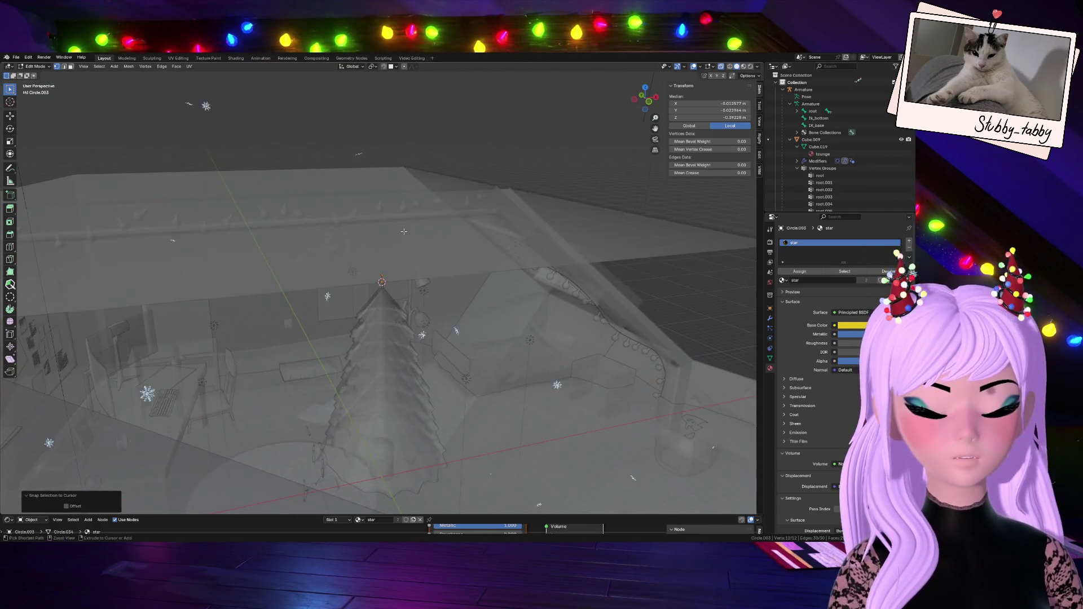
{"action": "key", "text": "alt+h"}
{"action": "scroll", "coordinate": [402, 234], "scroll_direction": "up", "scroll_amount": 2}
{"action": "scroll", "coordinate": [402, 233], "scroll_direction": "up", "scroll_amount": 3}
{"action": "key", "text": "Tab"}
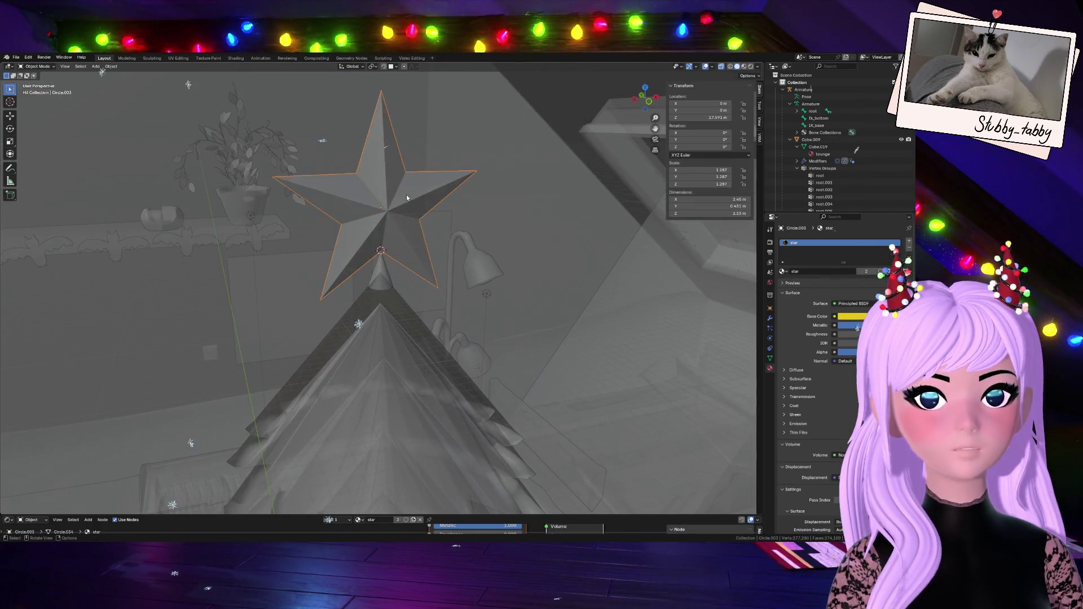
{"action": "key", "text": "shift+s"}
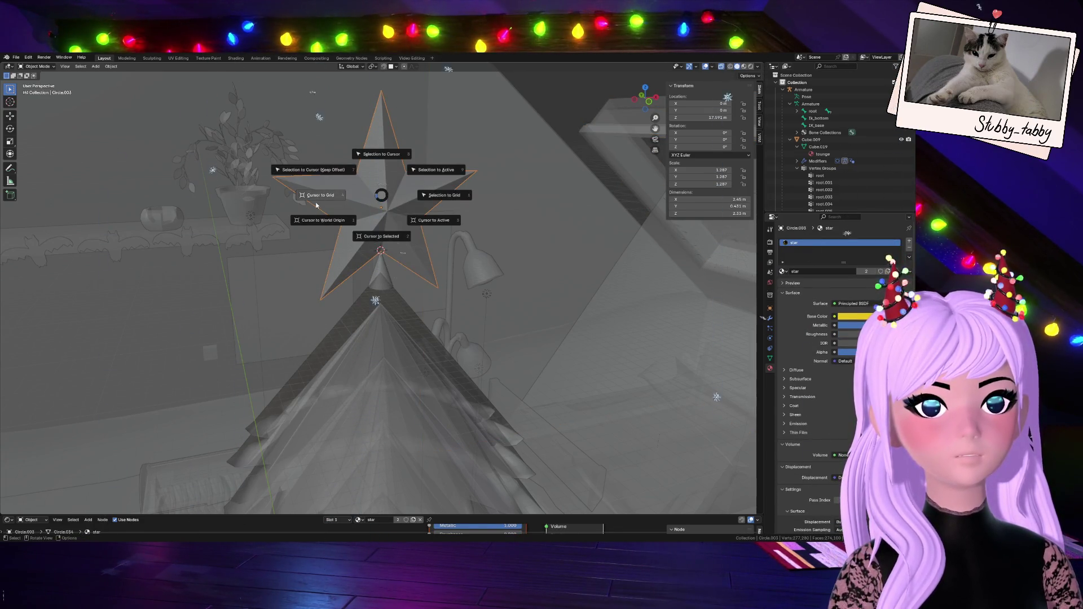
{"action": "left_click", "coordinate": [320, 171]}
{"action": "scroll", "coordinate": [394, 256], "scroll_direction": "up", "scroll_amount": 4}
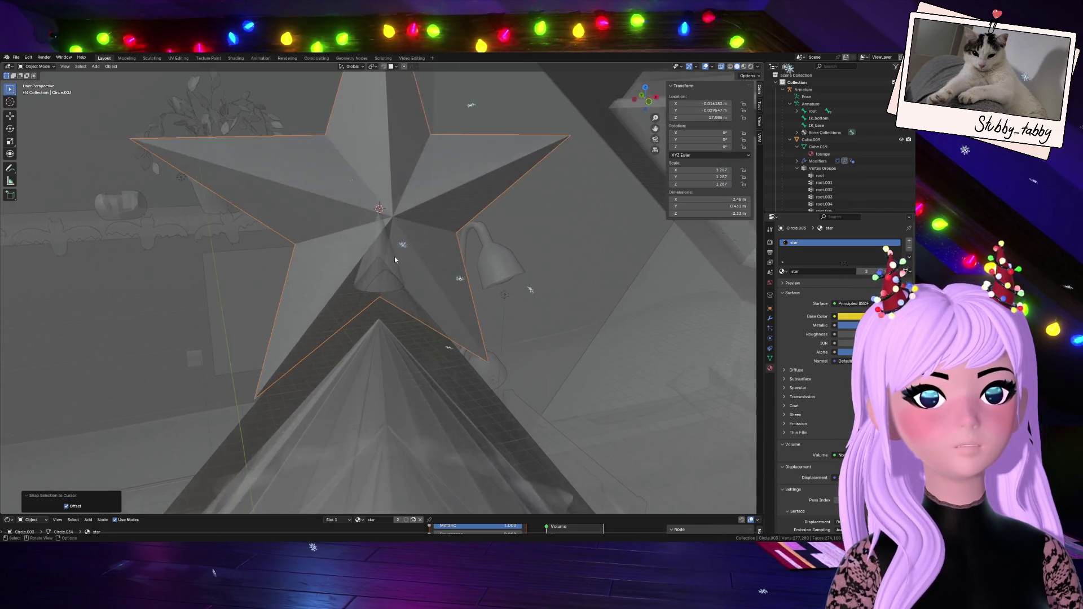
{"action": "scroll", "coordinate": [404, 267], "scroll_direction": "down", "scroll_amount": 3}
{"action": "key", "text": "ctrl+z"}
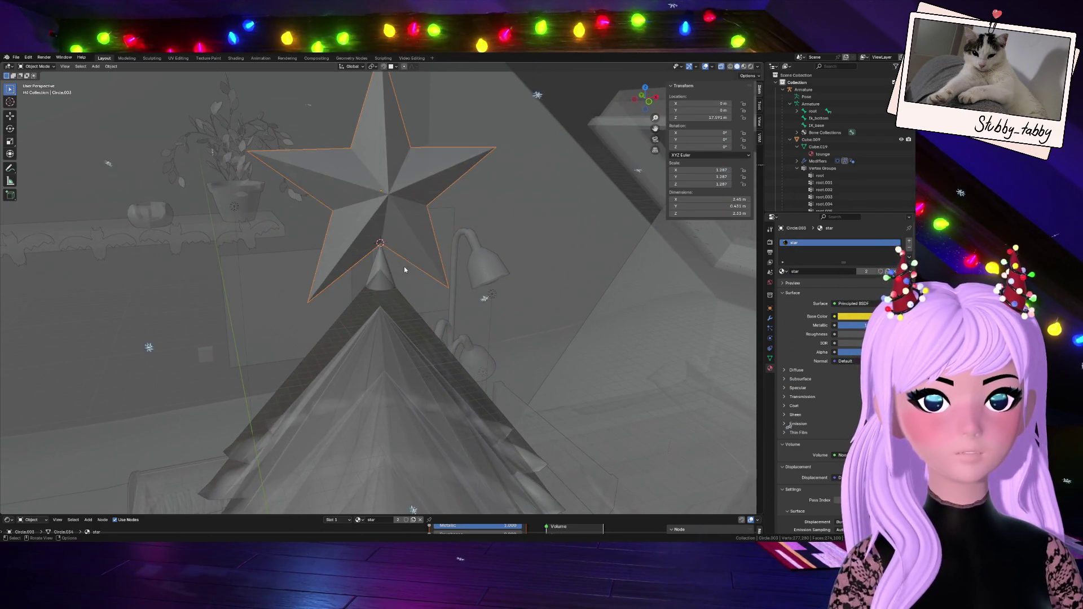
{"action": "scroll", "coordinate": [396, 228], "scroll_direction": "up", "scroll_amount": 3}
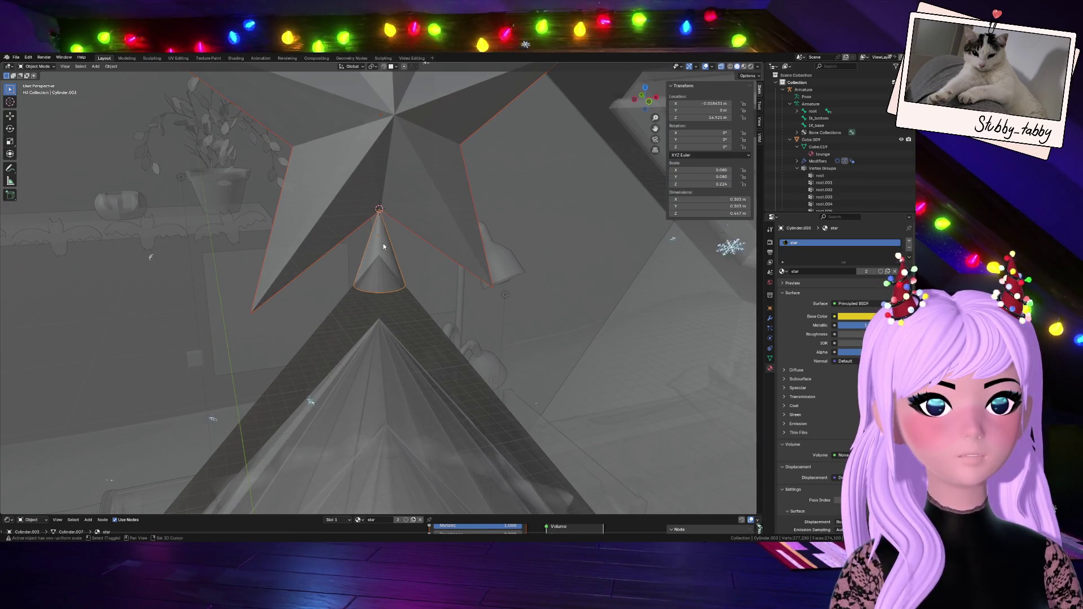
- Recheck the star's geometry in Edit Mode, then return to Object Mode
{"action": "key", "text": "Tab"}
{"action": "scroll", "coordinate": [408, 217], "scroll_direction": "up", "scroll_amount": 2}
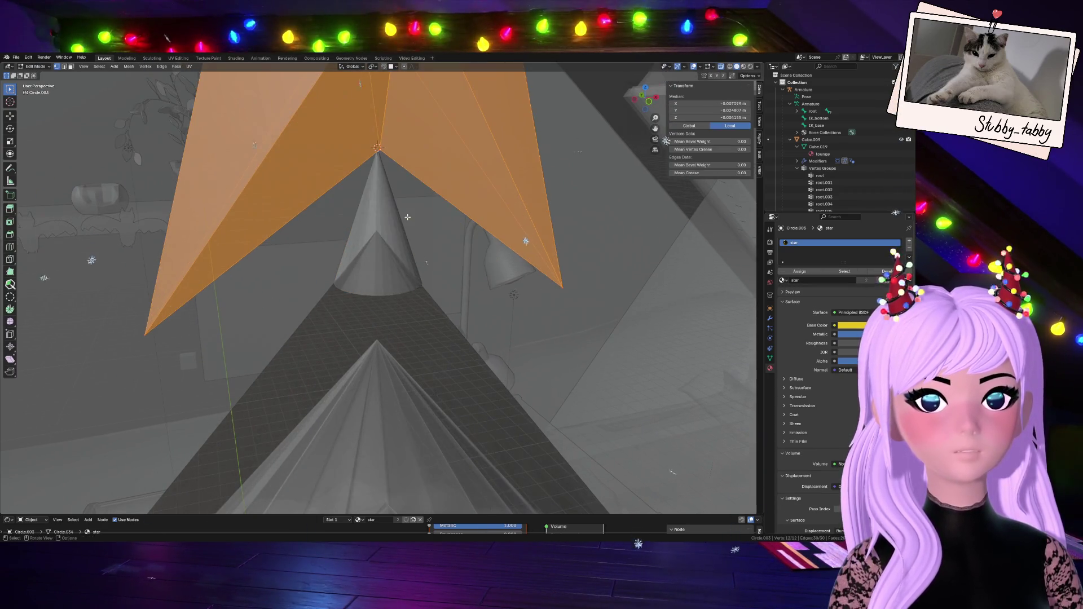
{"action": "left_click", "coordinate": [379, 151]}
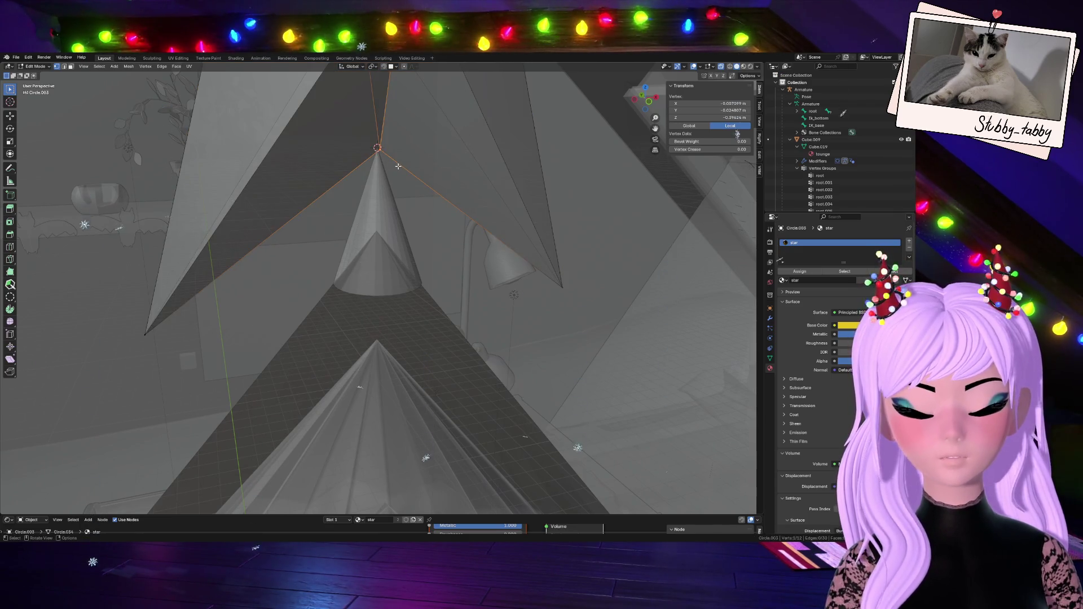
{"action": "scroll", "coordinate": [398, 167], "scroll_direction": "down", "scroll_amount": 3}
{"action": "key", "text": "a"}
{"action": "middle_click_drag", "start_coordinate": [398, 166], "coordinate": [368, 244]}
{"action": "key", "text": "Tab"}
- Select the cone stem then the star, and set snapping to Vertex
{"action": "left_click", "coordinate": [379, 258]}
{"action": "left_click", "coordinate": [389, 170], "text": "shift"}
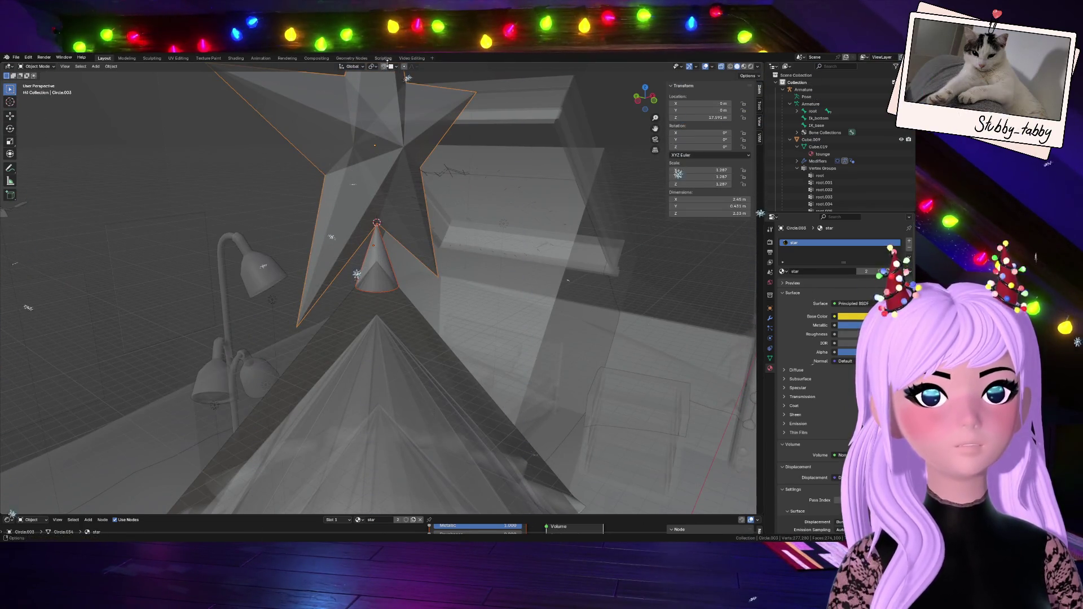
{"action": "left_click", "coordinate": [391, 66]}
{"action": "left_click", "coordinate": [373, 118]}
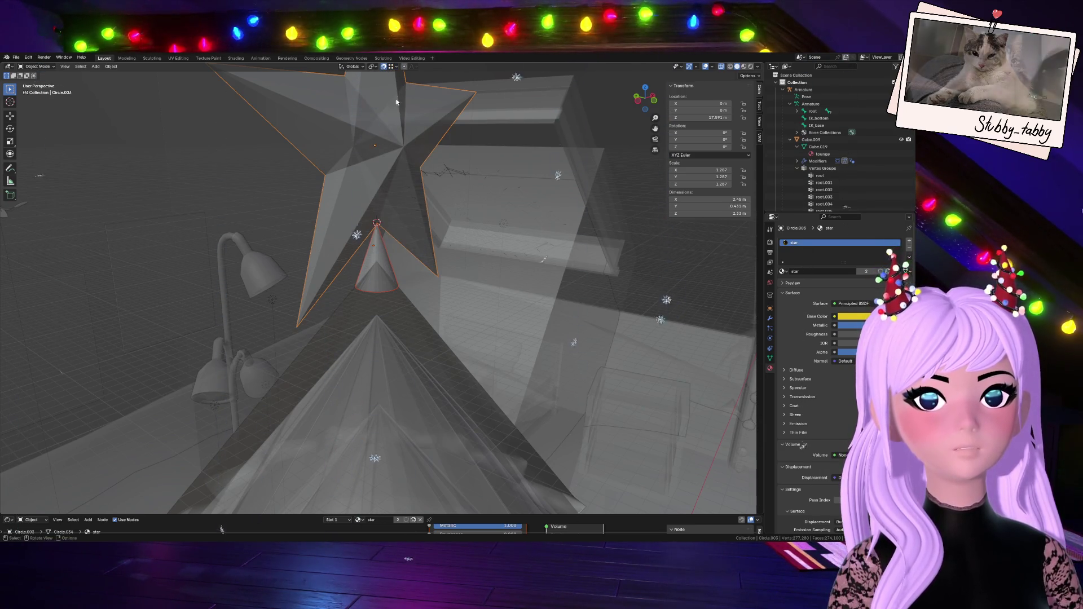
- Select the whole star in Edit Mode and try scaling and moving it, cancelling both
{"action": "key", "text": "Tab"}
{"action": "left_click", "coordinate": [402, 161]}
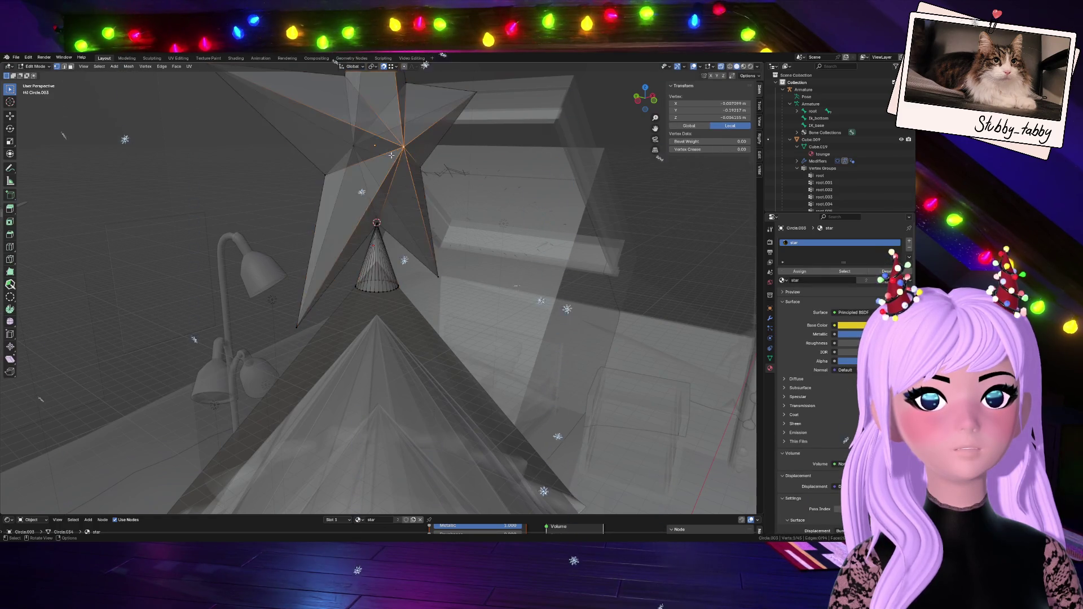
{"action": "key", "text": "ctrl+KP_Add"}
{"action": "key", "text": "ctrl+KP_Add"}
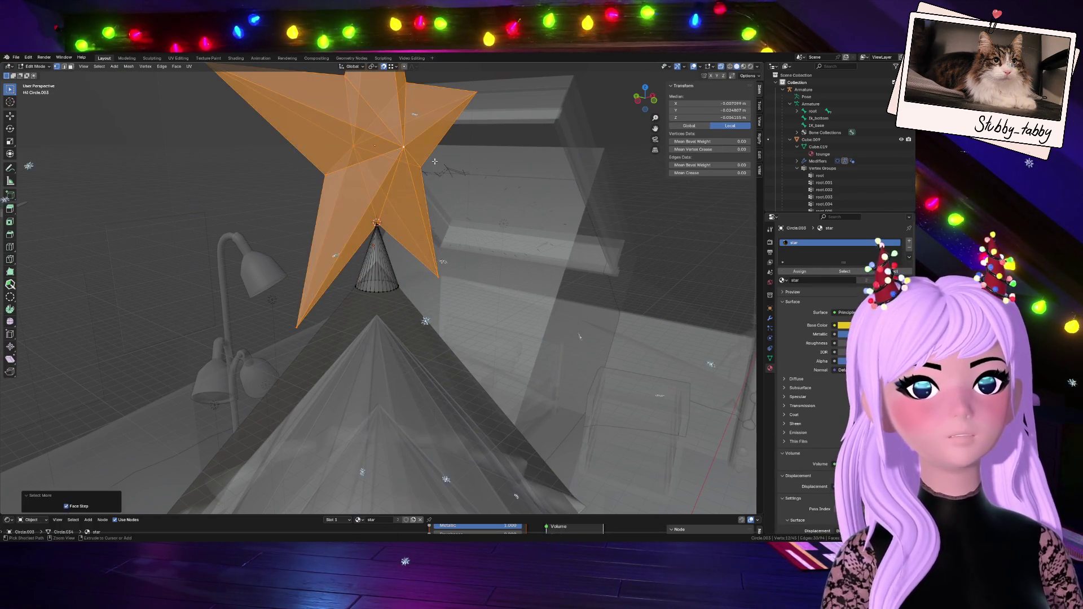
{"action": "key", "text": "s"}
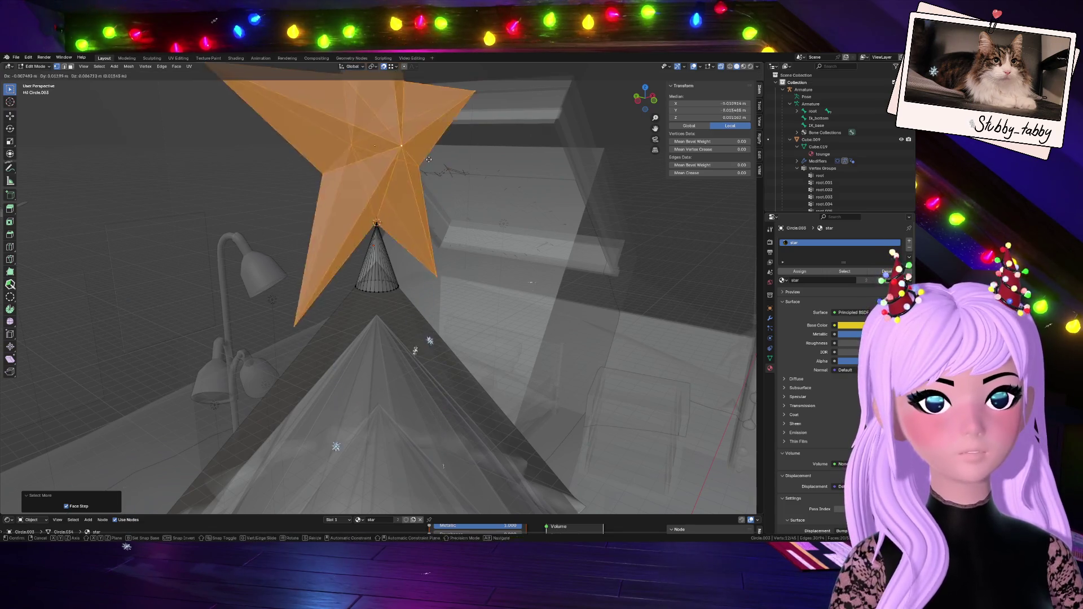
{"action": "key", "text": "Escape"}
{"action": "scroll", "coordinate": [393, 193], "scroll_direction": "up", "scroll_amount": 5}
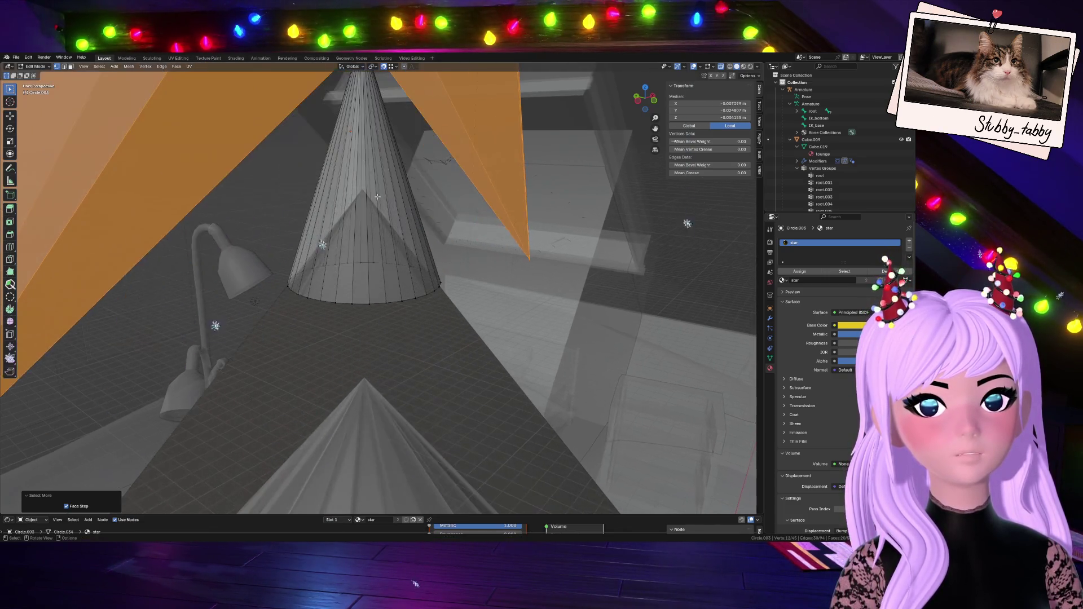
{"action": "scroll", "coordinate": [400, 236], "scroll_direction": "up", "scroll_amount": 4}
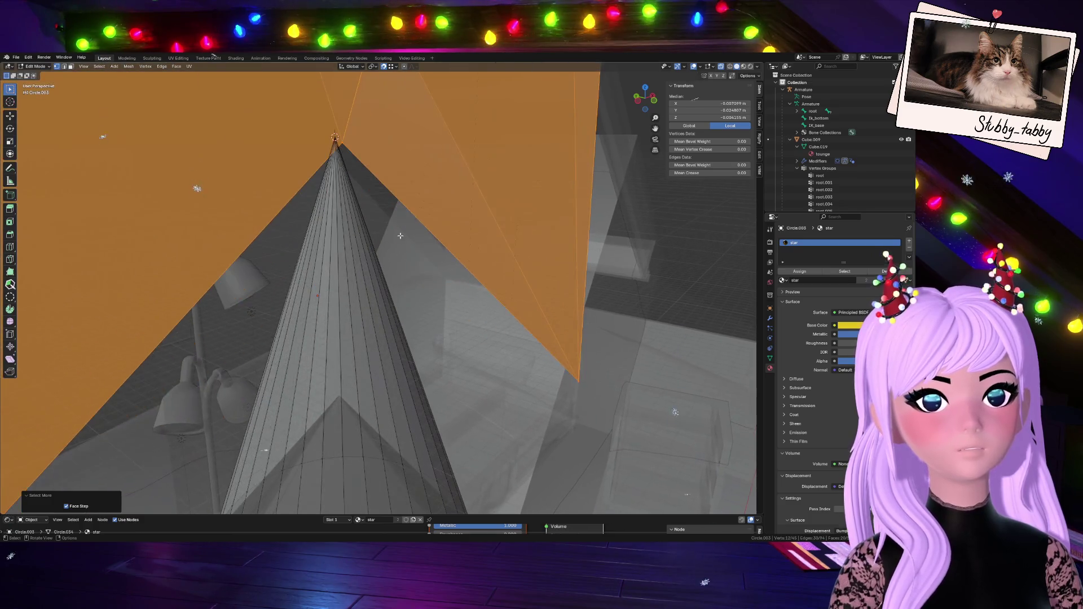
{"action": "left_click", "coordinate": [646, 97]}
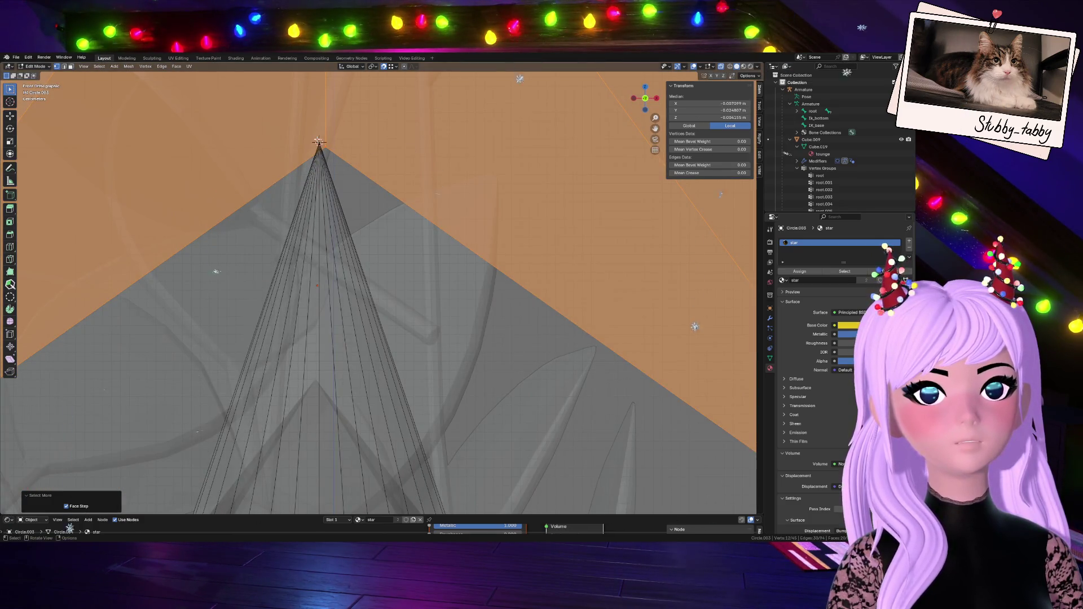
{"action": "key", "text": "g"}
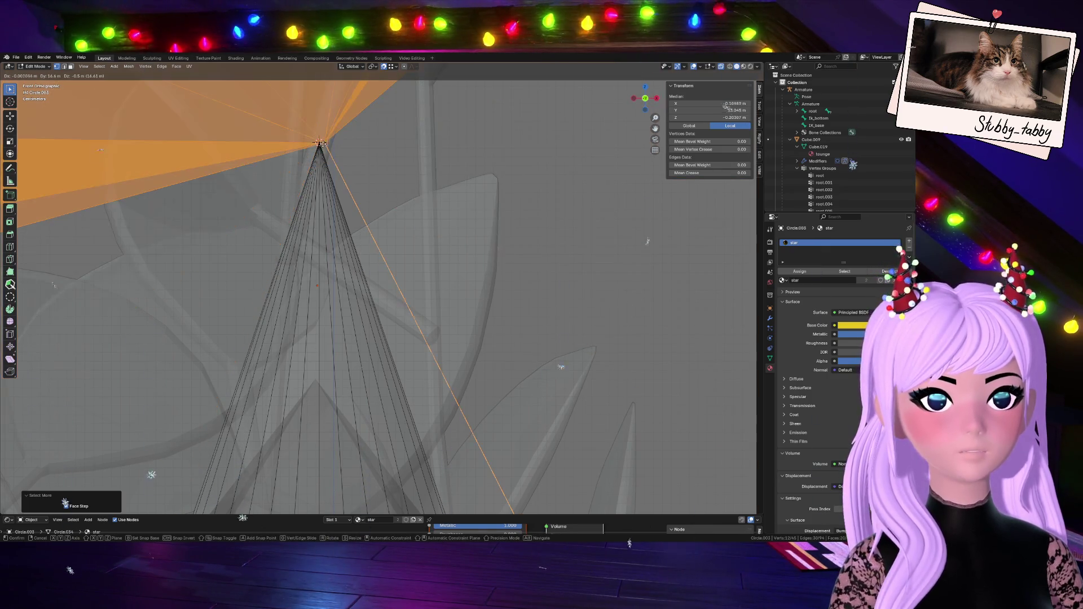
{"action": "right_click", "coordinate": [454, 165]}
- Merge the cone's apex vertices At Center into a single point
{"action": "scroll", "coordinate": [395, 198], "scroll_direction": "up", "scroll_amount": 3}
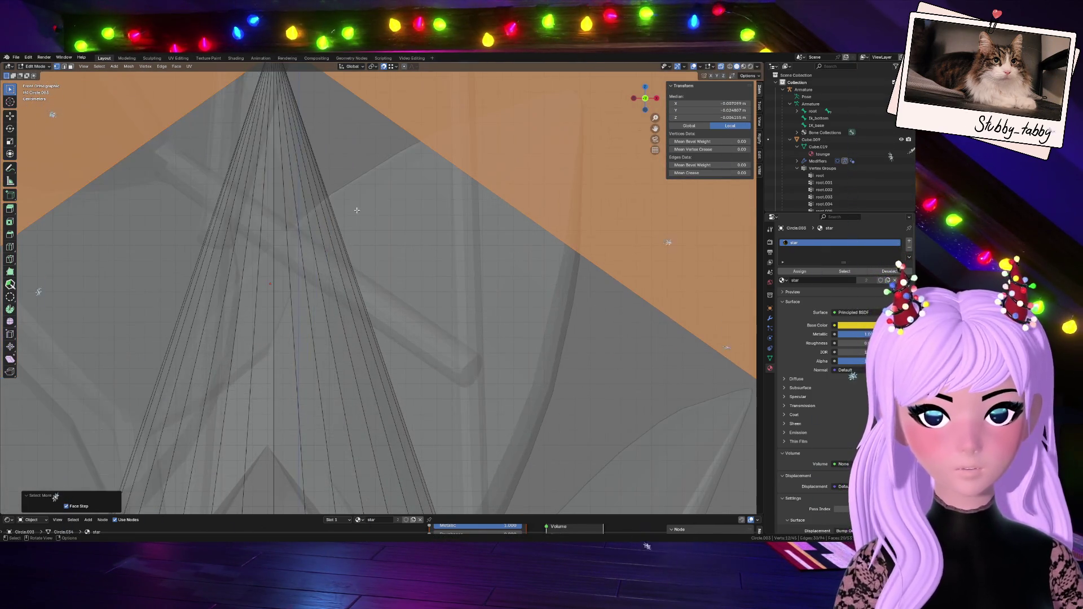
{"action": "key", "text": "alt+a"}
{"action": "scroll", "coordinate": [650, 129], "scroll_direction": "down", "scroll_amount": 3}
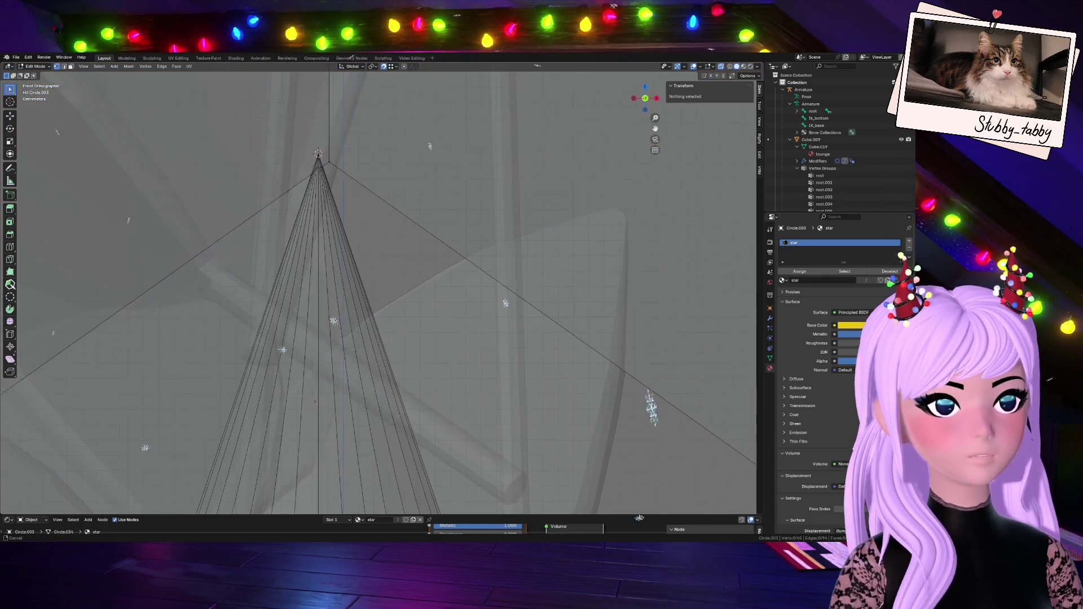
{"action": "scroll", "coordinate": [314, 113], "scroll_direction": "up", "scroll_amount": 5}
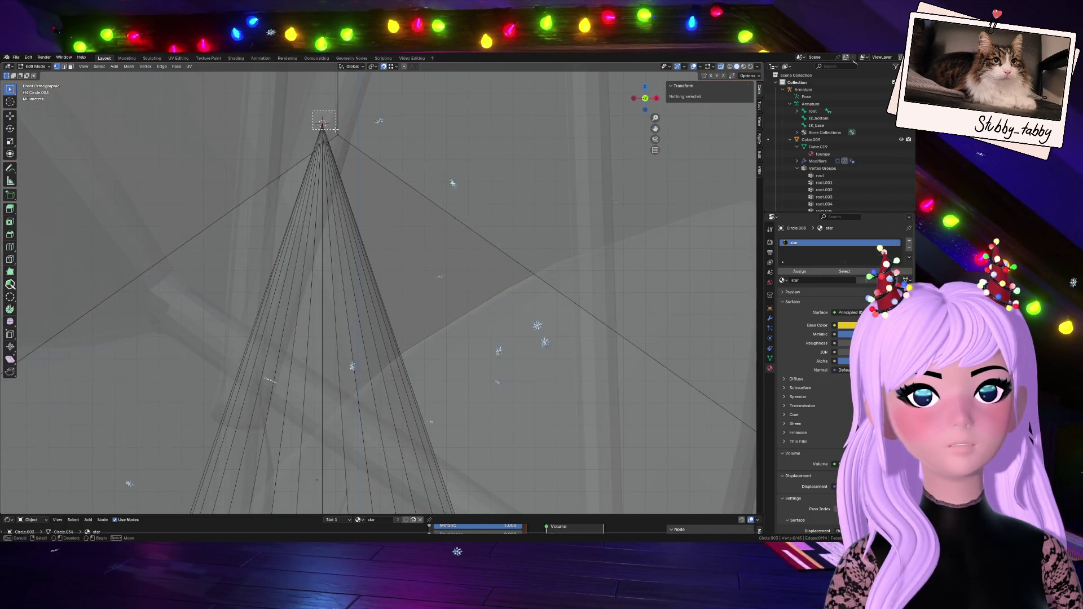
{"action": "left_click", "coordinate": [328, 127]}
{"action": "key", "text": "m"}
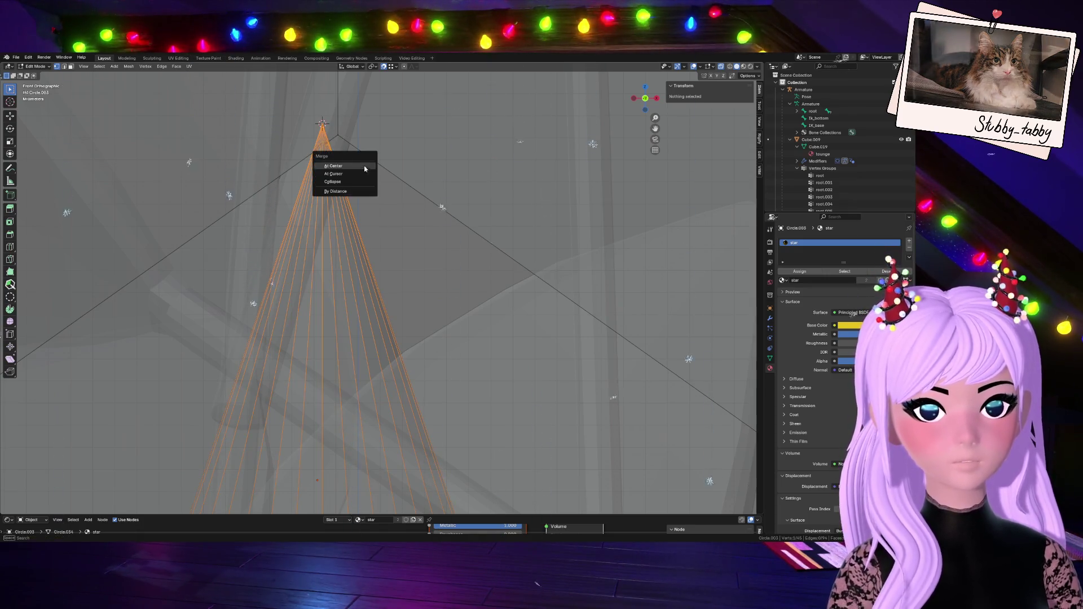
{"action": "left_click", "coordinate": [351, 162]}
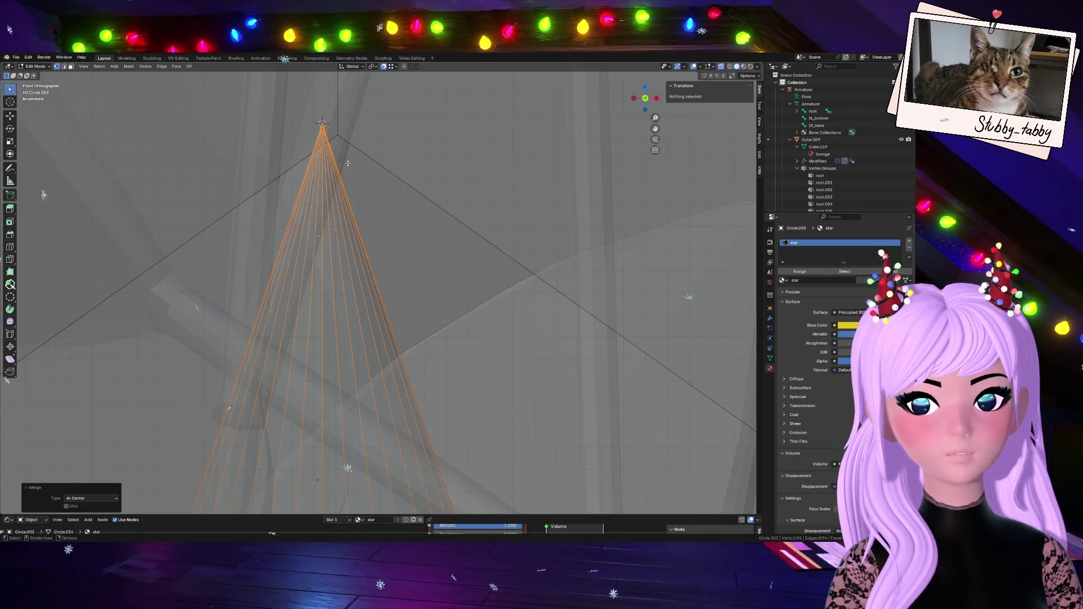
- Undo the last change, then select and deselect all of the mesh
{"action": "key", "text": "ctrl+z"}
{"action": "scroll", "coordinate": [368, 158], "scroll_direction": "down", "scroll_amount": 3}
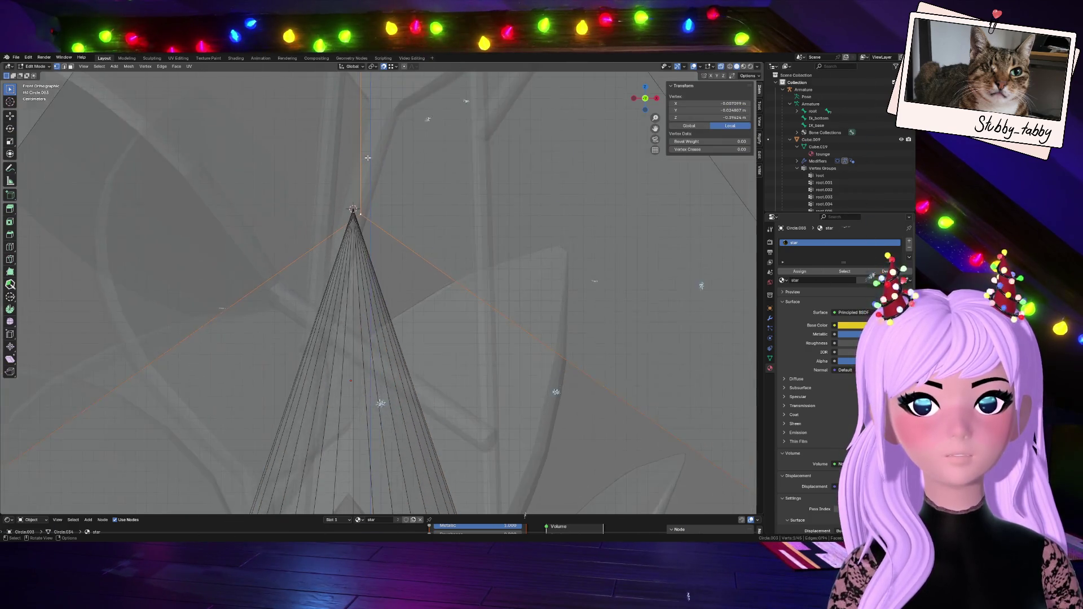
{"action": "key", "text": "a"}
{"action": "scroll", "coordinate": [368, 196], "scroll_direction": "up", "scroll_amount": 4}
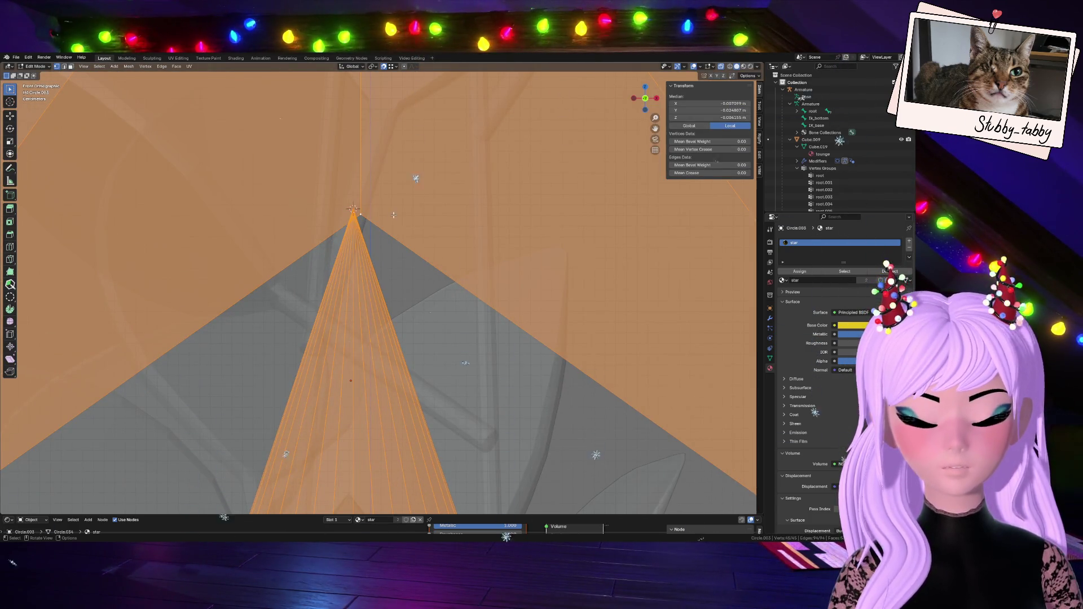
{"action": "key", "text": "alt+a"}
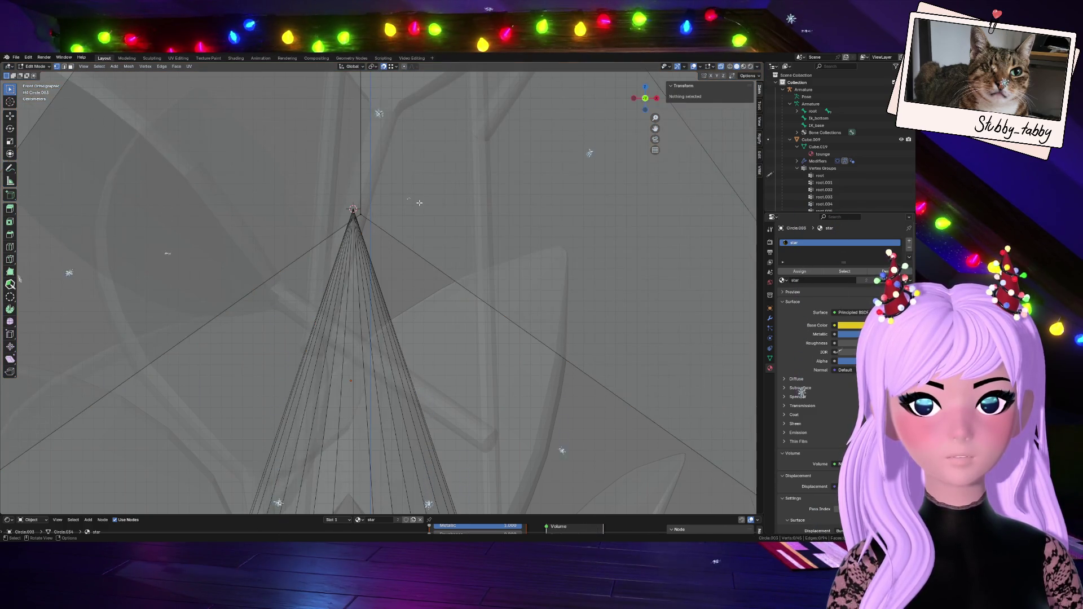
- Select the whole star mesh and snap it to the 3D cursor at the cone tip
{"action": "scroll", "coordinate": [419, 203], "scroll_direction": "down", "scroll_amount": 4}
{"action": "left_click", "coordinate": [379, 169]}
{"action": "key", "text": "ctrl+KP_Add"}
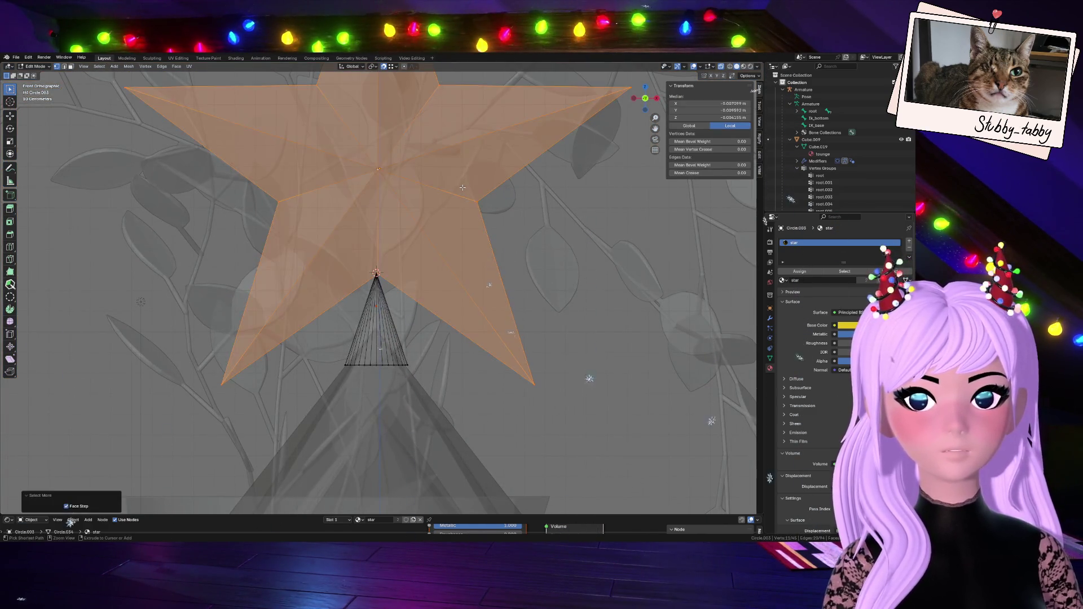
{"action": "scroll", "coordinate": [419, 200], "scroll_direction": "up", "scroll_amount": 5}
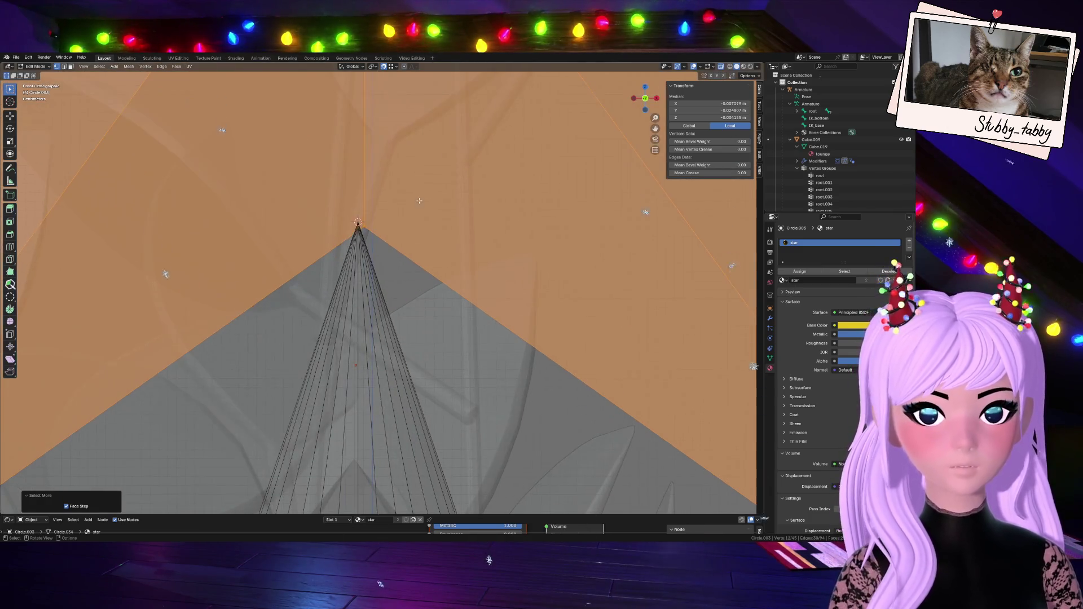
{"action": "key", "text": "g"}
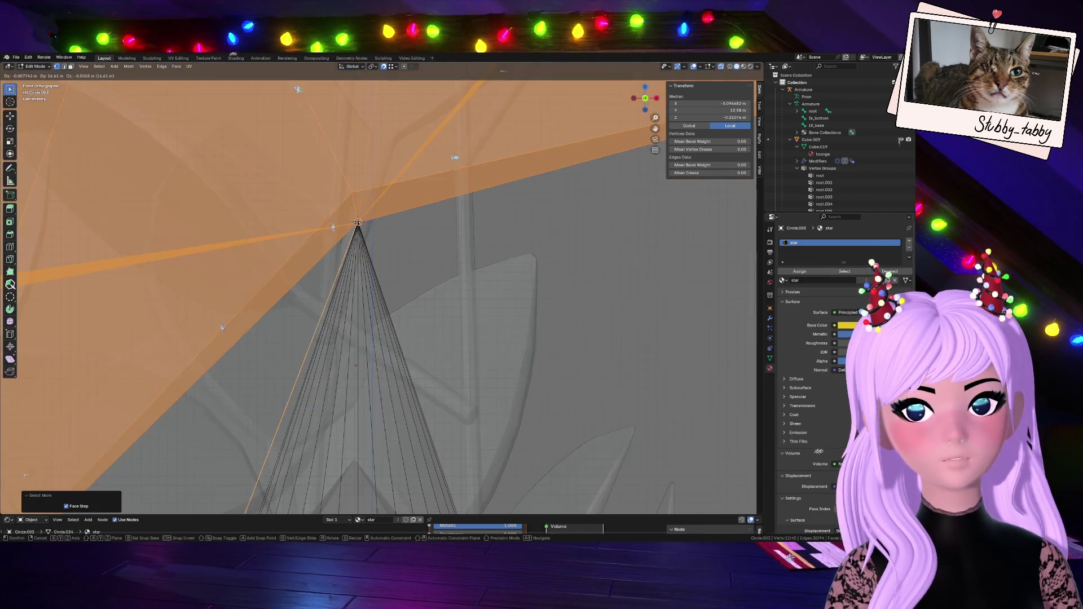
{"action": "key", "text": "Escape"}
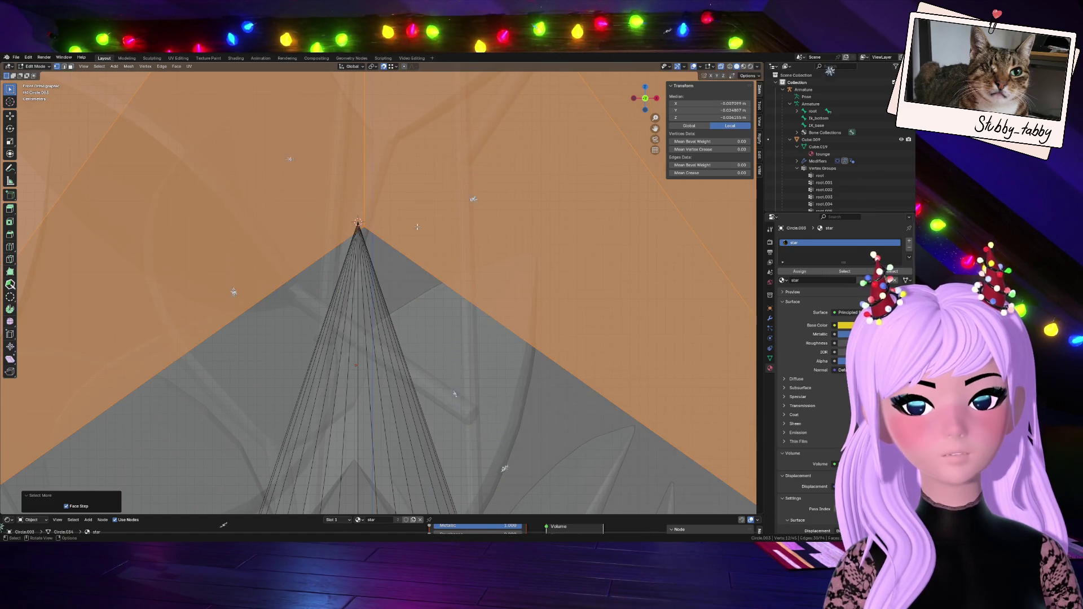
{"action": "scroll", "coordinate": [417, 227], "scroll_direction": "down", "scroll_amount": 2}
{"action": "key", "text": "shift+s"}
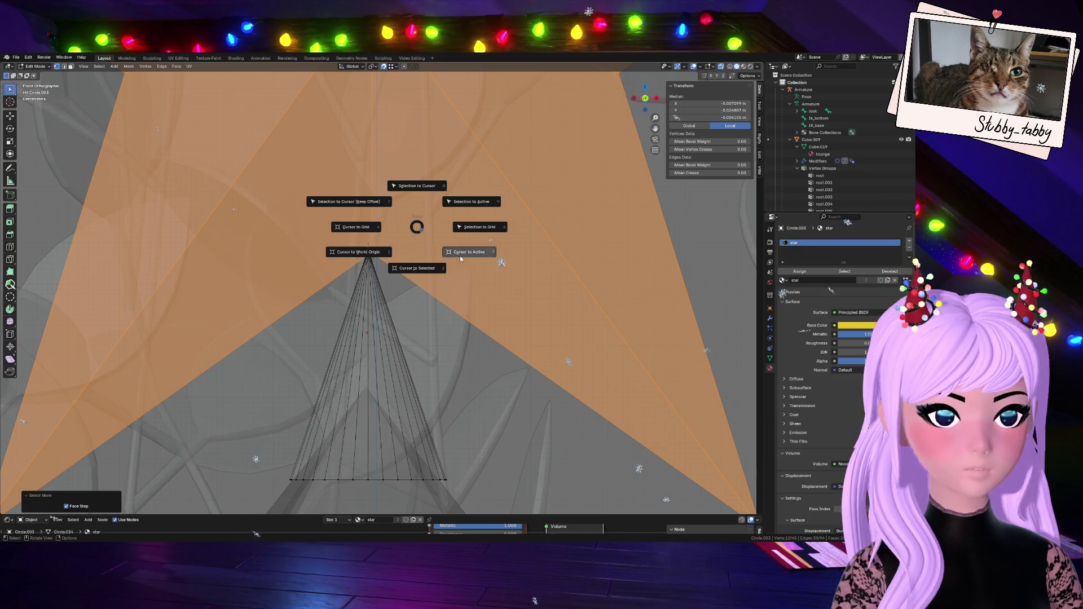
{"action": "left_click", "coordinate": [421, 188]}
- Reveal the hidden star geometry and move the star to sit above the cone stem
{"action": "scroll", "coordinate": [378, 261], "scroll_direction": "down", "scroll_amount": 5}
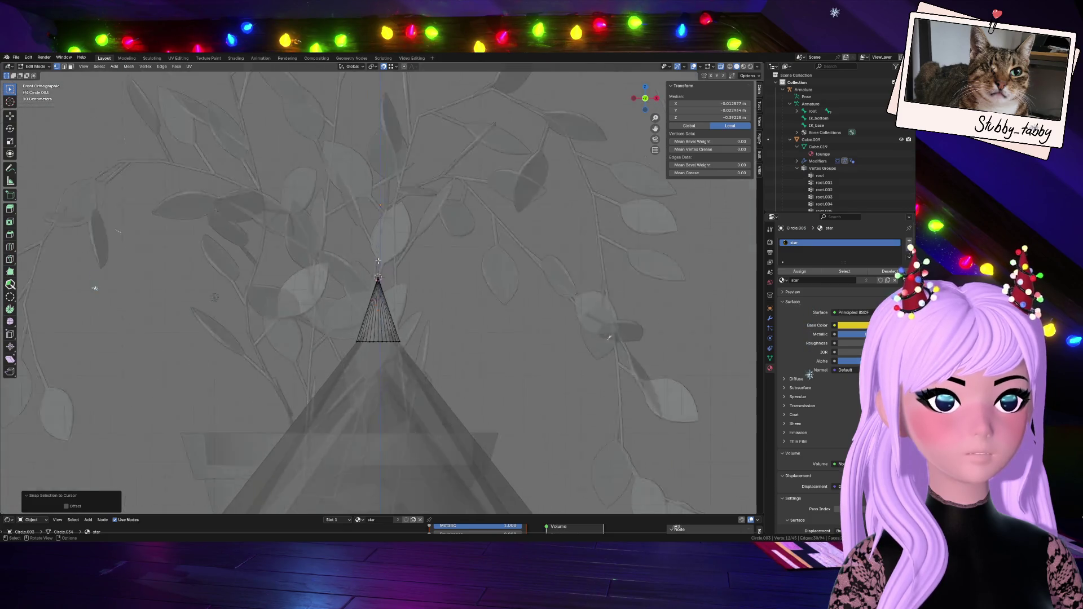
{"action": "key", "text": "alt+h"}
{"action": "scroll", "coordinate": [383, 258], "scroll_direction": "up", "scroll_amount": 6}
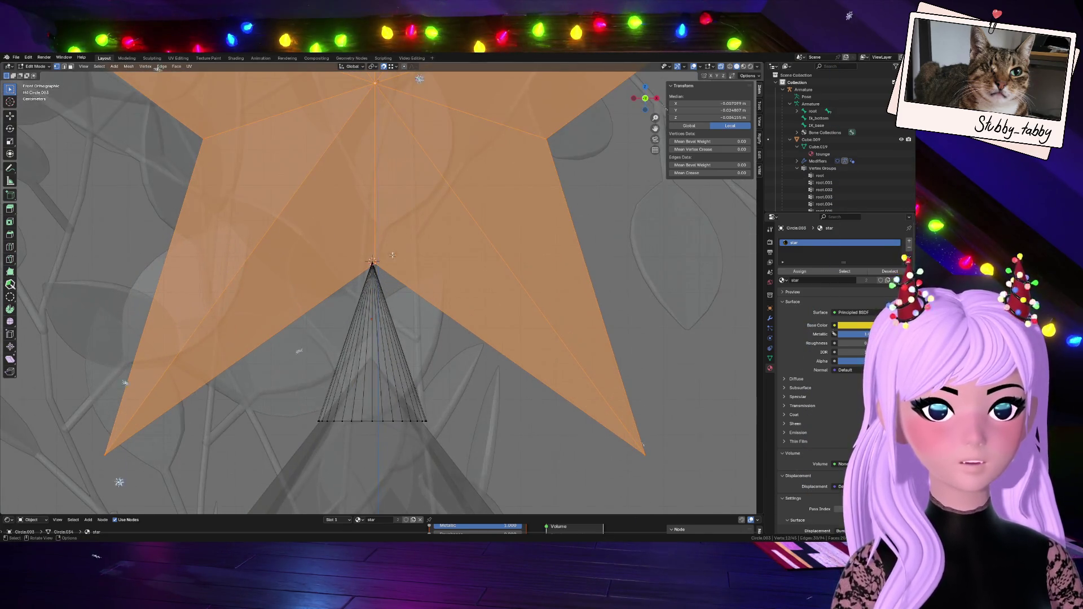
{"action": "key", "text": "g"}
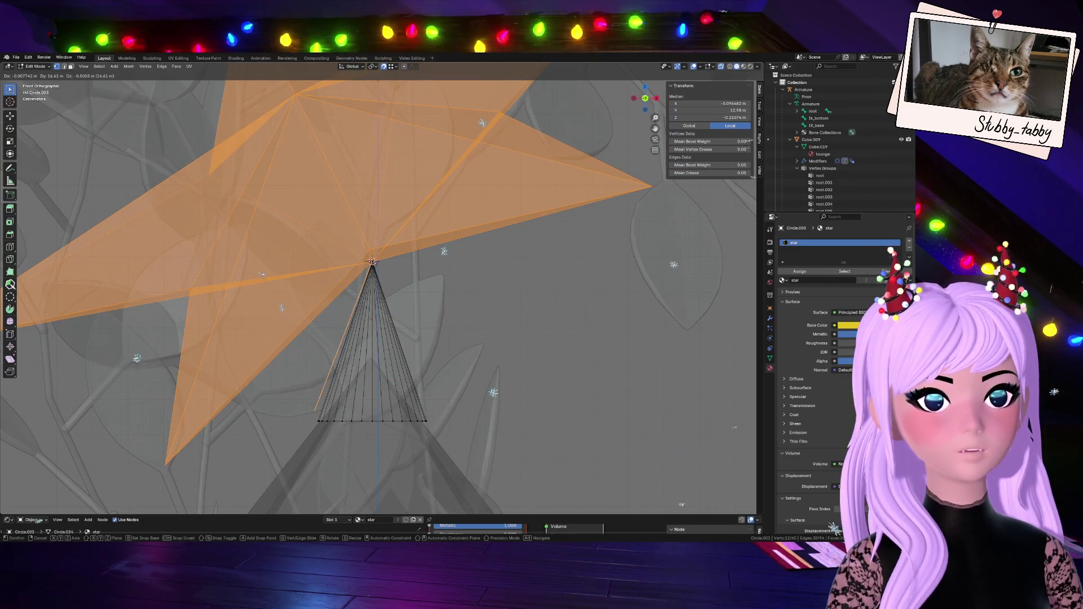
{"action": "key", "text": "Return"}
{"action": "middle_click_drag", "start_coordinate": [372, 262], "coordinate": [396, 261]}
{"action": "scroll", "coordinate": [396, 262], "scroll_direction": "down", "scroll_amount": 5}
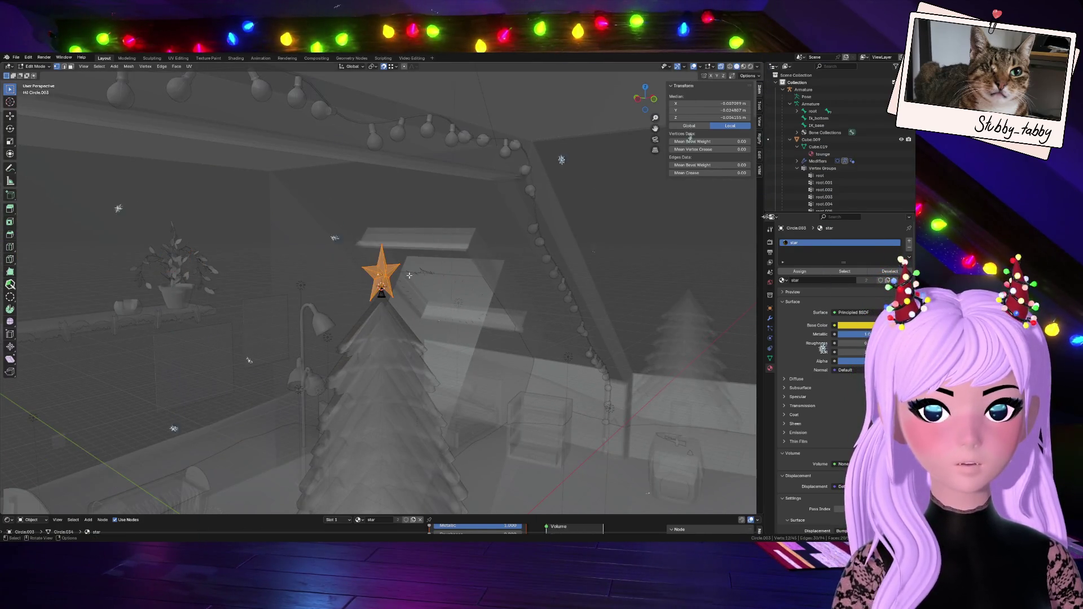
{"action": "scroll", "coordinate": [378, 288], "scroll_direction": "up", "scroll_amount": 8}
{"action": "key", "text": "g"}
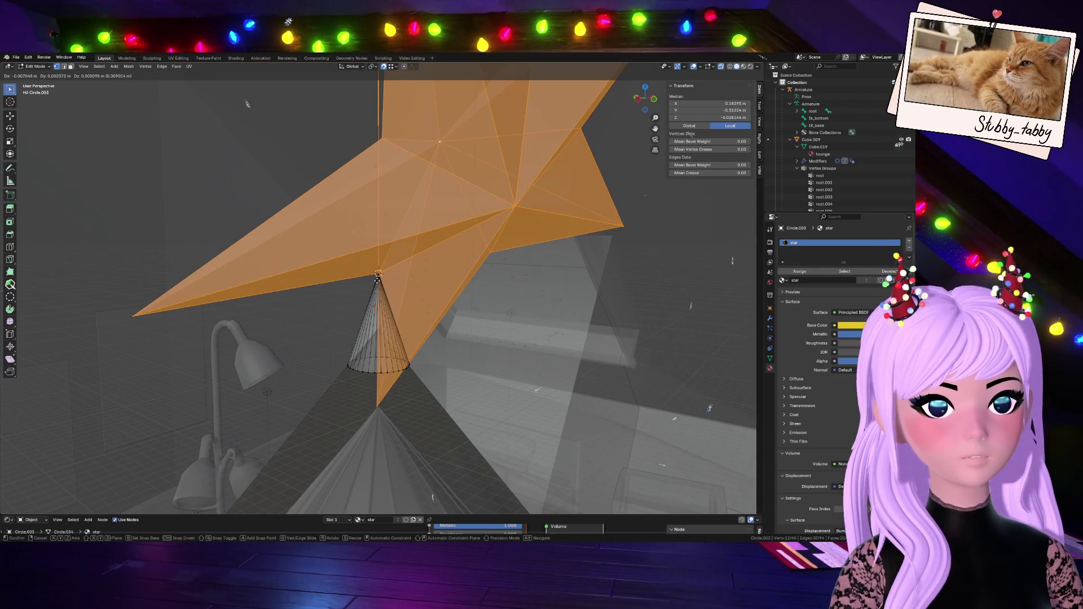
- Confirm the star's position and turn on proportional editing limited to connected geometry
{"action": "left_click", "coordinate": [377, 275]}
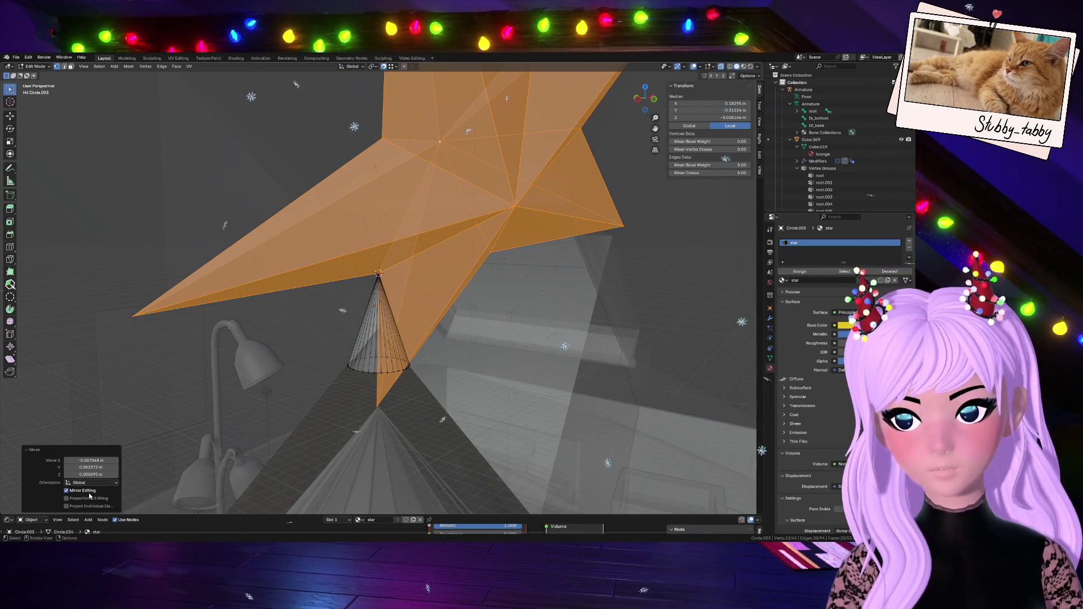
{"action": "left_click", "coordinate": [89, 500]}
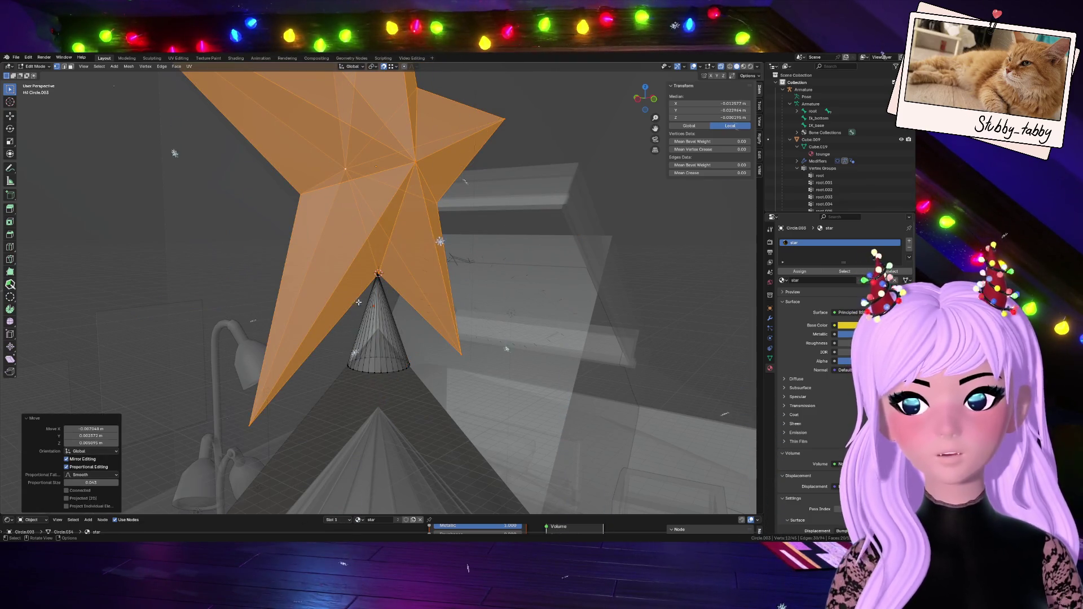
{"action": "left_click", "coordinate": [655, 101]}
{"action": "key", "text": "g"}
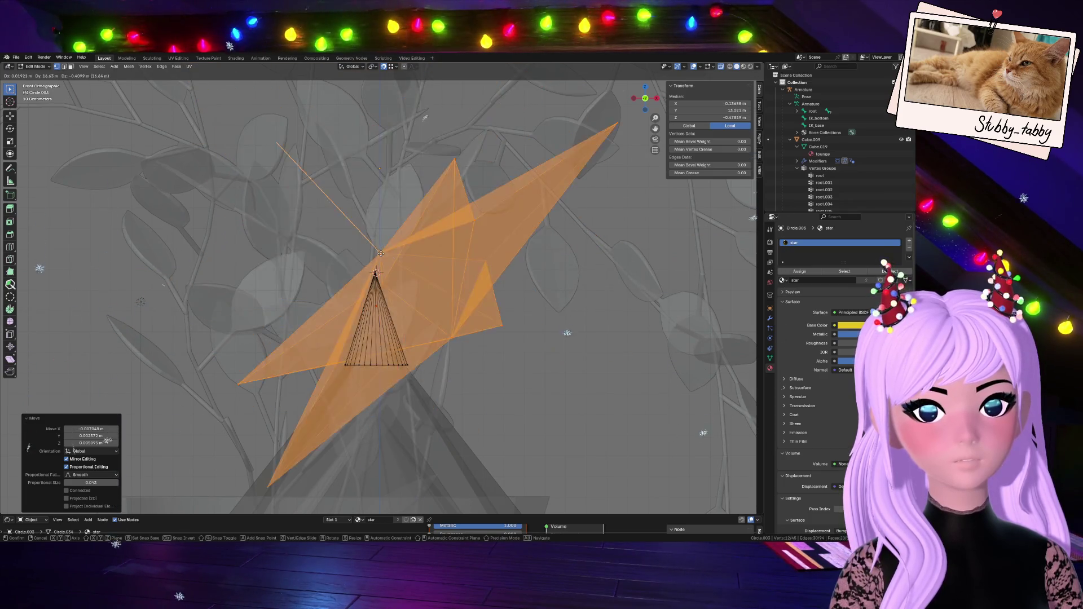
{"action": "right_click", "coordinate": [257, 393]}
{"action": "left_click", "coordinate": [71, 493]}
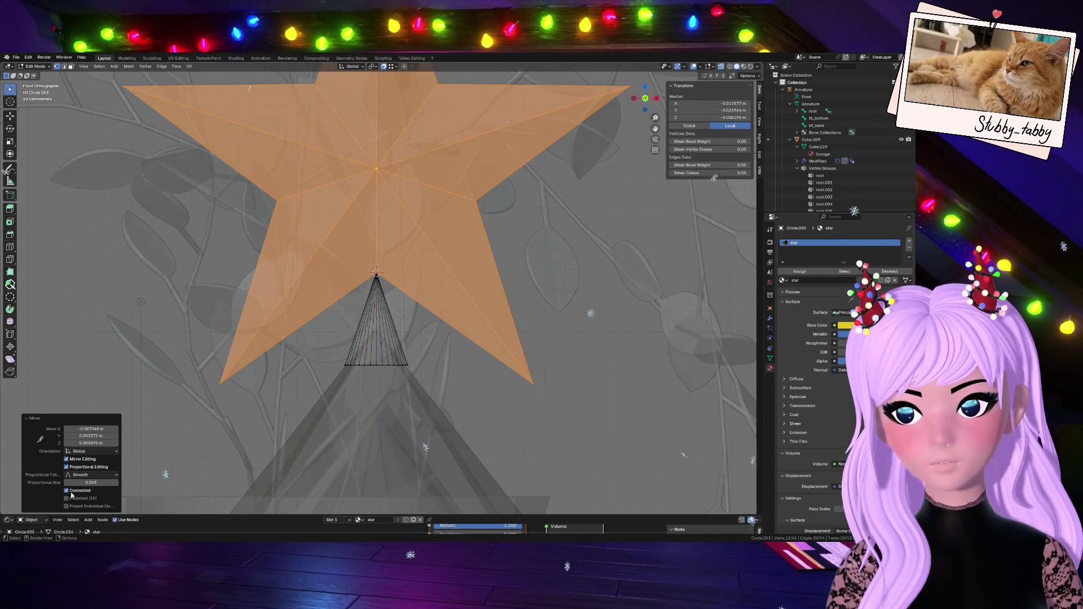
- Check the star against the cone apex from a tilted view and leave Edit Mode
{"action": "scroll", "coordinate": [384, 282], "scroll_direction": "up", "scroll_amount": 6}
{"action": "mouse_move", "coordinate": [638, 99]}
{"action": "left_mouse_down"}
{"action": "mouse_move", "coordinate": [624, 110]}
{"action": "mouse_move", "coordinate": [612, 101]}
{"action": "mouse_move", "coordinate": [643, 109]}
{"action": "left_mouse_up"}
{"action": "middle_click_drag", "start_coordinate": [644, 110], "coordinate": [419, 209]}
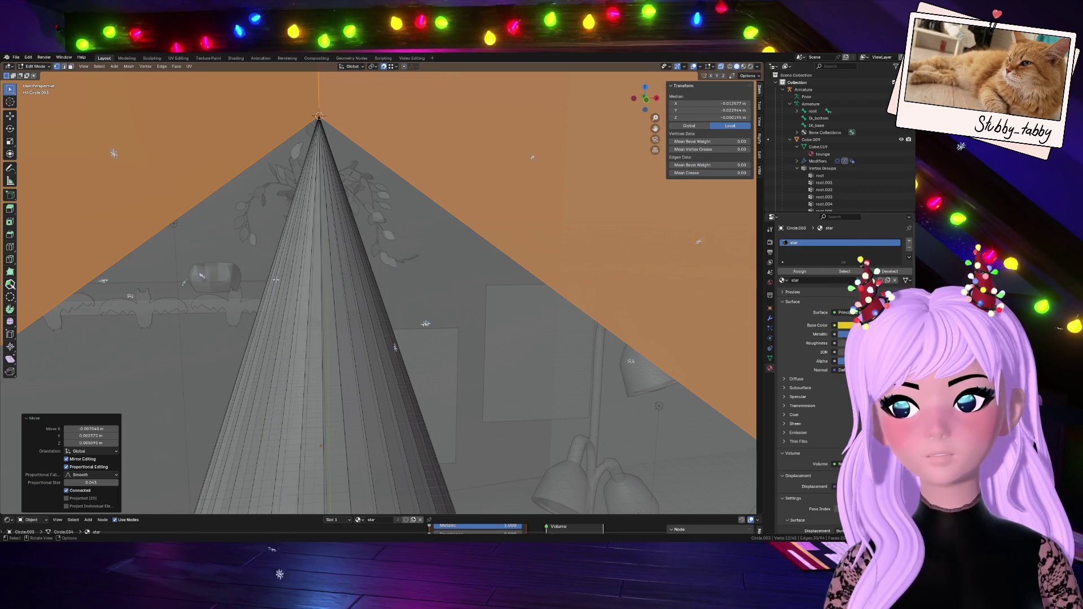
{"action": "scroll", "coordinate": [276, 280], "scroll_direction": "down", "scroll_amount": 10}
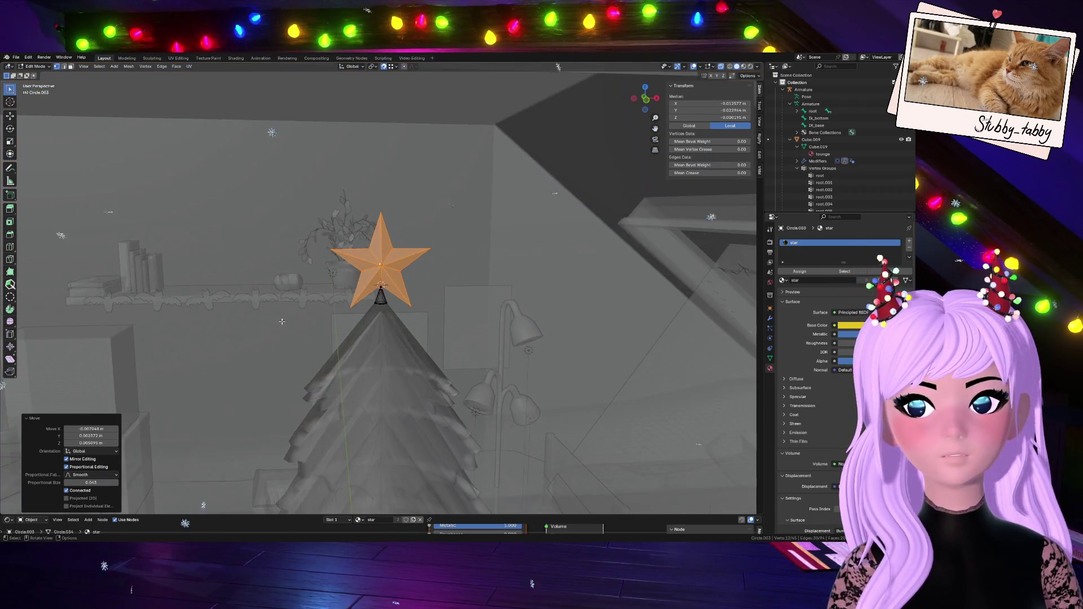
{"action": "scroll", "coordinate": [282, 321], "scroll_direction": "up", "scroll_amount": 6}
{"action": "left_click", "coordinate": [377, 274]}
{"action": "scroll", "coordinate": [382, 312], "scroll_direction": "up", "scroll_amount": 3}
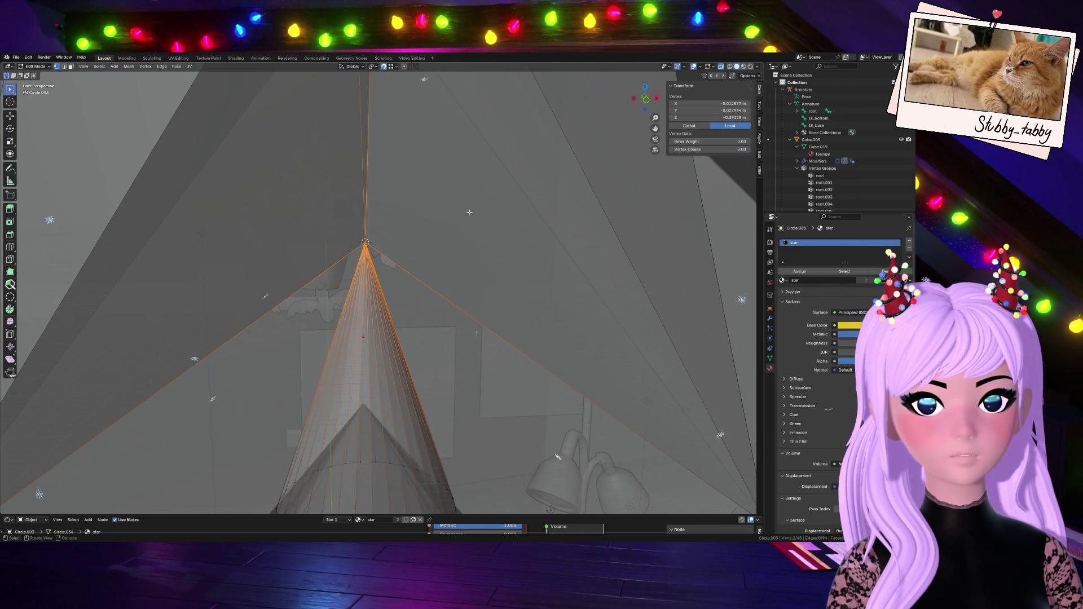
{"action": "key", "text": "Tab"}
{"action": "scroll", "coordinate": [396, 286], "scroll_direction": "down", "scroll_amount": 6}
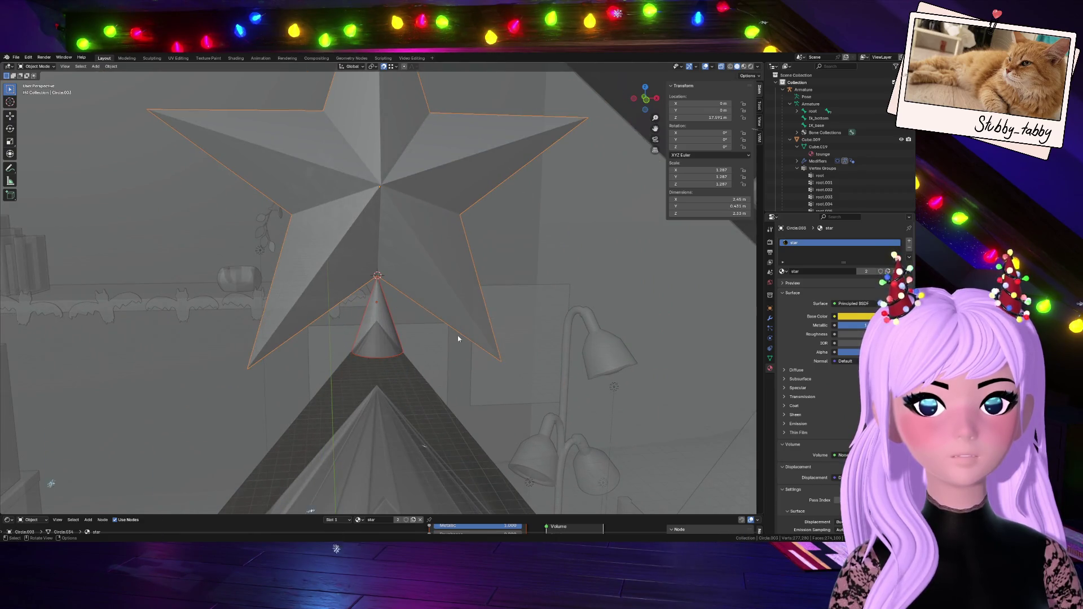
- Select both the star and cone stem and show the viewport in Material Preview
{"action": "left_click", "coordinate": [377, 309], "text": "shift"}
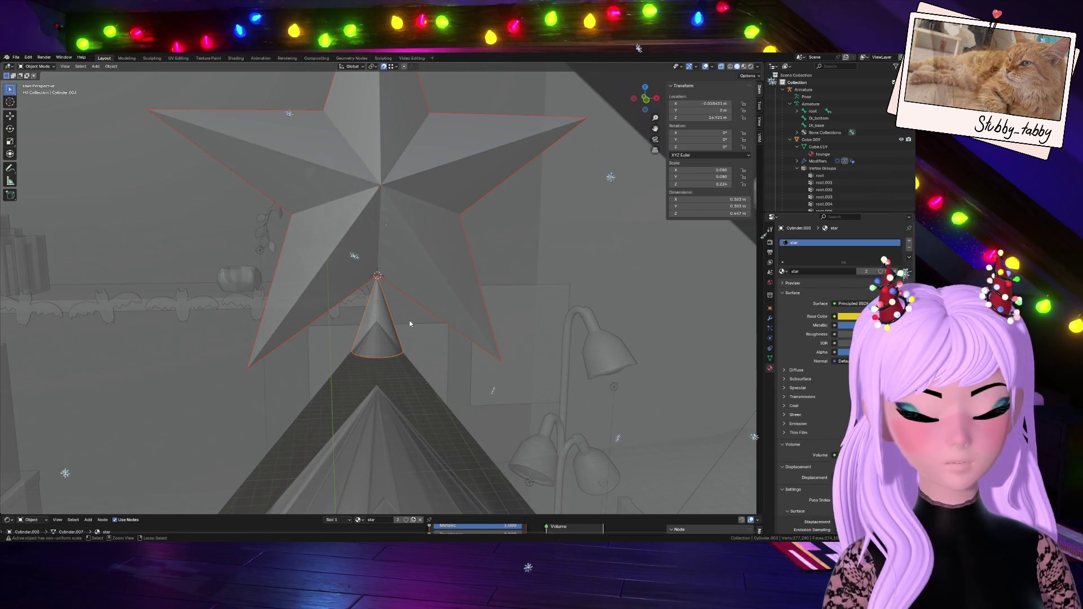
{"action": "left_click", "coordinate": [744, 67]}
{"action": "scroll", "coordinate": [379, 308], "scroll_direction": "down", "scroll_amount": 8}
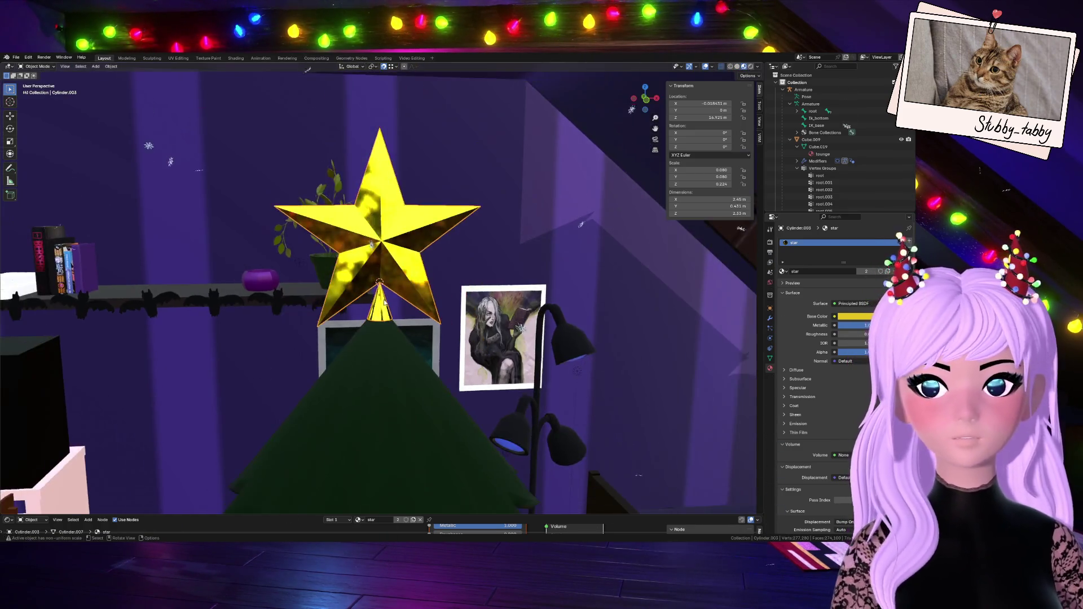
{"action": "scroll", "coordinate": [389, 367], "scroll_direction": "up", "scroll_amount": 12}
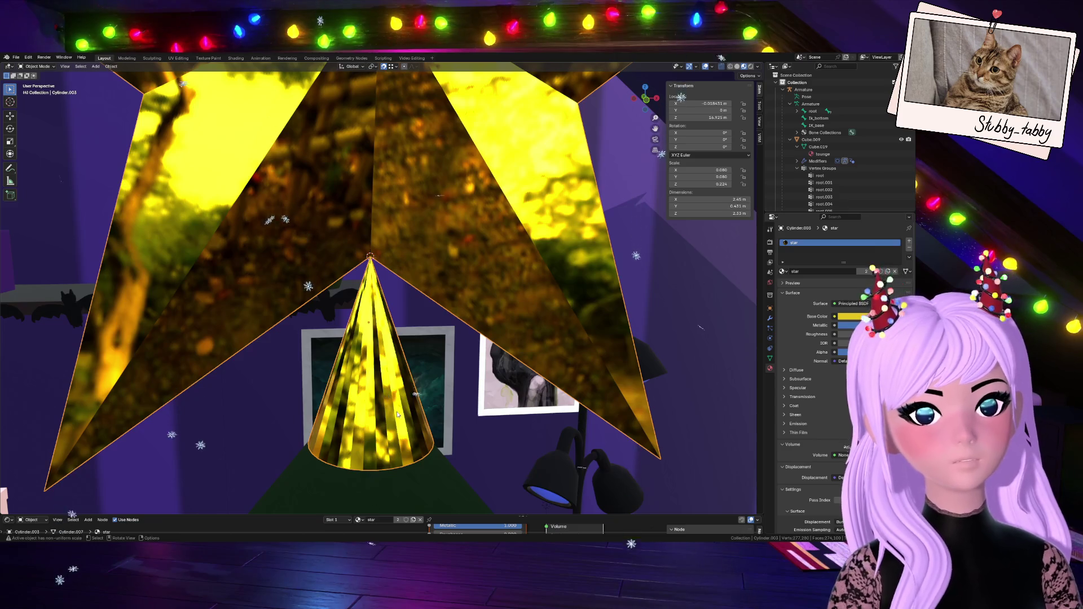
- Inspect the cone's faces, then apply Shade Smooth to the star and cone stem
{"action": "key", "text": "Tab"}
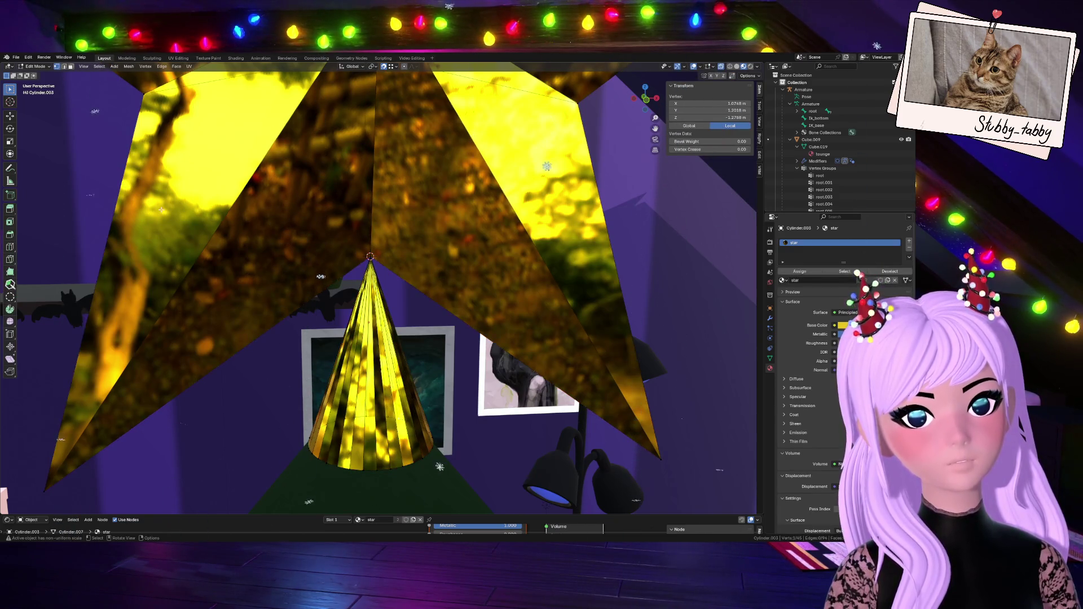
{"action": "left_click", "coordinate": [68, 67]}
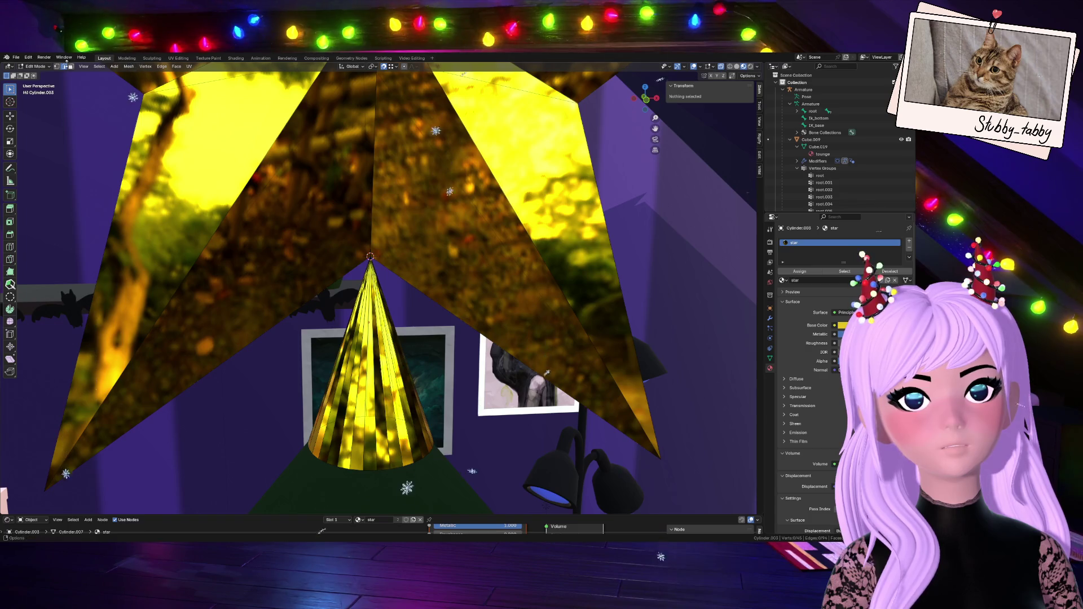
{"action": "left_click", "coordinate": [376, 399]}
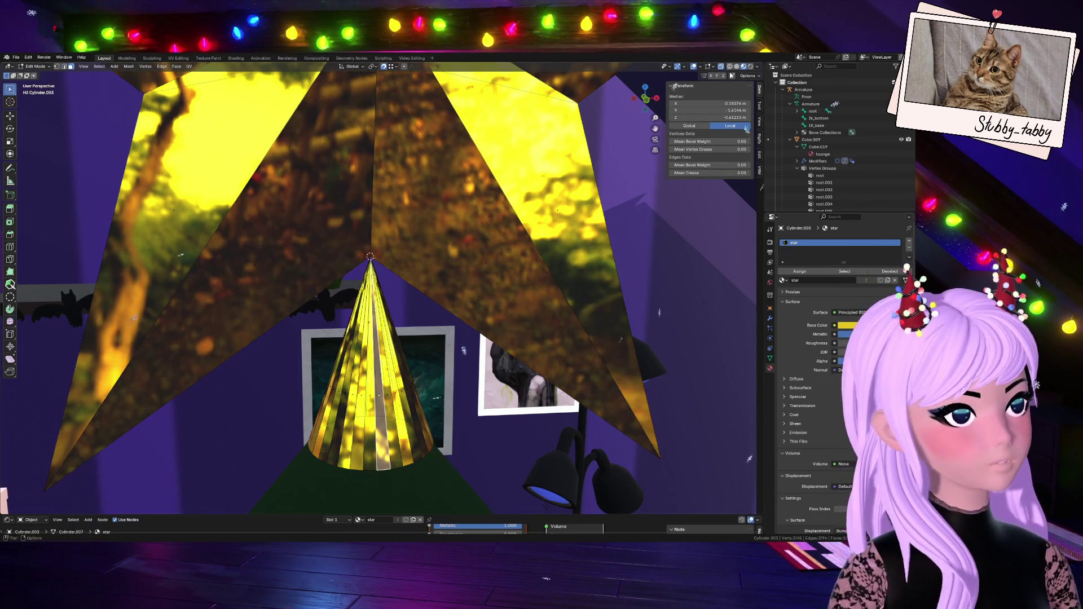
{"action": "left_click_drag", "start_coordinate": [645, 97], "coordinate": [608, 120]}
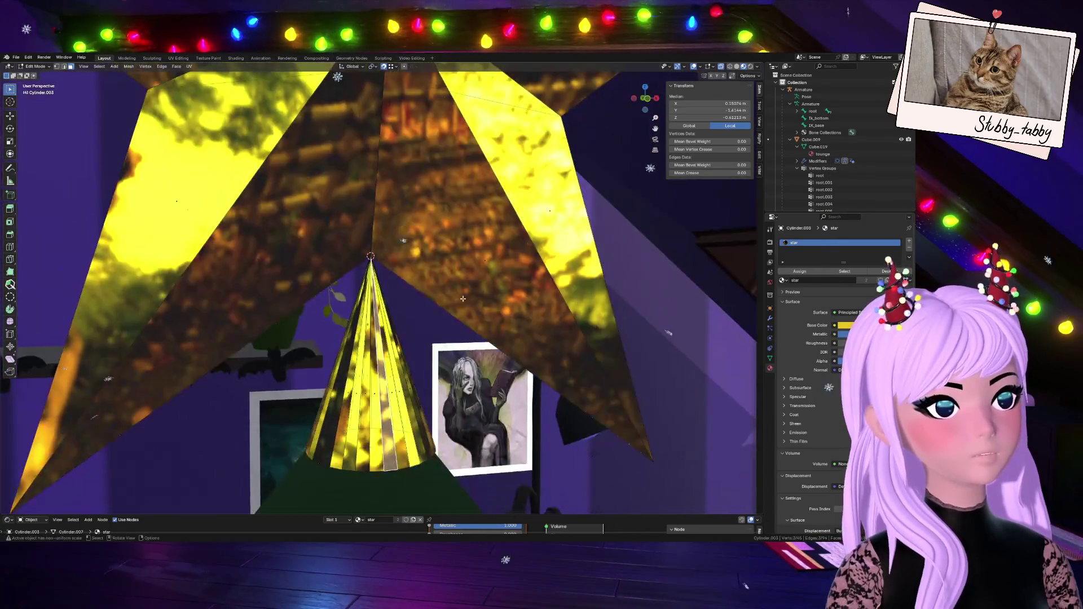
{"action": "key", "text": "Tab"}
{"action": "right_click", "coordinate": [374, 370]}
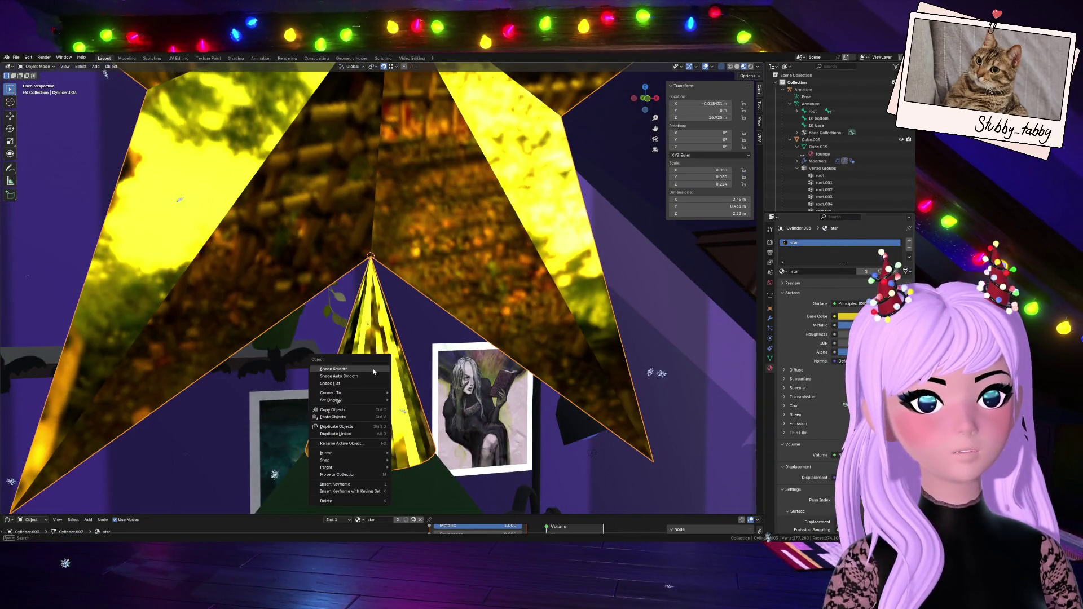
{"action": "left_click", "coordinate": [373, 370]}
{"action": "scroll", "coordinate": [384, 369], "scroll_direction": "down", "scroll_amount": 8}
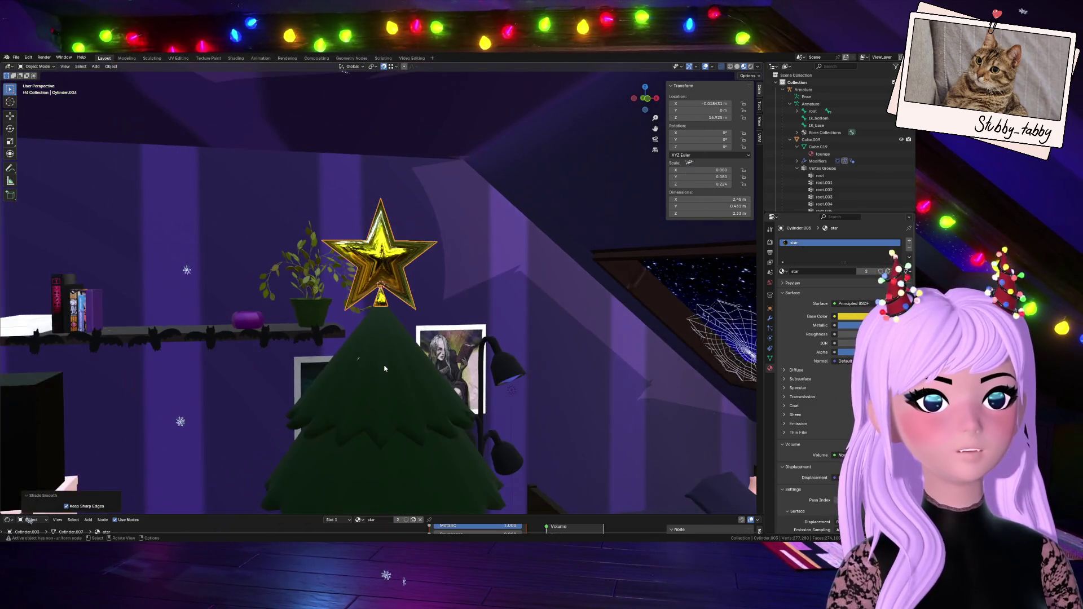
{"action": "scroll", "coordinate": [384, 369], "scroll_direction": "up", "scroll_amount": 5}
{"action": "mouse_move", "coordinate": [645, 99]}
{"action": "left_mouse_down"}
{"action": "mouse_move", "coordinate": [671, 102]}
{"action": "mouse_move", "coordinate": [640, 100]}
{"action": "left_mouse_up"}
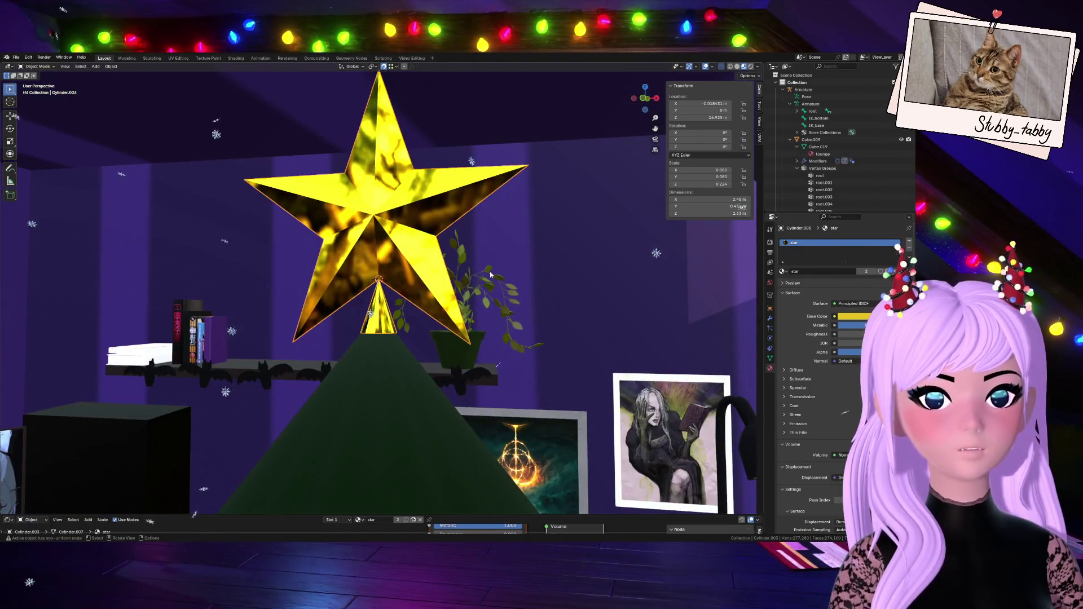
- Use the undo history to return to the state with the star and cone selected
{"action": "key", "text": "Tab"}
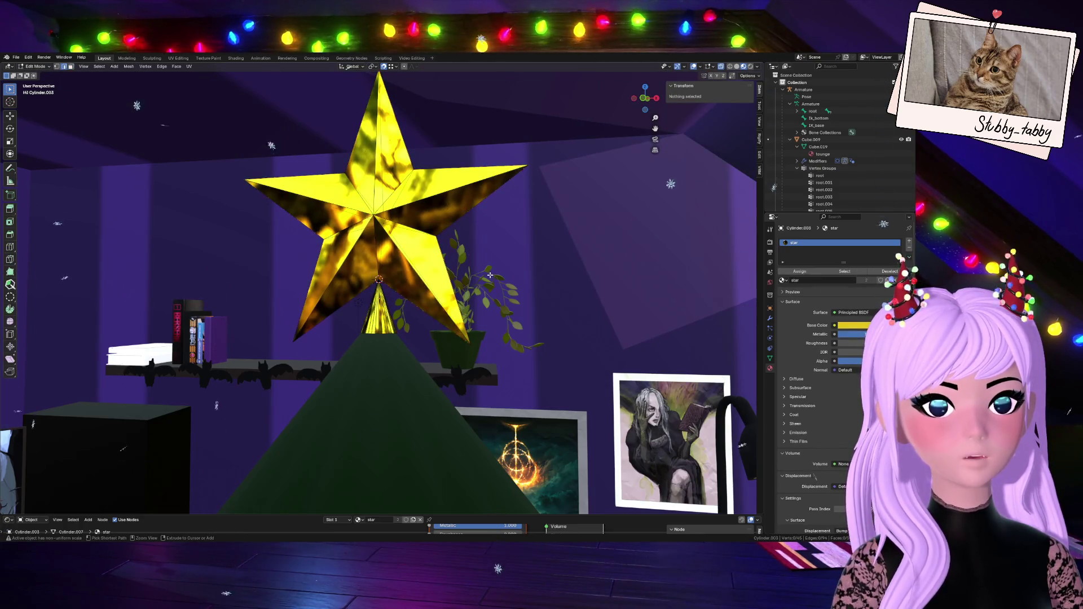
{"action": "scroll", "coordinate": [466, 288], "scroll_direction": "up", "scroll_amount": 5}
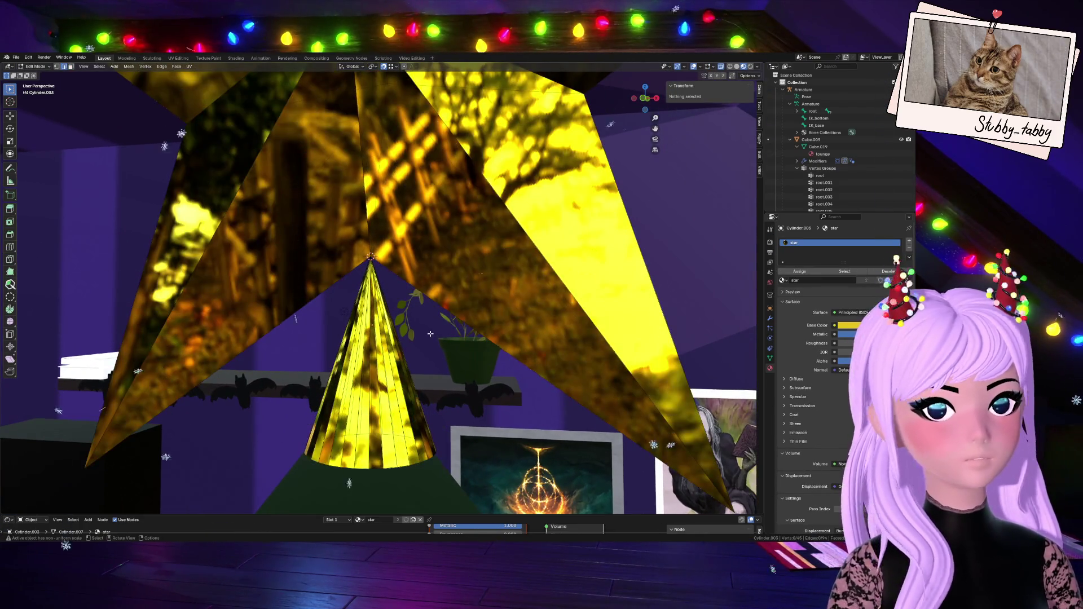
{"action": "key", "text": "Tab"}
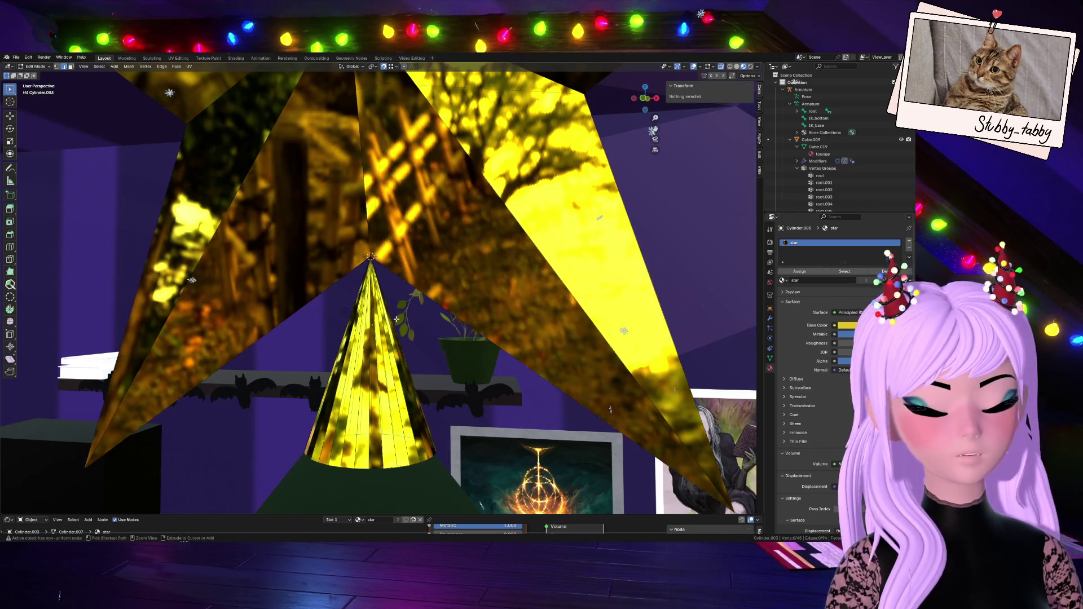
{"action": "key", "text": "Tab"}
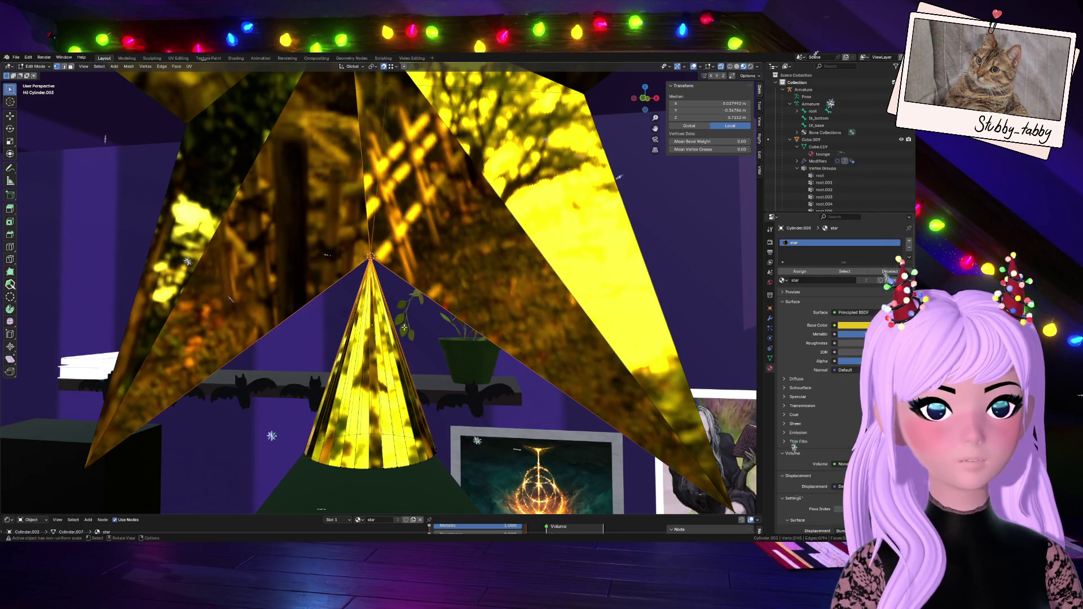
{"action": "key", "text": "Tab"}
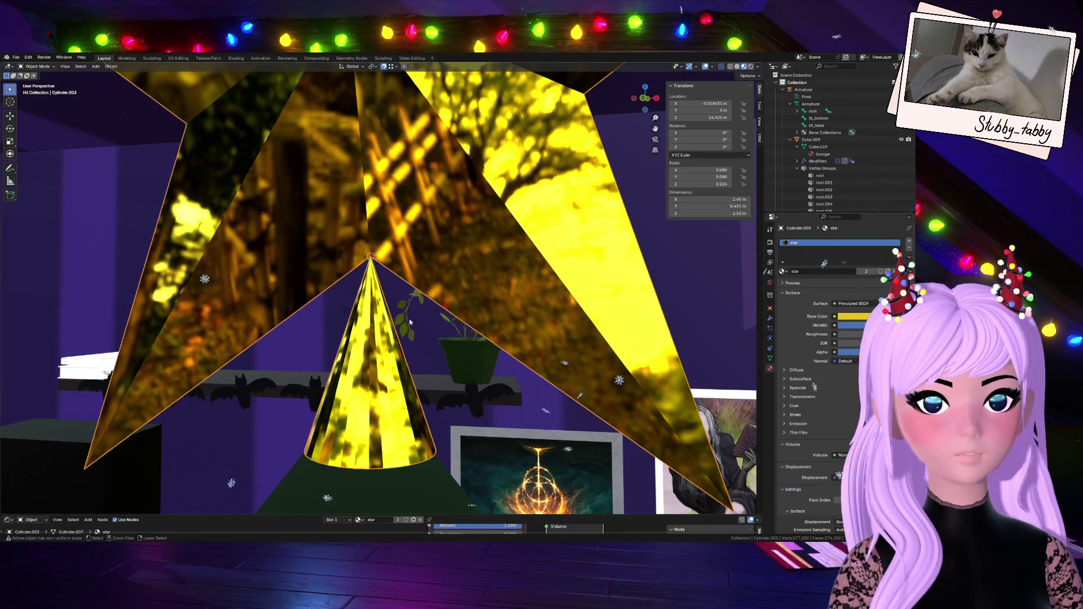
{"action": "key", "text": "ctrl+z"}
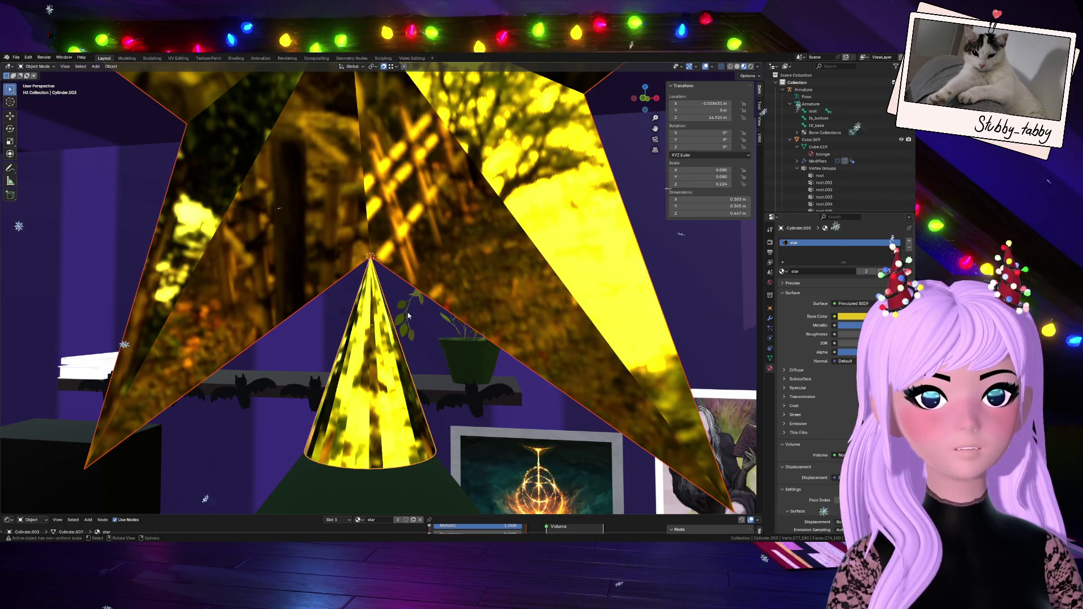
{"action": "left_click", "coordinate": [371, 337]}
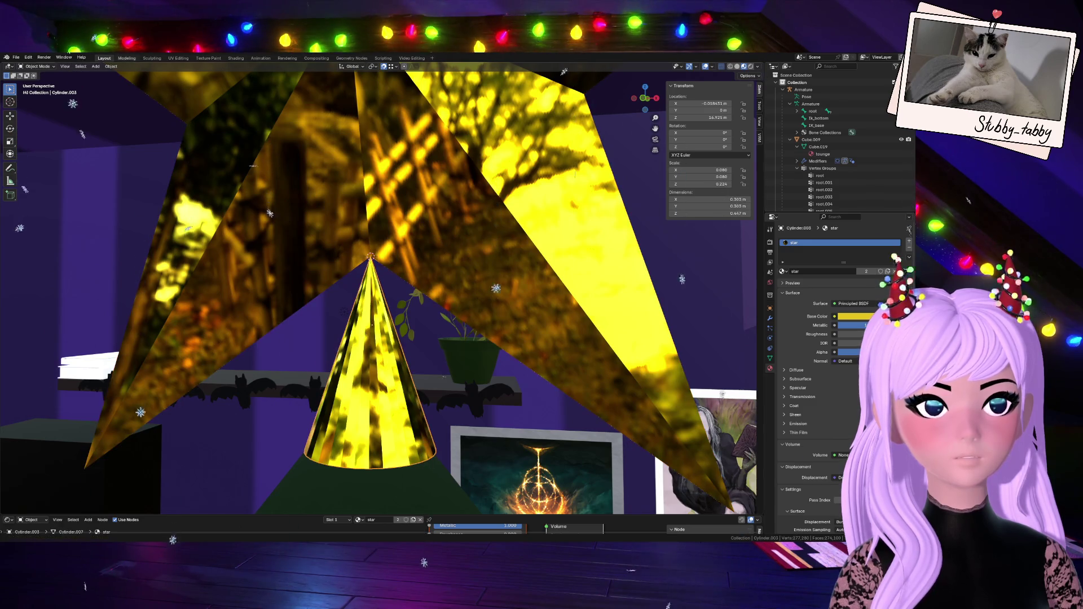
{"action": "left_click", "coordinate": [29, 57]}
{"action": "mouse_move", "coordinate": [39, 79]}
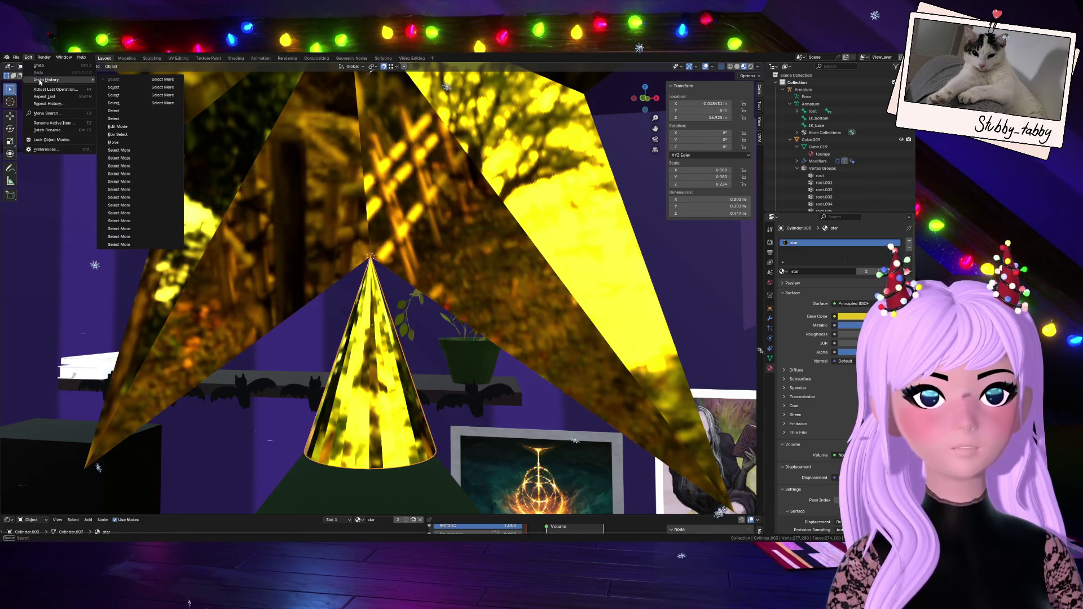
{"action": "left_click", "coordinate": [647, 199]}
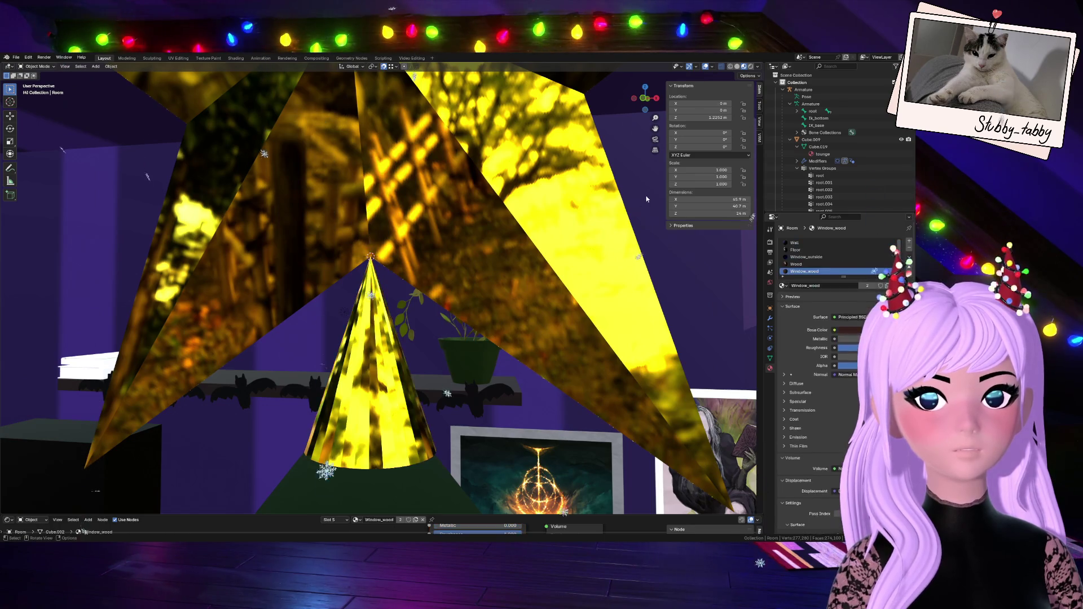
{"action": "key", "text": "ctrl+z"}
- Reapply smooth shading, then try a lower star metallic value and revert it
{"action": "right_click", "coordinate": [386, 350]}
{"action": "left_click", "coordinate": [386, 354]}
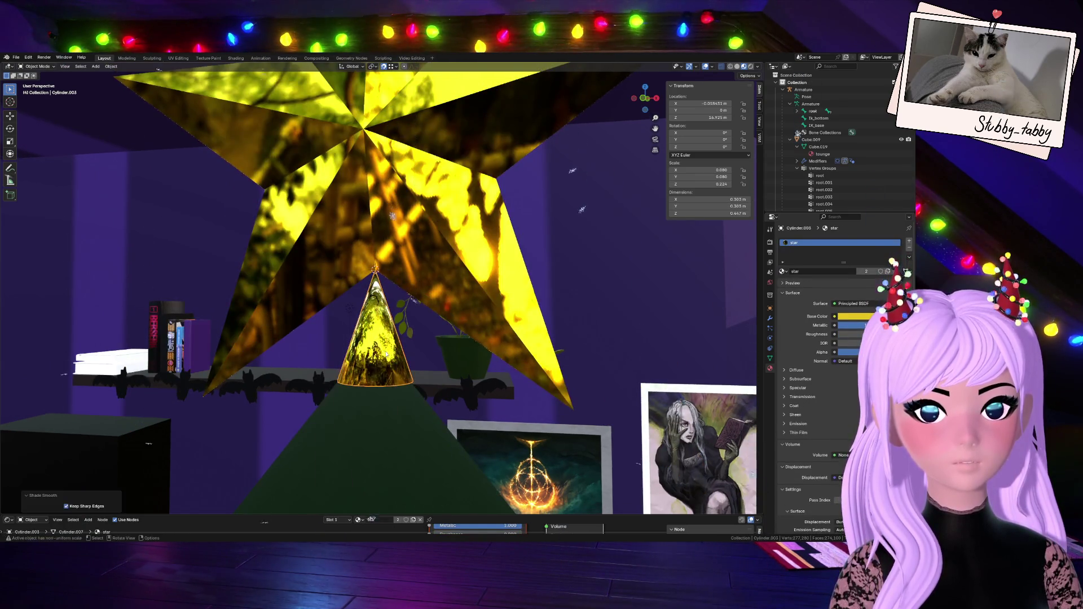
{"action": "scroll", "coordinate": [386, 353], "scroll_direction": "up", "scroll_amount": 5}
{"action": "scroll", "coordinate": [442, 374], "scroll_direction": "down", "scroll_amount": 5}
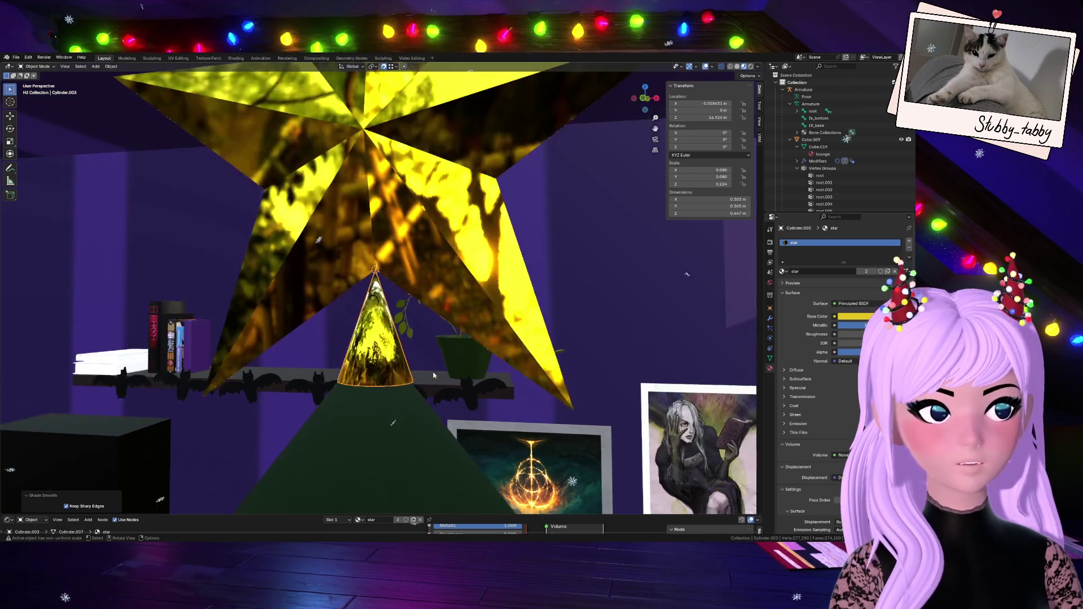
{"action": "mouse_move", "coordinate": [868, 325]}
{"action": "left_mouse_down"}
{"action": "mouse_move", "coordinate": [852, 325]}
{"action": "mouse_move", "coordinate": [863, 334]}
{"action": "left_mouse_up"}
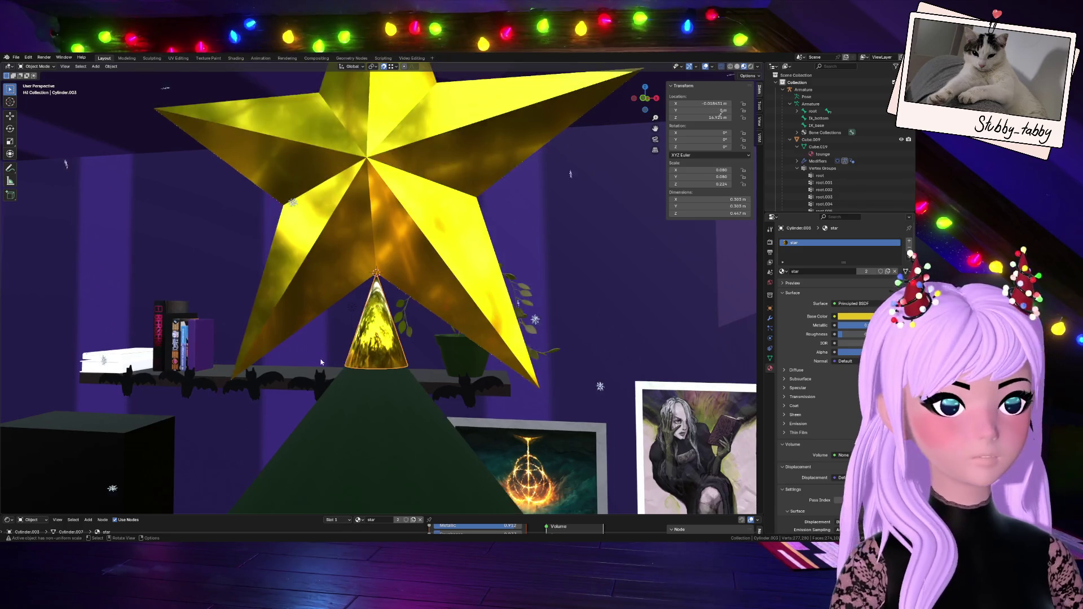
{"action": "scroll", "coordinate": [378, 368], "scroll_direction": "up", "scroll_amount": 2}
{"action": "scroll", "coordinate": [430, 391], "scroll_direction": "down", "scroll_amount": 3}
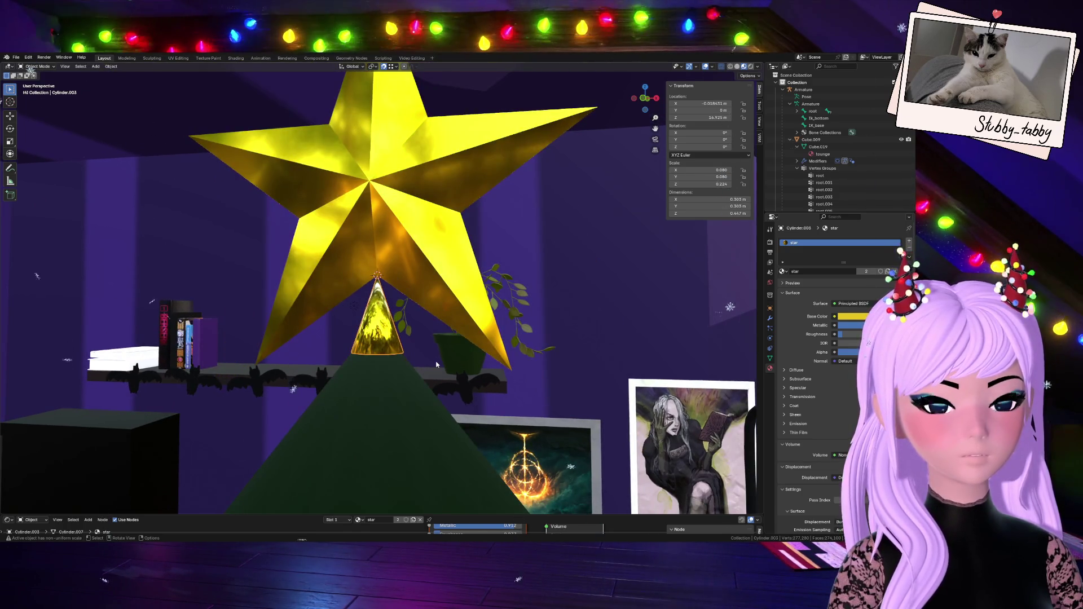
{"action": "key", "text": "ctrl+z"}
{"action": "key", "text": "ctrl+z"}
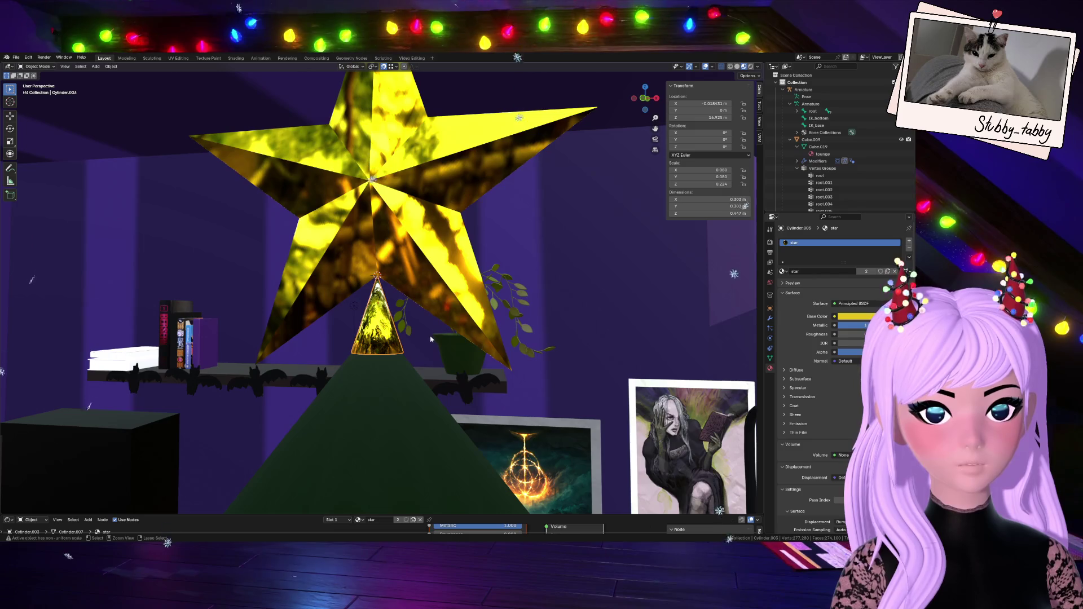
{"action": "scroll", "coordinate": [430, 339], "scroll_direction": "up", "scroll_amount": 5}
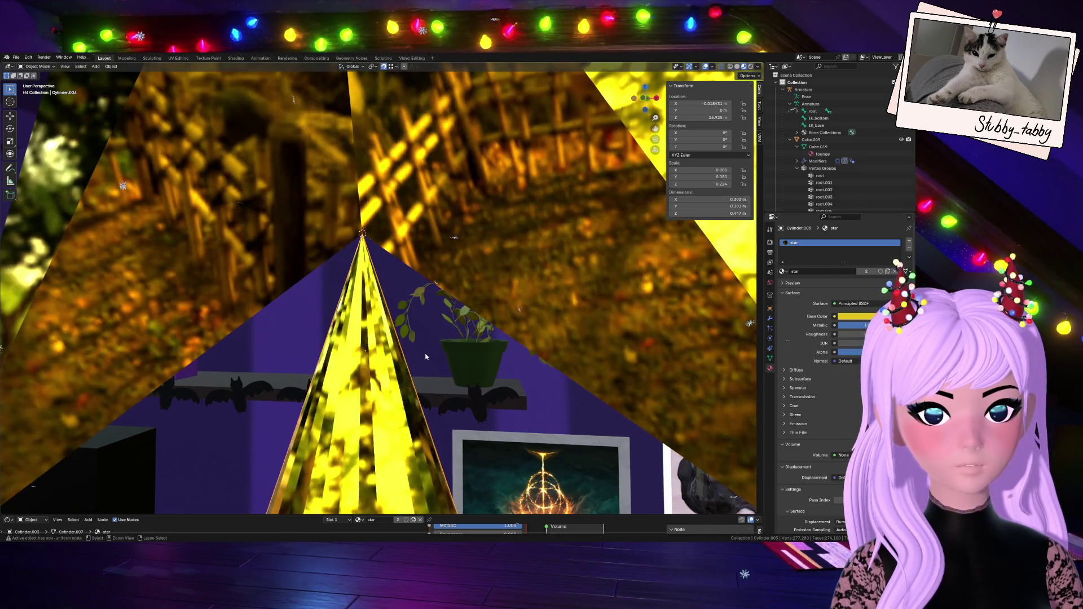
{"action": "scroll", "coordinate": [425, 361], "scroll_direction": "down", "scroll_amount": 3}
- Give the cone stem, then the star topper, Shade Auto Smooth shading
{"action": "right_click", "coordinate": [377, 364]}
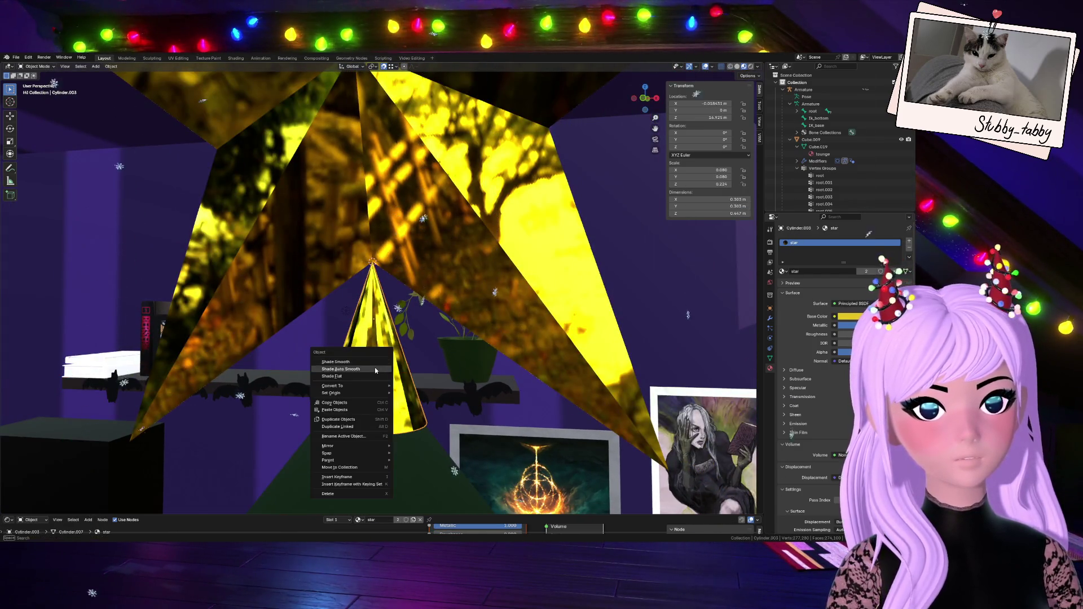
{"action": "left_click", "coordinate": [375, 367]}
{"action": "scroll", "coordinate": [398, 400], "scroll_direction": "down", "scroll_amount": 3}
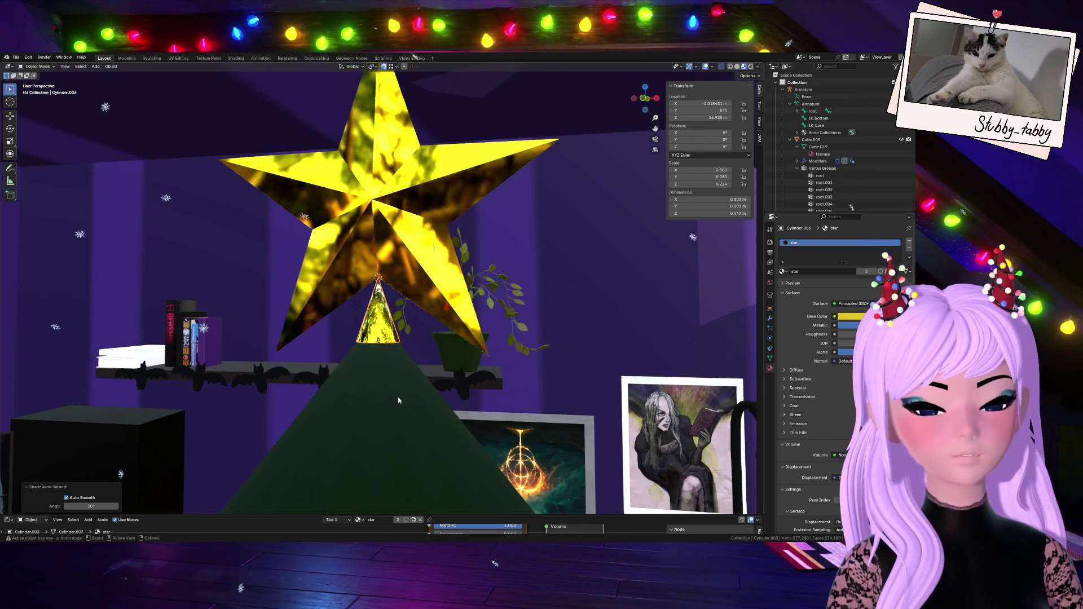
{"action": "left_click", "coordinate": [402, 207]}
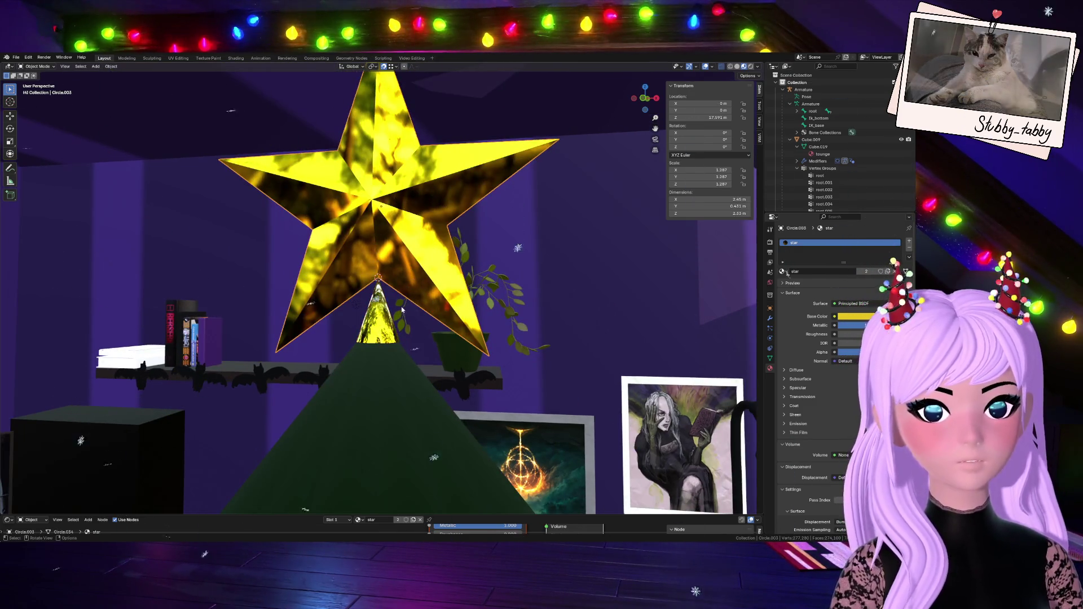
{"action": "right_click", "coordinate": [403, 270]}
{"action": "left_click", "coordinate": [403, 266]}
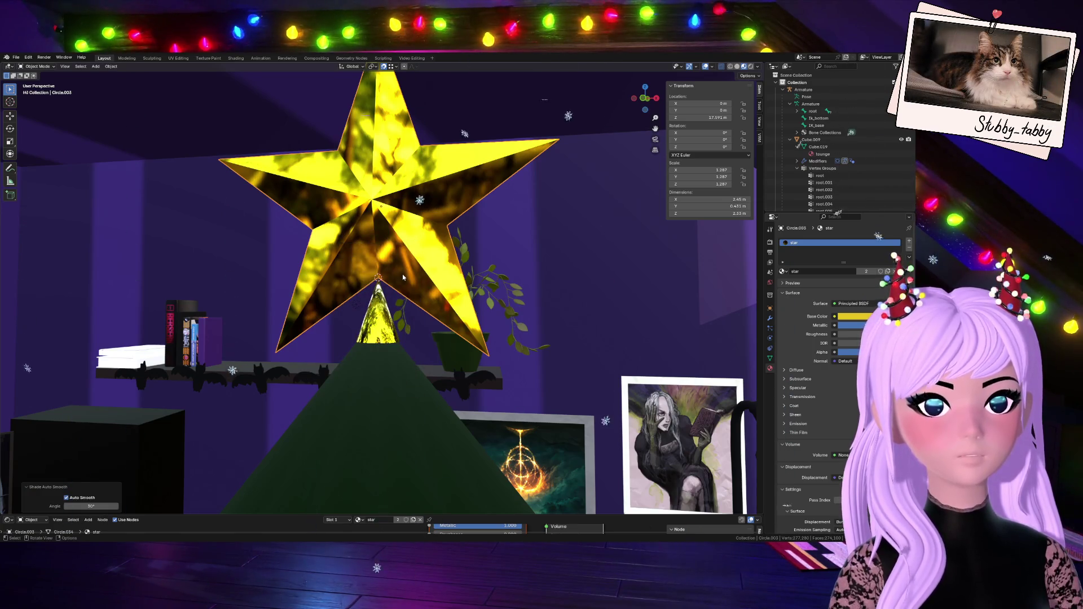
{"action": "right_click", "coordinate": [411, 222]}
{"action": "left_click", "coordinate": [406, 222]}
{"action": "mouse_move", "coordinate": [407, 226]}
{"action": "middle_mouse_down"}
{"action": "mouse_move", "coordinate": [576, 248]}
{"action": "mouse_move", "coordinate": [386, 256]}
{"action": "middle_mouse_up"}
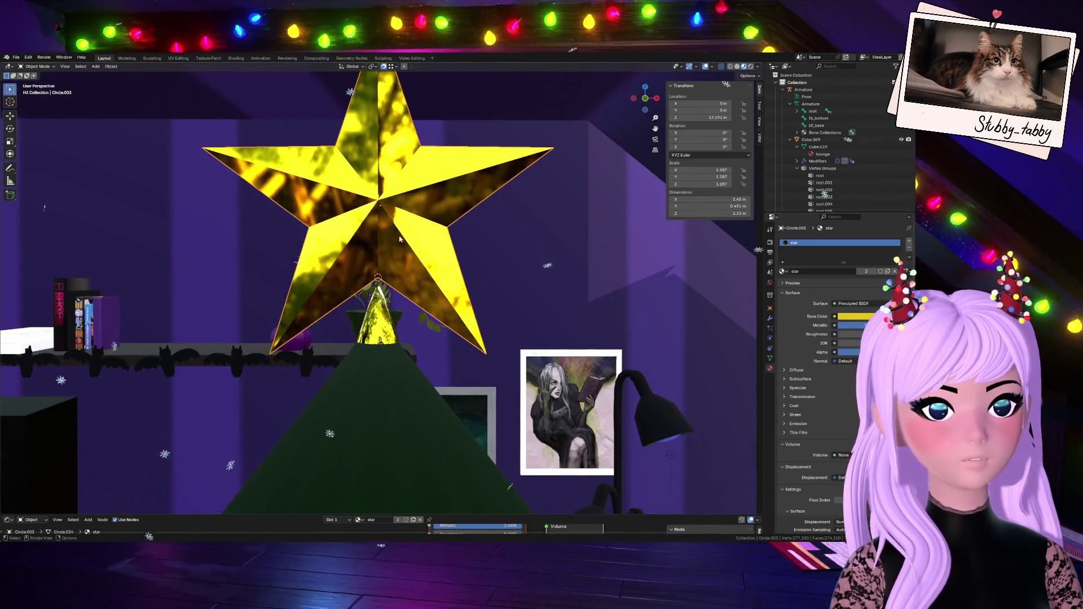
{"action": "scroll", "coordinate": [386, 256], "scroll_direction": "up", "scroll_amount": 5}
{"action": "key", "text": "Tab"}
{"action": "scroll", "coordinate": [386, 256], "scroll_direction": "up", "scroll_amount": 2}
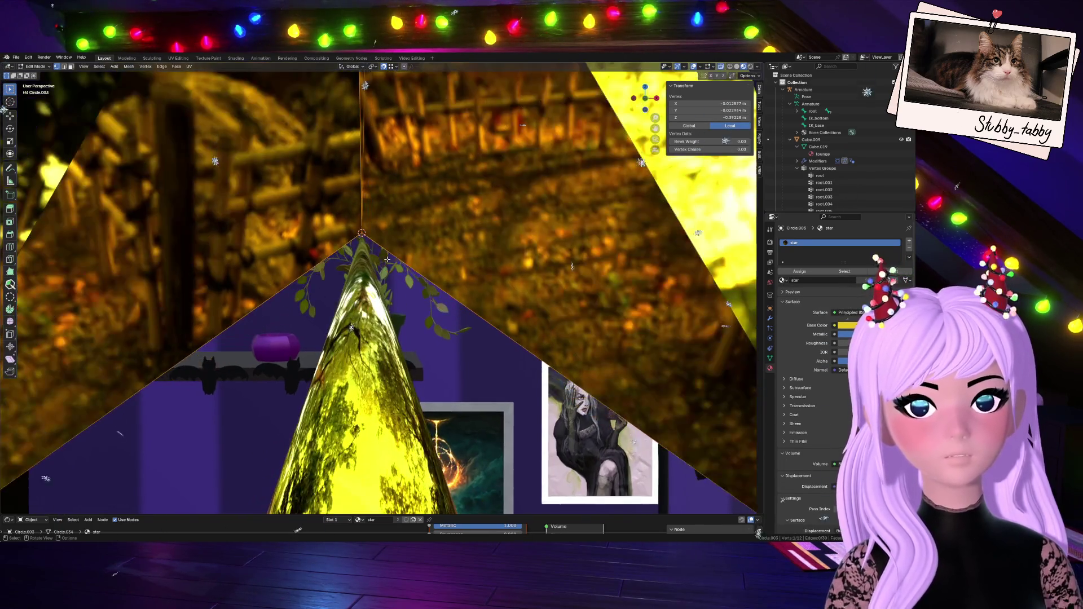
{"action": "key", "text": "a"}
{"action": "scroll", "coordinate": [387, 259], "scroll_direction": "up", "scroll_amount": 2}
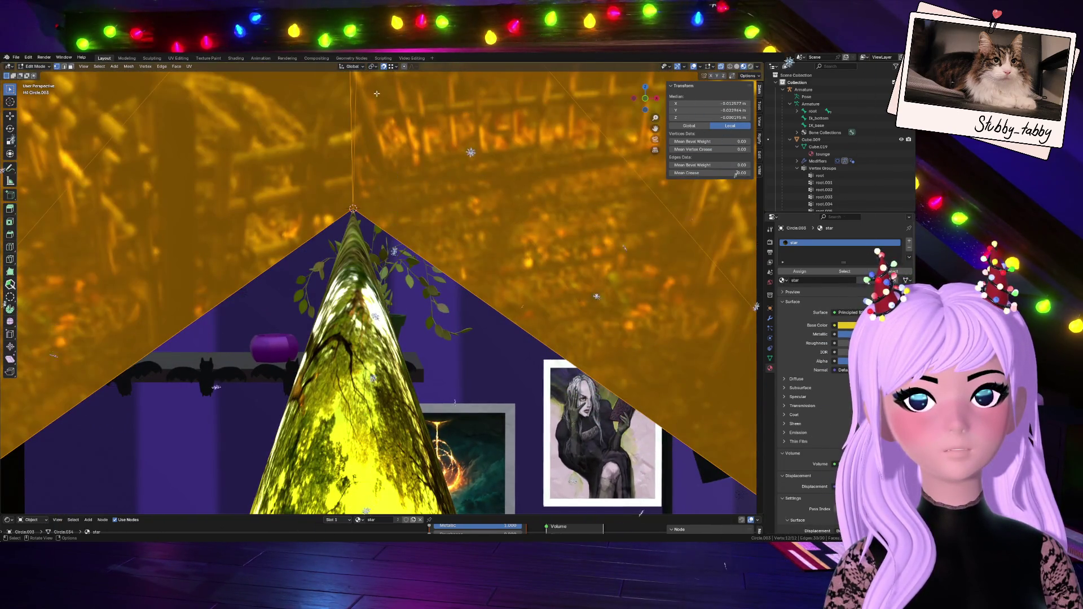
{"action": "key", "text": "Tab"}
{"action": "left_click", "coordinate": [364, 327], "text": "shift"}
{"action": "key", "text": "Tab"}
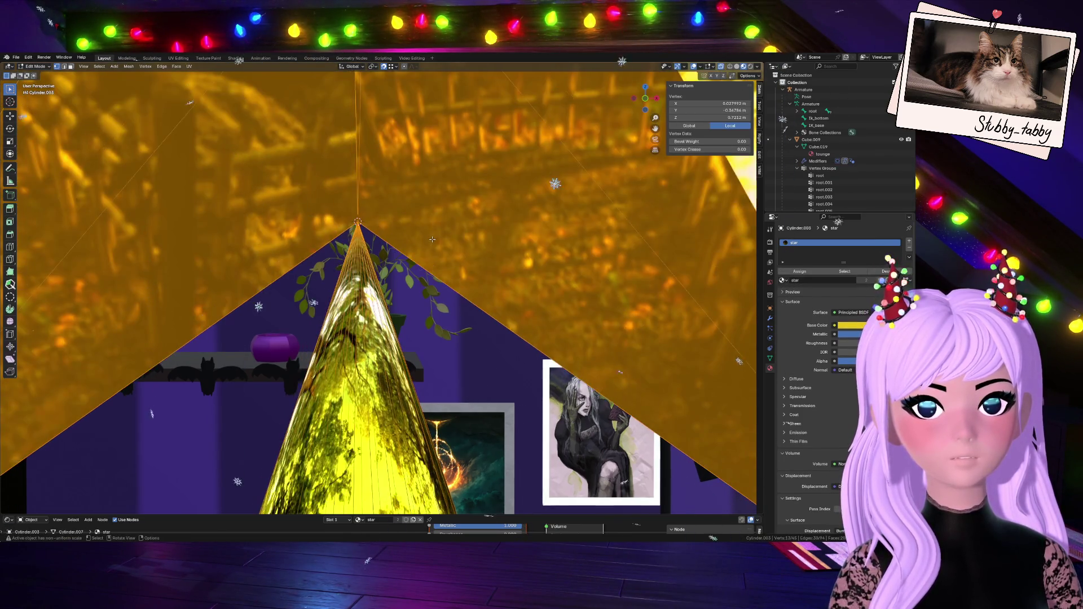
{"action": "scroll", "coordinate": [393, 248], "scroll_direction": "up", "scroll_amount": 1}
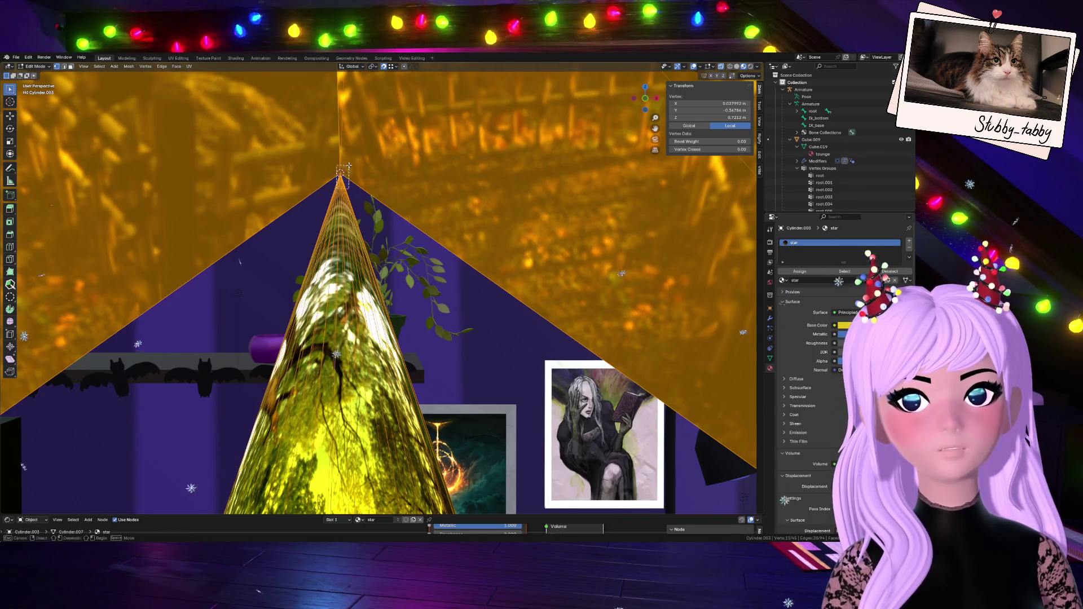
{"action": "key", "text": "alt+a"}
{"action": "middle_click_drag", "start_coordinate": [367, 216], "coordinate": [366, 266]}
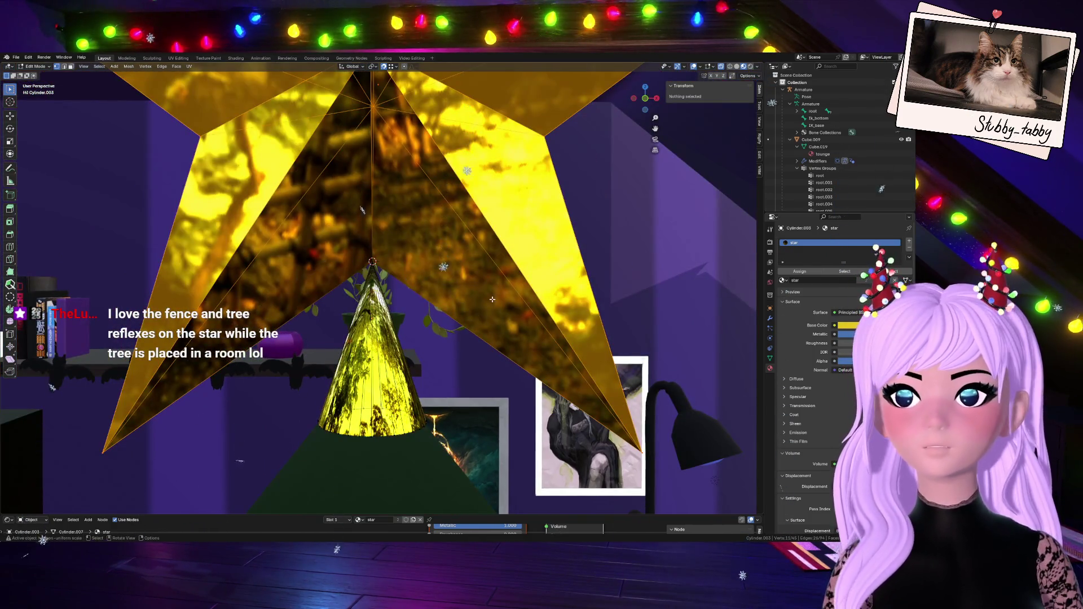
{"action": "scroll", "coordinate": [492, 299], "scroll_direction": "down", "scroll_amount": 4}
{"action": "left_click", "coordinate": [377, 182]}
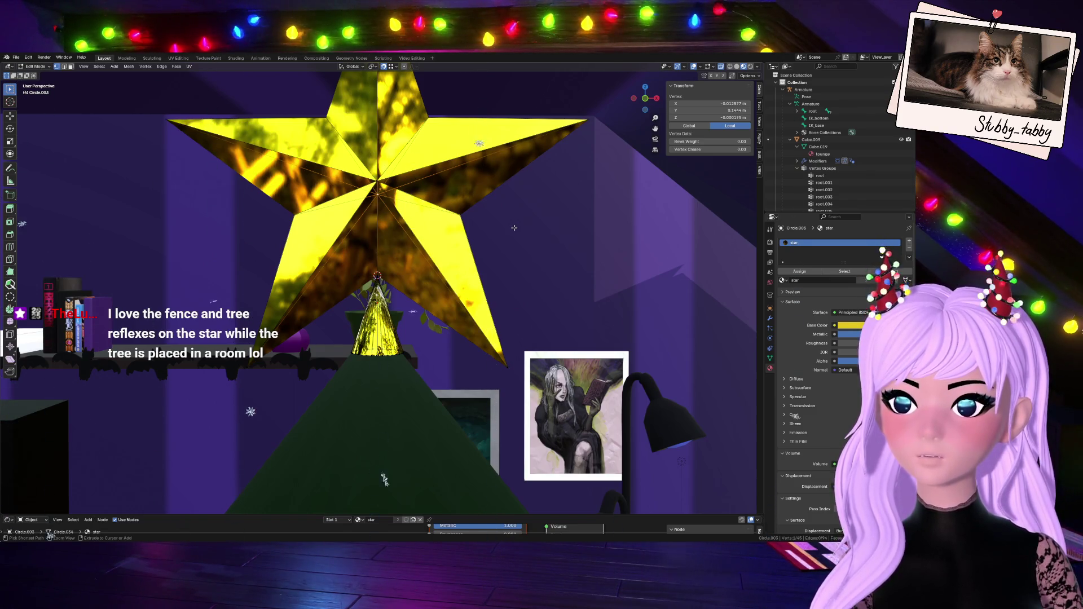
{"action": "key", "text": "ctrl+KP_Add"}
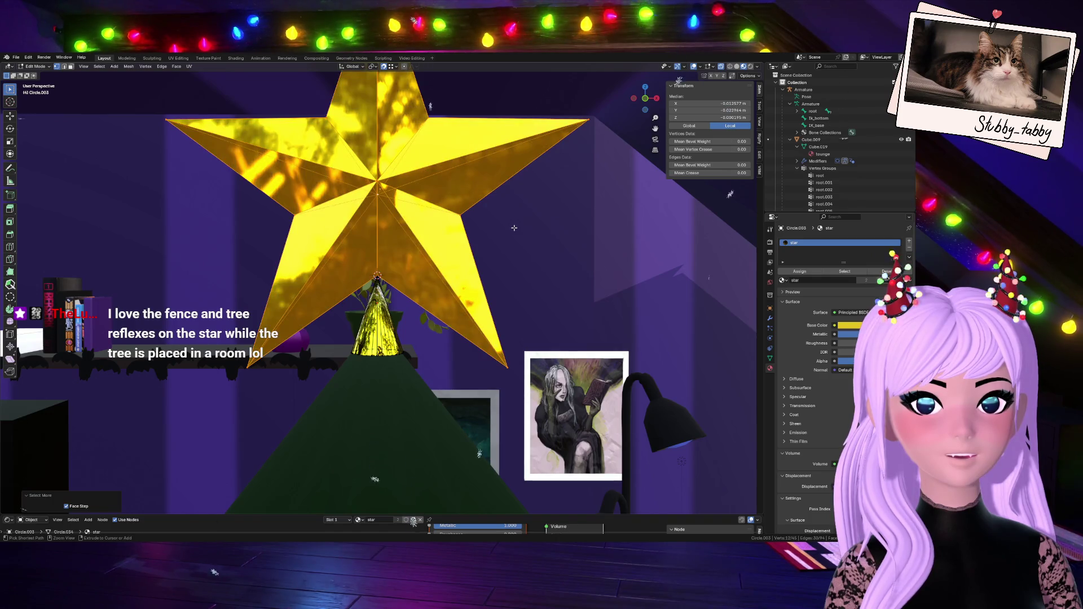
{"action": "key", "text": "KP_Decimal"}
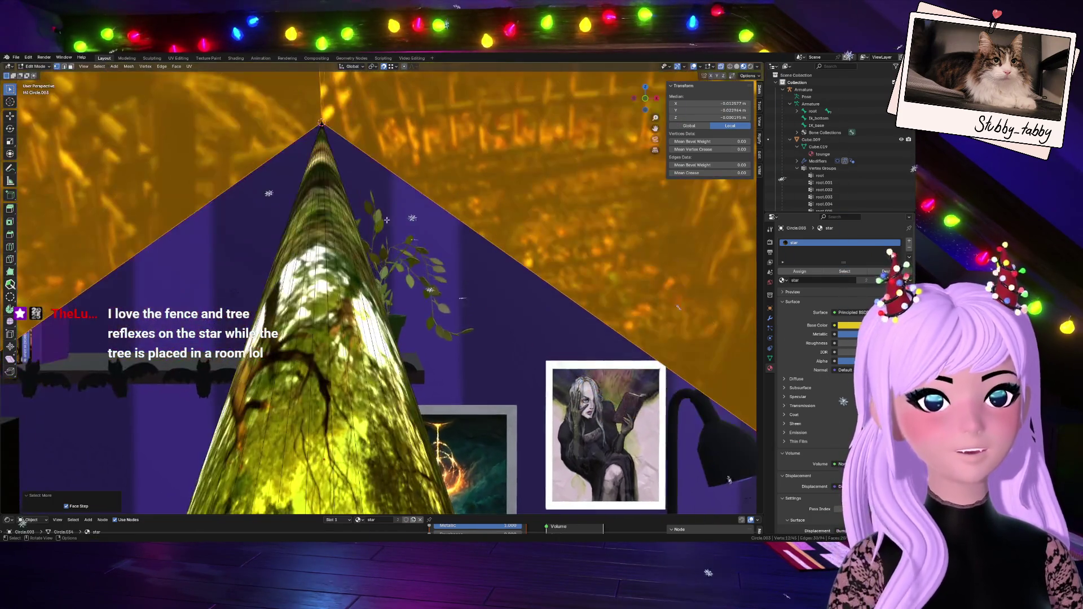
{"action": "key", "text": "g"}
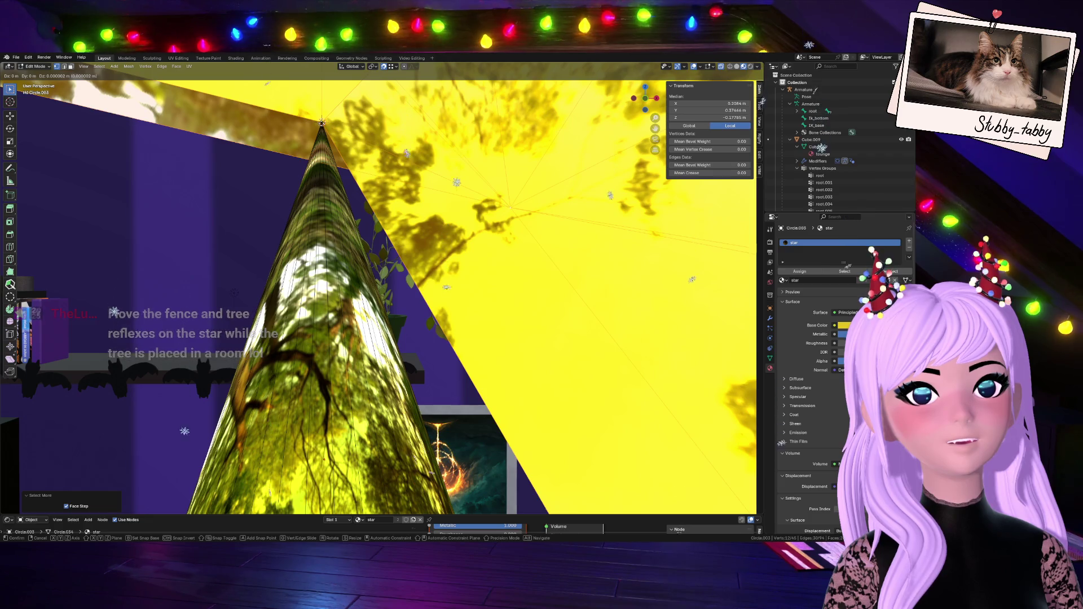
{"action": "key", "text": "Return"}
{"action": "left_click", "coordinate": [78, 499]}
{"action": "scroll", "coordinate": [389, 292], "scroll_direction": "down", "scroll_amount": 10}
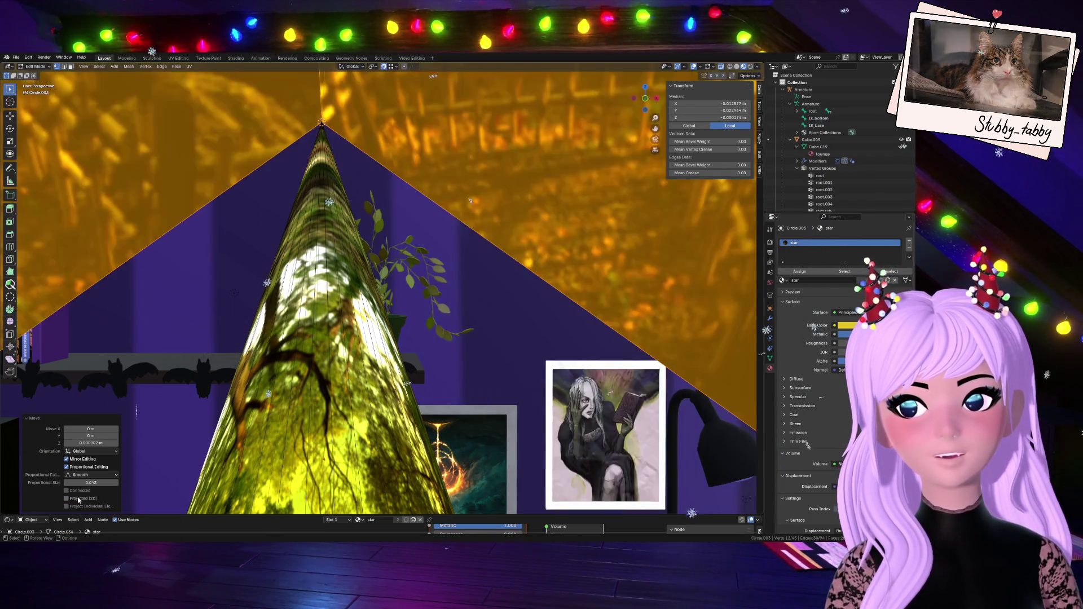
{"action": "scroll", "coordinate": [389, 293], "scroll_direction": "up", "scroll_amount": 3}
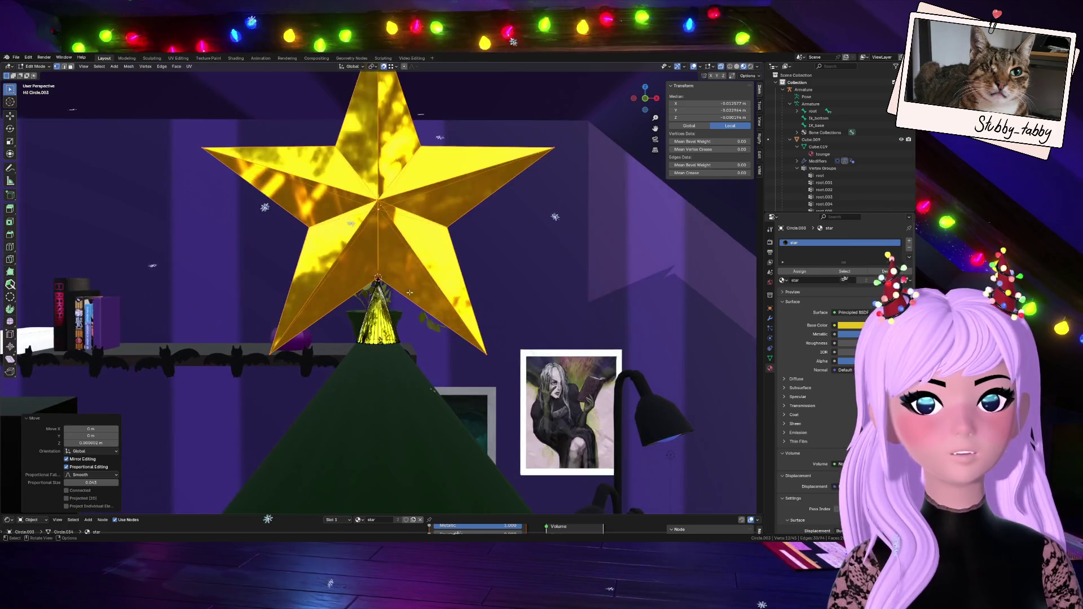
{"action": "key", "text": "Tab"}
{"action": "left_click", "coordinate": [381, 319]}
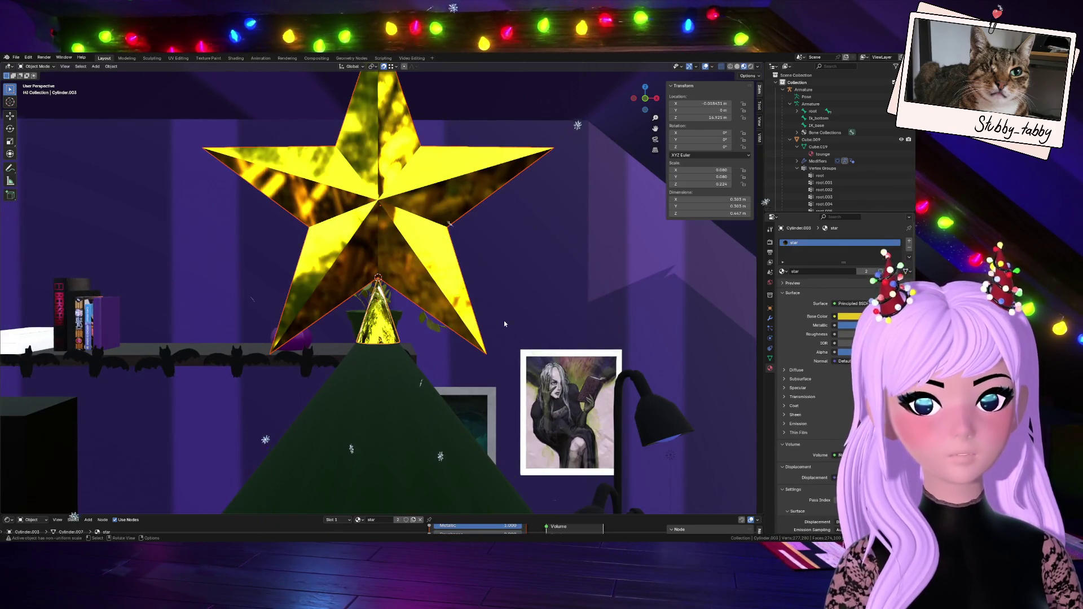
{"action": "left_click_drag", "start_coordinate": [634, 102], "coordinate": [139, 58]}
{"action": "left_click_drag", "start_coordinate": [440, 237], "coordinate": [490, 246]}
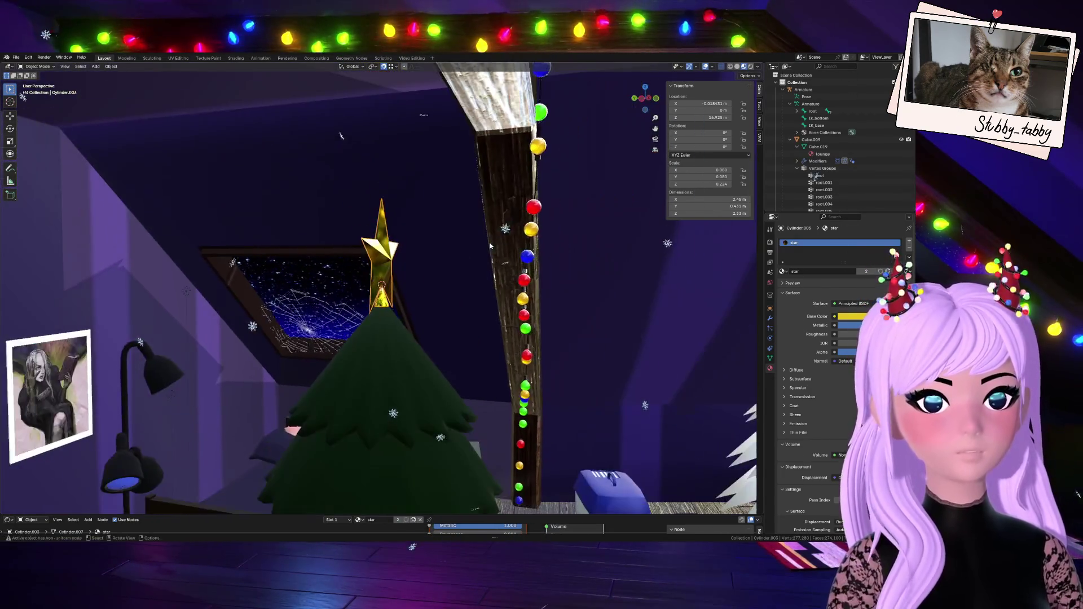
{"action": "scroll", "coordinate": [489, 246], "scroll_direction": "up", "scroll_amount": 10}
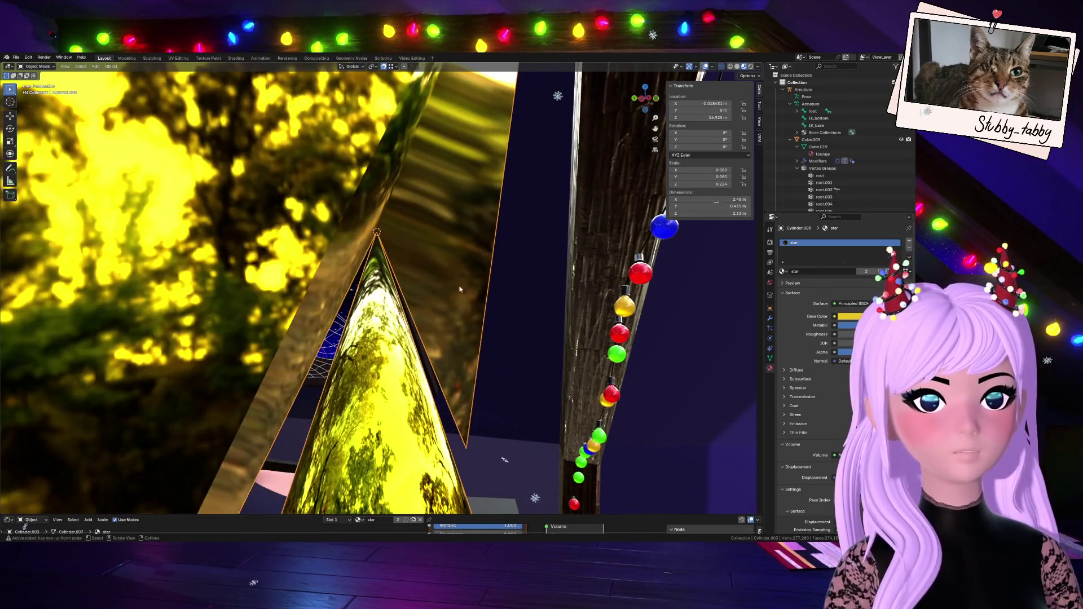
{"action": "left_click_drag", "start_coordinate": [638, 95], "coordinate": [674, 158]}
{"action": "scroll", "coordinate": [429, 286], "scroll_direction": "down", "scroll_amount": 10}
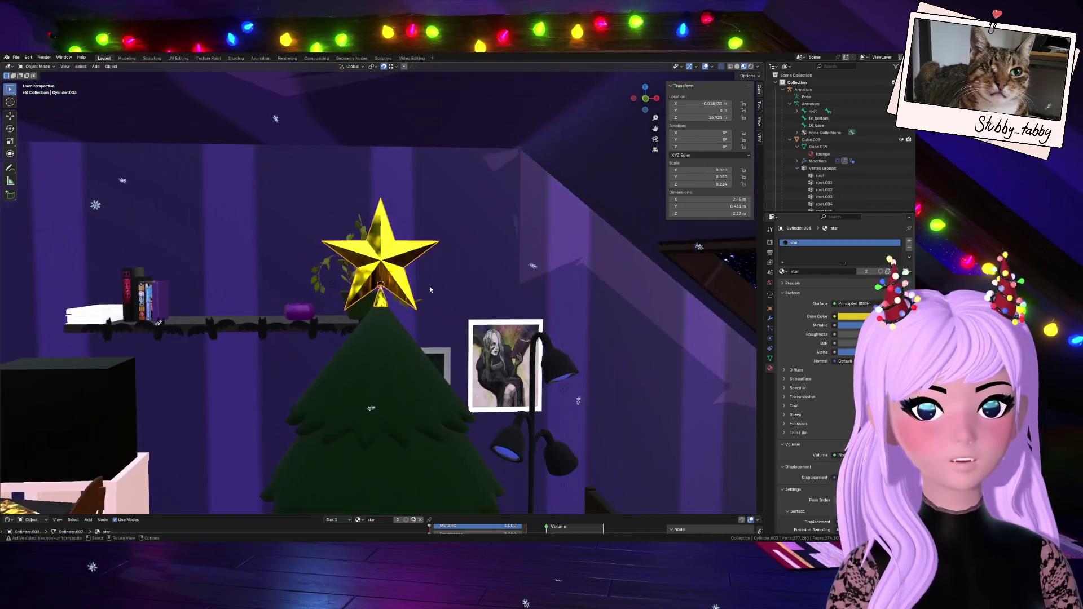
{"action": "left_click", "coordinate": [467, 310]}
{"action": "scroll", "coordinate": [464, 317], "scroll_direction": "down", "scroll_amount": 4}
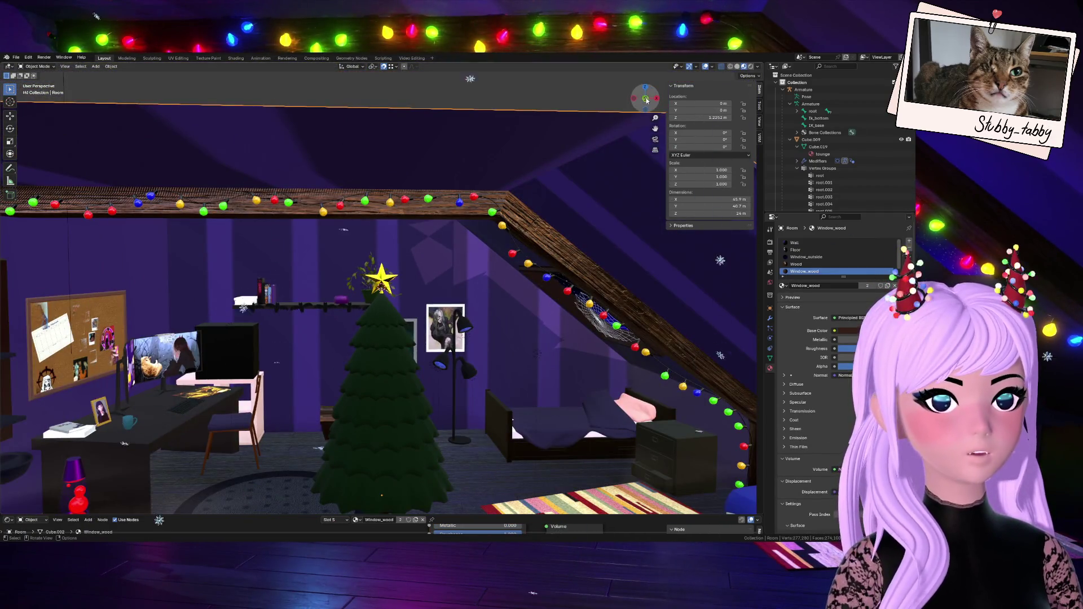
{"action": "left_click_drag", "start_coordinate": [647, 101], "coordinate": [638, 113]}
{"action": "left_click", "coordinate": [363, 441]}
{"action": "scroll", "coordinate": [395, 412], "scroll_direction": "up", "scroll_amount": 3}
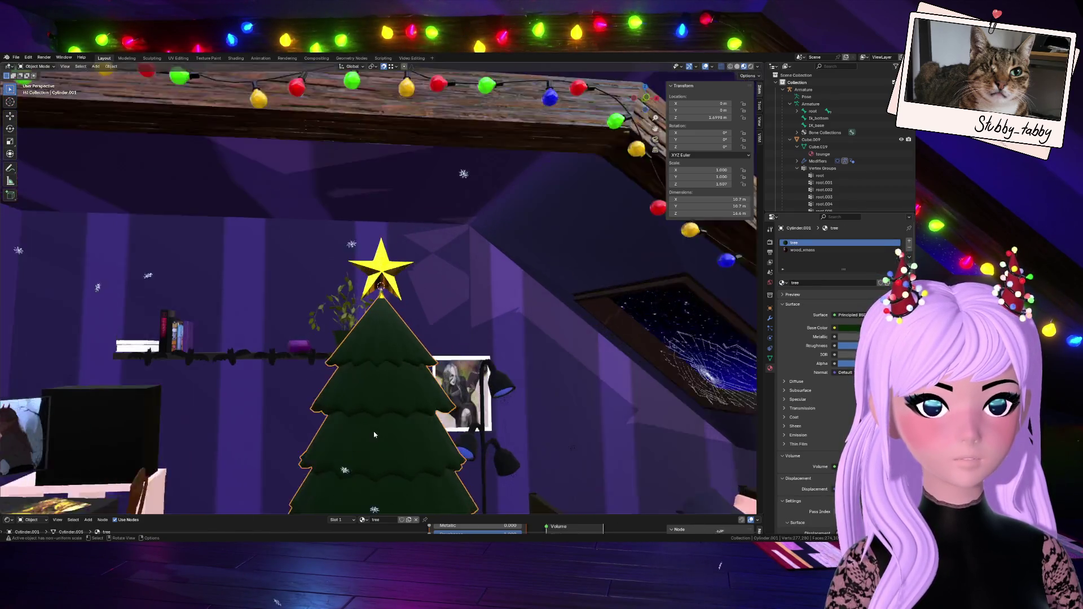
{"action": "left_click_drag", "start_coordinate": [652, 97], "coordinate": [645, 100]}
{"action": "scroll", "coordinate": [543, 291], "scroll_direction": "down", "scroll_amount": 8}
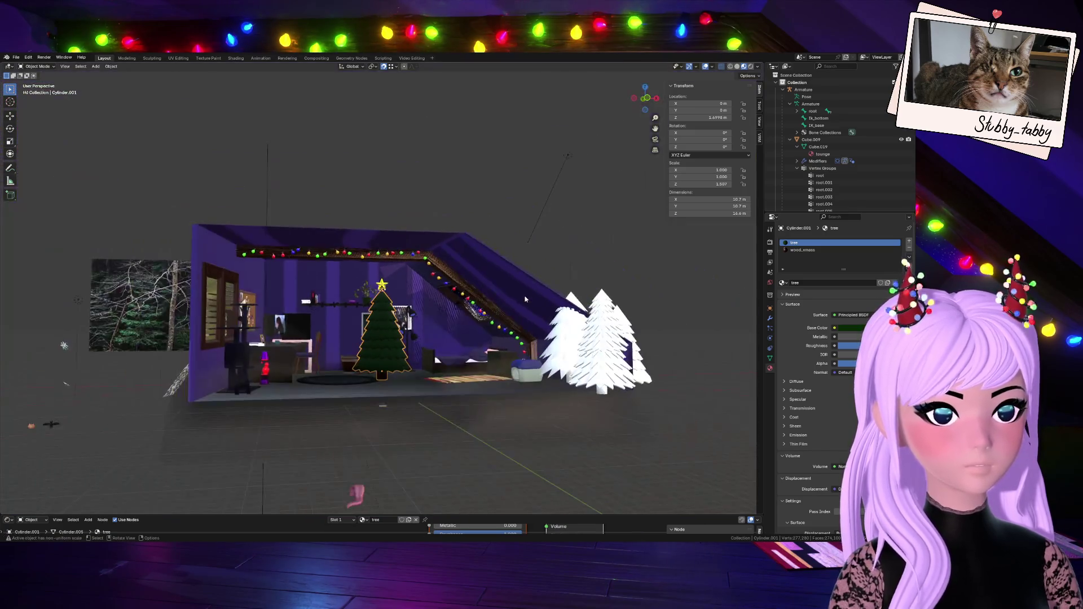
{"action": "scroll", "coordinate": [466, 340], "scroll_direction": "up", "scroll_amount": 6}
{"action": "left_click", "coordinate": [388, 274]}
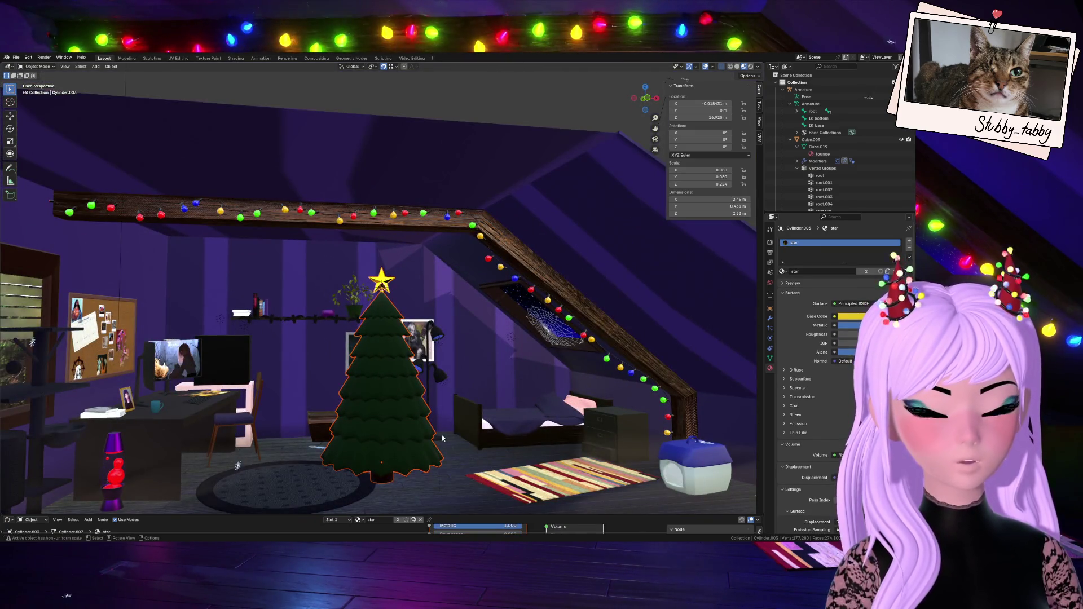
{"action": "scroll", "coordinate": [388, 275], "scroll_direction": "down", "scroll_amount": 5}
{"action": "left_click_drag", "start_coordinate": [657, 108], "coordinate": [620, 112]}
{"action": "scroll", "coordinate": [350, 421], "scroll_direction": "up", "scroll_amount": 5}
{"action": "middle_click_drag", "start_coordinate": [351, 421], "coordinate": [388, 412]}
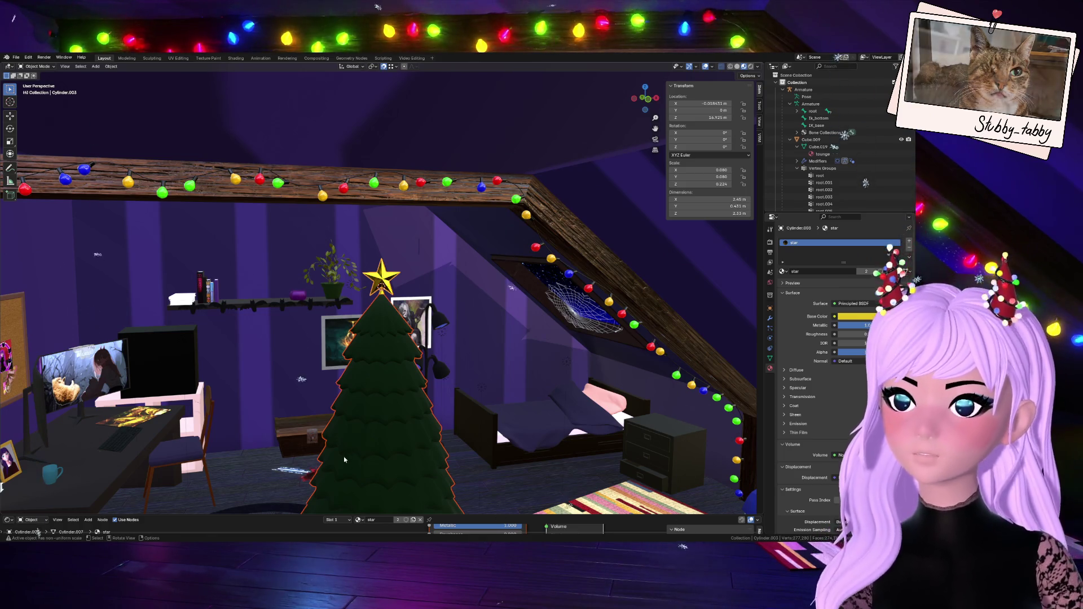
{"action": "scroll", "coordinate": [393, 416], "scroll_direction": "up", "scroll_amount": 3}
{"action": "scroll", "coordinate": [394, 416], "scroll_direction": "up", "scroll_amount": 3}
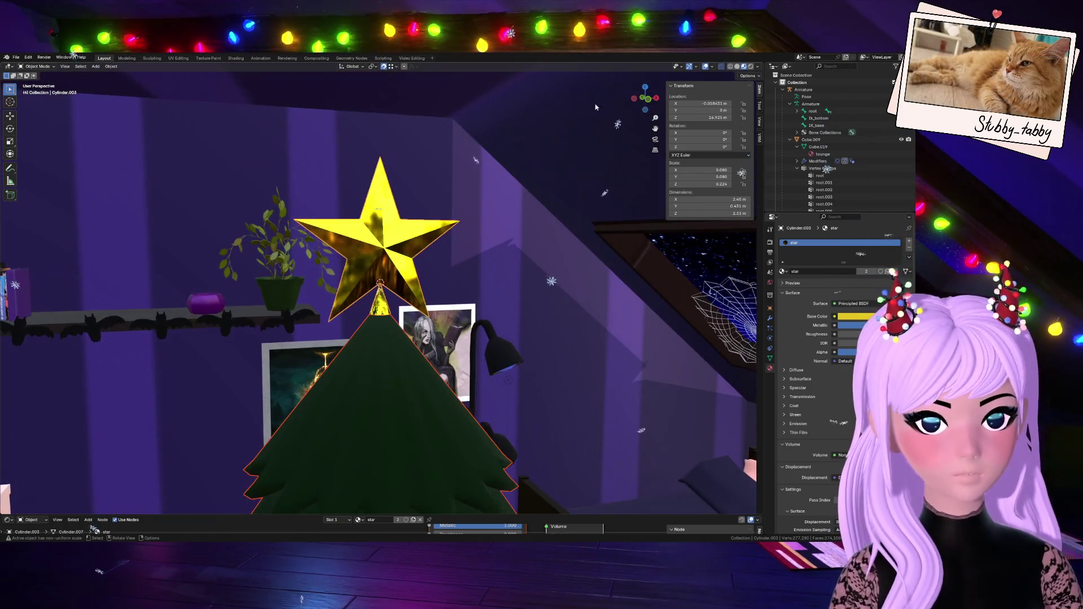
{"action": "middle_click_drag", "start_coordinate": [394, 416], "coordinate": [484, 417]}
{"action": "left_click", "coordinate": [480, 417]}
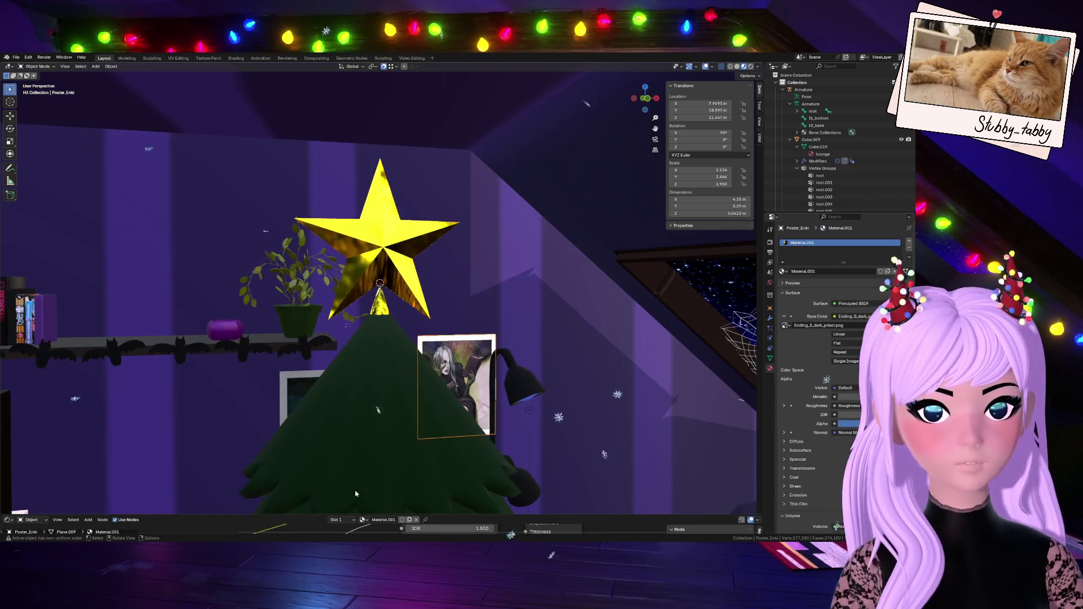
{"action": "scroll", "coordinate": [377, 415], "scroll_direction": "down", "scroll_amount": 8}
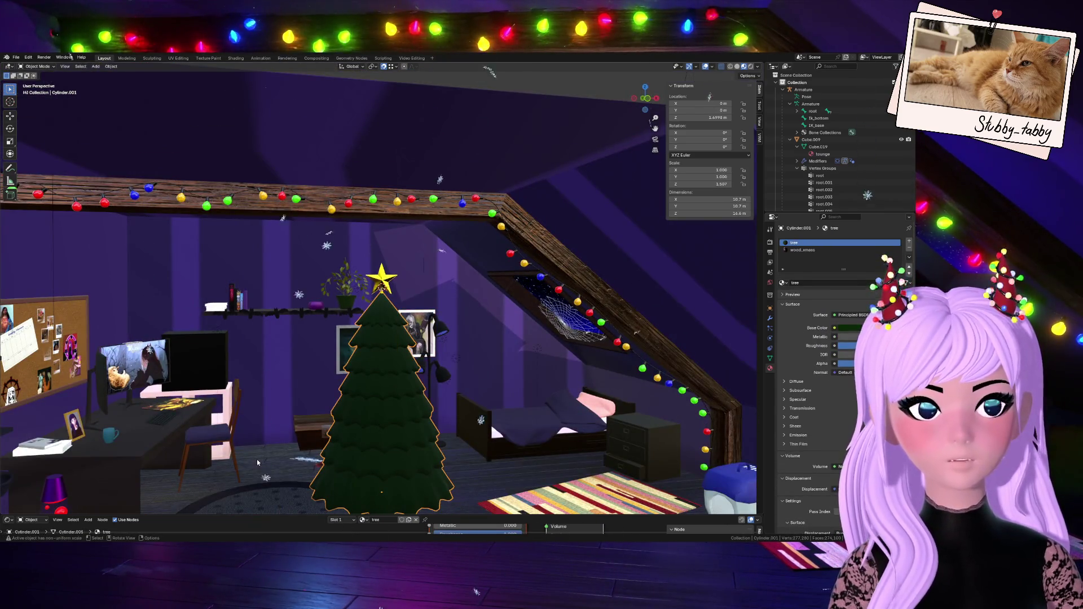
{"action": "left_click", "coordinate": [388, 504]}
{"action": "scroll", "coordinate": [388, 503], "scroll_direction": "down", "scroll_amount": 5}
{"action": "scroll", "coordinate": [411, 417], "scroll_direction": "up", "scroll_amount": 5}
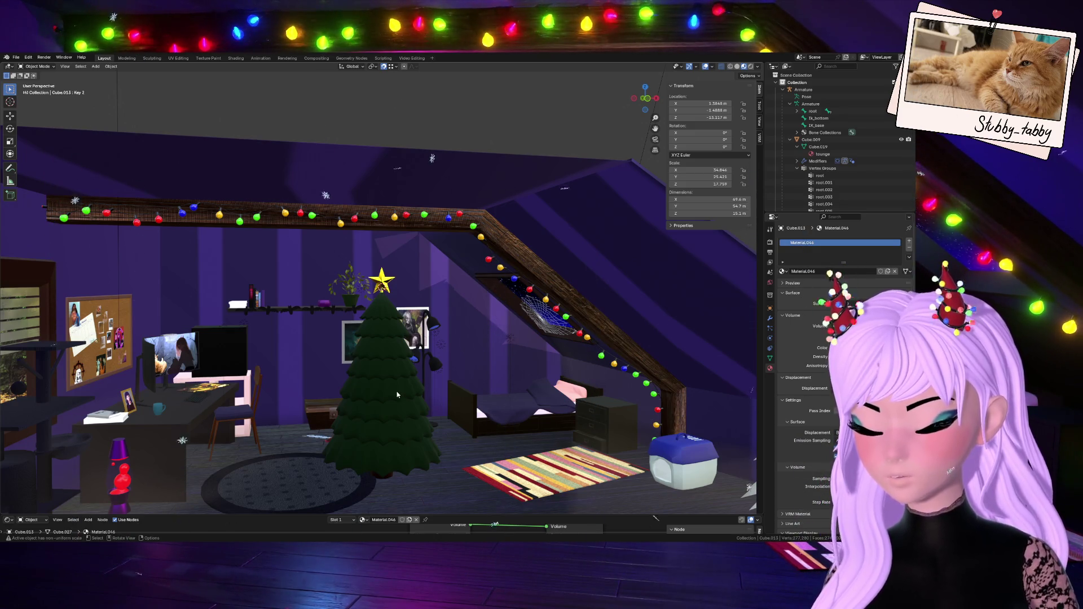
{"action": "key", "text": "shift+a"}
{"action": "mouse_move", "coordinate": [397, 400]}
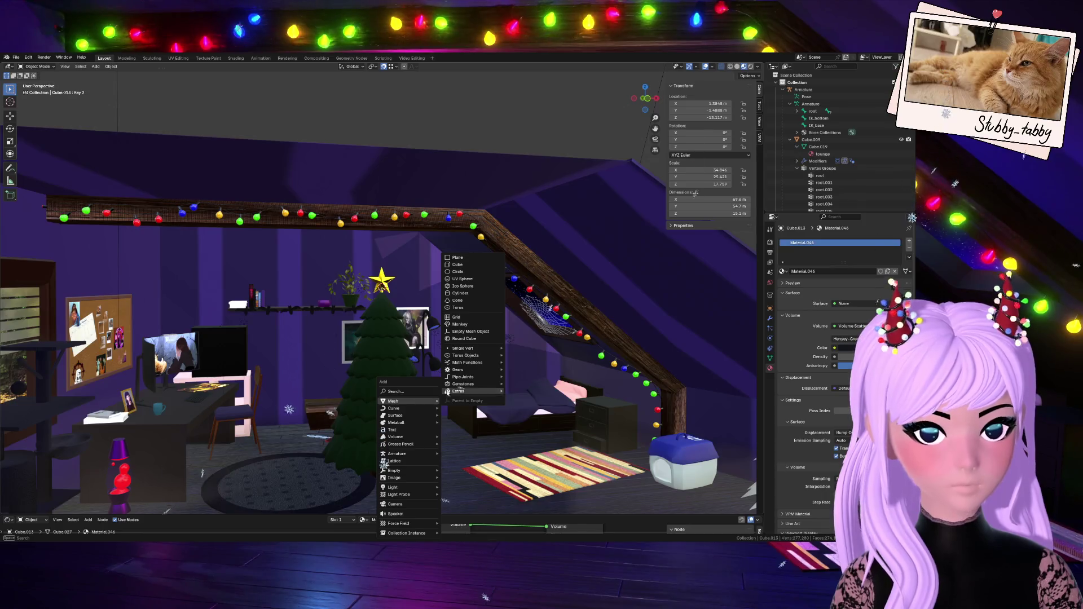
- Add a UV sphere, shrink it, and lower it along Z to 16.111 m
{"action": "left_click", "coordinate": [466, 281]}
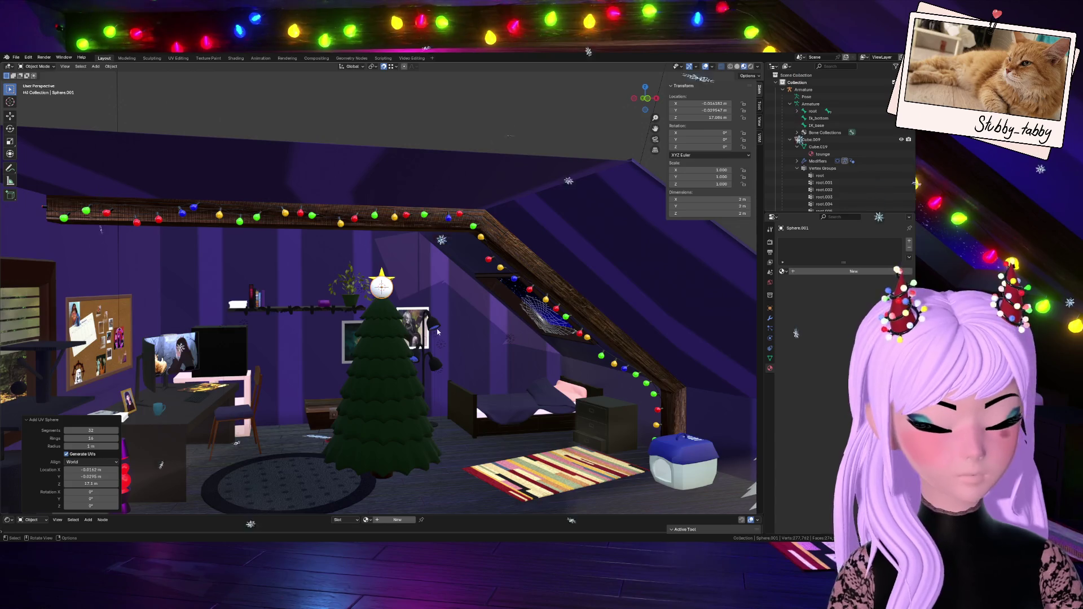
{"action": "scroll", "coordinate": [437, 332], "scroll_direction": "up", "scroll_amount": 5}
{"action": "mouse_move", "coordinate": [647, 91]}
{"action": "left_mouse_down"}
{"action": "mouse_move", "coordinate": [506, 465]}
{"action": "mouse_move", "coordinate": [450, 328]}
{"action": "left_mouse_up"}
{"action": "key", "text": "s"}
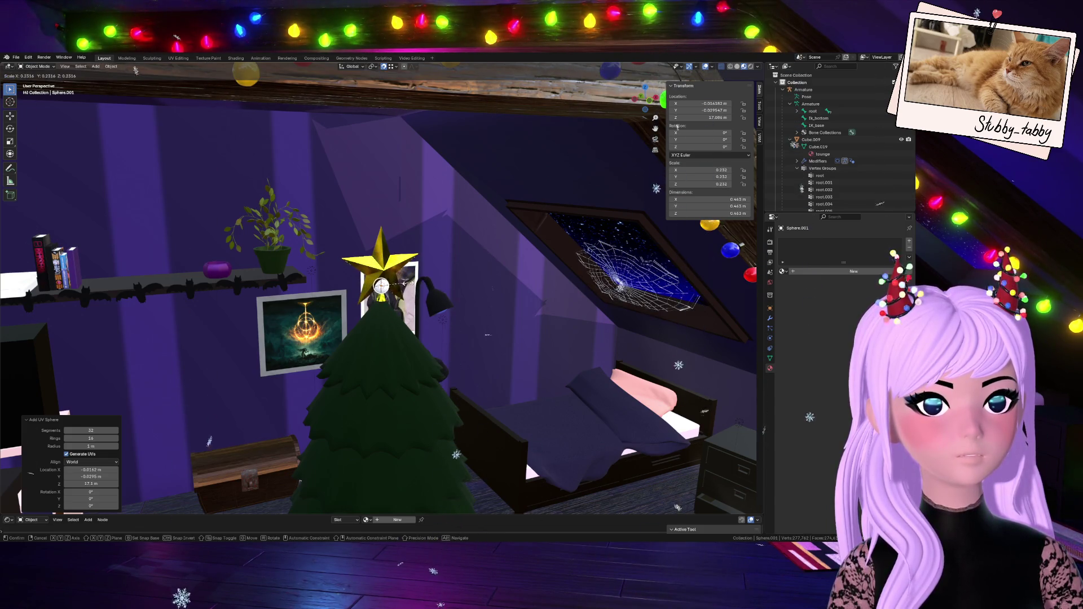
{"action": "left_click", "coordinate": [409, 284]}
{"action": "key", "text": "g"}
{"action": "key", "text": "z"}
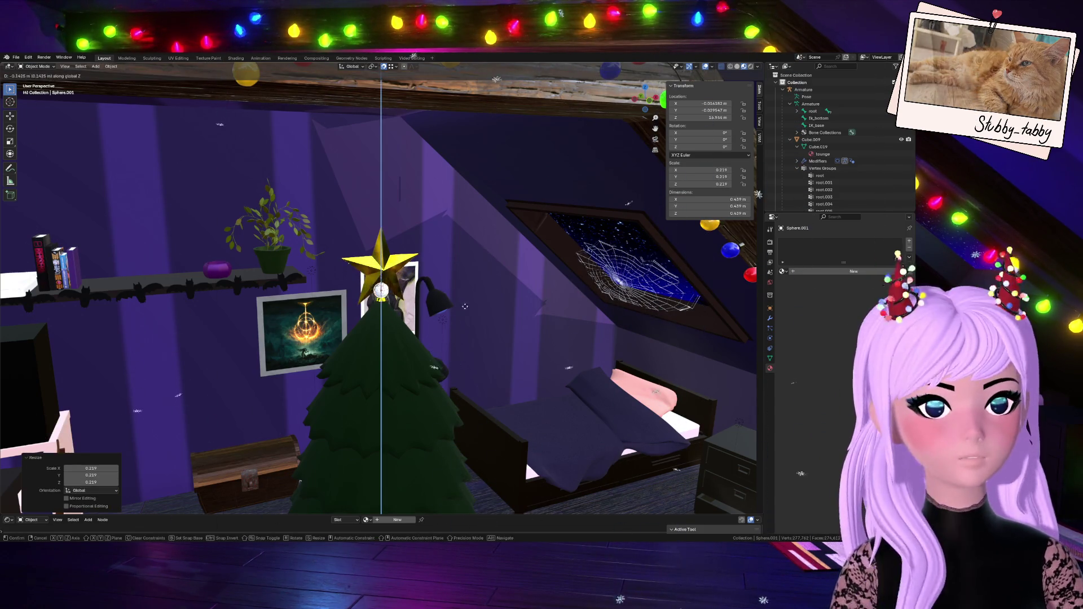
{"action": "key", "text": "Return"}
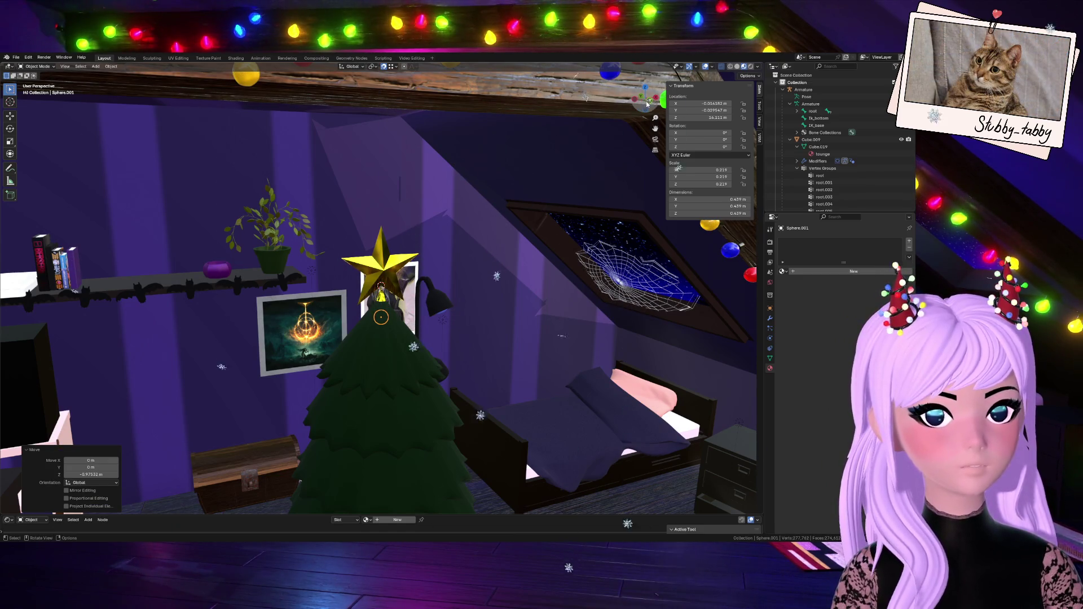
- Turn off snapping and place the sphere on the tree's left side in front view
{"action": "left_click", "coordinate": [648, 104]}
{"action": "key", "text": "g"}
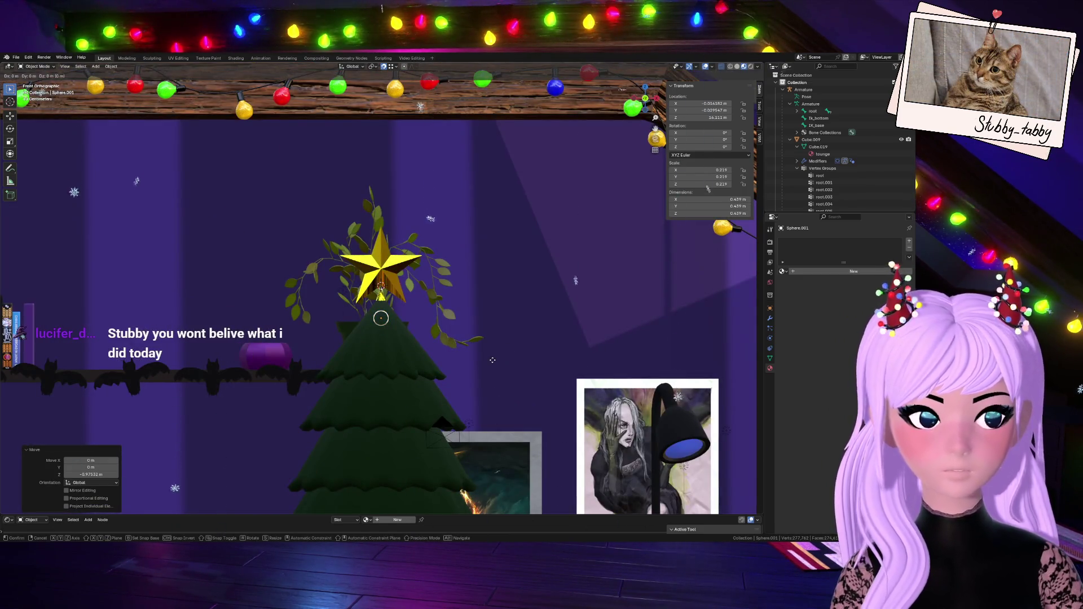
{"action": "key", "text": "x"}
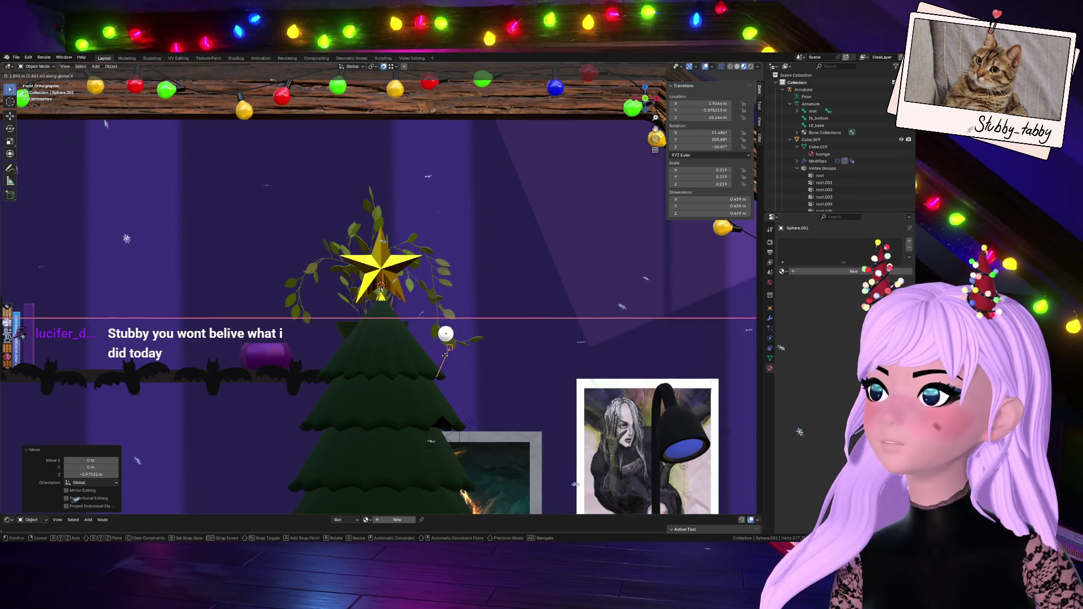
{"action": "left_click", "coordinate": [403, 357]}
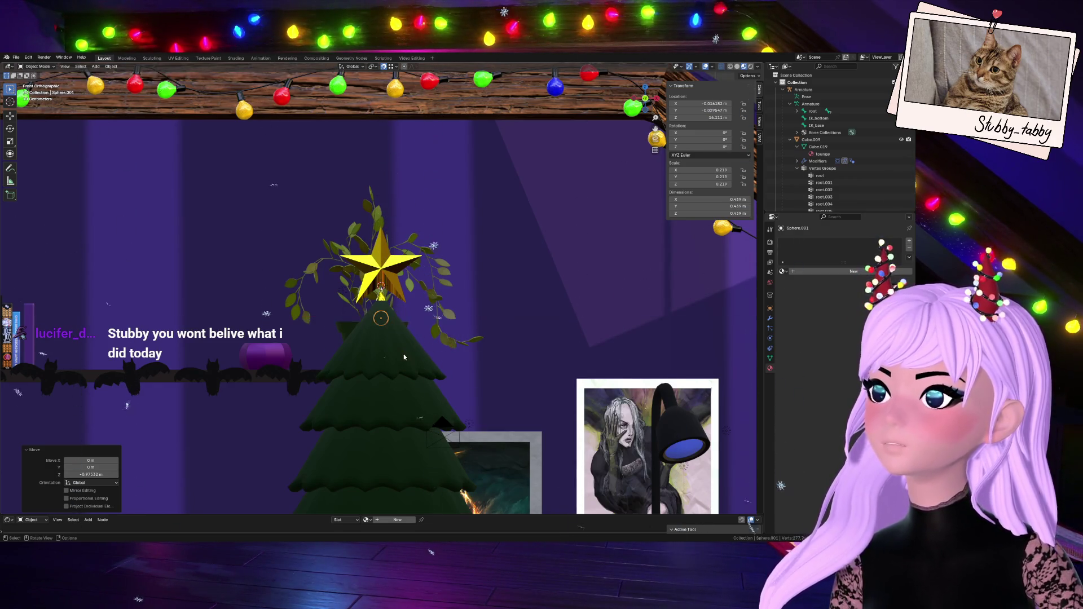
{"action": "left_click", "coordinate": [385, 66]}
{"action": "key", "text": "g"}
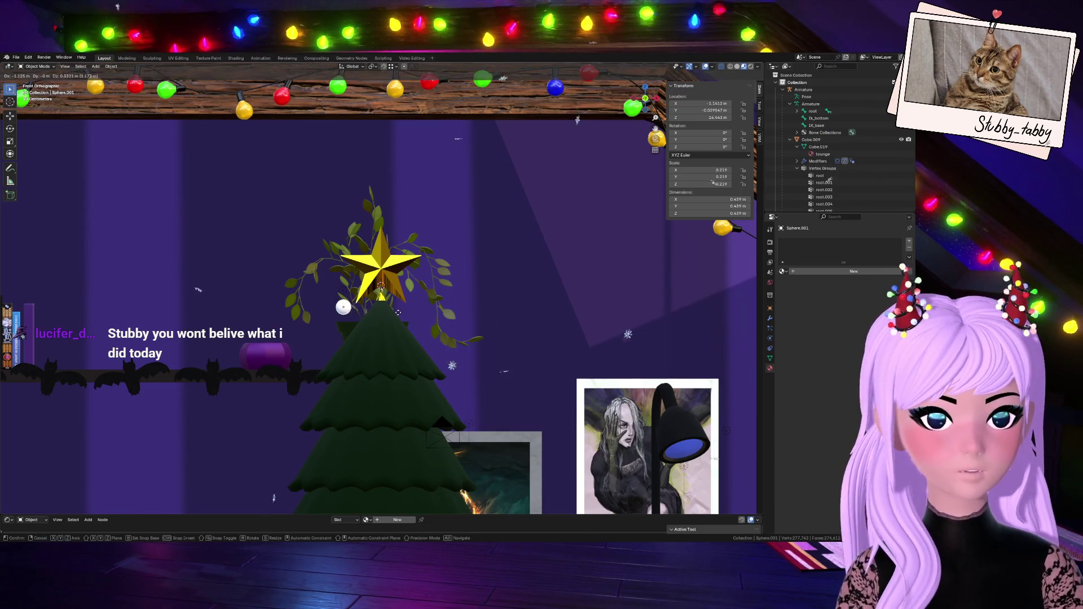
{"action": "left_click", "coordinate": [400, 329]}
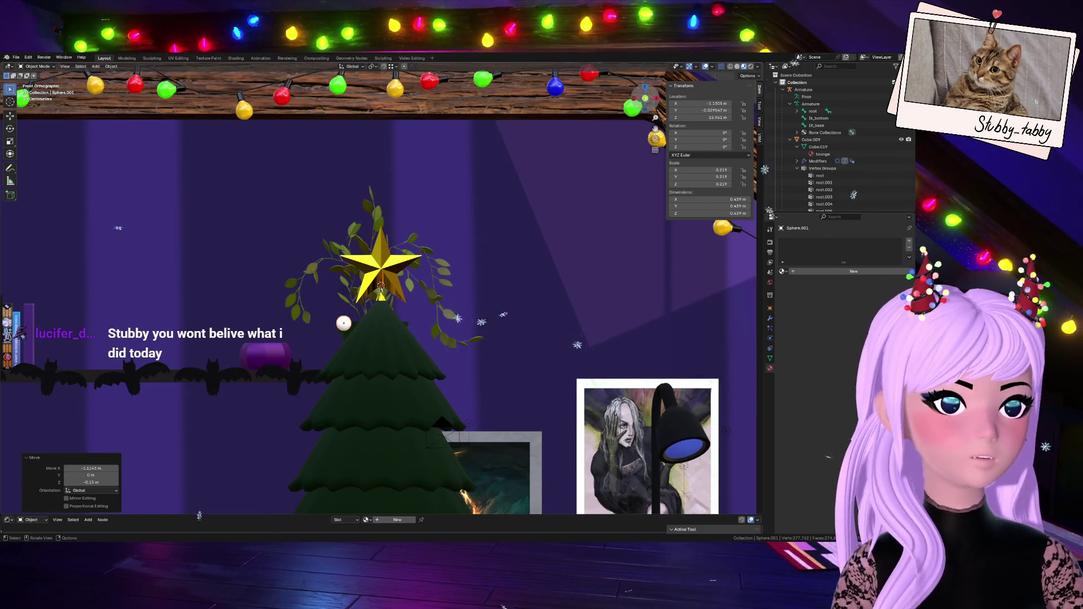
{"action": "left_click_drag", "start_coordinate": [645, 96], "coordinate": [543, 403]}
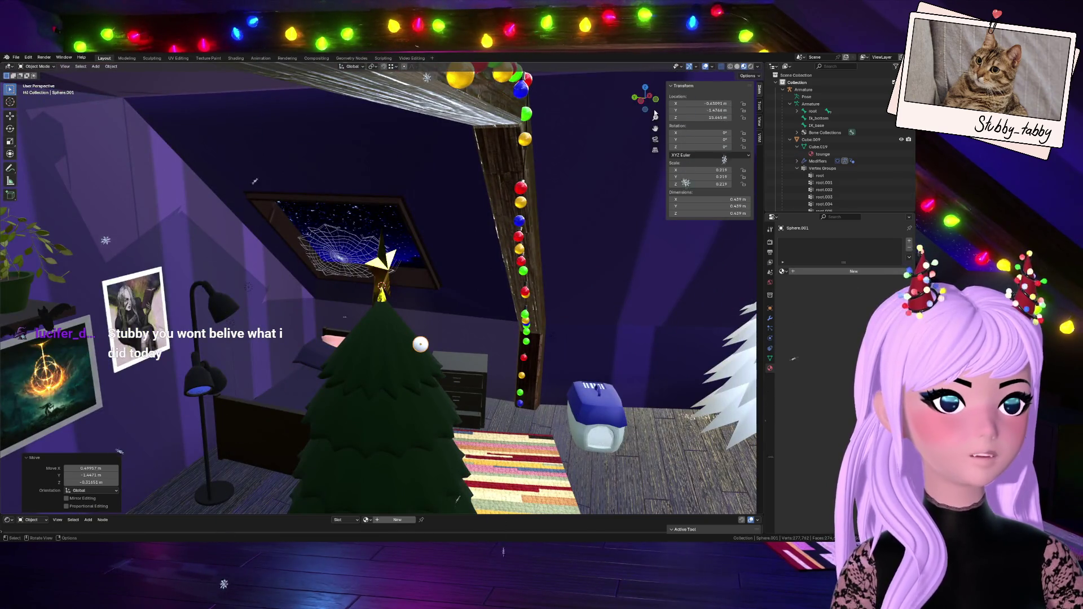
{"action": "left_click", "coordinate": [656, 102]}
- Resize the sphere to a scale of 0.302
{"action": "key", "text": "s"}
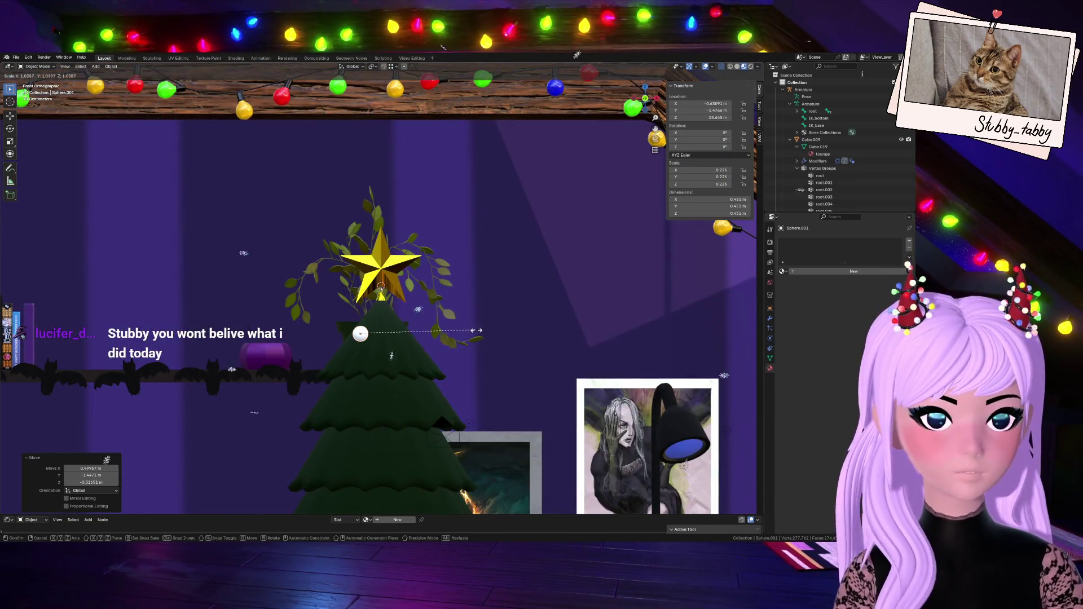
{"action": "left_click", "coordinate": [479, 335]}
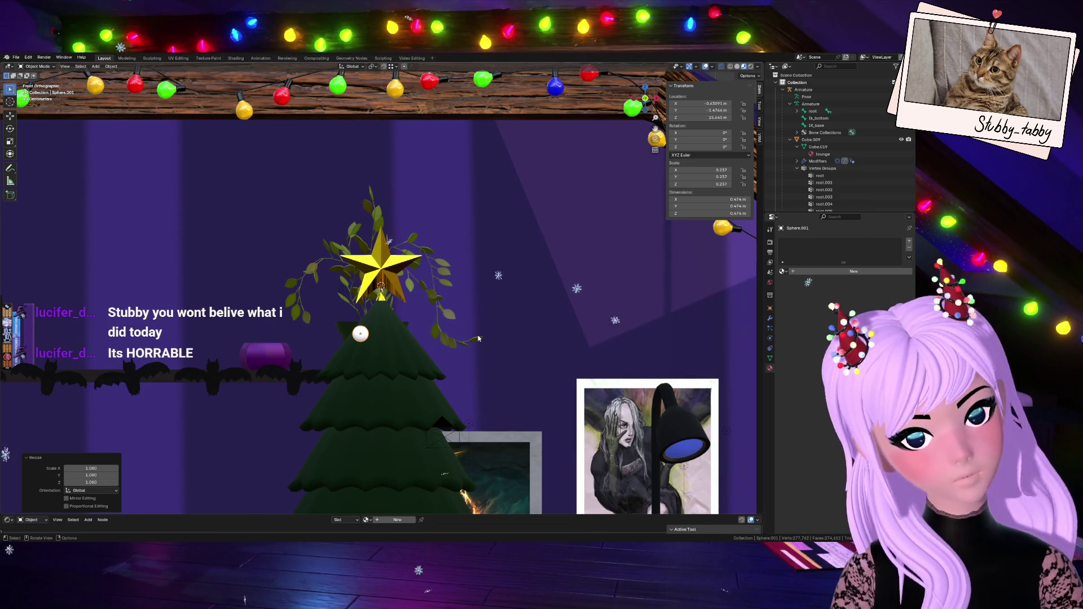
{"action": "key", "text": "s"}
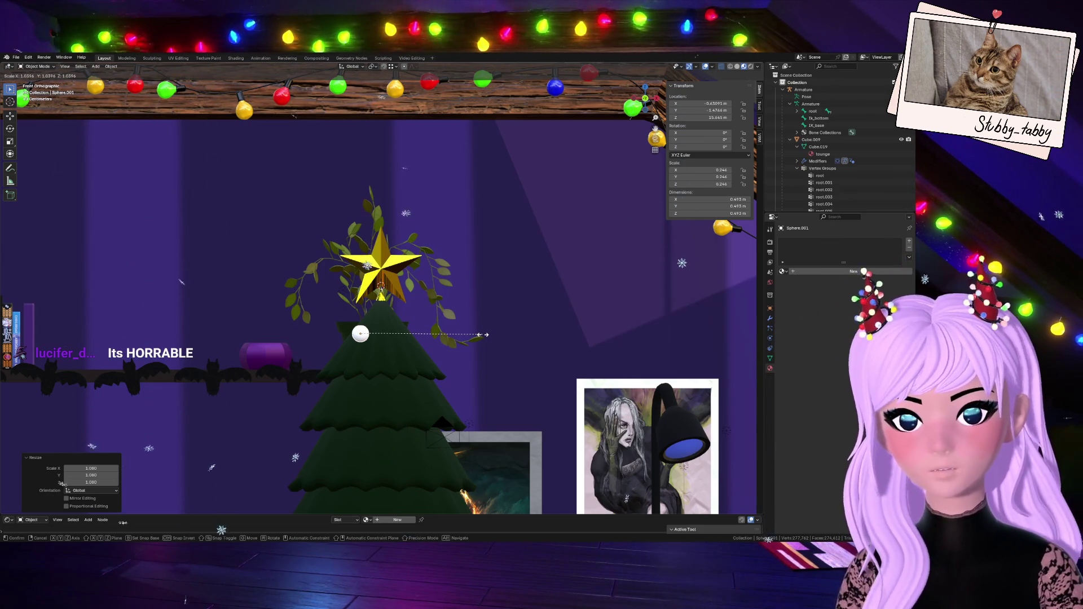
{"action": "left_click", "coordinate": [512, 337]}
{"action": "scroll", "coordinate": [643, 110], "scroll_direction": "down", "scroll_amount": 5}
{"action": "scroll", "coordinate": [643, 110], "scroll_direction": "up", "scroll_amount": 4}
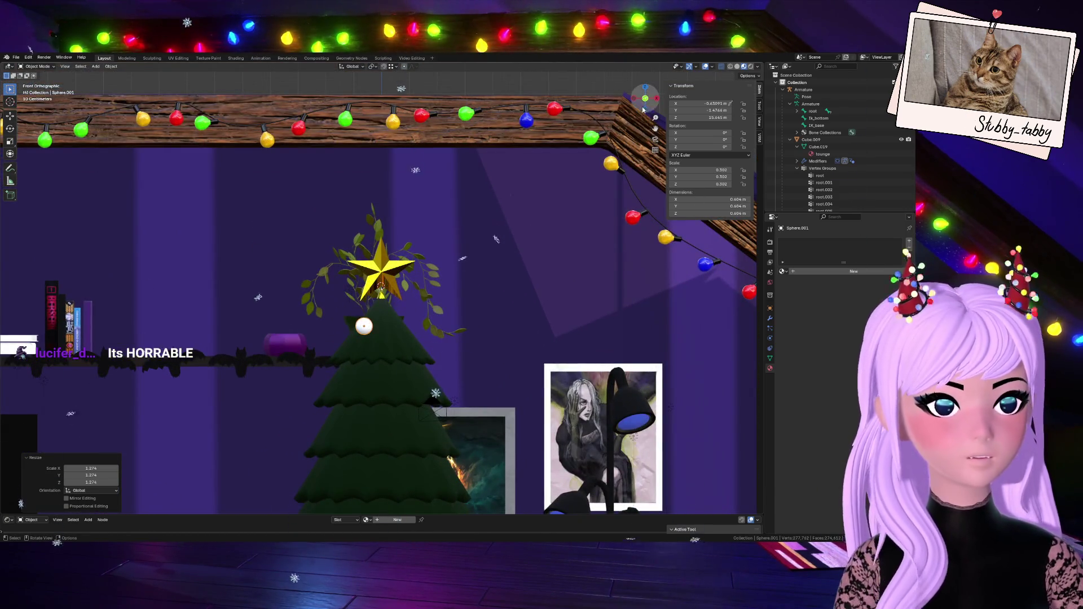
{"action": "mouse_move", "coordinate": [643, 110]}
{"action": "left_mouse_down"}
{"action": "mouse_move", "coordinate": [598, 130]}
{"action": "mouse_move", "coordinate": [626, 121]}
{"action": "left_mouse_up"}
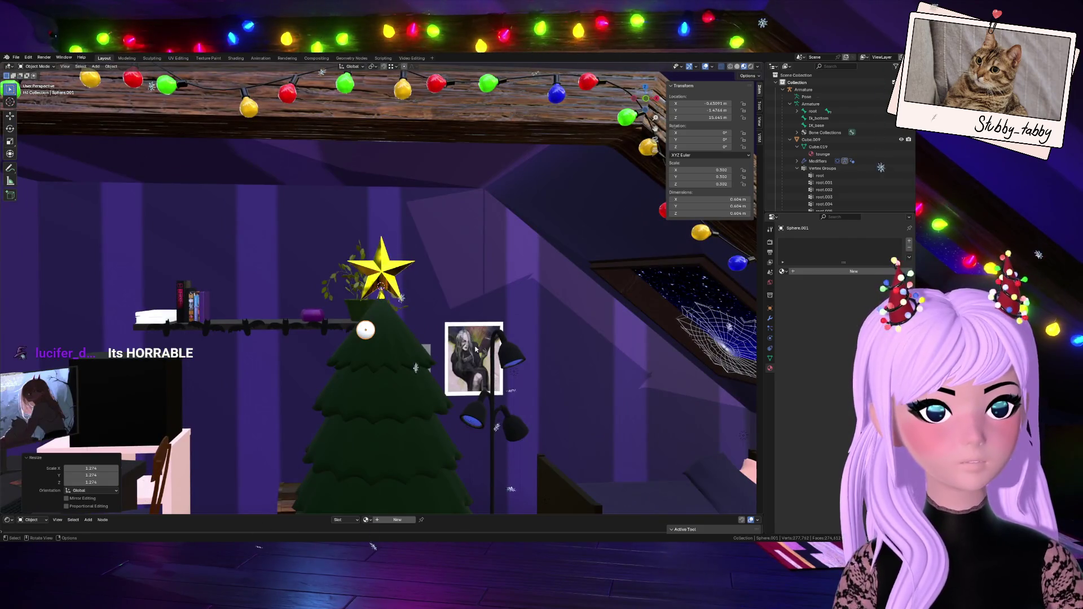
- Set the sphere's location to 0 m on all axes and isolate it in local view
{"action": "left_click_drag", "start_coordinate": [718, 104], "coordinate": [713, 117]}
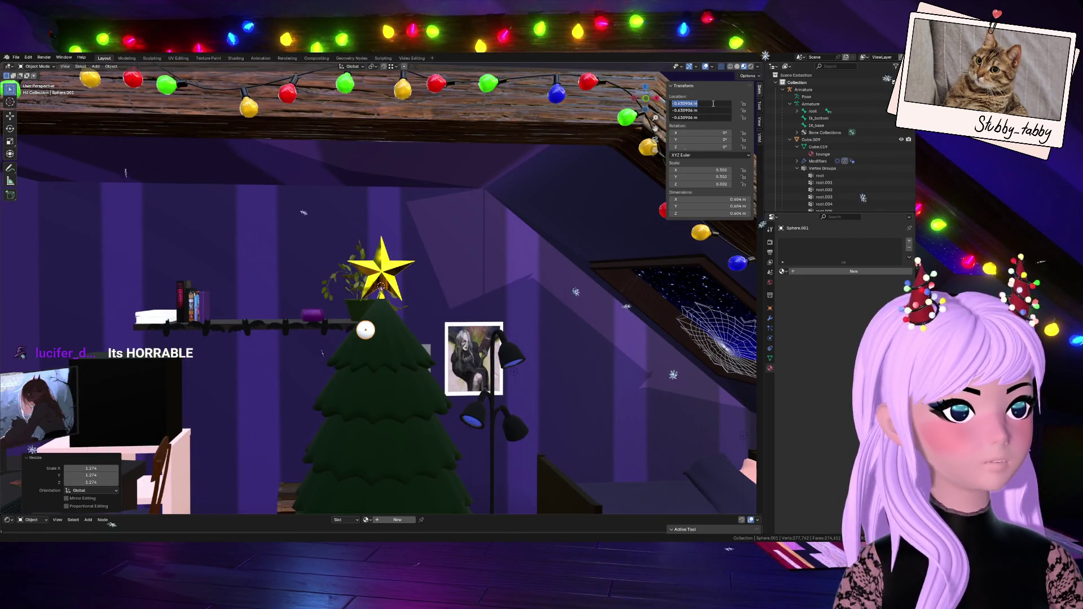
{"action": "key", "text": "Return"}
{"action": "scroll", "coordinate": [464, 273], "scroll_direction": "up", "scroll_amount": 5}
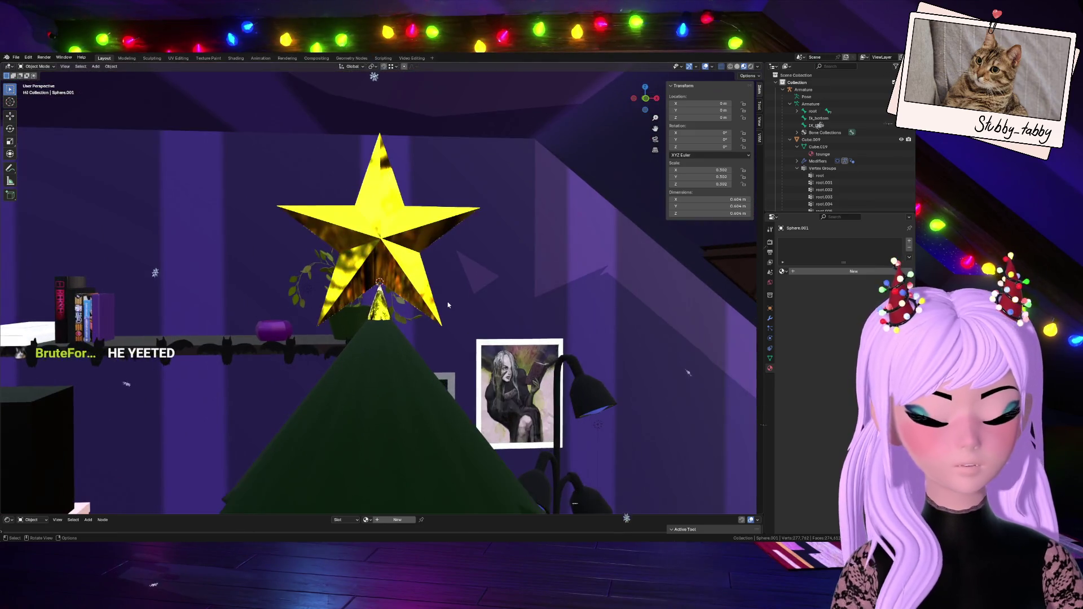
{"action": "key", "text": "g"}
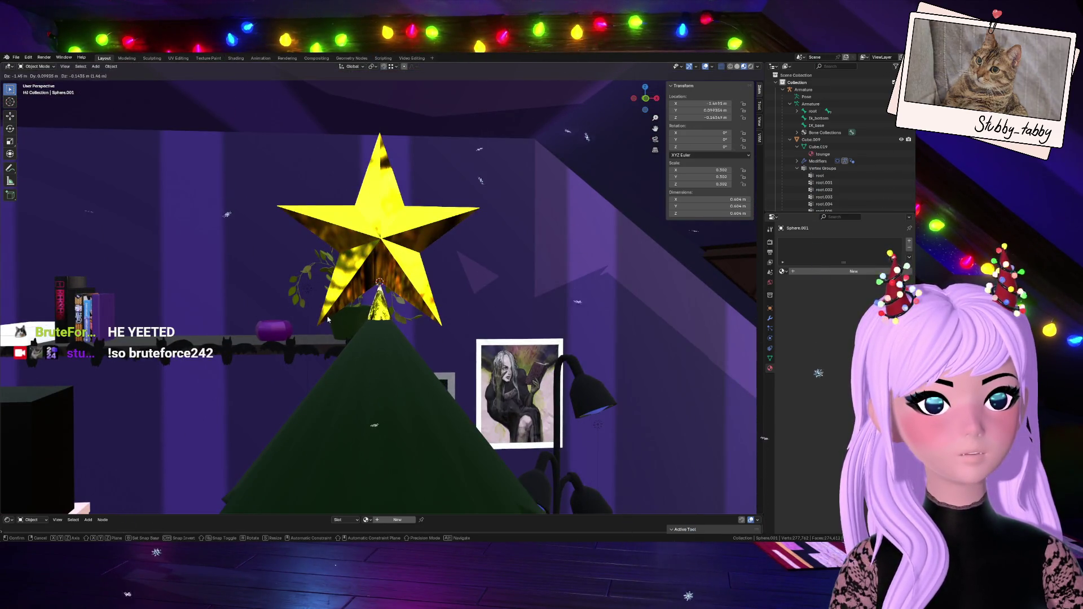
{"action": "key", "text": "Escape"}
{"action": "scroll", "coordinate": [342, 341], "scroll_direction": "down", "scroll_amount": 6}
{"action": "key", "text": "KP_Divide"}
{"action": "scroll", "coordinate": [323, 304], "scroll_direction": "down", "scroll_amount": 6}
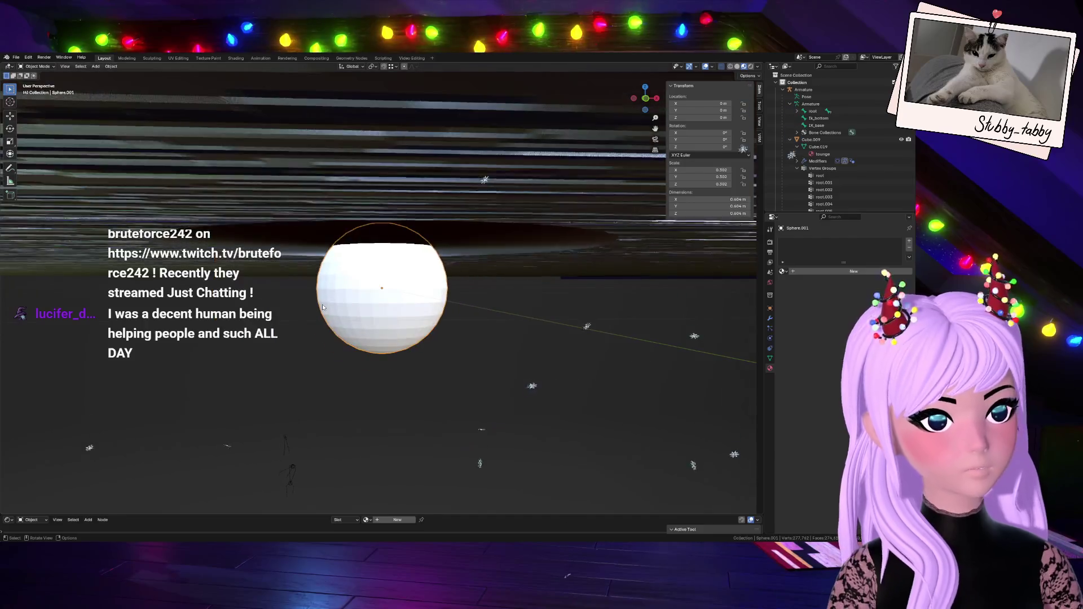
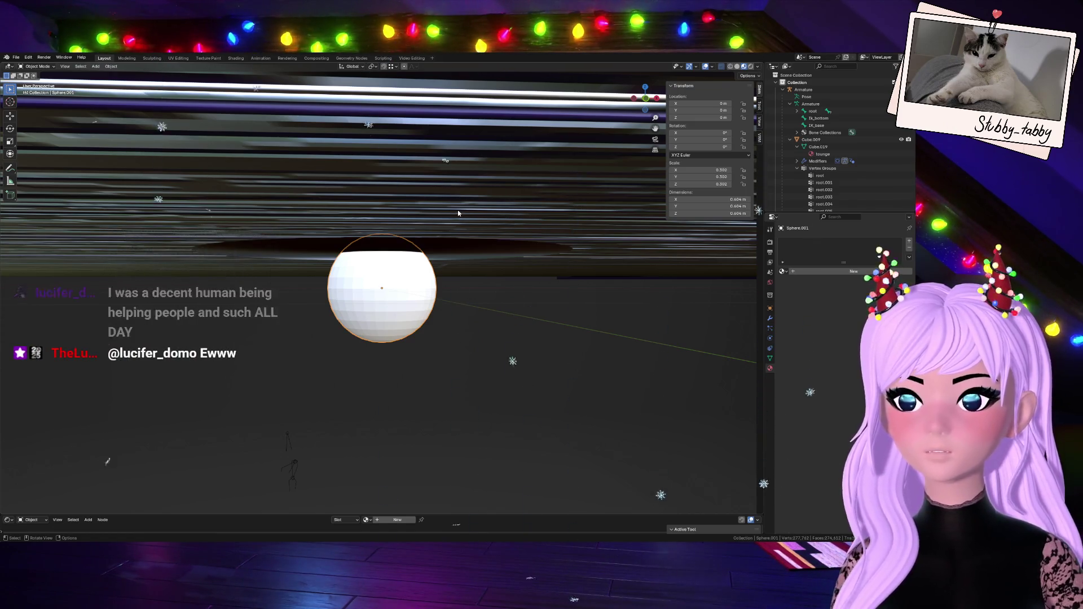
- Raise the sphere along Z in front view and move it toward the tree
{"action": "scroll", "coordinate": [479, 275], "scroll_direction": "down", "scroll_amount": 10}
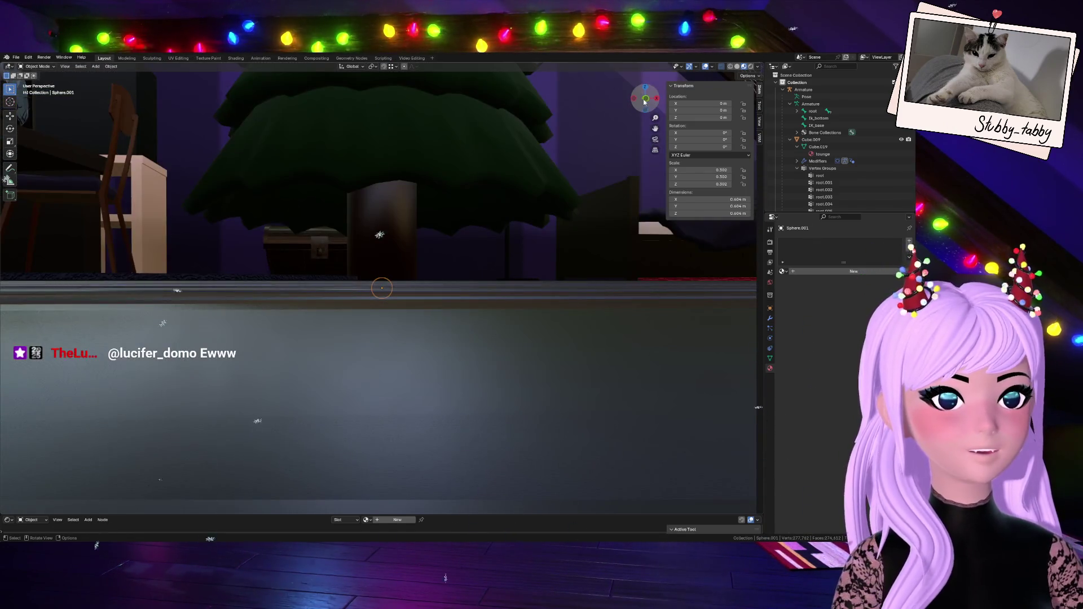
{"action": "left_click", "coordinate": [644, 100]}
{"action": "left_click", "coordinate": [644, 99]}
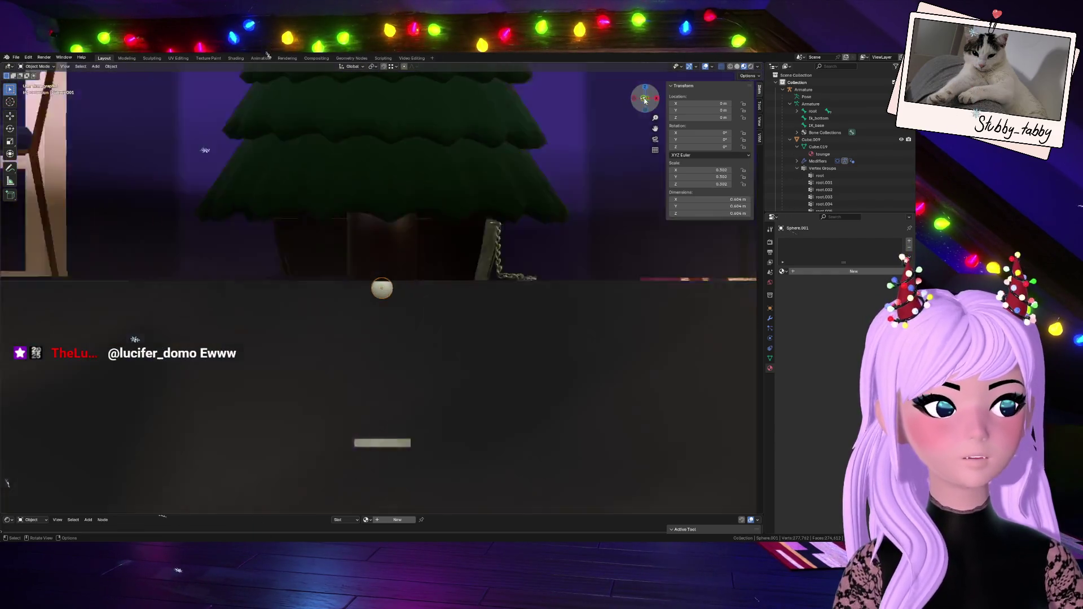
{"action": "key", "text": "g"}
{"action": "key", "text": "z"}
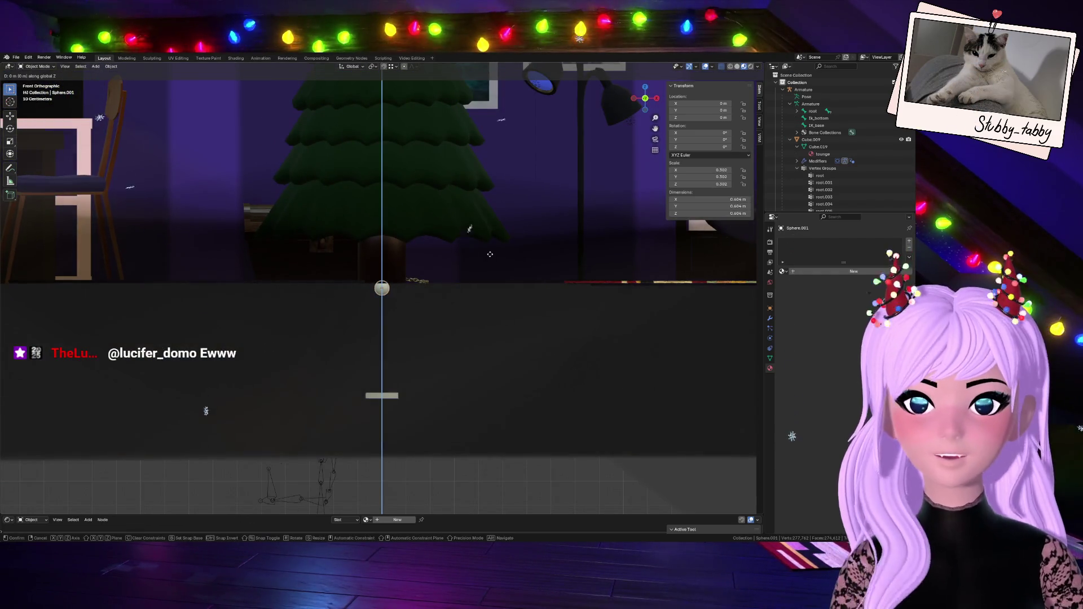
{"action": "left_click", "coordinate": [505, 483]}
{"action": "scroll", "coordinate": [461, 214], "scroll_direction": "down", "scroll_amount": 3}
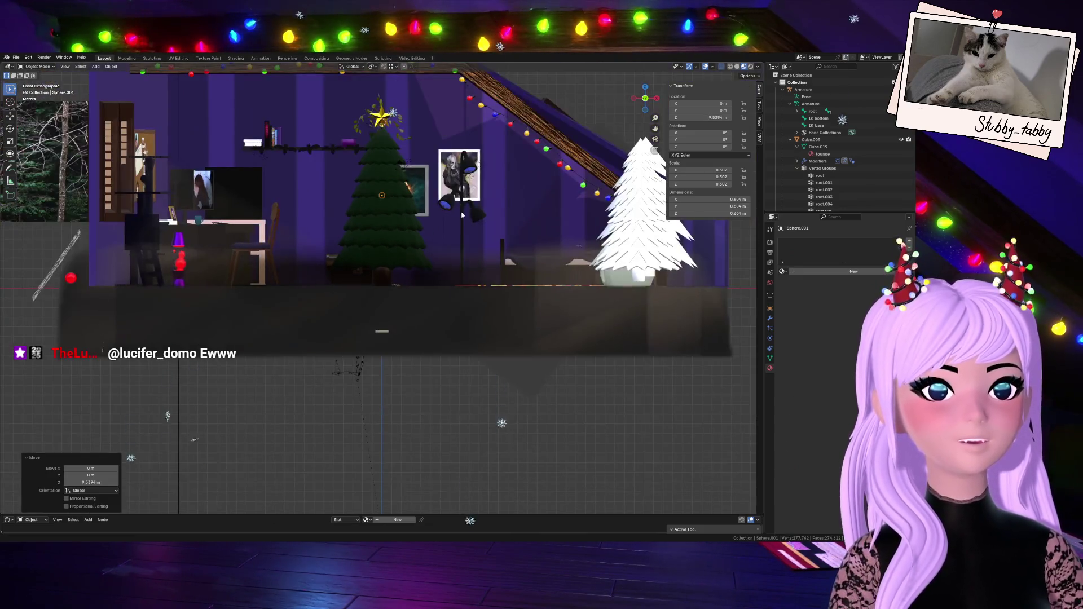
{"action": "middle_click_drag", "start_coordinate": [633, 125], "coordinate": [620, 249], "text": "shift"}
{"action": "scroll", "coordinate": [430, 322], "scroll_direction": "up", "scroll_amount": 4}
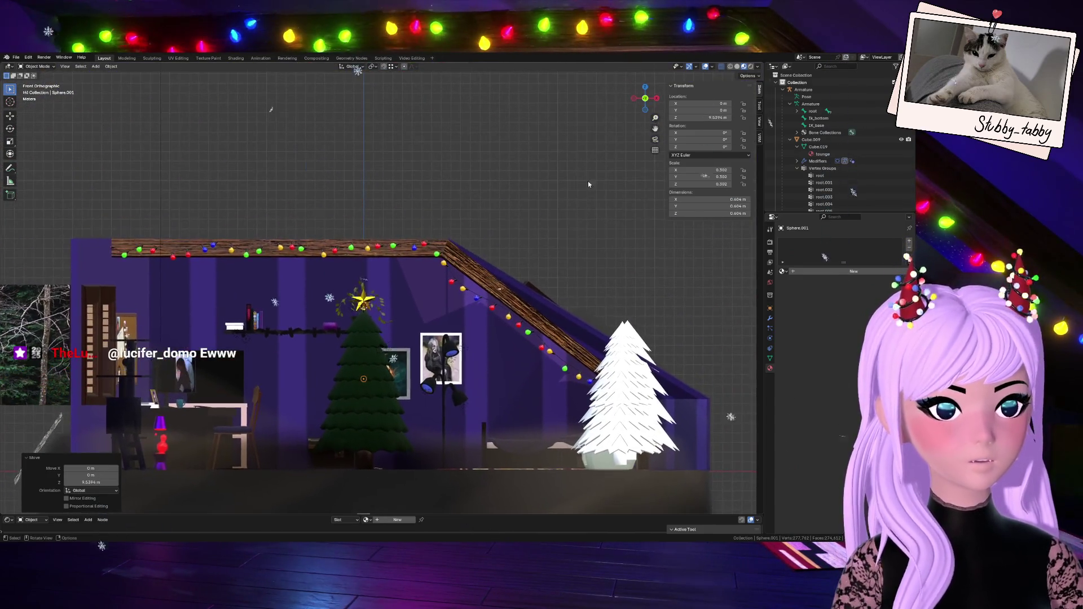
{"action": "key", "text": "g"}
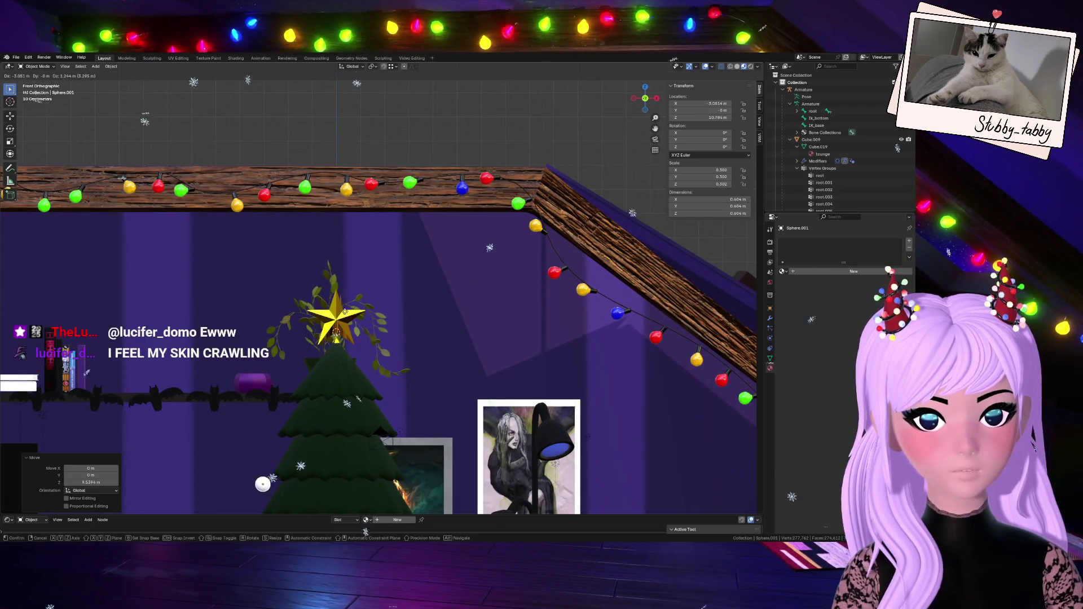
{"action": "left_click", "coordinate": [348, 317]}
- Reposition the sphere so it sits on the front of the Christmas tree
{"action": "scroll", "coordinate": [299, 434], "scroll_direction": "down", "scroll_amount": 4}
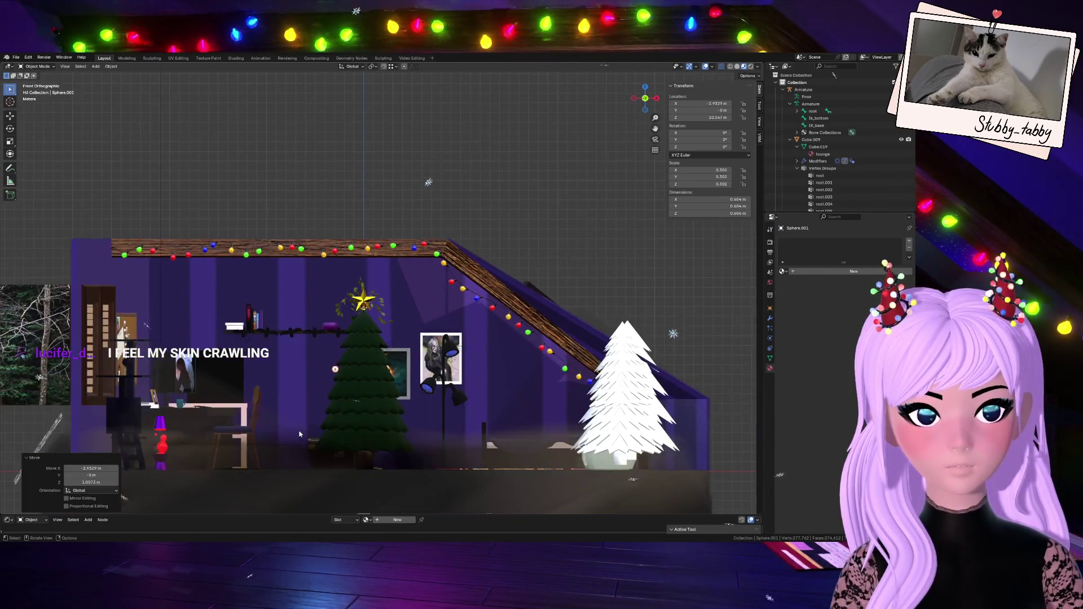
{"action": "left_click_drag", "start_coordinate": [649, 98], "coordinate": [621, 169]}
{"action": "key", "text": "g"}
{"action": "left_click", "coordinate": [700, 104]}
{"action": "left_click_drag", "start_coordinate": [645, 98], "coordinate": [633, 103]}
{"action": "scroll", "coordinate": [420, 435], "scroll_direction": "down", "scroll_amount": 2}
{"action": "key", "text": "KP_Decimal"}
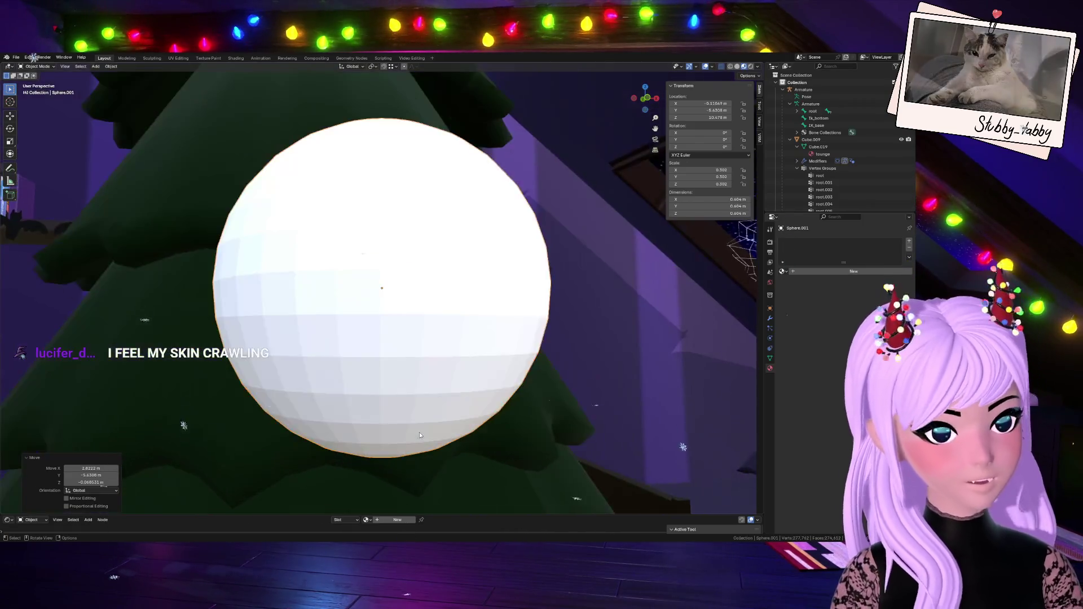
{"action": "scroll", "coordinate": [419, 432], "scroll_direction": "down", "scroll_amount": 3}
{"action": "left_click", "coordinate": [650, 96]}
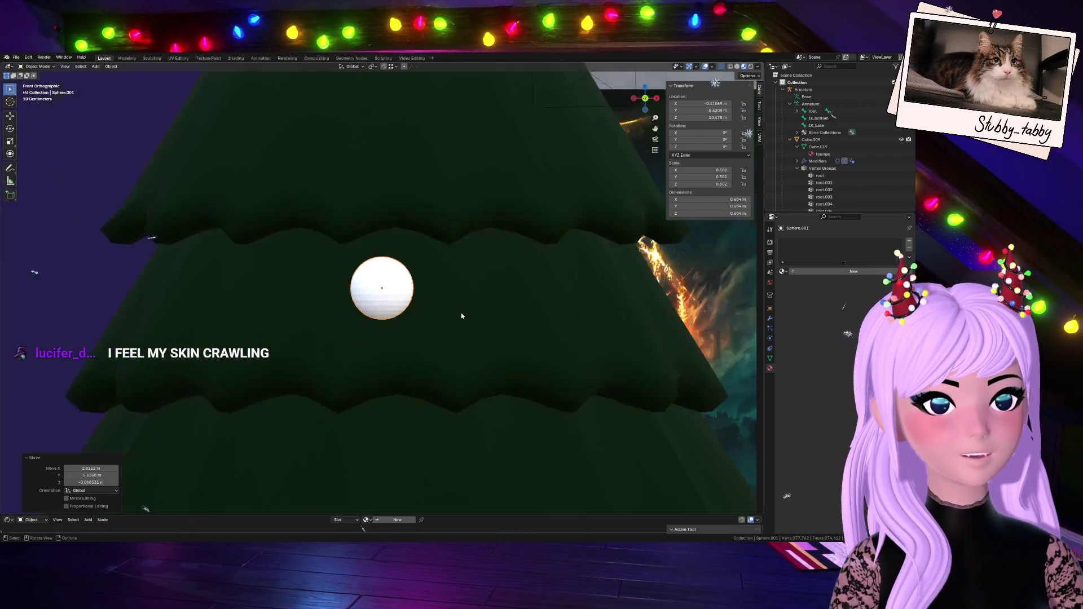
{"action": "key", "text": "g"}
{"action": "key", "text": "Return"}
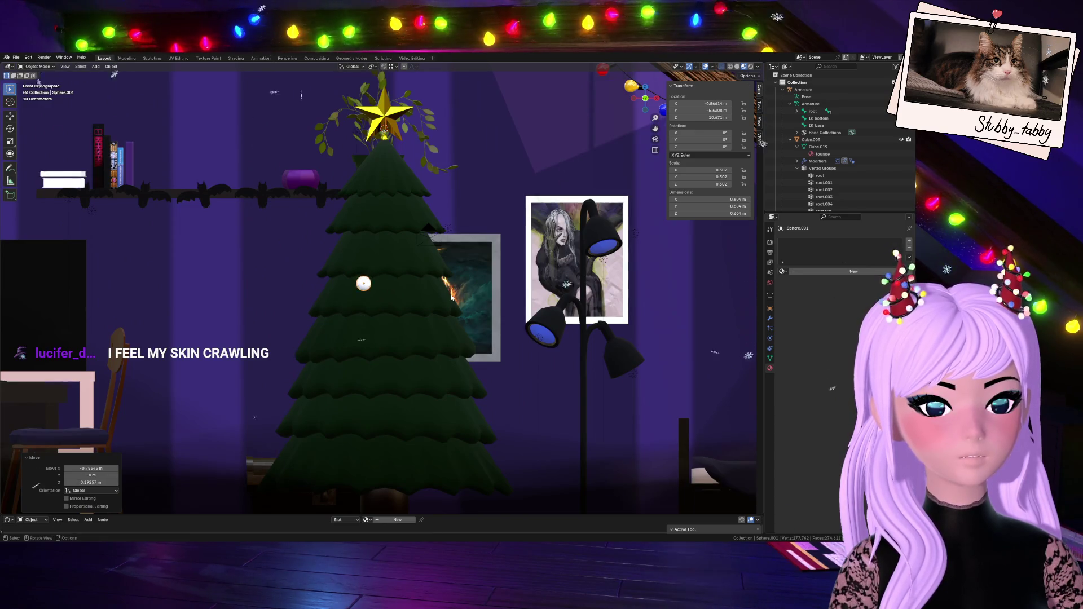
- Scale the sphere down to ornament size, 0.416, and enter Edit Mode
{"action": "key", "text": "s"}
{"action": "left_click", "coordinate": [483, 286]}
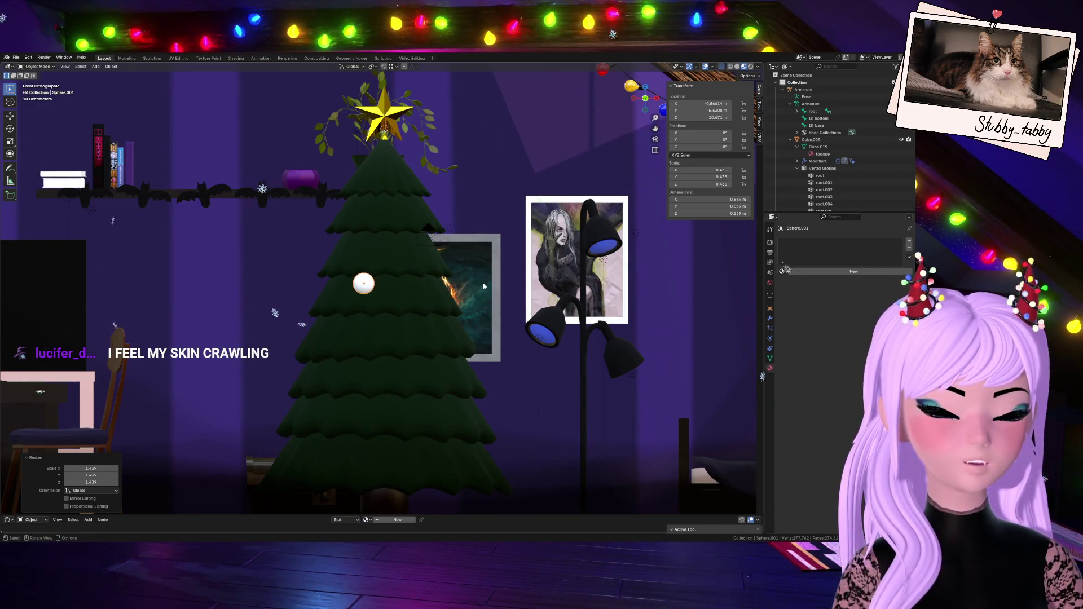
{"action": "key", "text": "s"}
{"action": "left_click", "coordinate": [478, 282]}
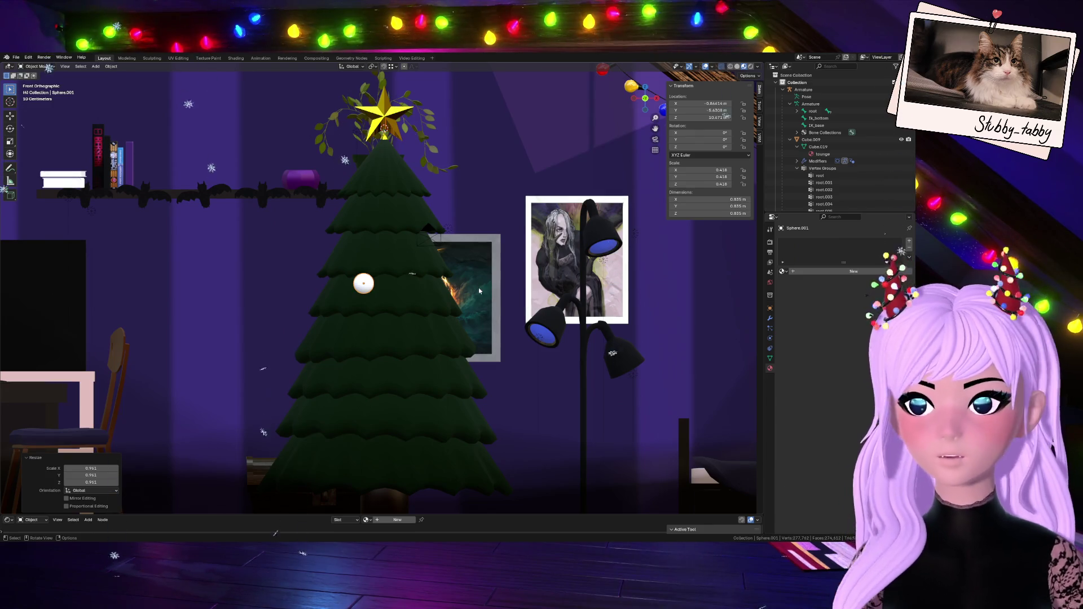
{"action": "scroll", "coordinate": [373, 291], "scroll_direction": "up", "scroll_amount": 4}
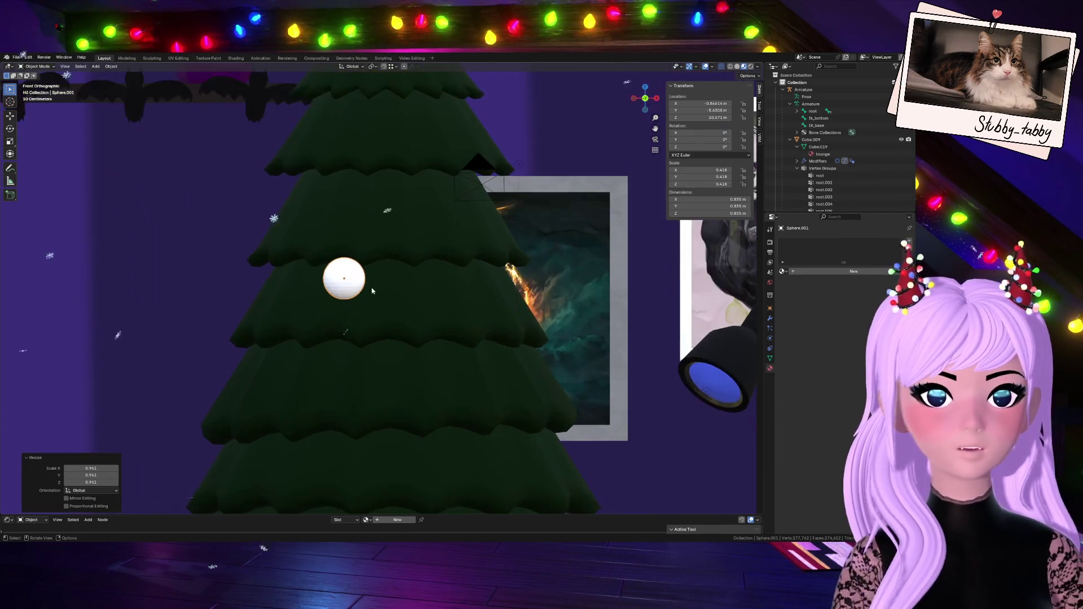
{"action": "scroll", "coordinate": [337, 282], "scroll_direction": "up", "scroll_amount": 2}
{"action": "key", "text": "Tab"}
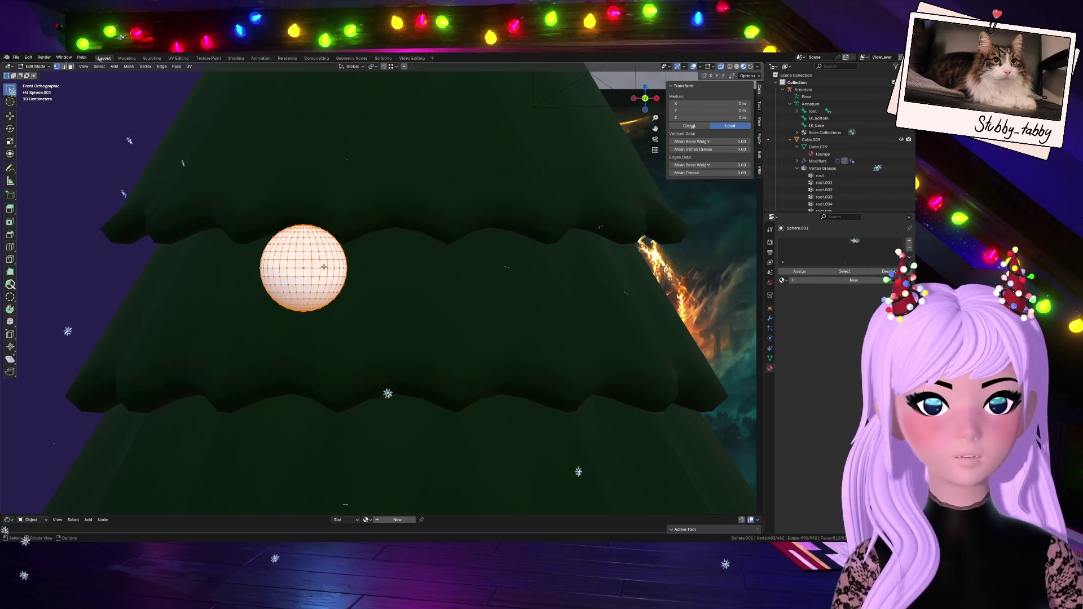
- Re-enter Edit Mode in edge select and try selecting edge loops on the sphere
{"action": "mouse_move", "coordinate": [338, 282]}
{"action": "middle_mouse_down"}
{"action": "mouse_move", "coordinate": [316, 277]}
{"action": "mouse_move", "coordinate": [305, 252]}
{"action": "middle_mouse_up"}
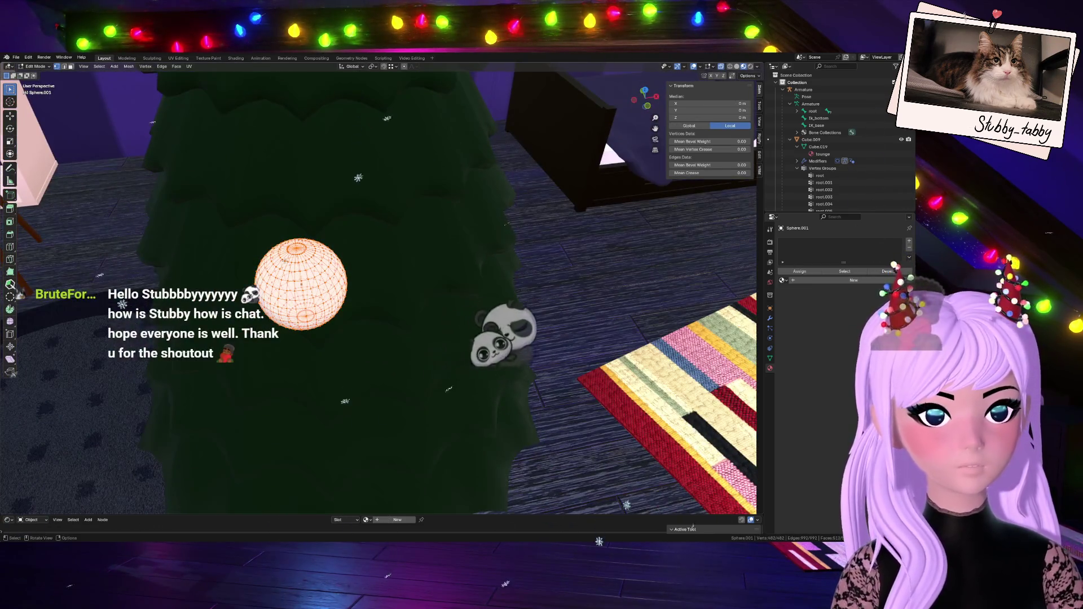
{"action": "key", "text": "Tab"}
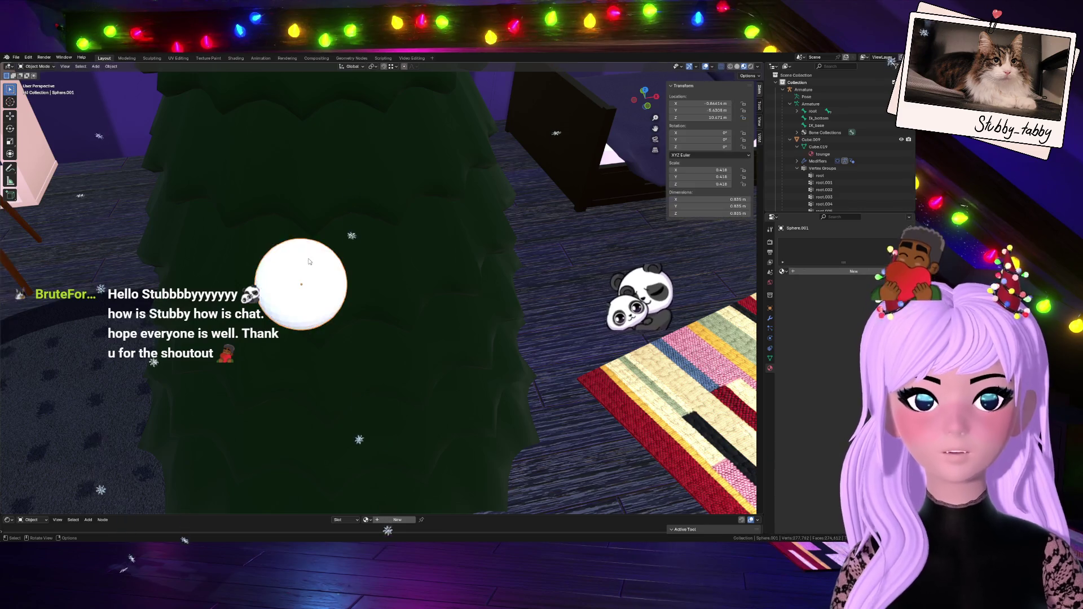
{"action": "key", "text": "Tab"}
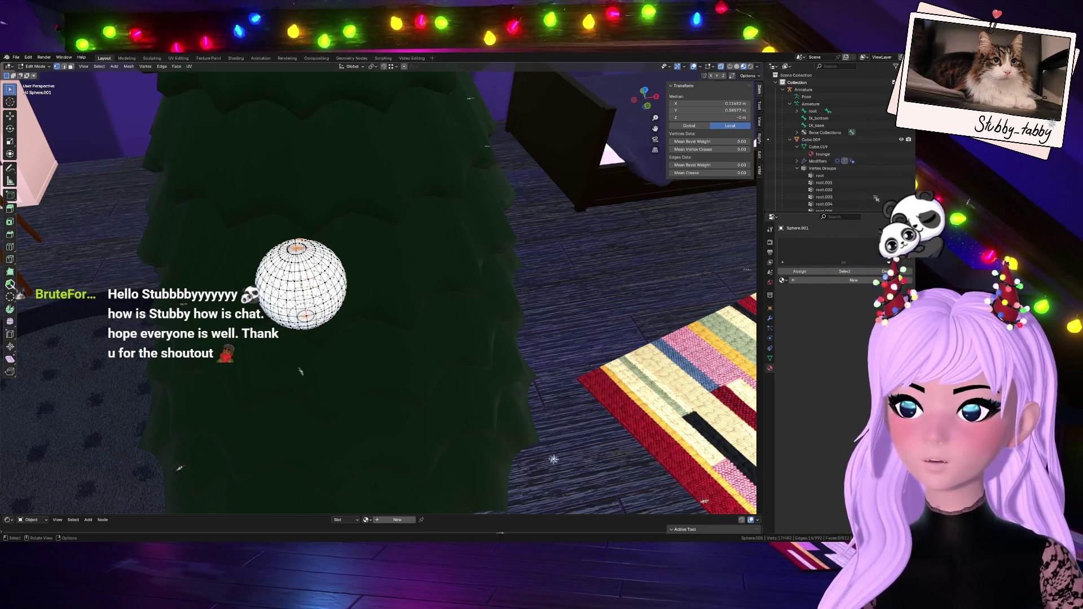
{"action": "left_click", "coordinate": [64, 66]}
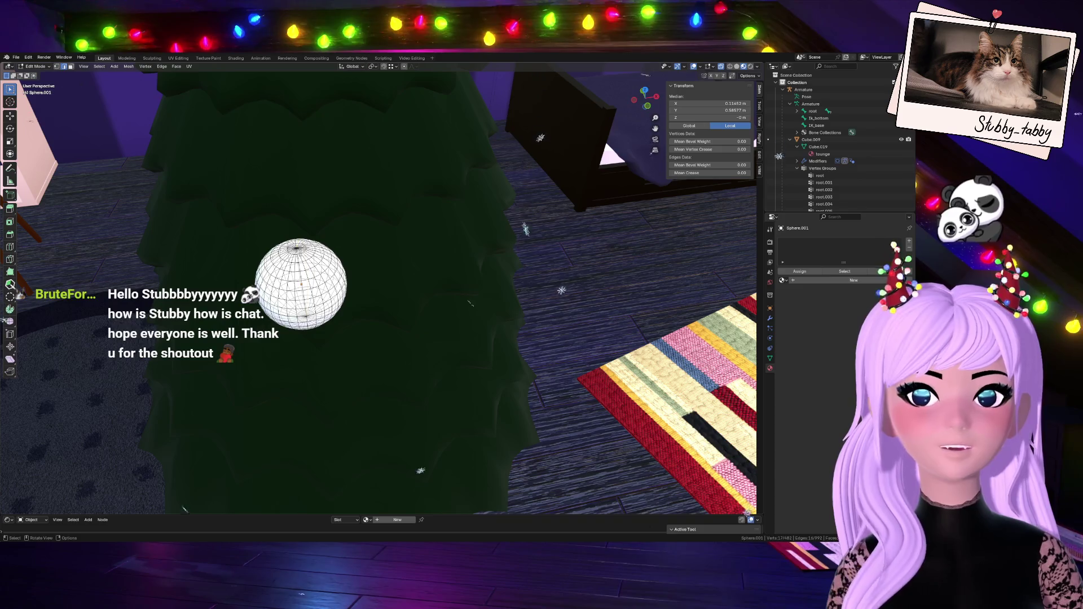
{"action": "left_click", "coordinate": [313, 248], "text": "alt"}
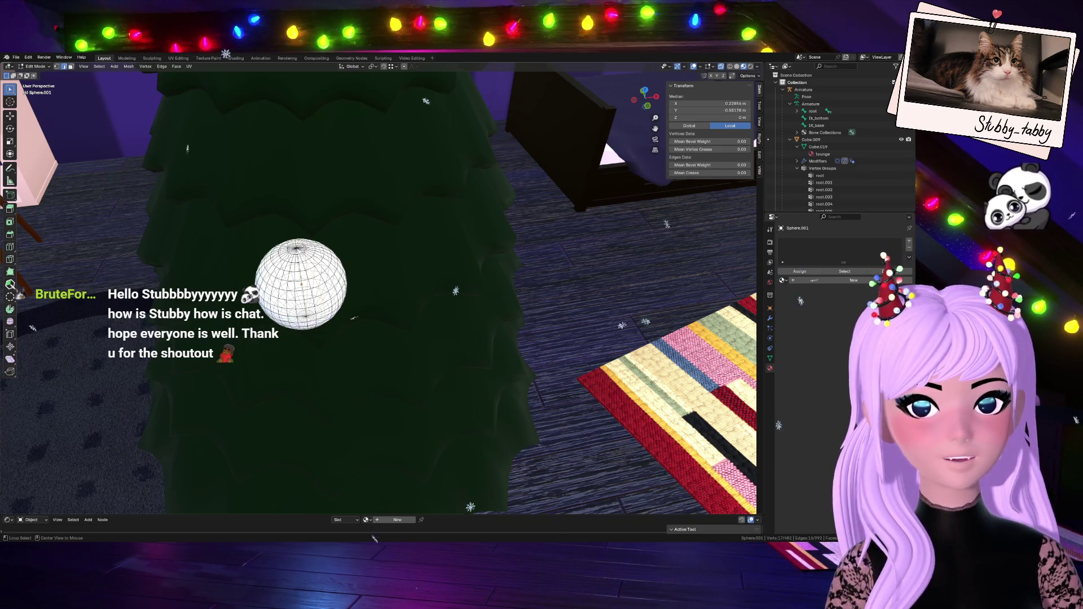
{"action": "left_click", "coordinate": [305, 254], "text": "alt"}
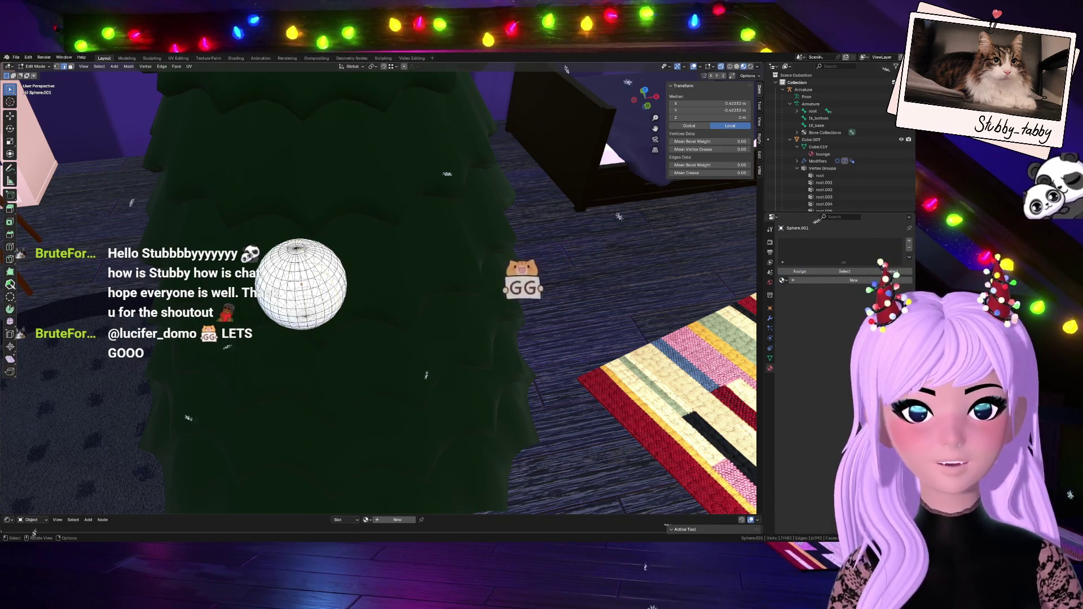
- Frame the sphere, select the edge loop around its top pole, and view it from the front
{"action": "key", "text": "KP_0"}
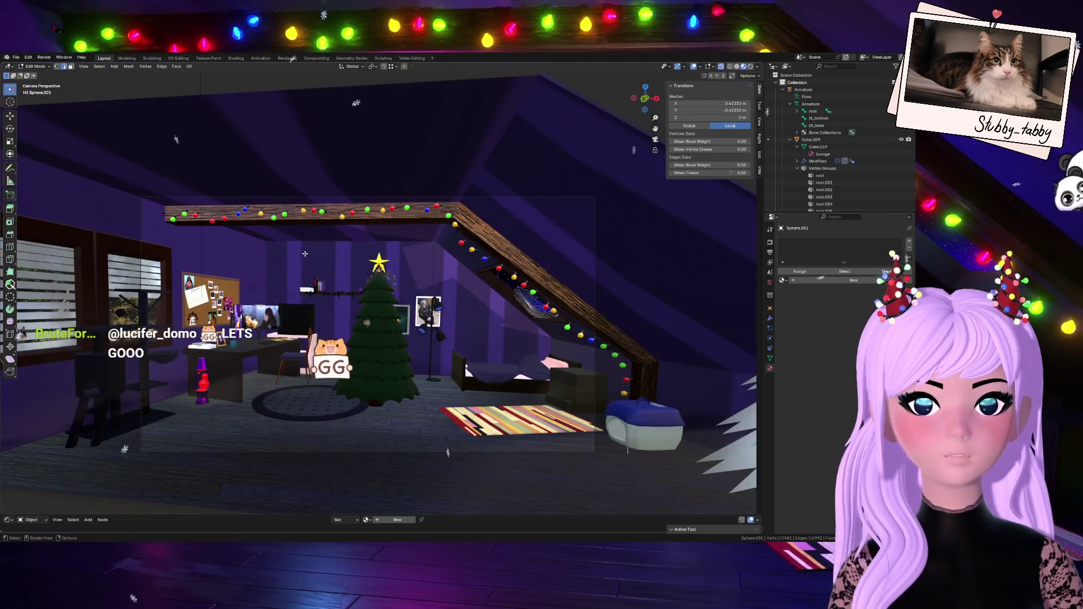
{"action": "key", "text": "KP_Decimal"}
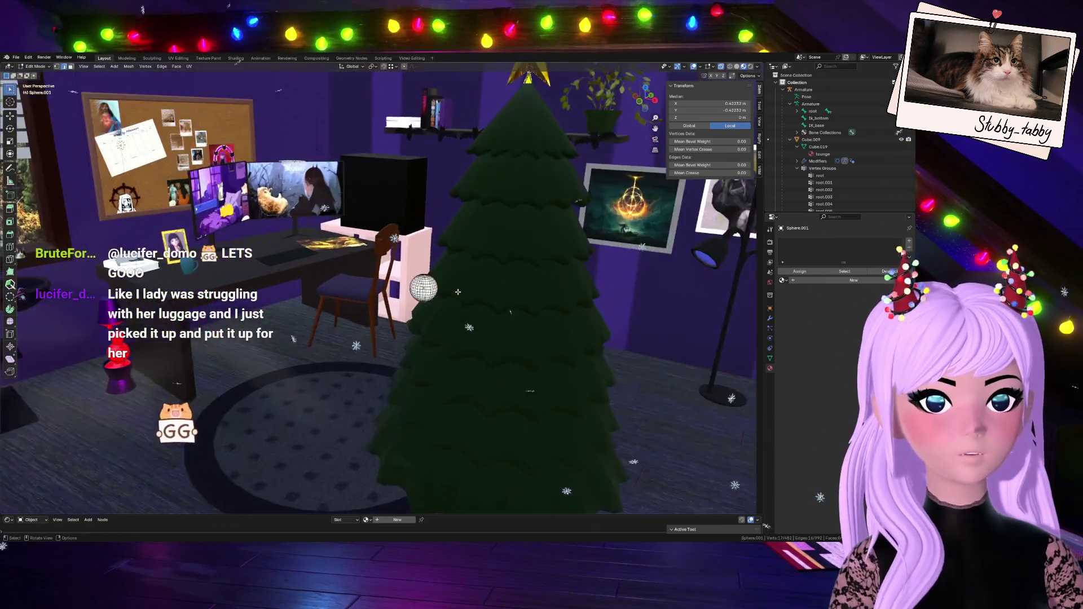
{"action": "left_click", "coordinate": [471, 287]}
{"action": "key", "text": "KP_Decimal"}
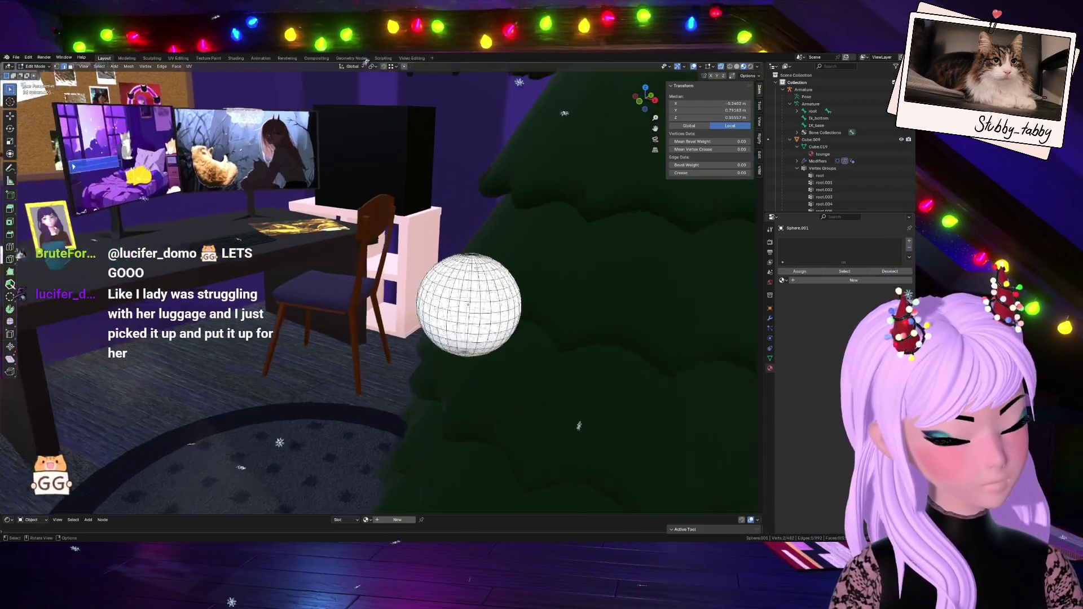
{"action": "scroll", "coordinate": [449, 234], "scroll_direction": "down", "scroll_amount": 8}
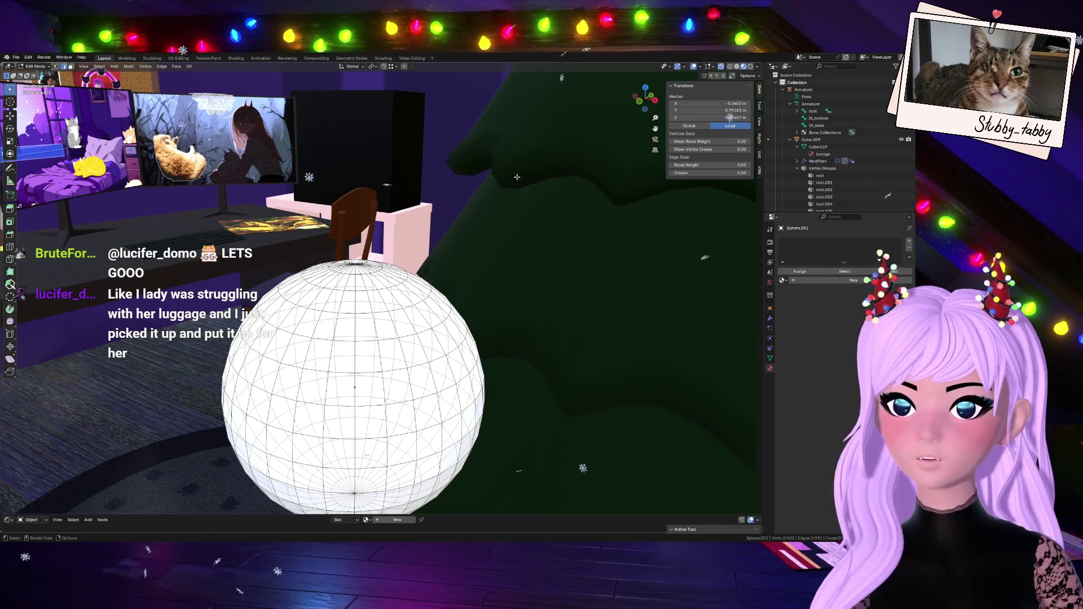
{"action": "middle_click_drag", "start_coordinate": [443, 240], "coordinate": [537, 253]}
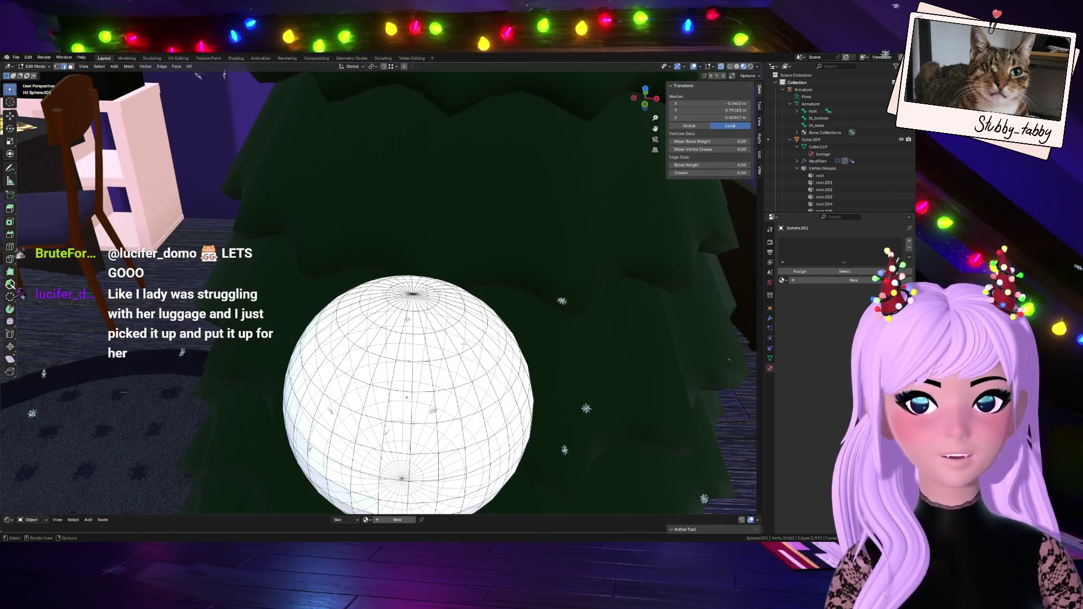
{"action": "left_click", "coordinate": [429, 308], "text": "alt"}
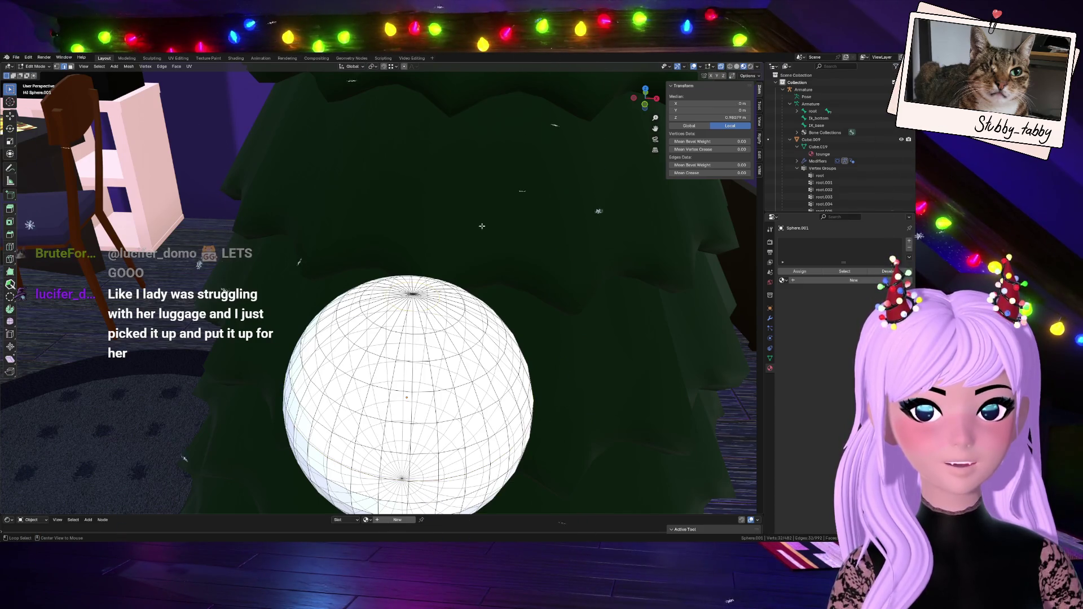
{"action": "left_click", "coordinate": [646, 107]}
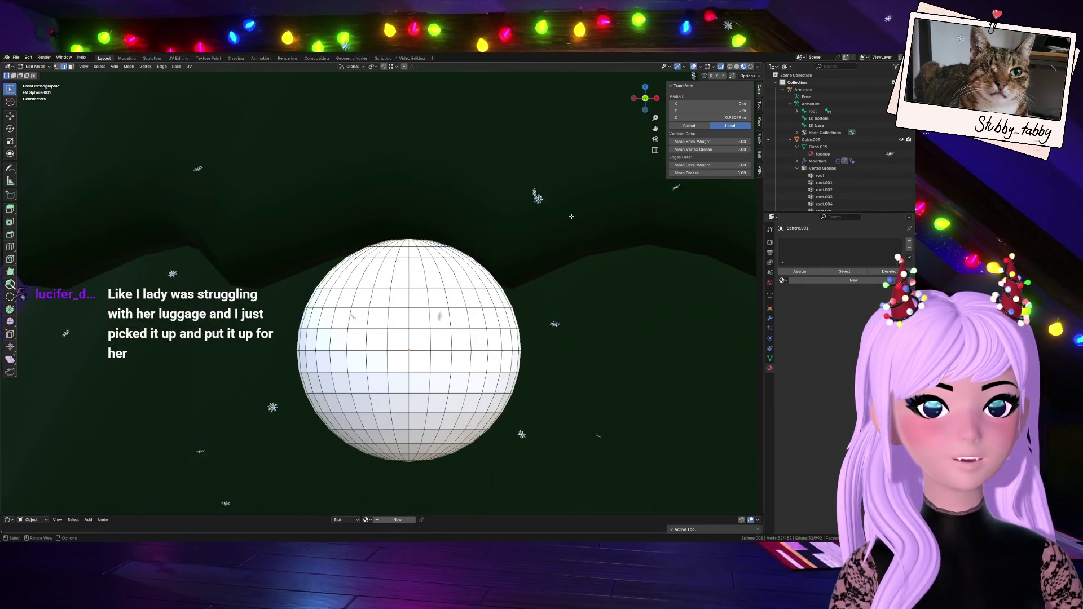
- Pull the top loop straight up along Z into a short neck, undoing a trial cap fill
{"action": "key", "text": "g"}
{"action": "key", "text": "z"}
{"action": "left_click", "coordinate": [569, 167]}
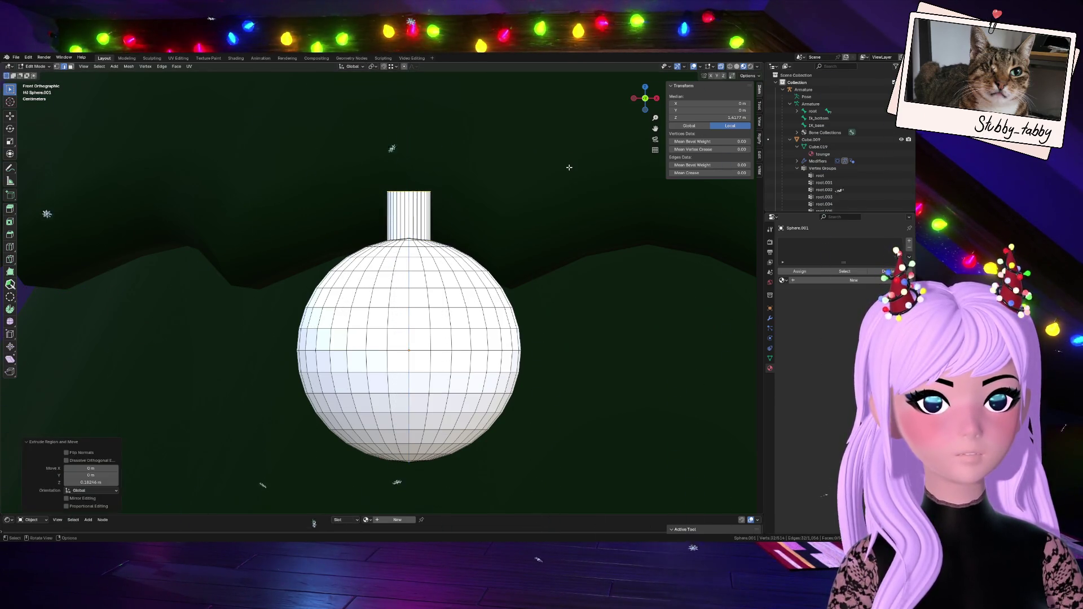
{"action": "middle_click_drag", "start_coordinate": [393, 342], "coordinate": [550, 203]}
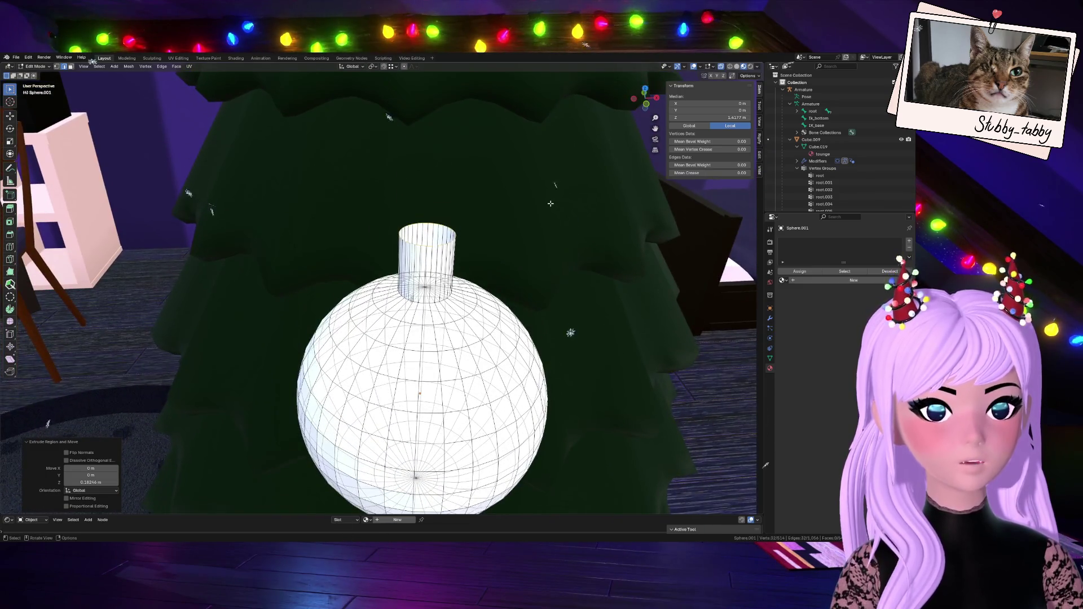
{"action": "key", "text": "f"}
{"action": "left_click_drag", "start_coordinate": [644, 111], "coordinate": [606, 162]}
{"action": "key", "text": "ctrl+z"}
- Extrude the neck's top ring and scale it inward to 0.463
{"action": "key", "text": "e"}
{"action": "key", "text": "s"}
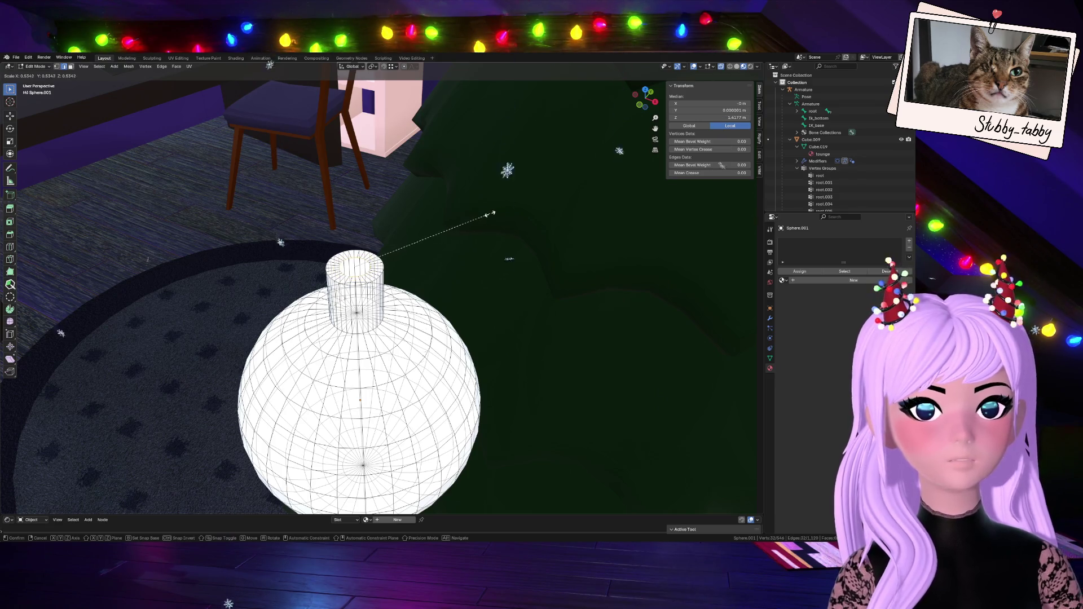
{"action": "left_click", "coordinate": [473, 219]}
{"action": "middle_click_drag", "start_coordinate": [473, 218], "coordinate": [428, 231]}
{"action": "middle_click_drag", "start_coordinate": [282, 511], "coordinate": [508, 198]}
{"action": "scroll", "coordinate": [549, 140], "scroll_direction": "up", "scroll_amount": 5}
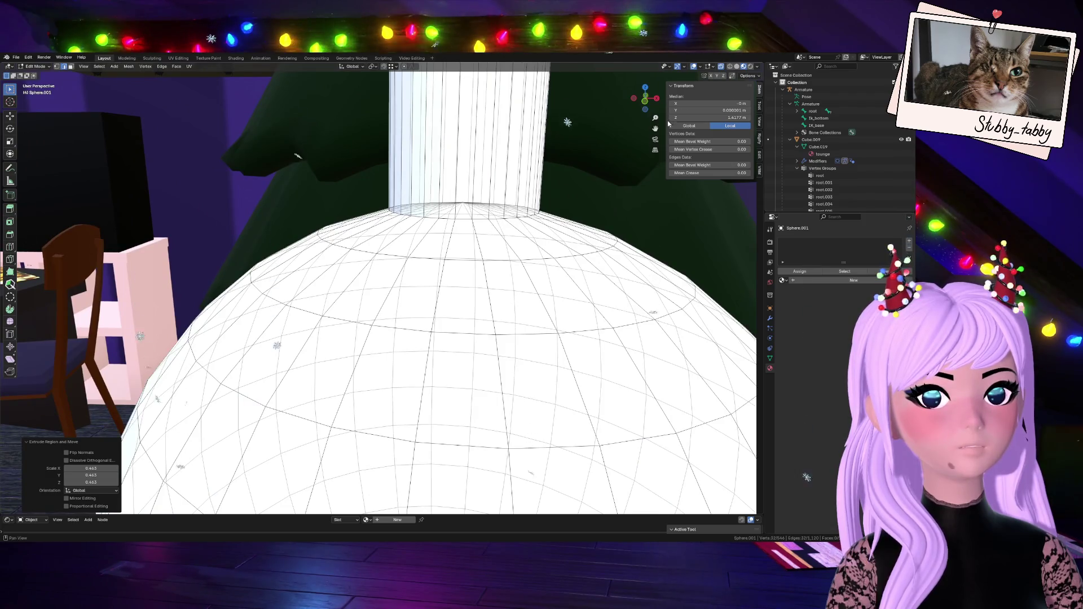
{"action": "scroll", "coordinate": [548, 140], "scroll_direction": "down", "scroll_amount": 4}
{"action": "mouse_move", "coordinate": [645, 98]}
{"action": "left_mouse_down"}
{"action": "mouse_move", "coordinate": [637, 112]}
{"action": "mouse_move", "coordinate": [643, 89]}
{"action": "left_mouse_up"}
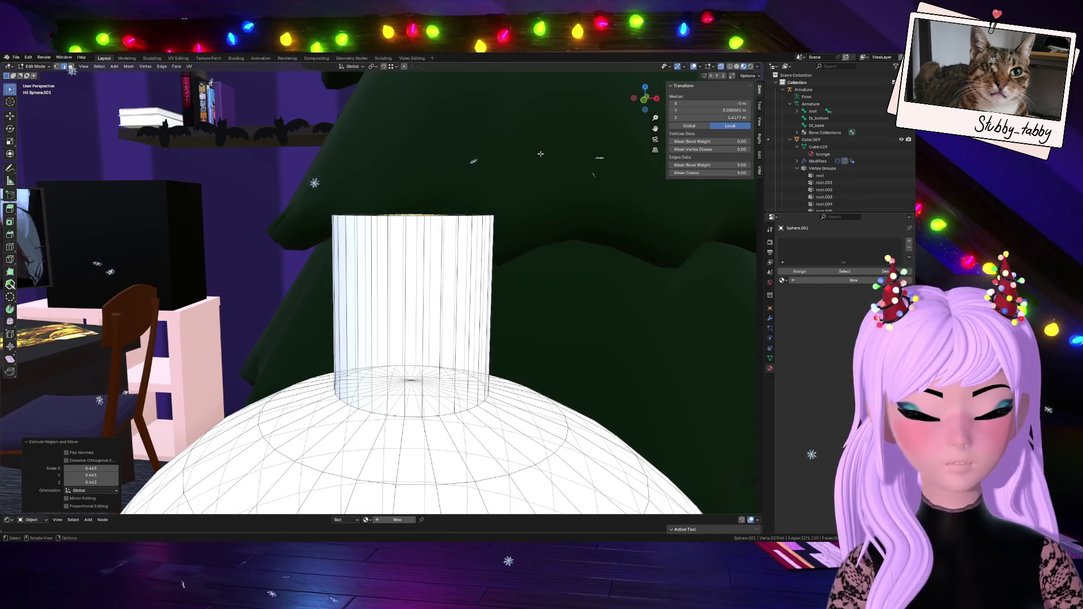
- Extrude the cap top slightly upward, then extrude and shrink it inward to 0.883
{"action": "key", "text": "e"}
{"action": "key", "text": "z"}
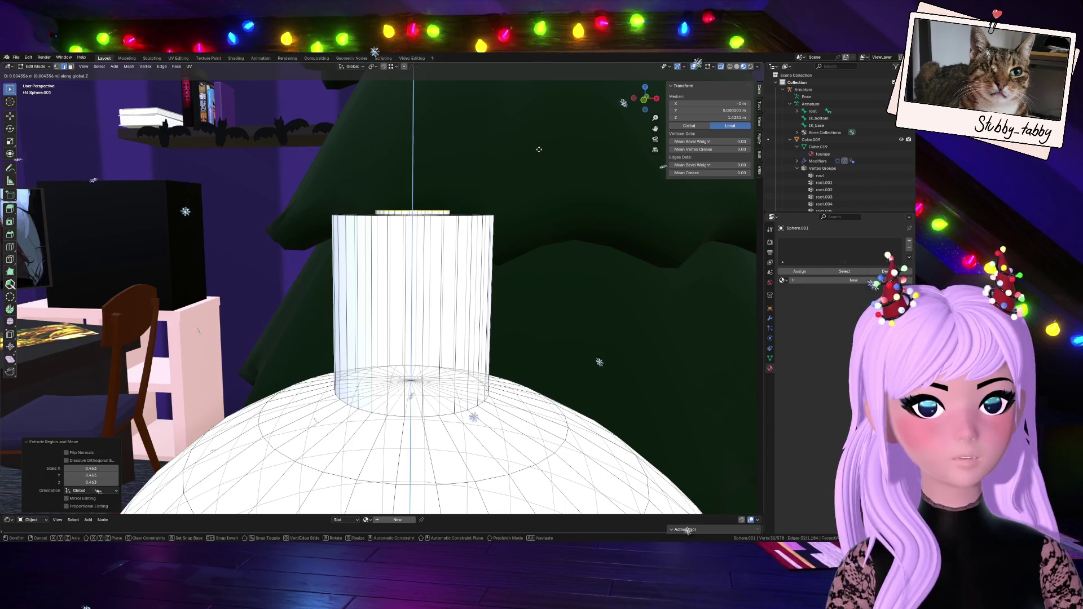
{"action": "left_click", "coordinate": [538, 149]}
{"action": "key", "text": "s"}
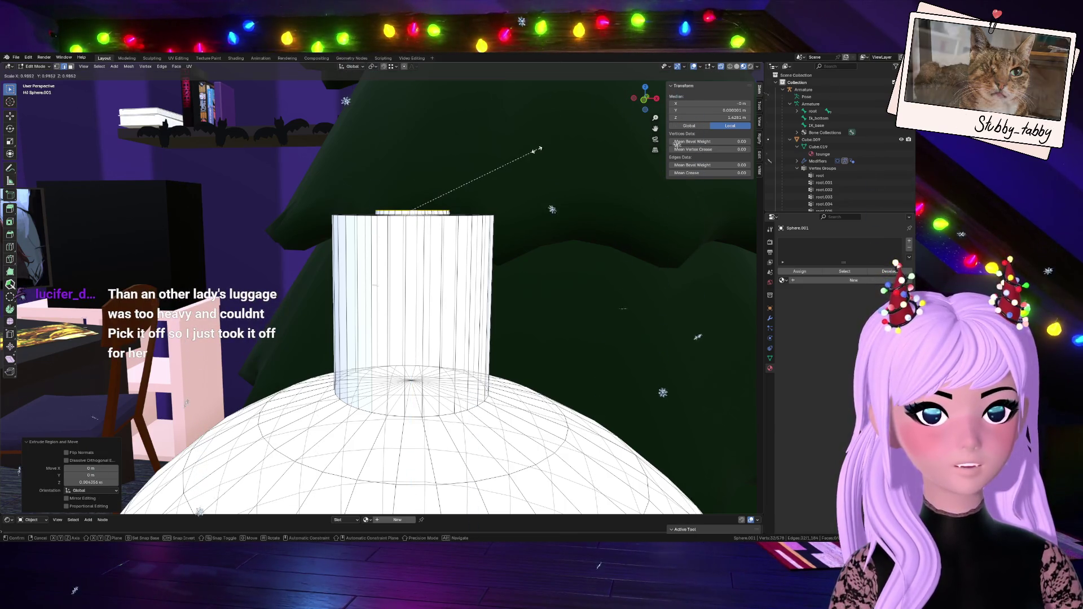
{"action": "right_click", "coordinate": [531, 150]}
{"action": "key", "text": "e"}
{"action": "key", "text": "s"}
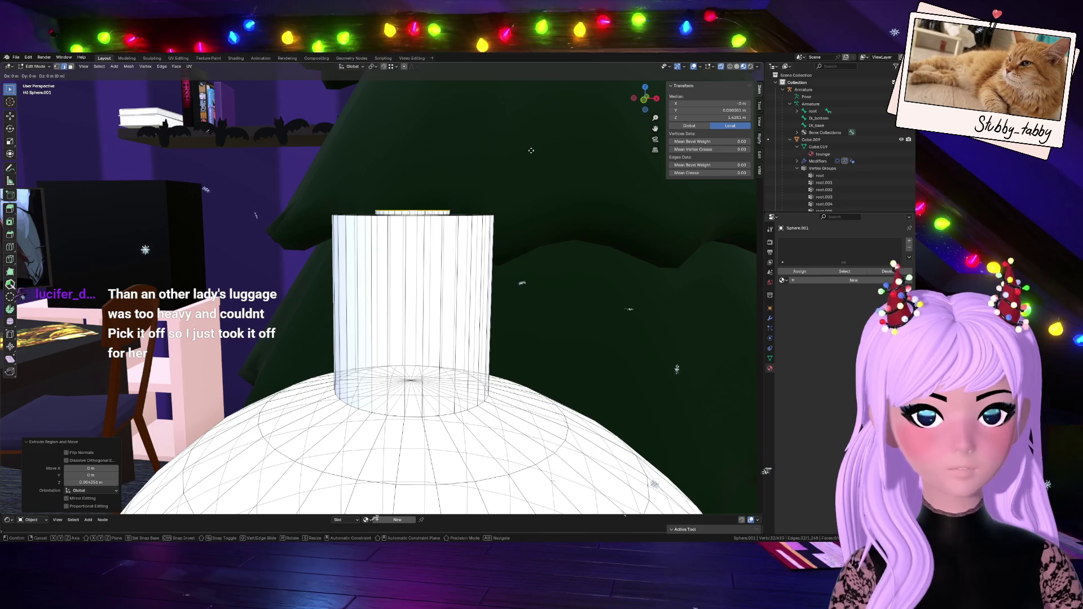
{"action": "left_click", "coordinate": [518, 155]}
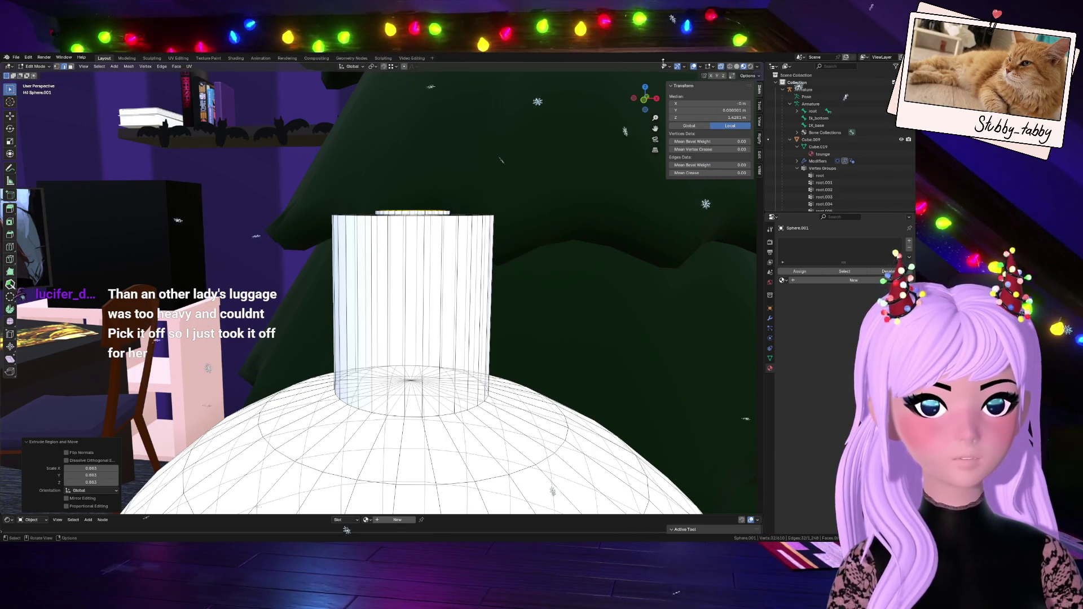
{"action": "left_click_drag", "start_coordinate": [645, 99], "coordinate": [644, 115]}
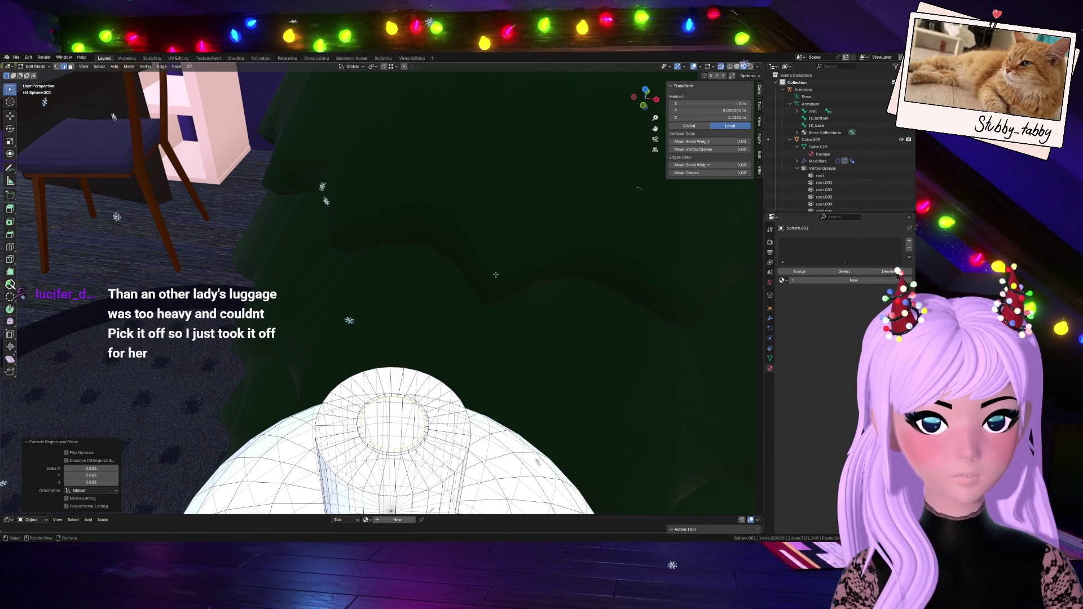
- Extrude the top again and shrink the inner ring to 0.364
{"action": "key", "text": "e"}
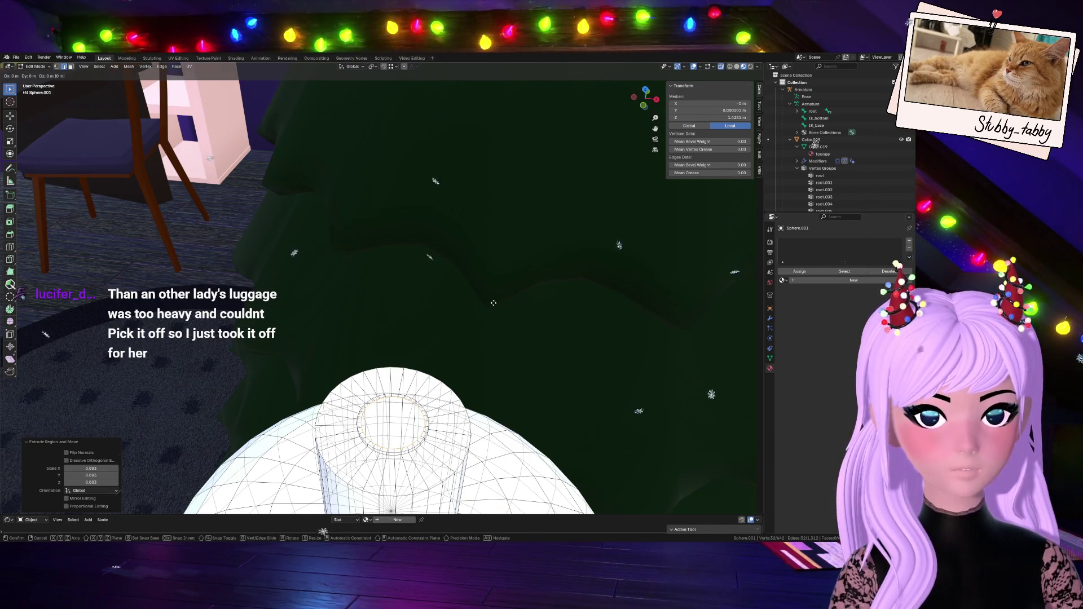
{"action": "key", "text": "s"}
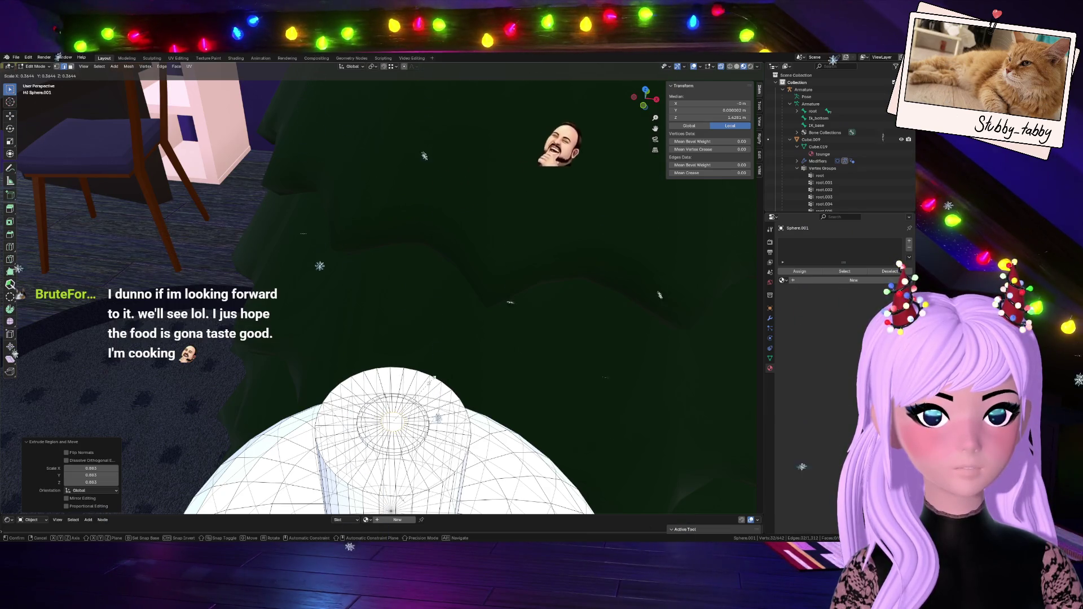
{"action": "left_click", "coordinate": [435, 377]}
{"action": "mouse_move", "coordinate": [645, 97]}
{"action": "left_mouse_down"}
{"action": "mouse_move", "coordinate": [668, 99]}
{"action": "mouse_move", "coordinate": [650, 100]}
{"action": "mouse_move", "coordinate": [649, 90]}
{"action": "mouse_move", "coordinate": [634, 105]}
{"action": "left_mouse_up"}
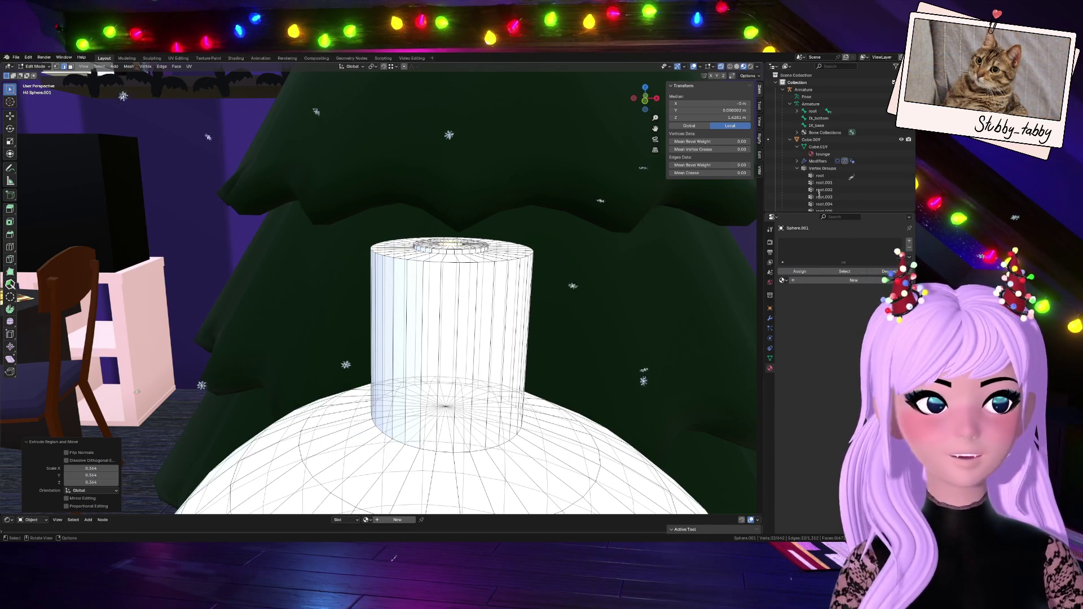
{"action": "left_click", "coordinate": [645, 104]}
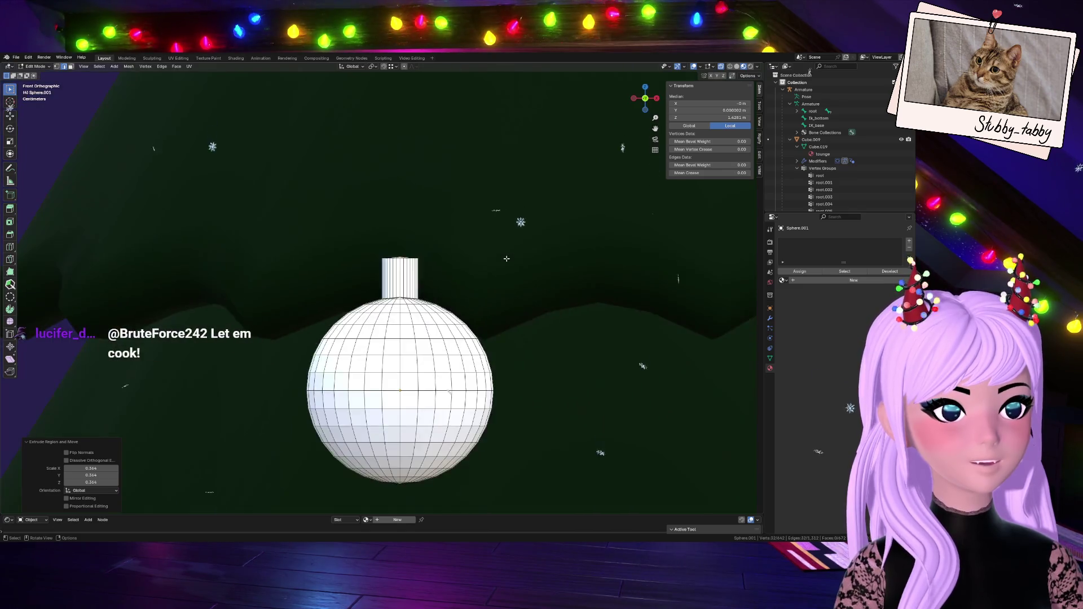
{"action": "scroll", "coordinate": [486, 294], "scroll_direction": "up", "scroll_amount": 6}
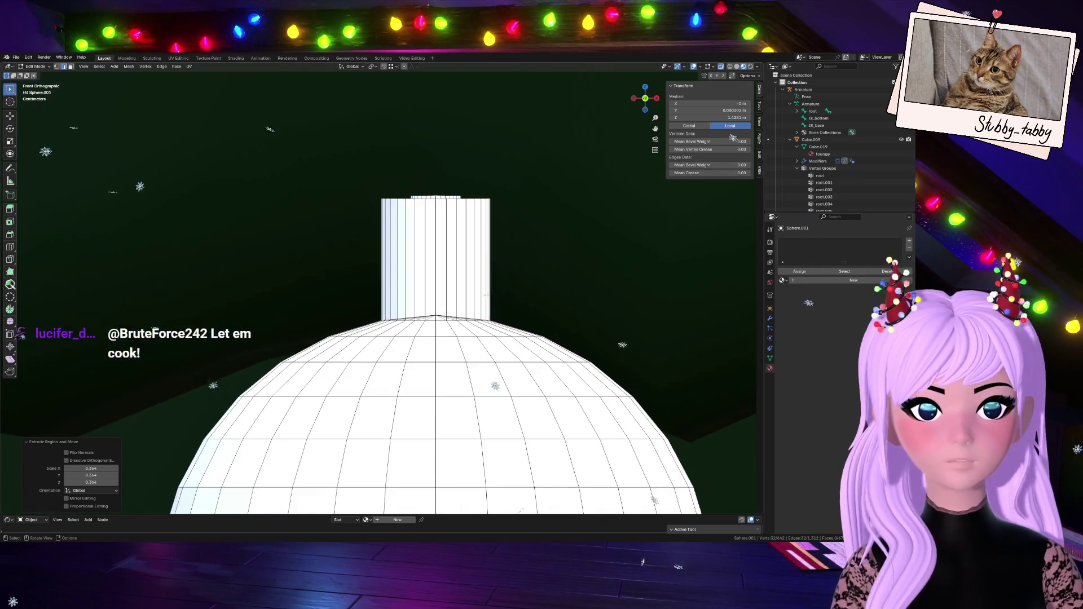
{"action": "mouse_move", "coordinate": [645, 98]}
{"action": "left_mouse_down"}
{"action": "mouse_move", "coordinate": [654, 110]}
{"action": "mouse_move", "coordinate": [645, 98]}
{"action": "left_mouse_up"}
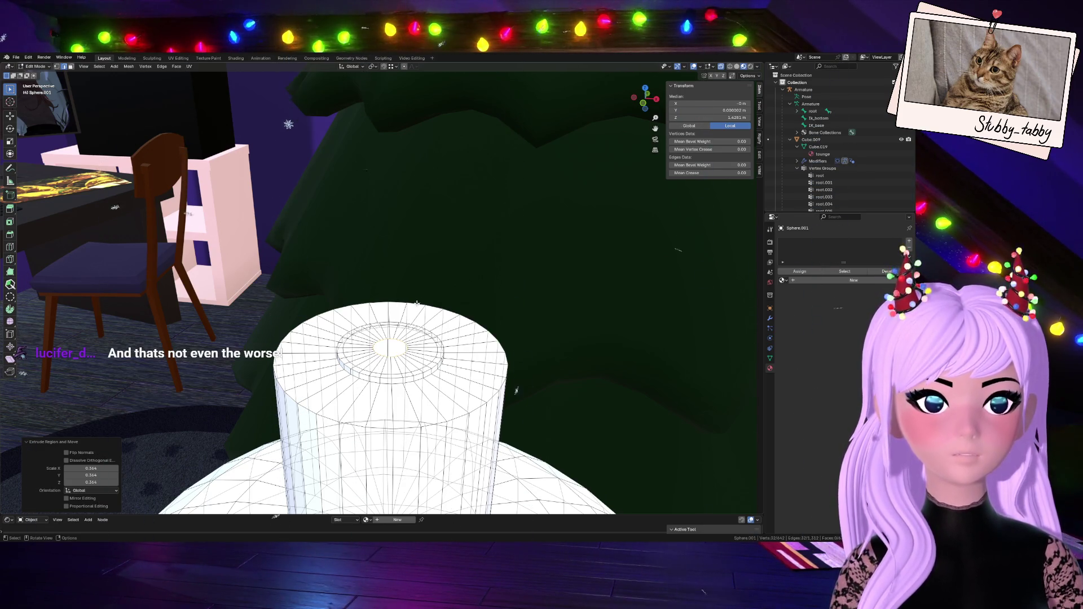
{"action": "scroll", "coordinate": [417, 303], "scroll_direction": "up", "scroll_amount": 5}
{"action": "scroll", "coordinate": [423, 324], "scroll_direction": "down", "scroll_amount": 3}
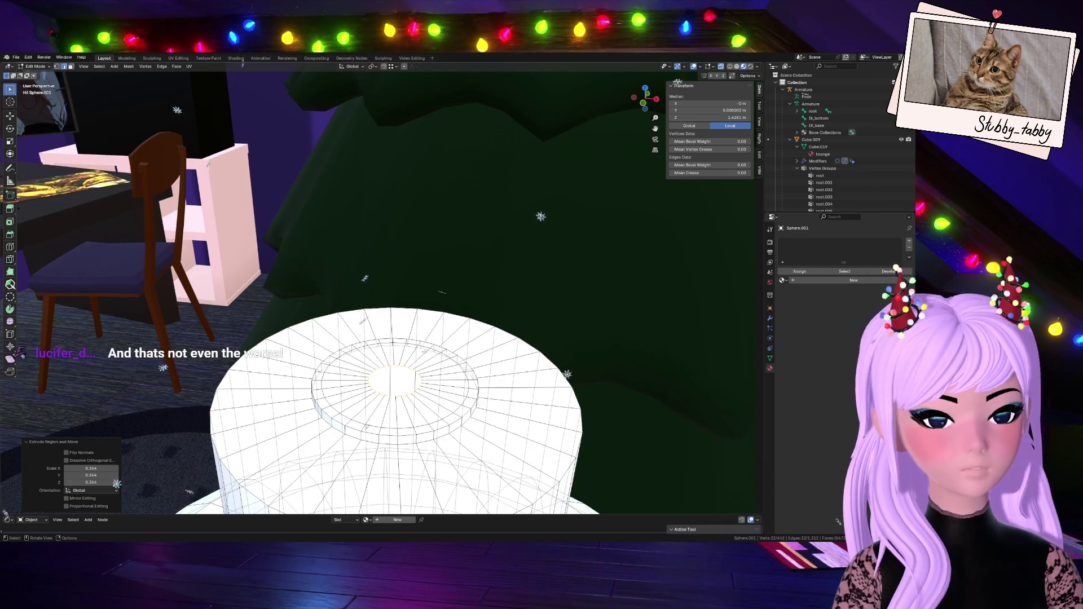
- Merge the inner ring at centre, then bevel that vertex into a small ring
{"action": "key", "text": "m"}
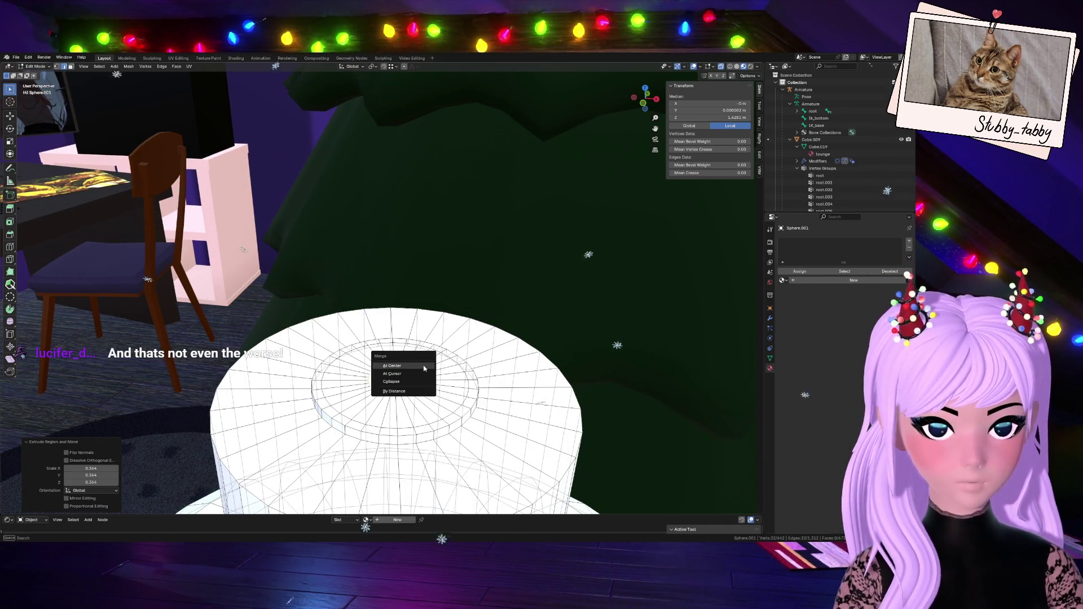
{"action": "left_click", "coordinate": [424, 367]}
{"action": "left_click", "coordinate": [276, 276]}
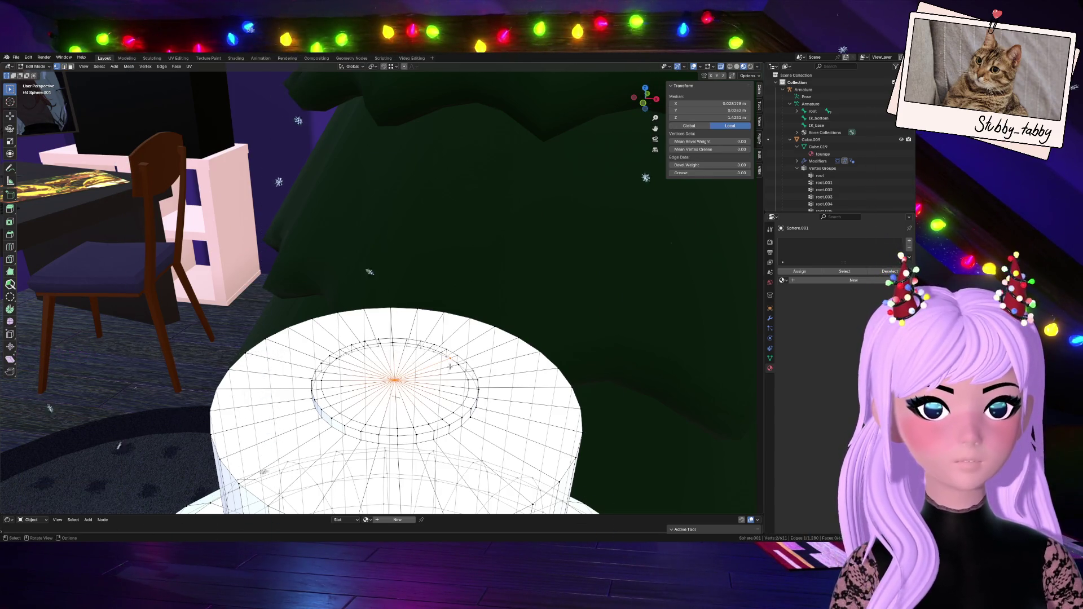
{"action": "mouse_move", "coordinate": [639, 103]}
{"action": "left_mouse_down"}
{"action": "mouse_move", "coordinate": [623, 101]}
{"action": "mouse_move", "coordinate": [649, 104]}
{"action": "left_mouse_up"}
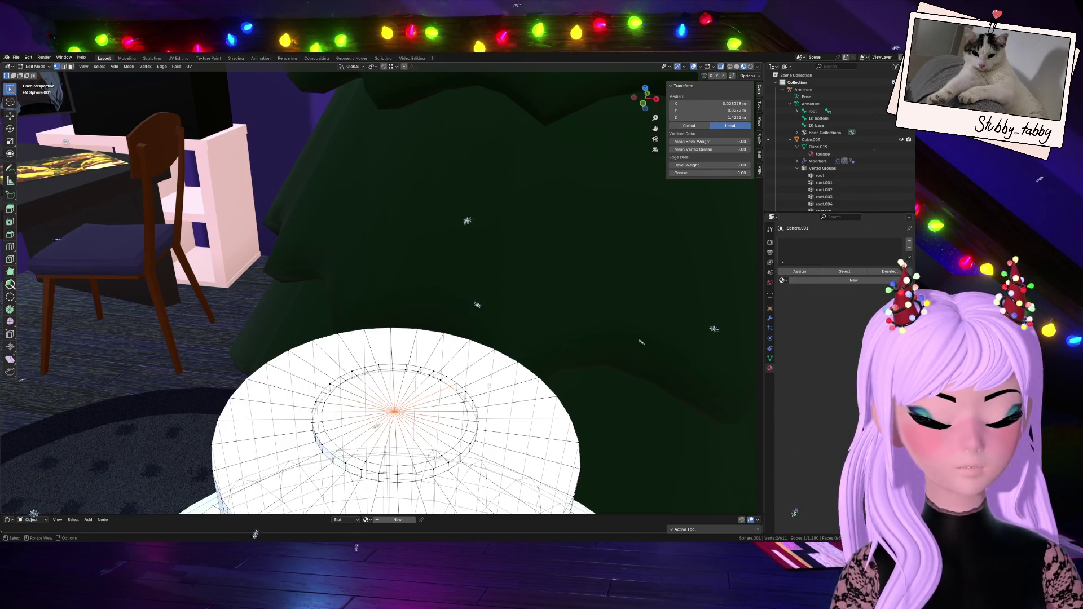
{"action": "key", "text": "ctrl+shift+b"}
{"action": "left_click", "coordinate": [495, 390]}
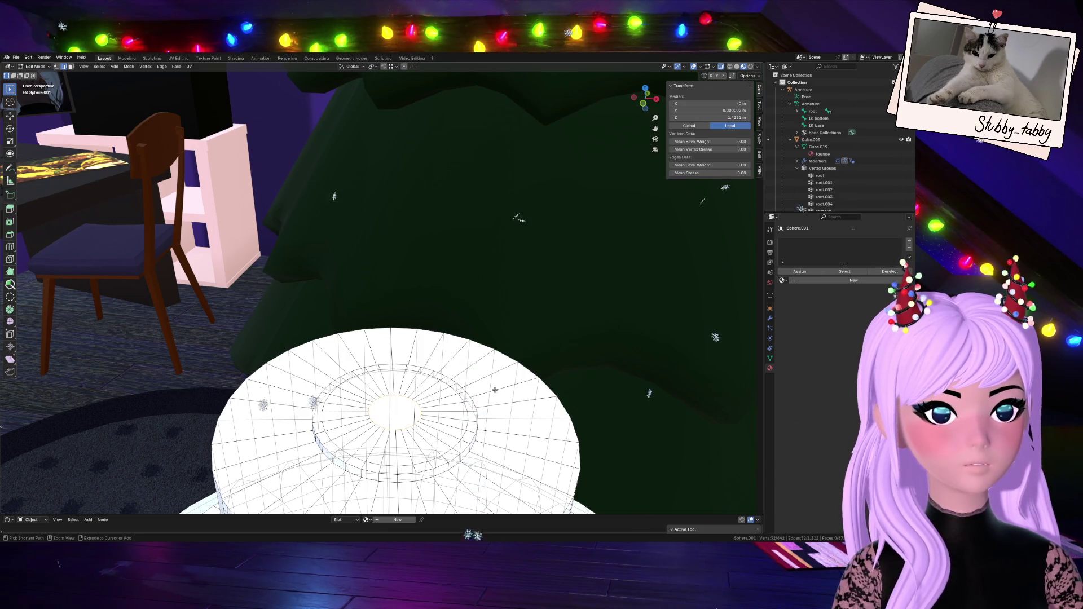
- Extrude the small ring and shrink it to 0.795, undoing a trial merge at centre
{"action": "key", "text": "e"}
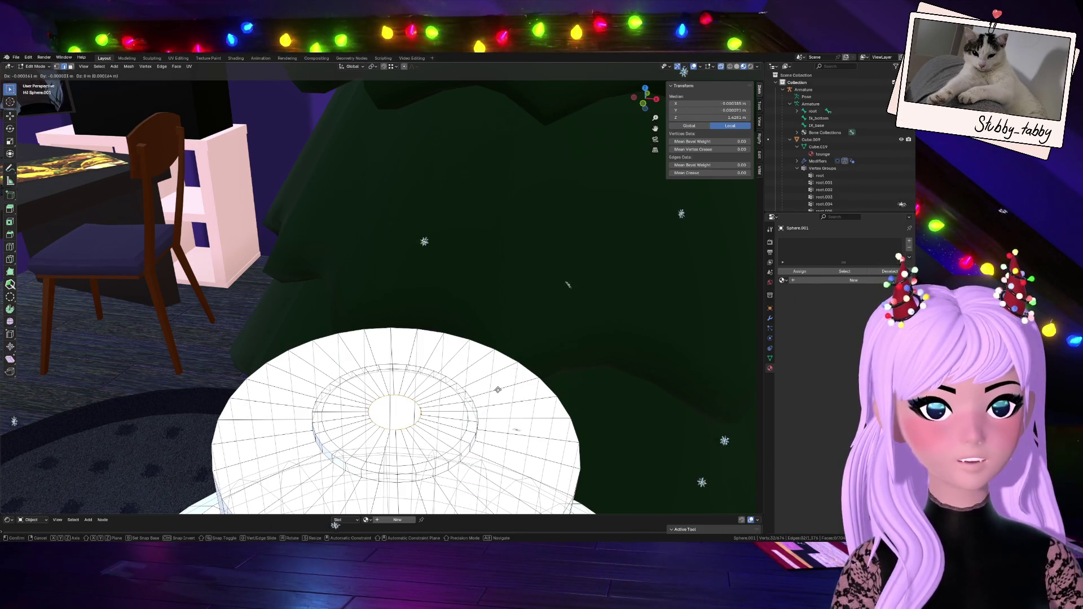
{"action": "right_click", "coordinate": [494, 392]}
{"action": "key", "text": "s"}
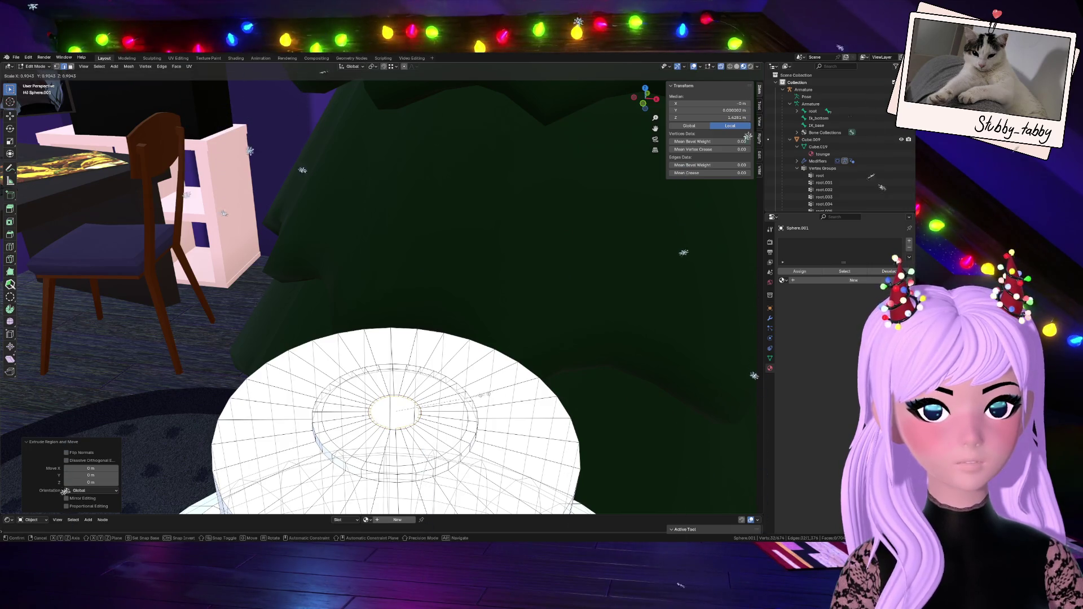
{"action": "left_click", "coordinate": [474, 398]}
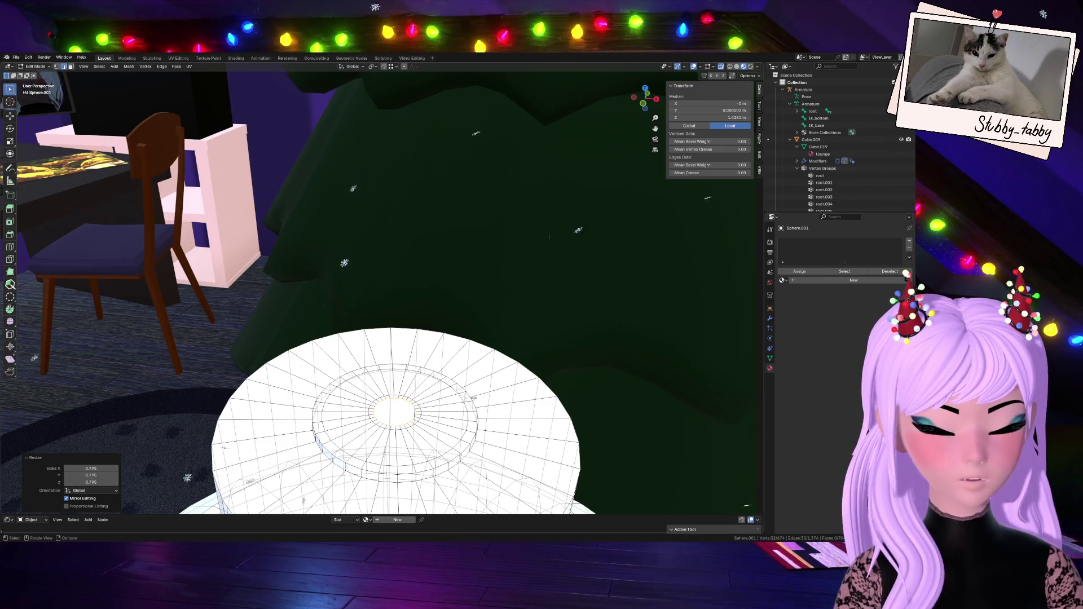
{"action": "key", "text": "m"}
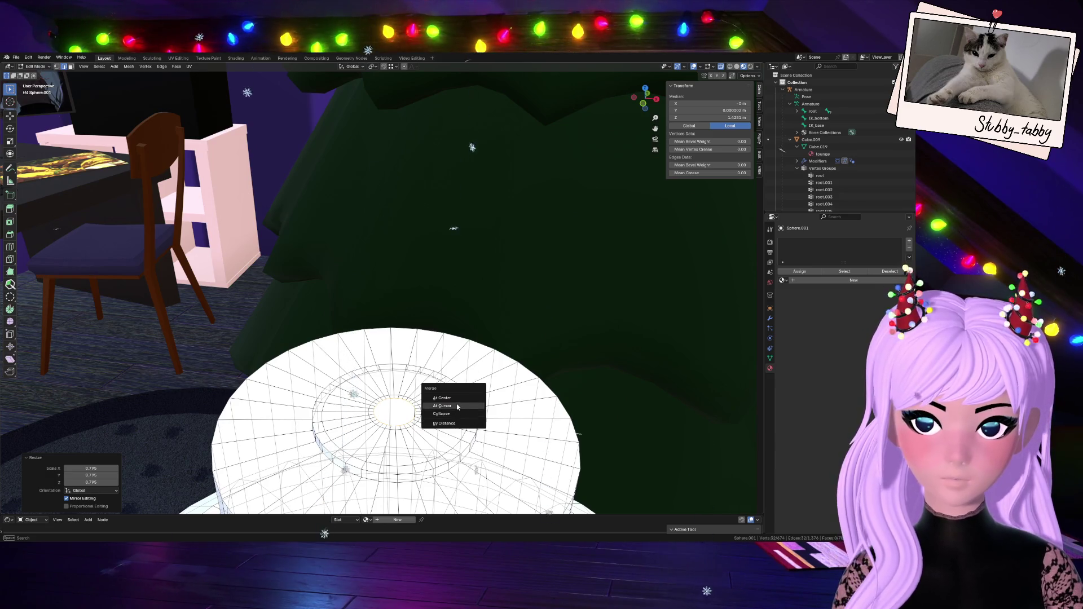
{"action": "left_click", "coordinate": [455, 398]}
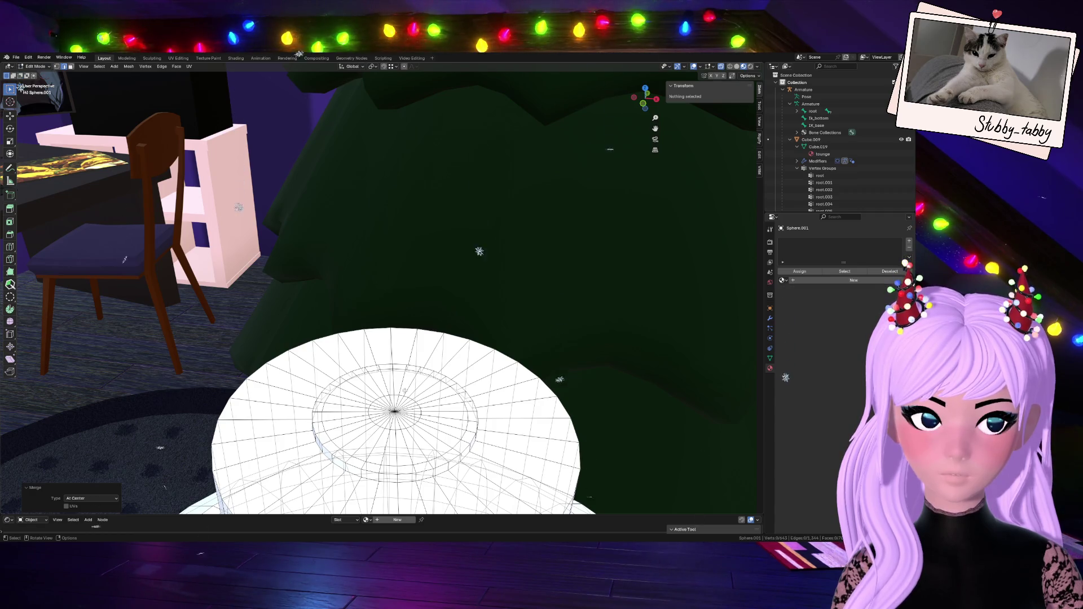
{"action": "key", "text": "ctrl+z"}
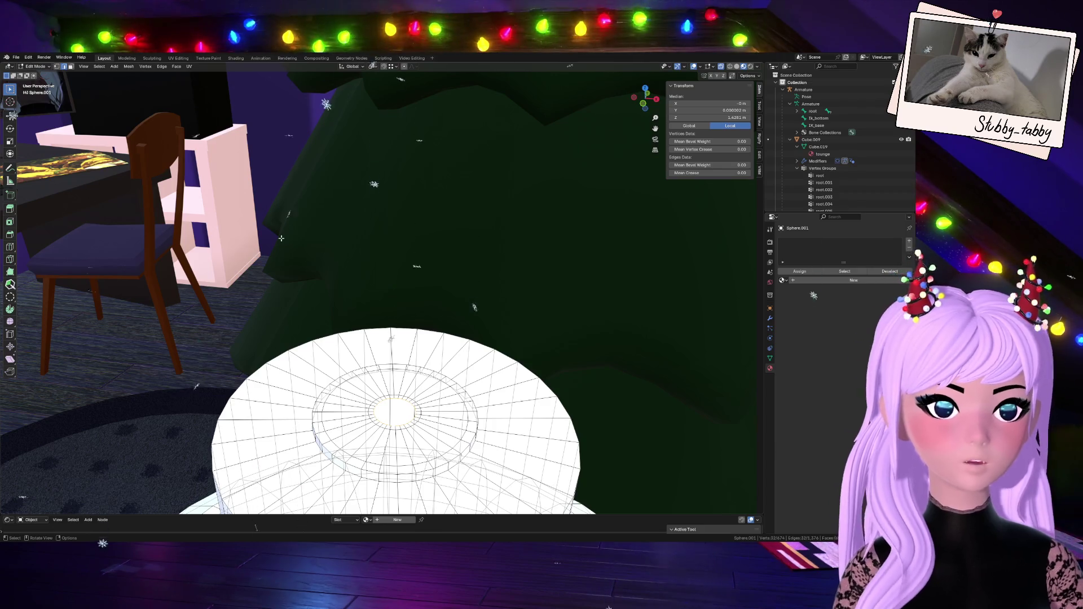
{"action": "left_click", "coordinate": [176, 67]}
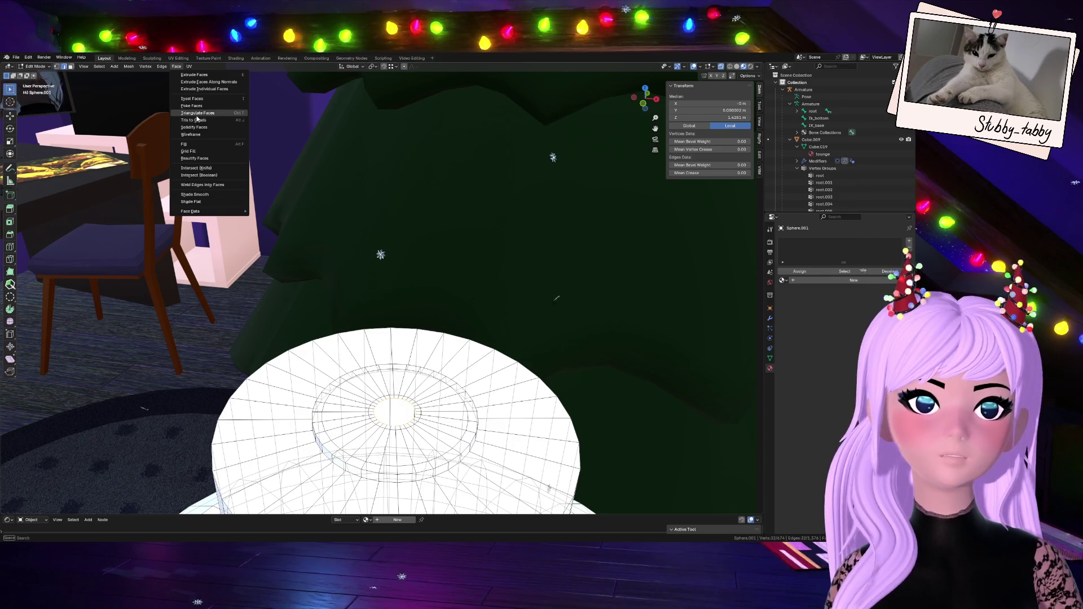
- Grid Fill the cap's centre opening, then select faces on the gridded top in face mode
{"action": "left_click", "coordinate": [202, 152]}
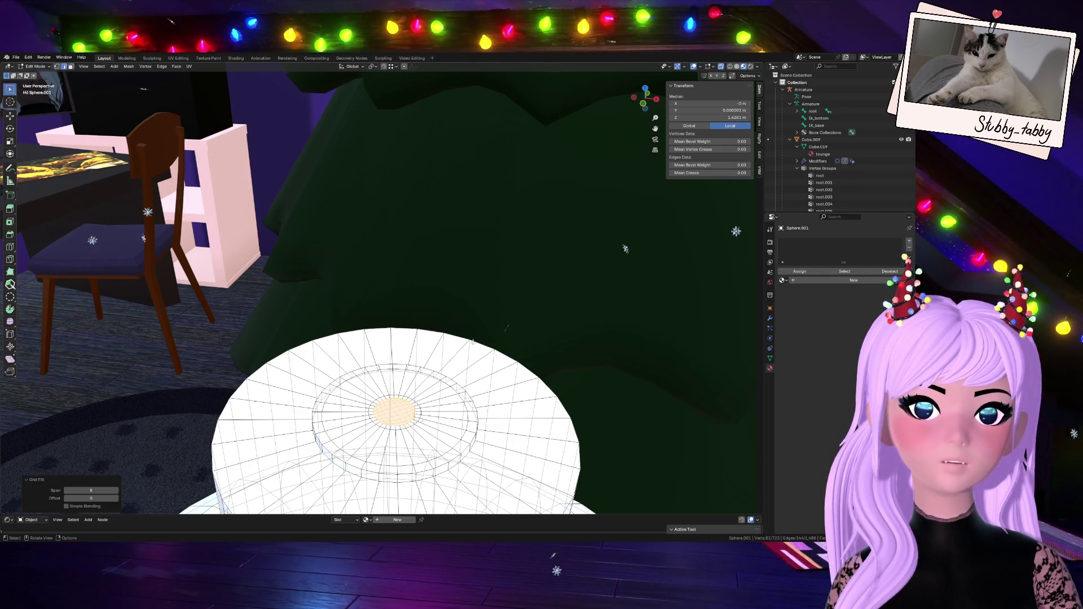
{"action": "middle_click_drag", "start_coordinate": [395, 282], "coordinate": [159, 424]}
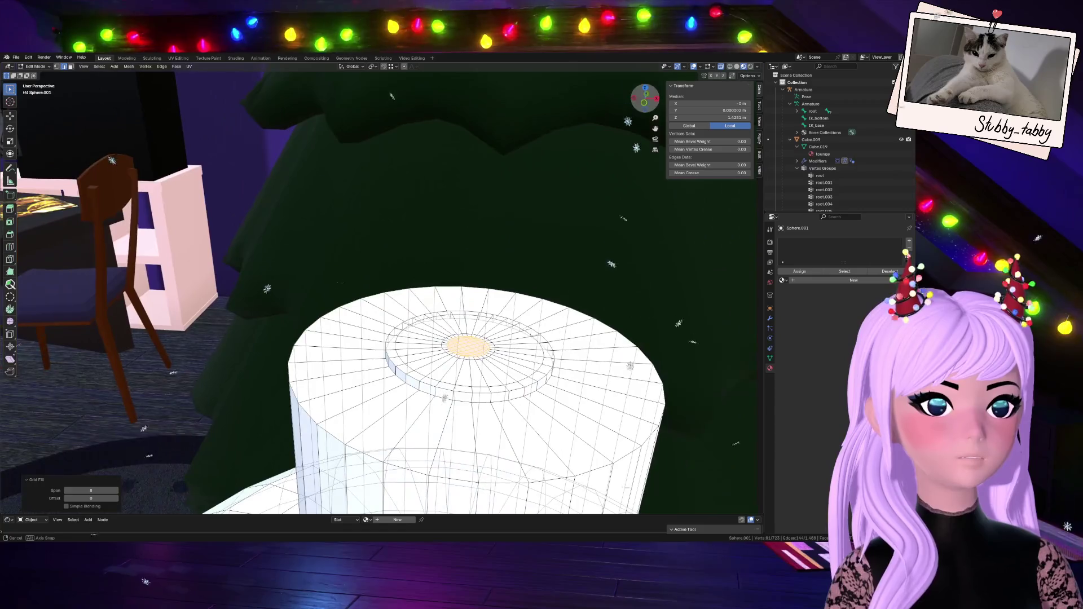
{"action": "left_click", "coordinate": [71, 67]}
{"action": "left_click", "coordinate": [455, 341]}
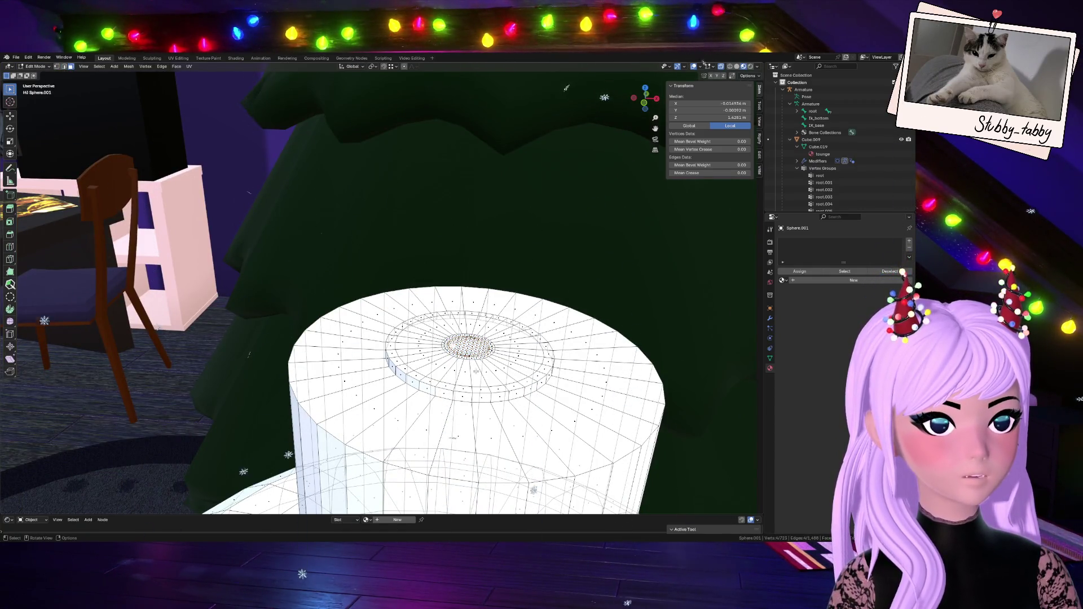
{"action": "middle_click_drag", "start_coordinate": [455, 341], "coordinate": [687, 253]}
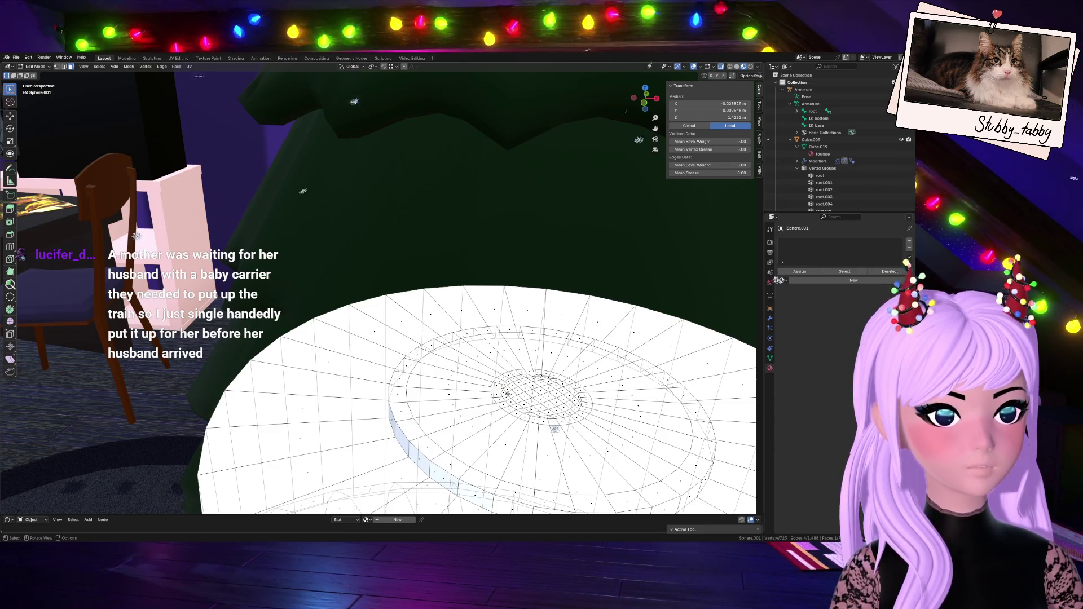
{"action": "key", "text": "ctrl+shift+m"}
{"action": "mouse_move", "coordinate": [645, 99]}
{"action": "left_mouse_down"}
{"action": "mouse_move", "coordinate": [621, 97]}
{"action": "mouse_move", "coordinate": [638, 104]}
{"action": "left_mouse_up"}
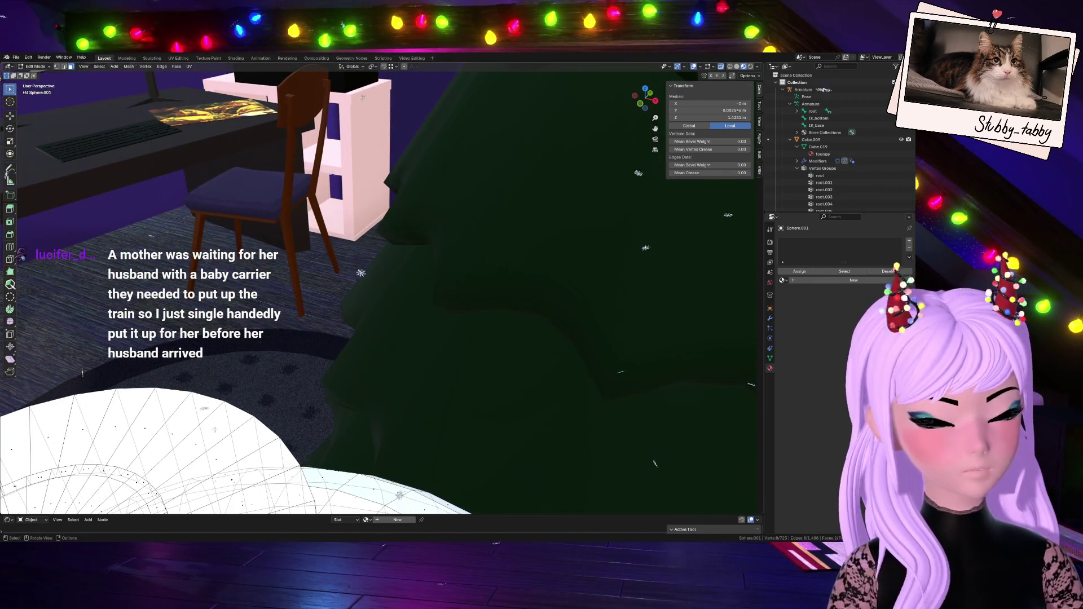
- Scale the edge loop around the cap up to 1.376 and view from the top
{"action": "key", "text": "KP_Decimal"}
{"action": "key", "text": "2"}
{"action": "left_click", "coordinate": [293, 262], "text": "alt"}
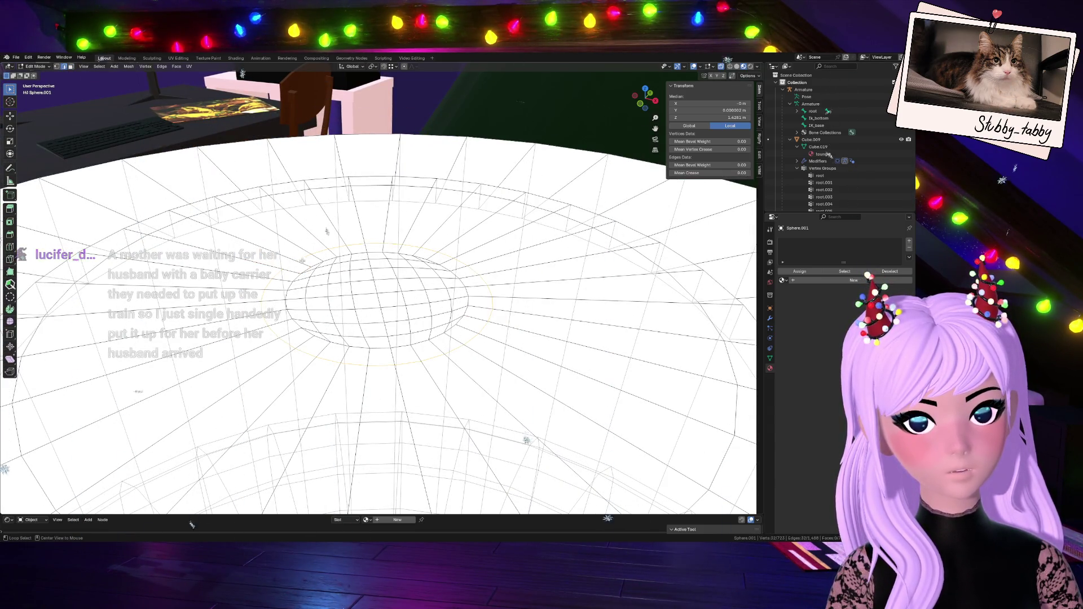
{"action": "key", "text": "s"}
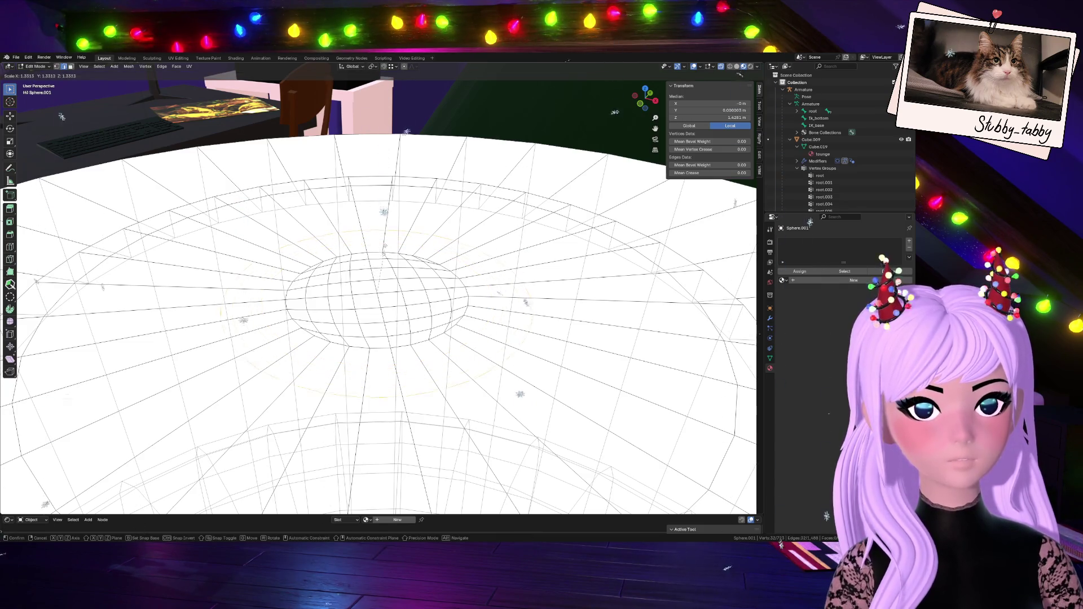
{"action": "left_click", "coordinate": [384, 246]}
{"action": "left_click", "coordinate": [645, 89]}
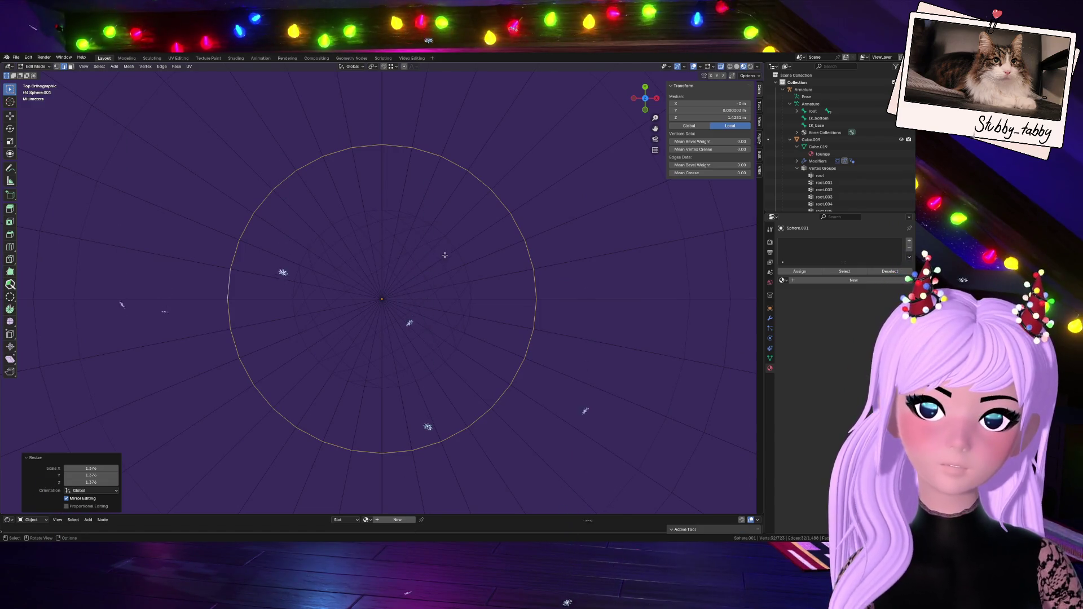
- Box-select two ring quads plus their mirrored pair and begin extruding them upward
{"action": "left_click", "coordinate": [73, 68]}
{"action": "key", "text": "b"}
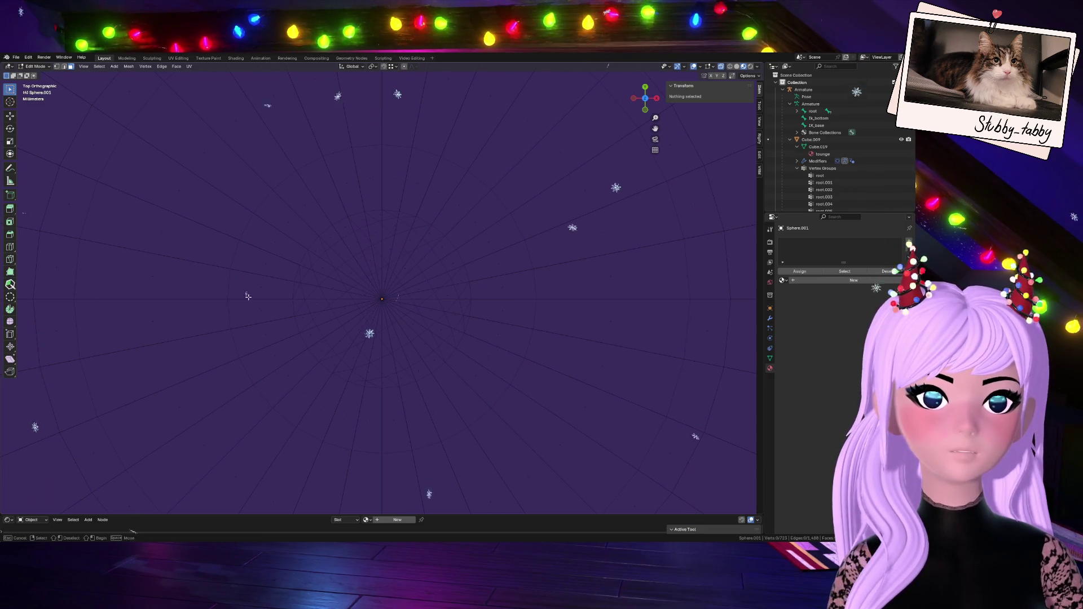
{"action": "left_click_drag", "start_coordinate": [223, 264], "coordinate": [299, 304]}
{"action": "left_click", "coordinate": [252, 306], "text": "shift"}
{"action": "key", "text": "shift+ctrl+m"}
{"action": "left_click_drag", "start_coordinate": [645, 97], "coordinate": [649, 130]}
{"action": "key", "text": "e"}
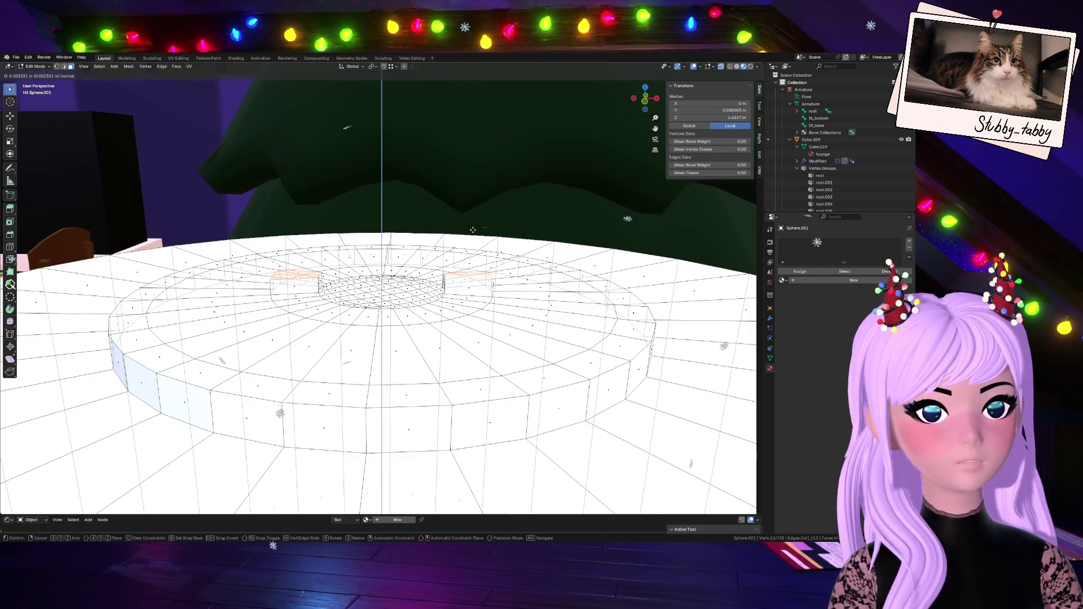
- Extrude the selected quads twice to build them into tall pillars
{"action": "left_click", "coordinate": [473, 230]}
{"action": "key", "text": "e"}
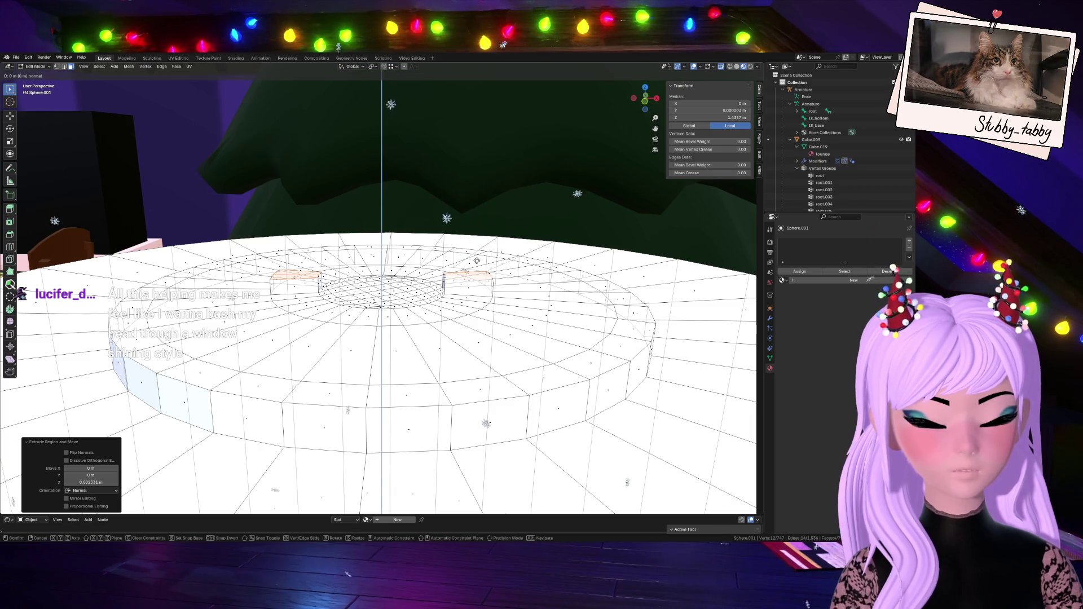
{"action": "left_click", "coordinate": [489, 189]}
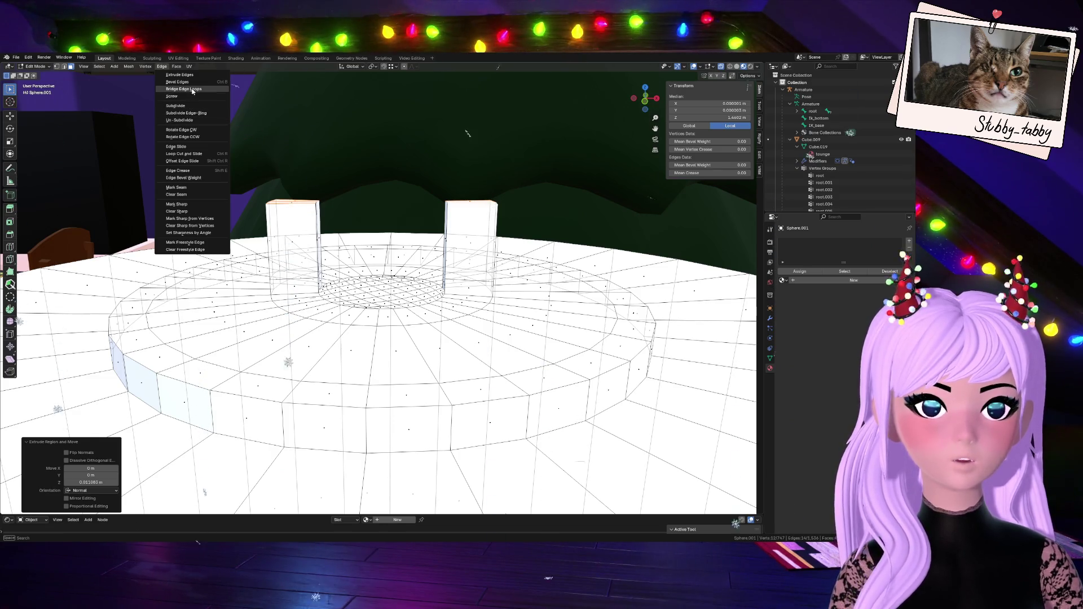
- Trial-bridge the pillar tops, testing merge factor and 9 cuts, then undo the bridge
{"action": "left_click", "coordinate": [192, 90]}
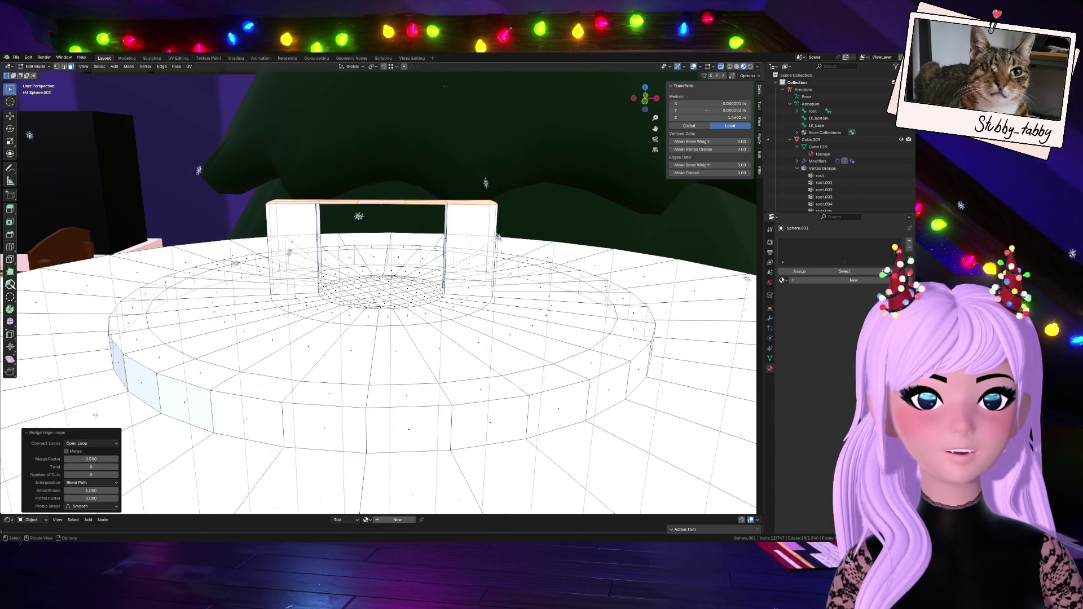
{"action": "left_click_drag", "start_coordinate": [103, 459], "coordinate": [135, 459]}
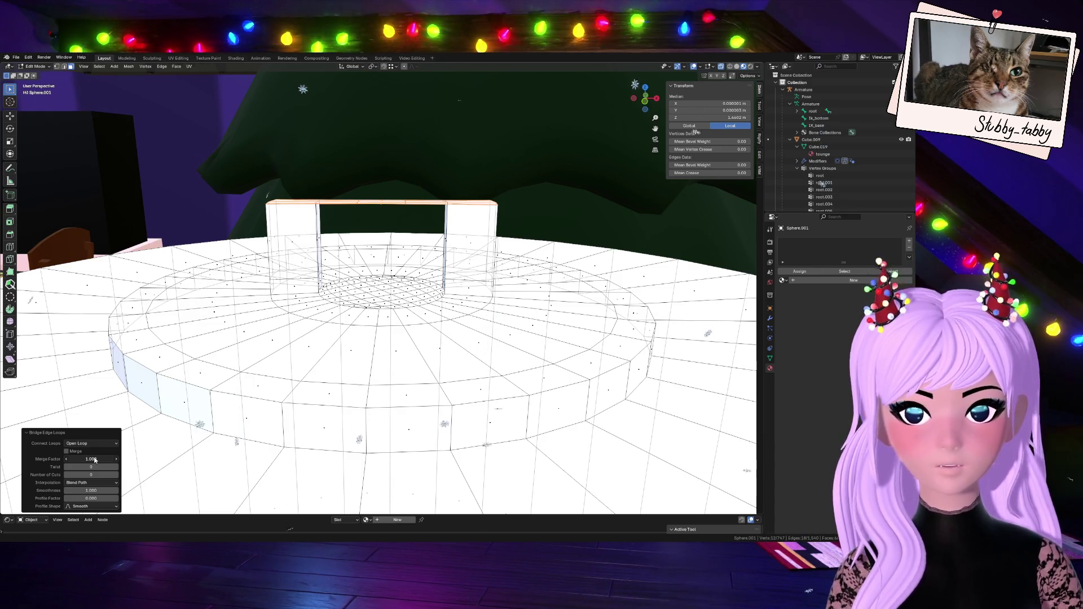
{"action": "key", "text": "BackSpace"}
{"action": "left_click_drag", "start_coordinate": [91, 474], "coordinate": [119, 475]}
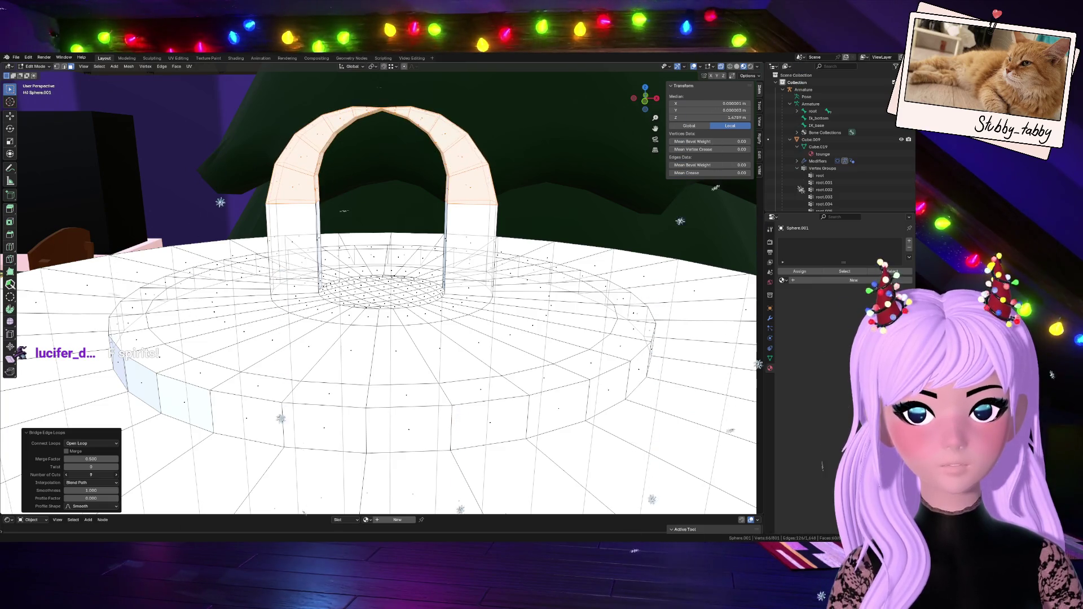
{"action": "key", "text": "BackSpace"}
{"action": "left_click_drag", "start_coordinate": [658, 99], "coordinate": [646, 147]}
{"action": "key", "text": "ctrl+z"}
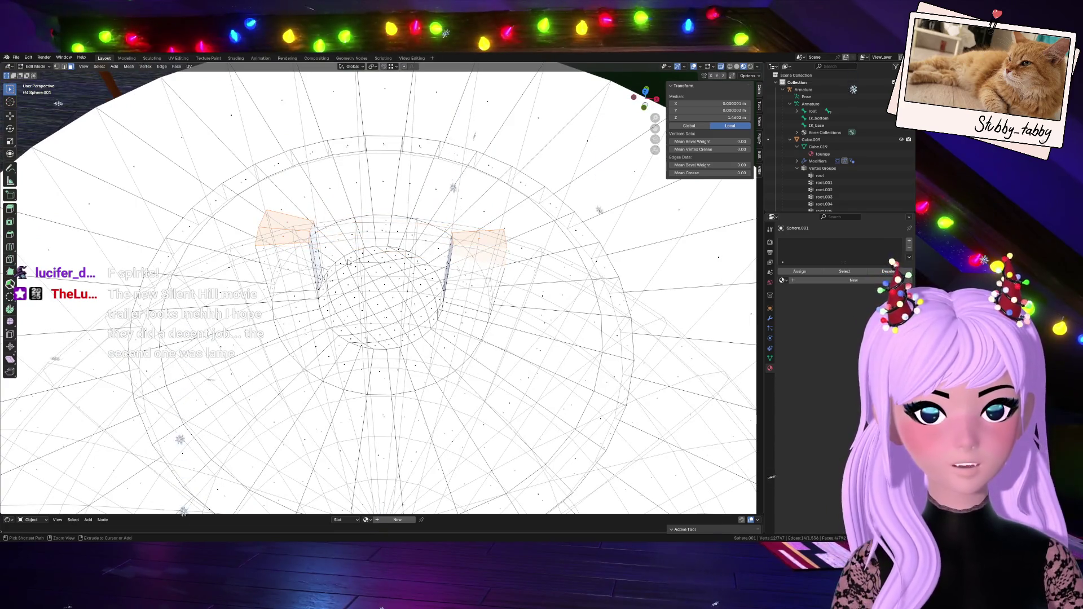
- Select both pillar top faces and switch X-ray off for opaque solid shading
{"action": "left_click", "coordinate": [279, 239]}
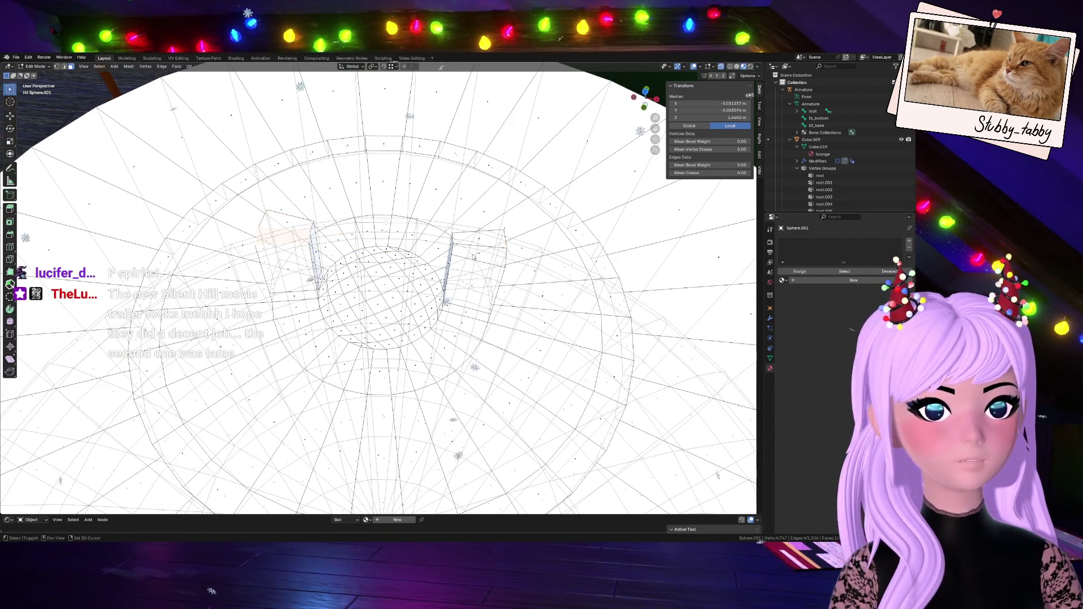
{"action": "key", "text": "alt+z"}
{"action": "left_click", "coordinate": [480, 251], "text": "shift"}
{"action": "left_click_drag", "start_coordinate": [646, 113], "coordinate": [641, 97]}
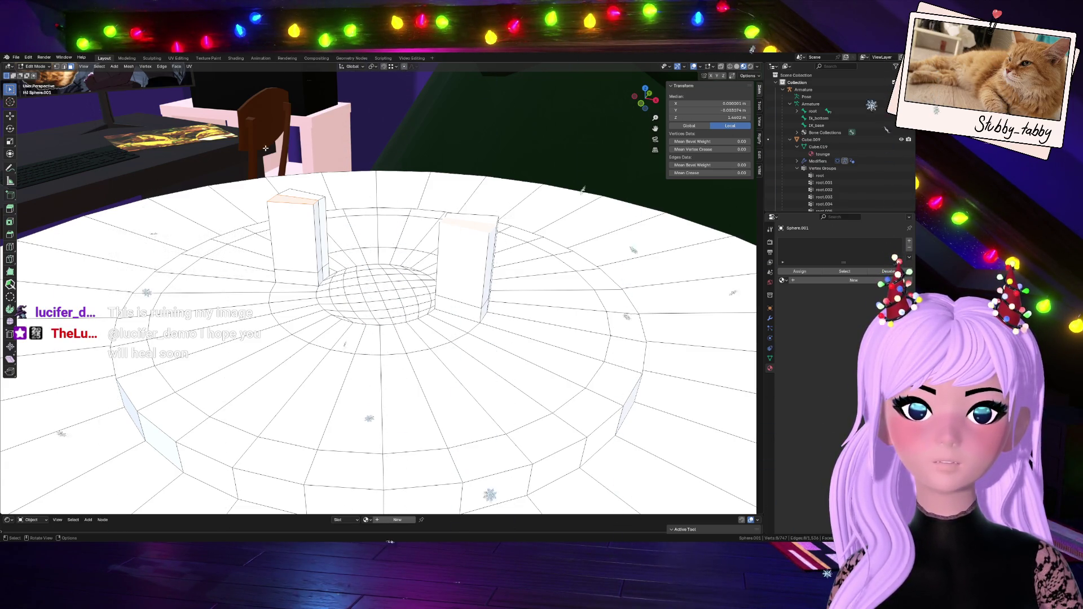
- Join the pillar tops with Bridge Edge Loops using 2 cuts to form an arch
{"action": "left_click", "coordinate": [103, 68]}
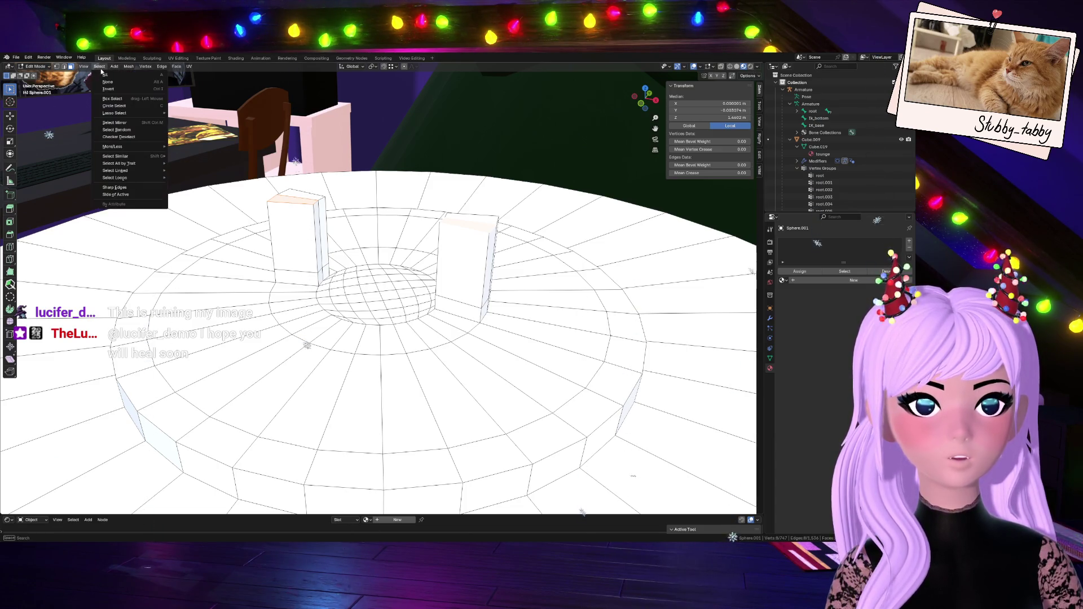
{"action": "mouse_move", "coordinate": [165, 67]}
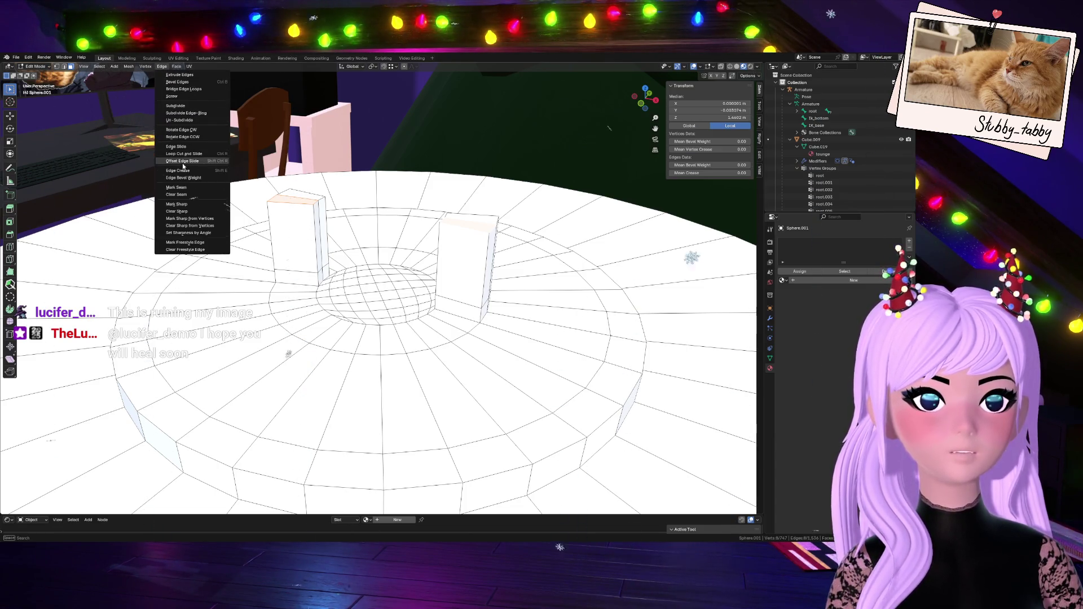
{"action": "left_click", "coordinate": [183, 89]}
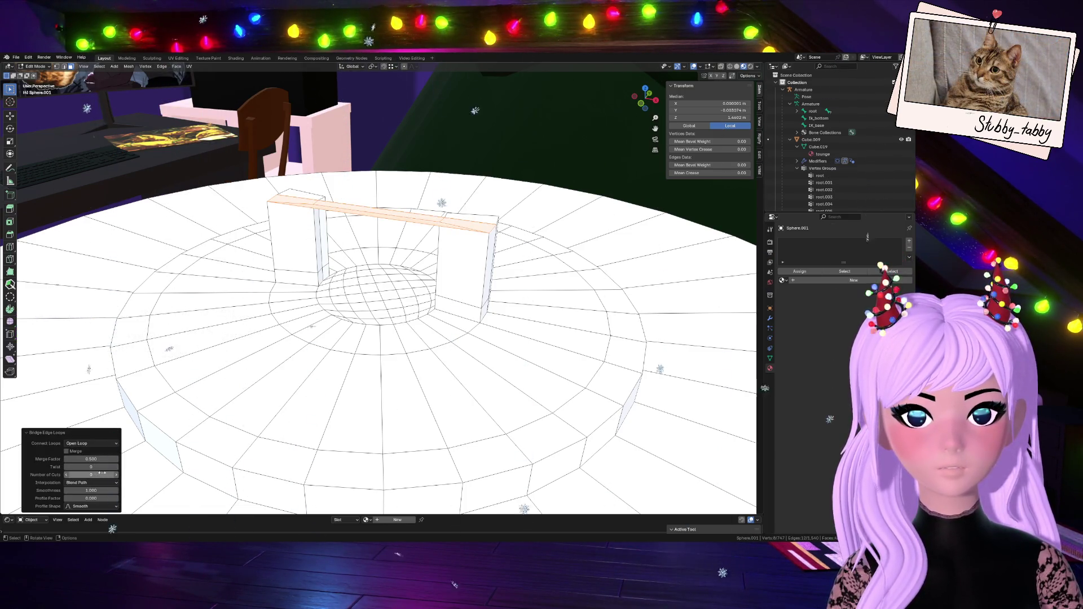
{"action": "left_click_drag", "start_coordinate": [90, 475], "coordinate": [116, 471]}
{"action": "mouse_move", "coordinate": [643, 100]}
{"action": "left_mouse_down"}
{"action": "mouse_move", "coordinate": [620, 99]}
{"action": "mouse_move", "coordinate": [643, 101]}
{"action": "left_mouse_up"}
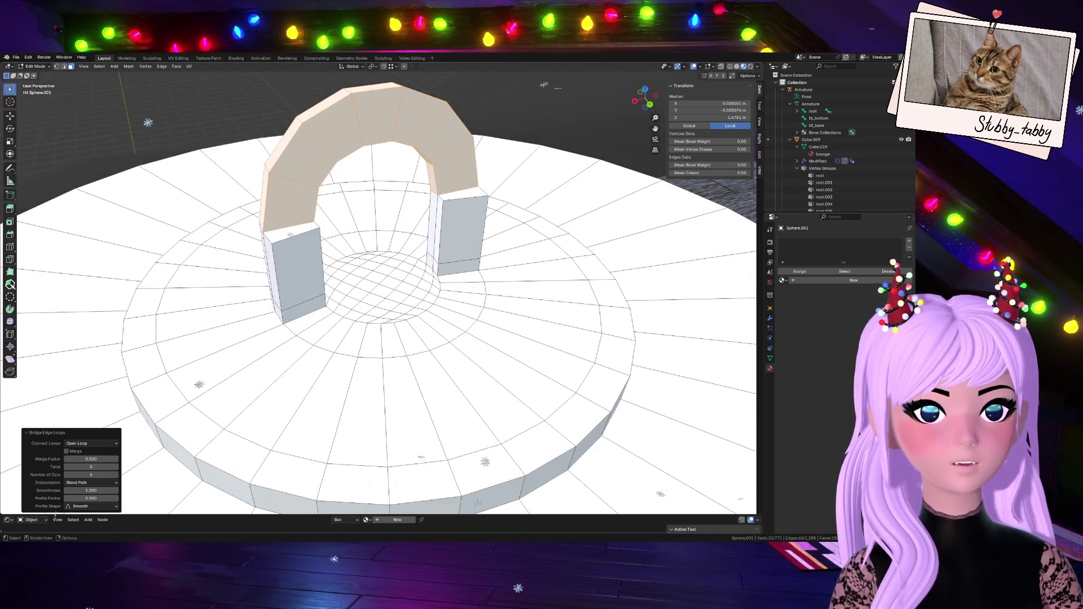
{"action": "left_click", "coordinate": [461, 194]}
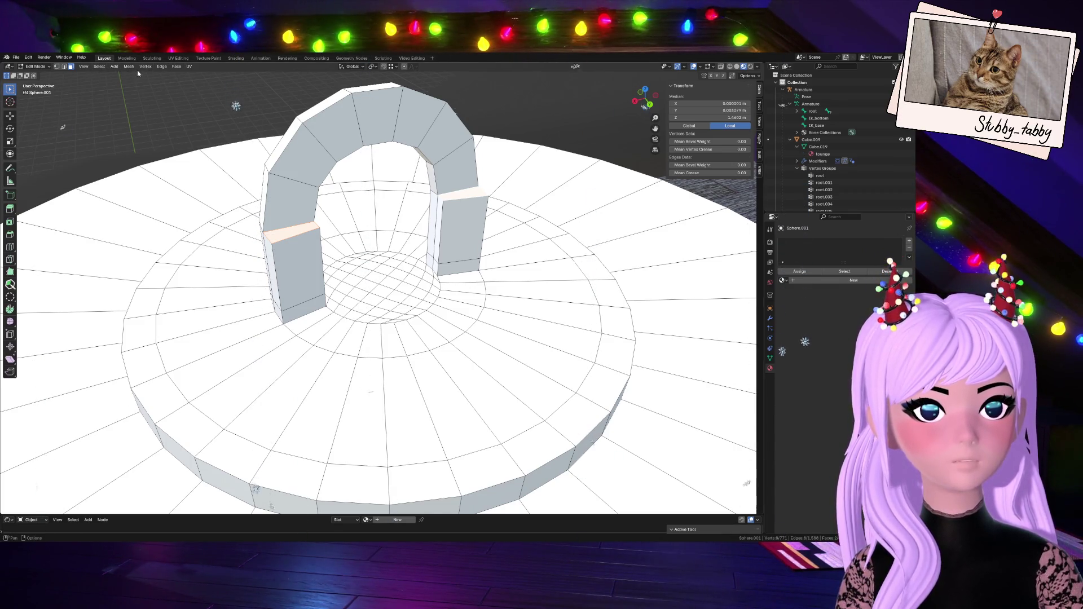
- Bridge Edge Loops across the arch, tweaking twist and raising the cuts to 7
{"action": "left_click", "coordinate": [162, 66]}
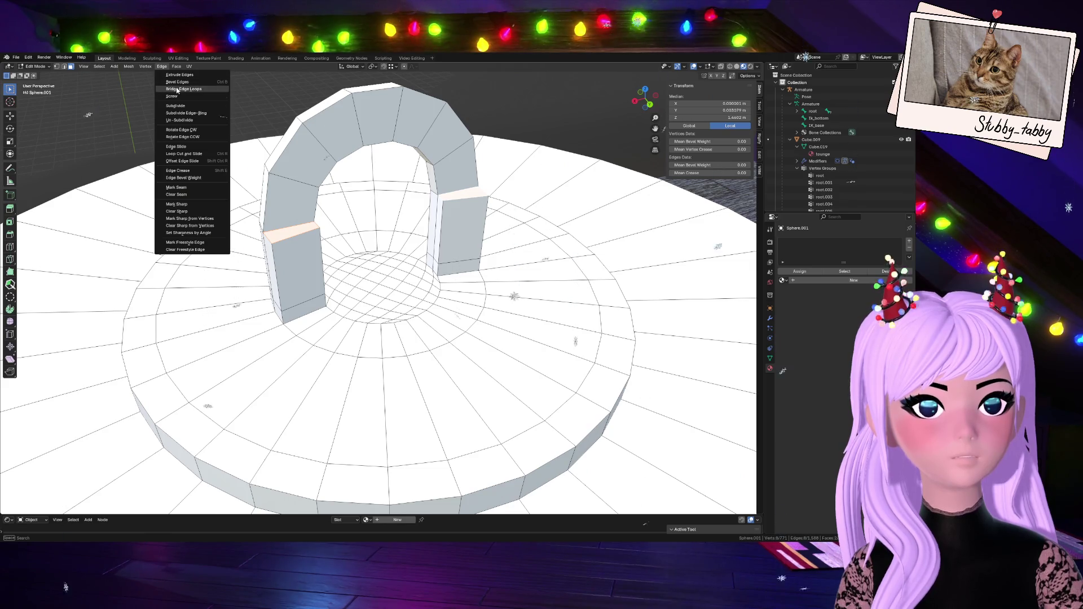
{"action": "left_click", "coordinate": [177, 89]}
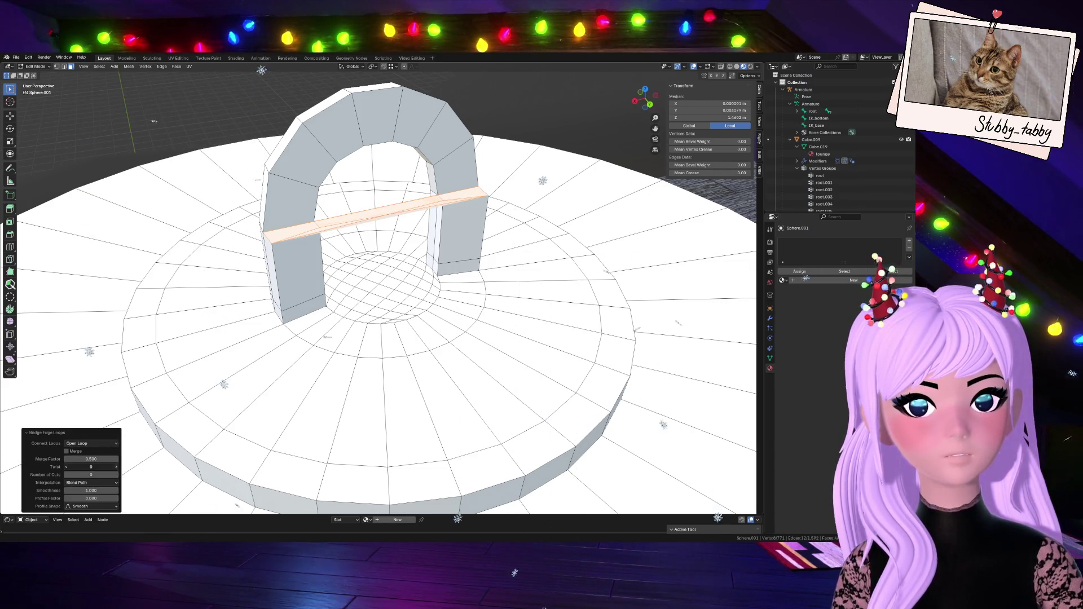
{"action": "left_click", "coordinate": [117, 468]}
{"action": "left_click", "coordinate": [117, 468]}
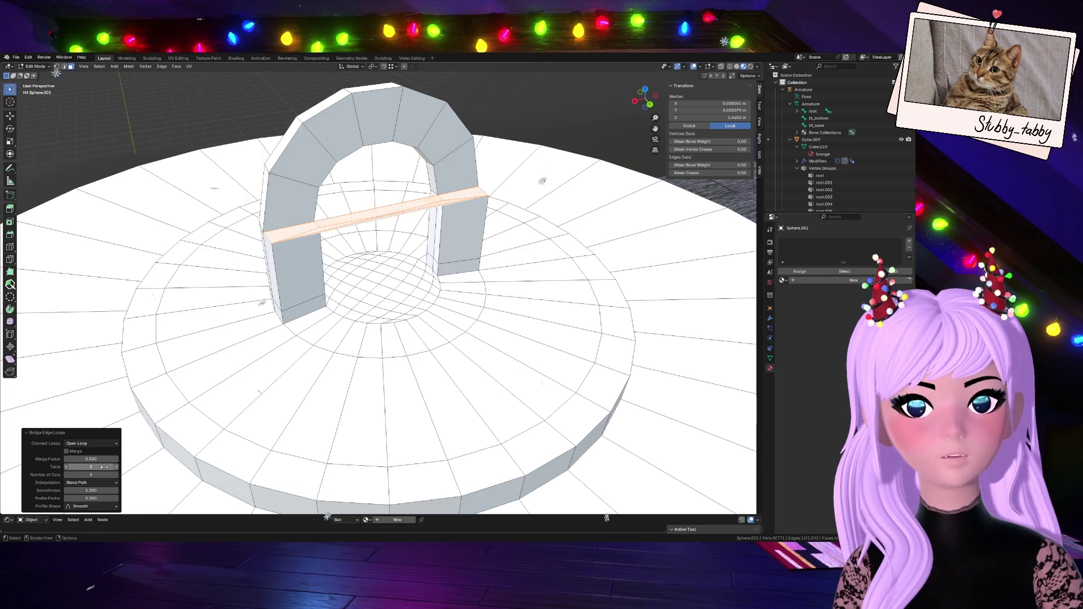
{"action": "left_click", "coordinate": [104, 467]}
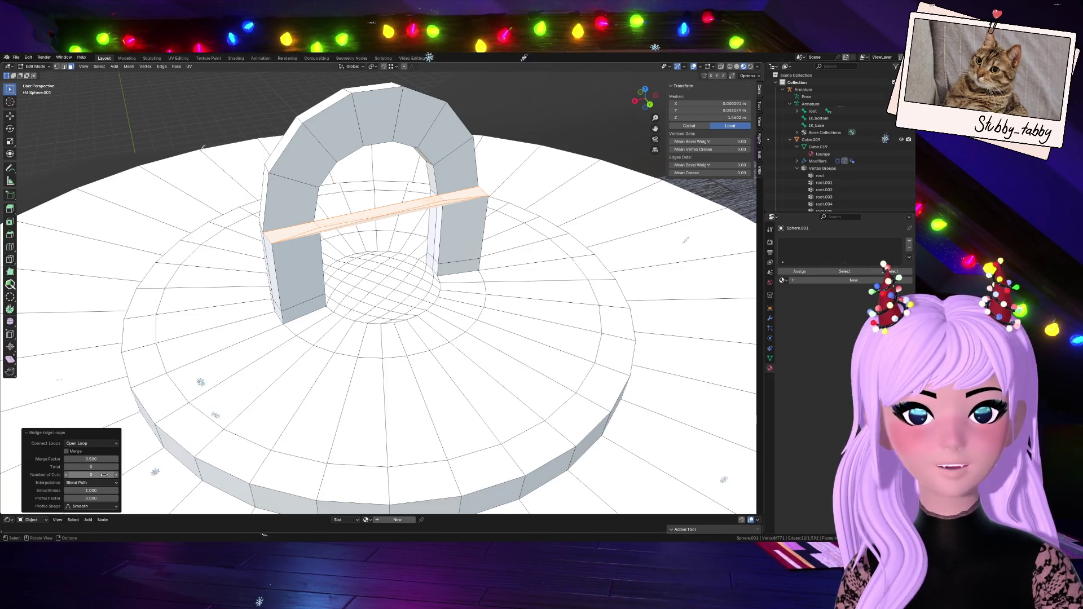
{"action": "left_click", "coordinate": [116, 477]}
{"action": "left_click", "coordinate": [117, 477]}
{"action": "left_click", "coordinate": [116, 478]}
{"action": "left_click", "coordinate": [116, 477]}
{"action": "left_click", "coordinate": [116, 478]}
{"action": "left_click", "coordinate": [116, 477]}
{"action": "left_click", "coordinate": [116, 478]}
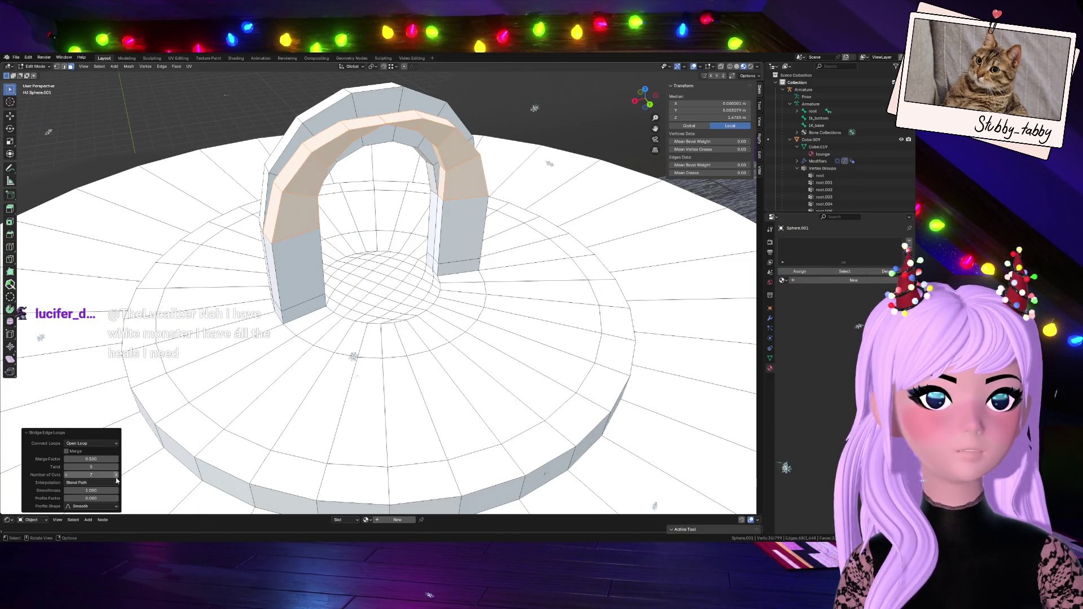
- Undo the extra bridge back to one face and add the left arch-end face
{"action": "left_click_drag", "start_coordinate": [647, 104], "coordinate": [609, 112]}
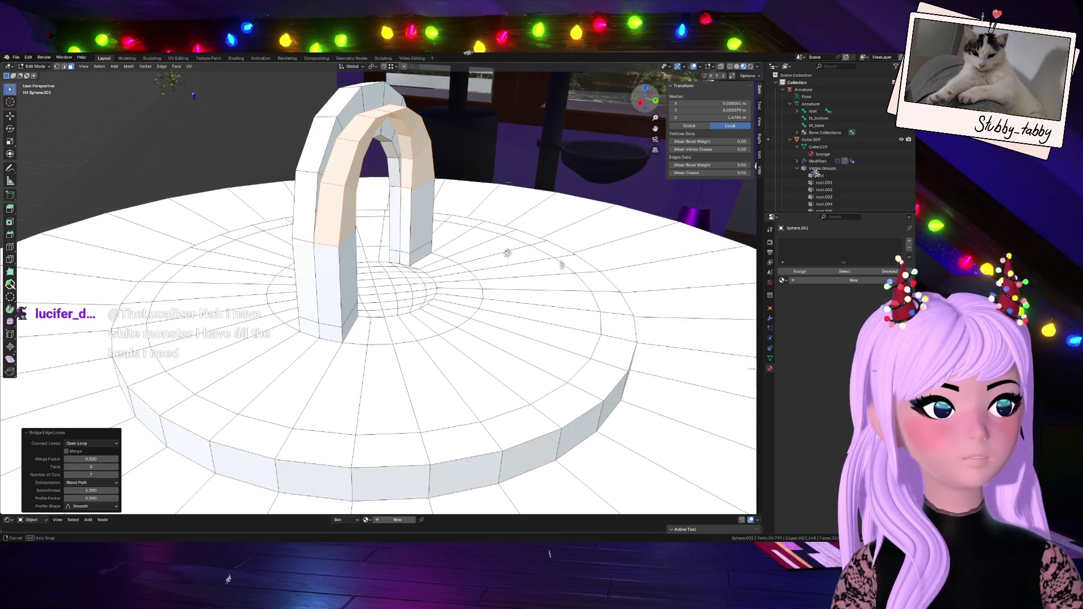
{"action": "mouse_move", "coordinate": [756, 165]}
{"action": "left_mouse_down"}
{"action": "mouse_move", "coordinate": [756, 141]}
{"action": "mouse_move", "coordinate": [759, 312]}
{"action": "left_mouse_up"}
{"action": "key", "text": "ctrl+z"}
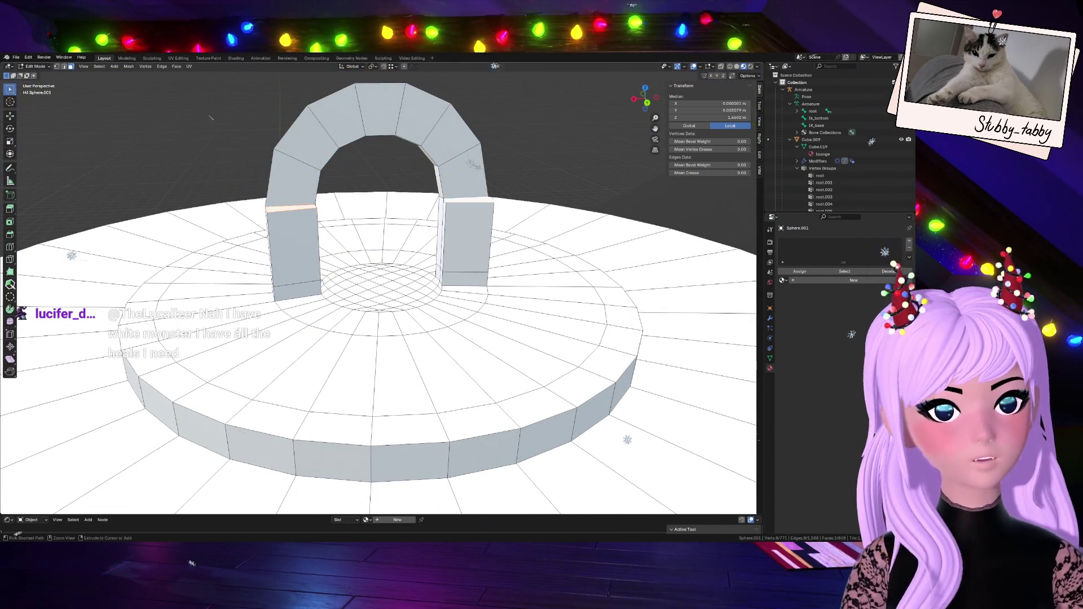
{"action": "key", "text": "ctrl+z"}
{"action": "middle_click_drag", "start_coordinate": [488, 169], "coordinate": [284, 252]}
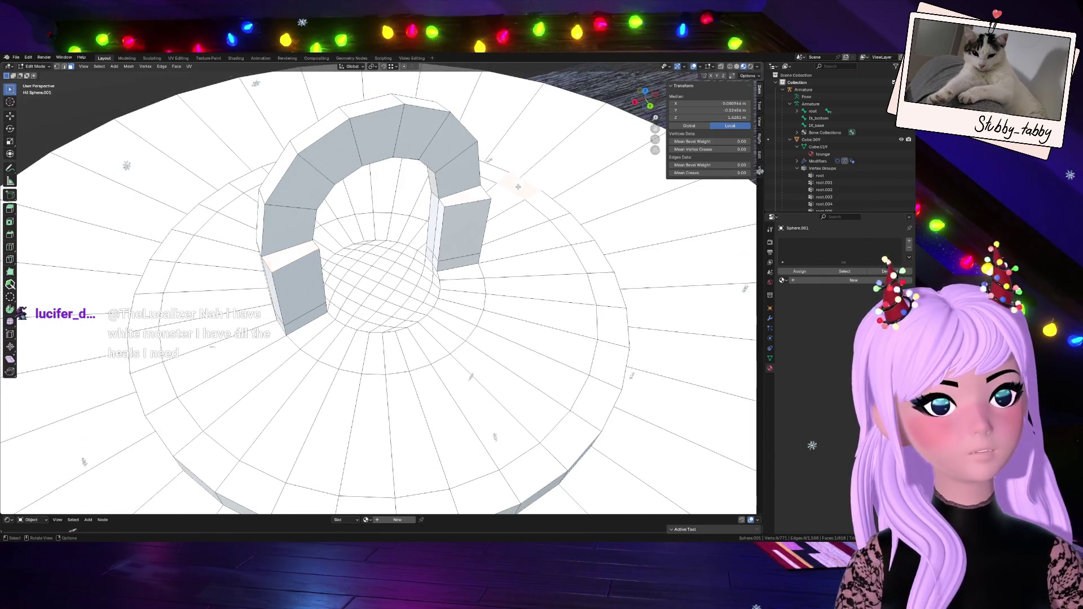
{"action": "left_click", "coordinate": [285, 252], "text": "shift"}
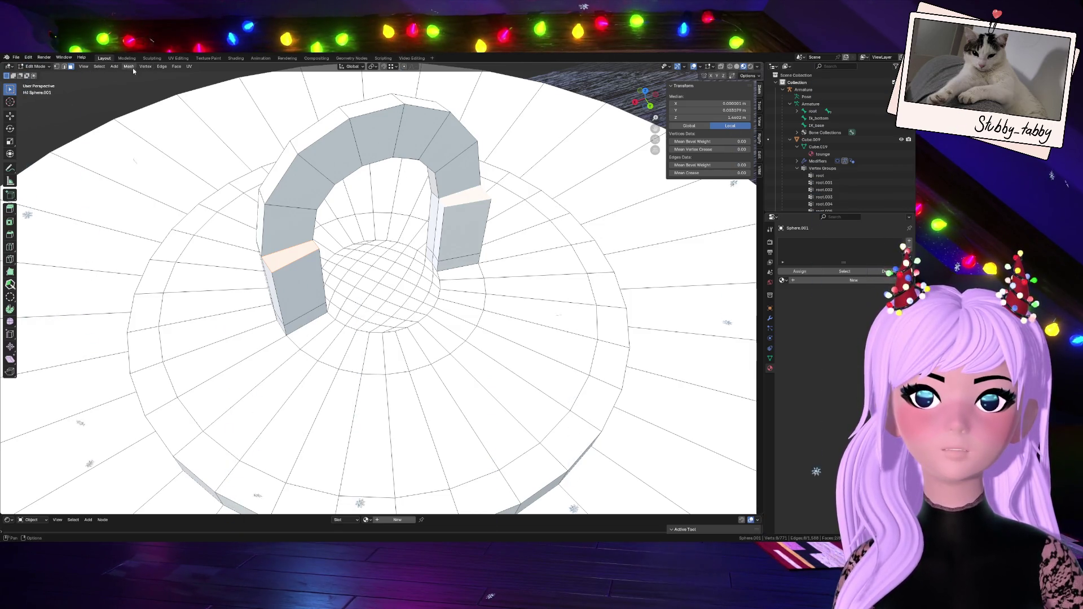
- Bridge the two arch-end faces and raise the number of cuts to 6
{"action": "left_click", "coordinate": [167, 69]}
{"action": "left_click", "coordinate": [180, 89]}
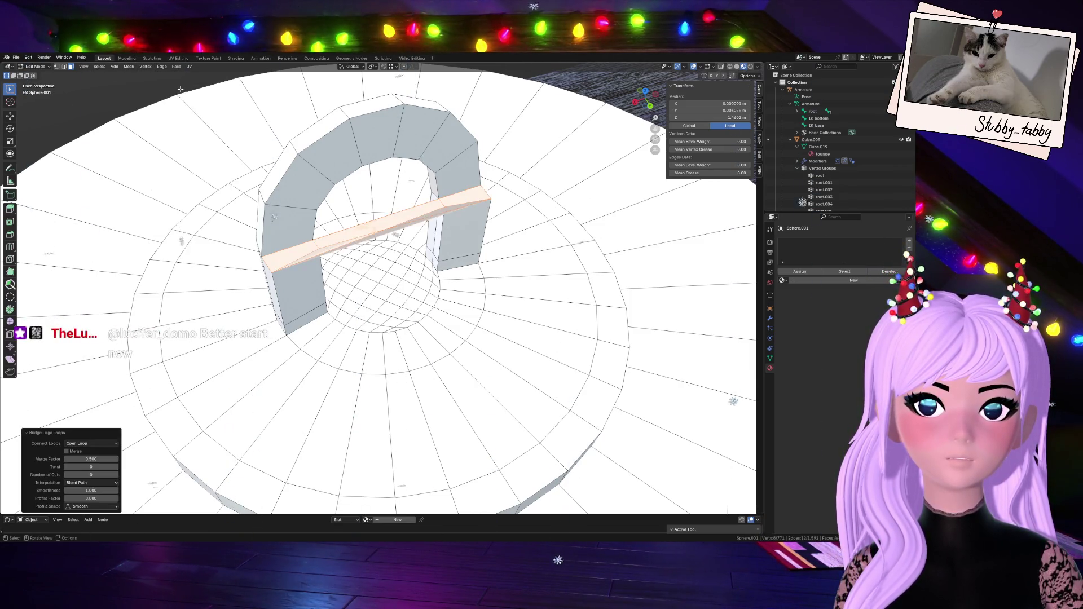
{"action": "left_click", "coordinate": [116, 475]}
{"action": "left_click", "coordinate": [117, 475]}
{"action": "left_click", "coordinate": [116, 475]}
{"action": "left_click", "coordinate": [116, 475]}
{"action": "left_click", "coordinate": [116, 475]}
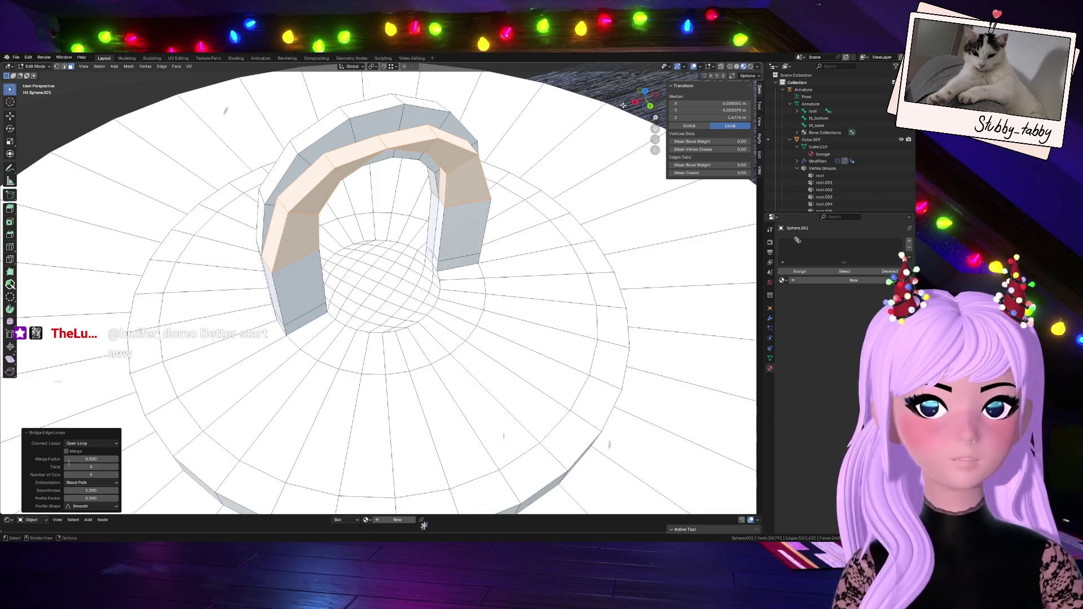
{"action": "middle_click_drag", "start_coordinate": [395, 338], "coordinate": [395, 260]}
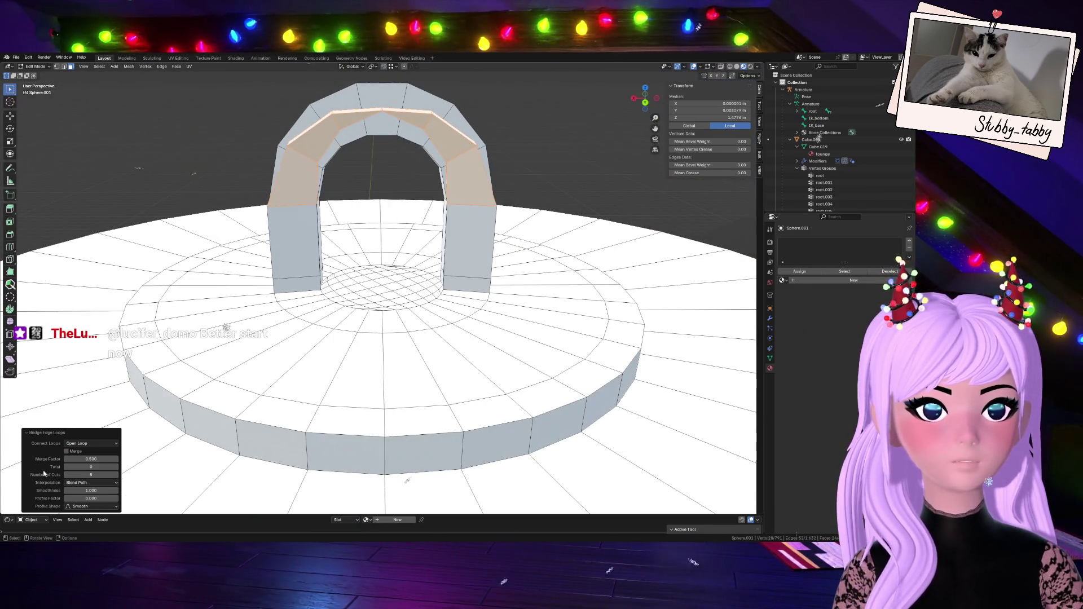
{"action": "left_click", "coordinate": [117, 476]}
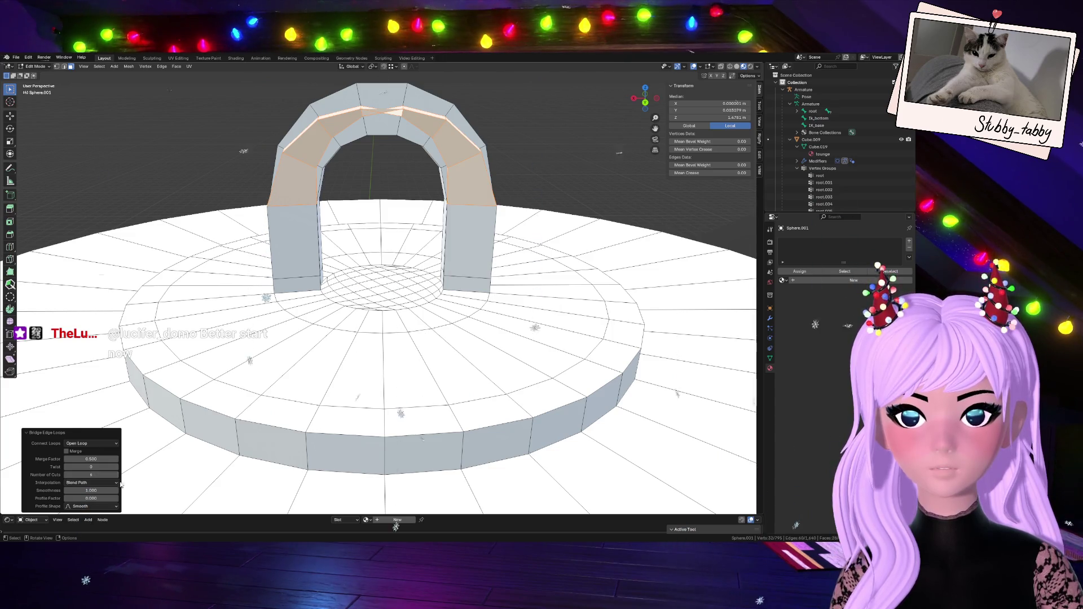
- Set bridge twist to 1, merge factor to 1.000, and interpolation back to Blend Path
{"action": "left_click", "coordinate": [115, 467]}
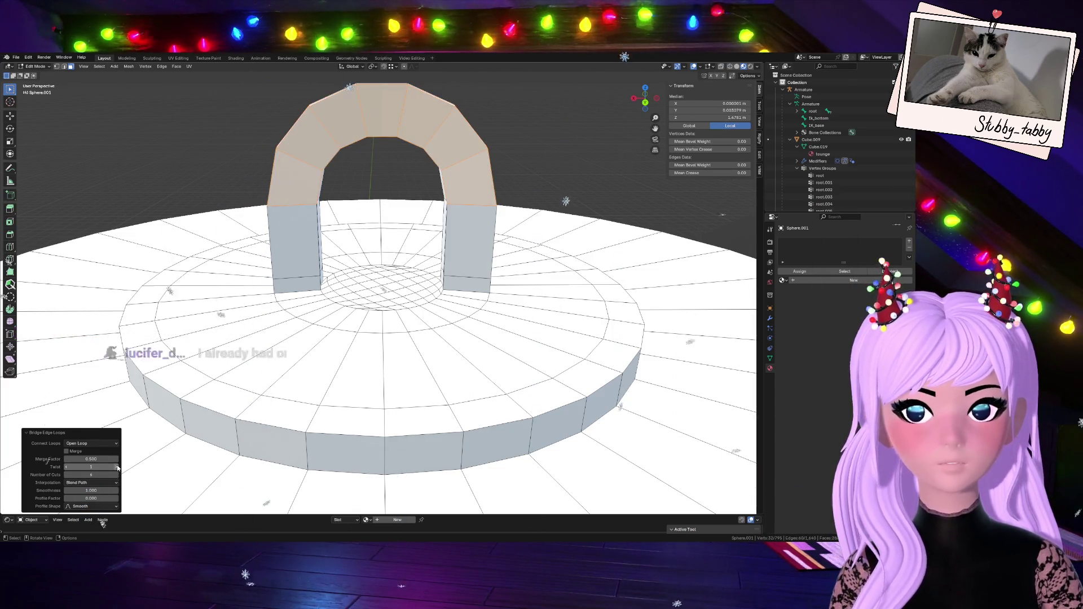
{"action": "middle_click_drag", "start_coordinate": [605, 134], "coordinate": [733, 172]}
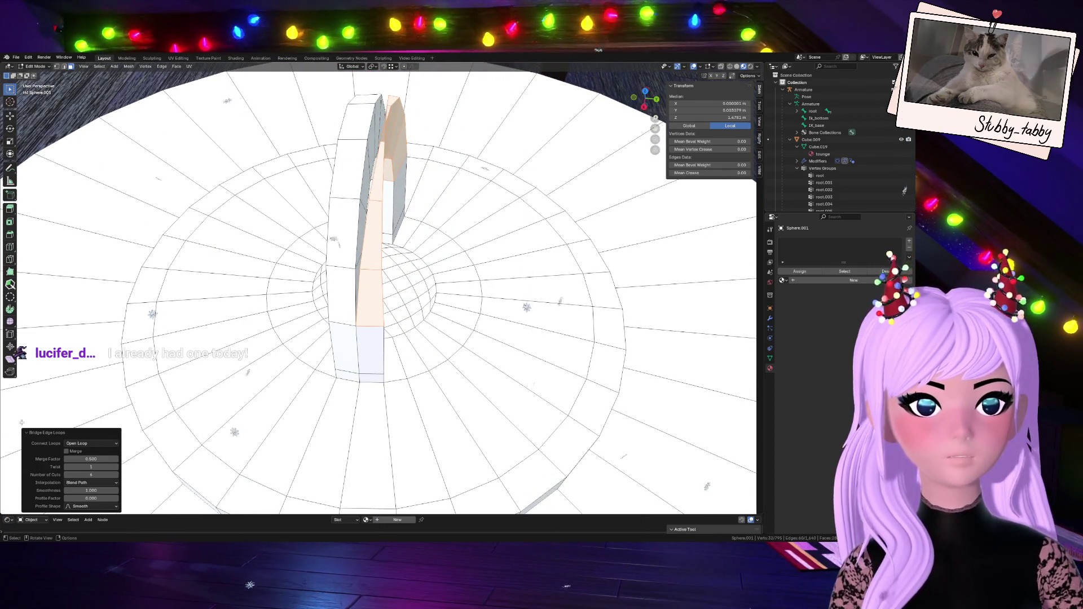
{"action": "mouse_move", "coordinate": [90, 459]}
{"action": "left_mouse_down"}
{"action": "mouse_move", "coordinate": [119, 459]}
{"action": "mouse_move", "coordinate": [110, 491]}
{"action": "mouse_move", "coordinate": [96, 459]}
{"action": "mouse_move", "coordinate": [79, 490]}
{"action": "mouse_move", "coordinate": [107, 498]}
{"action": "mouse_move", "coordinate": [89, 499]}
{"action": "mouse_move", "coordinate": [84, 484]}
{"action": "left_mouse_up"}
{"action": "left_click", "coordinate": [93, 484]}
{"action": "left_click", "coordinate": [101, 482]}
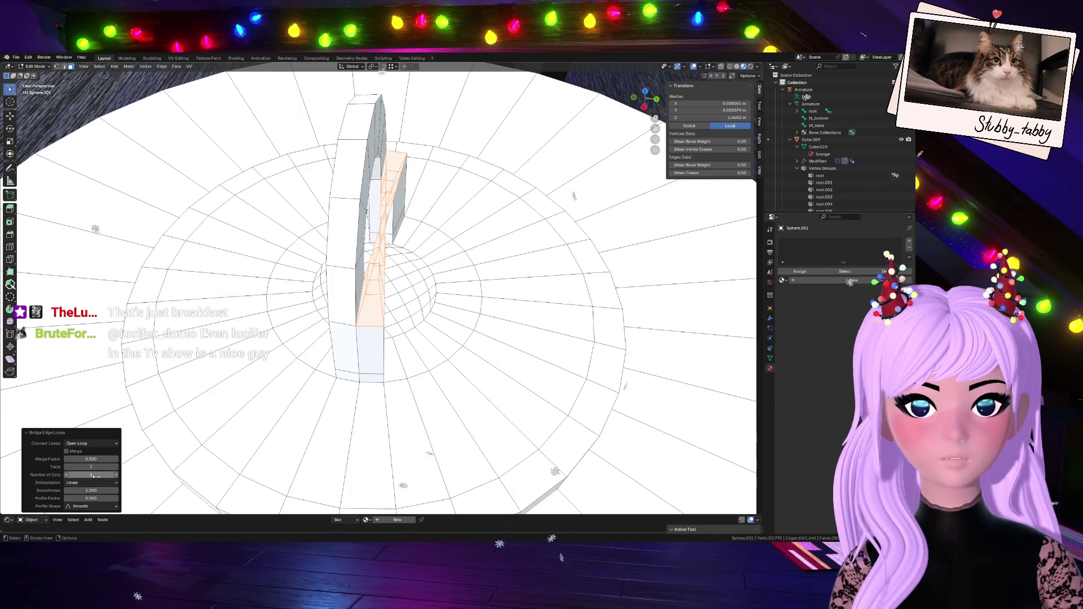
{"action": "left_click", "coordinate": [98, 484]}
{"action": "left_click", "coordinate": [91, 499]}
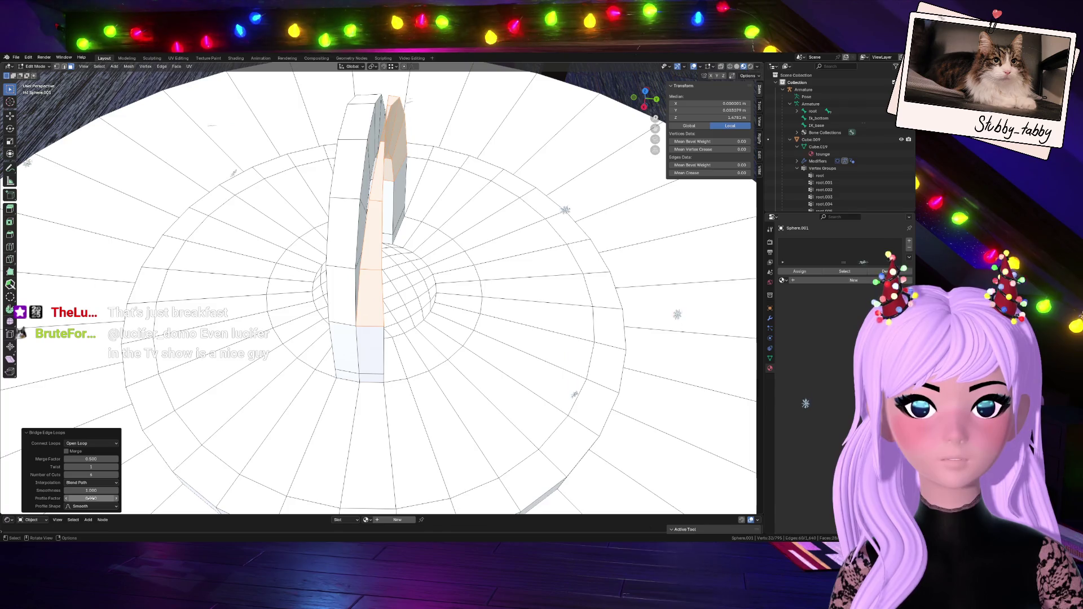
- Open the general Viewport Overlays options
{"action": "mouse_move", "coordinate": [555, 496]}
{"action": "middle_mouse_down"}
{"action": "mouse_move", "coordinate": [565, 522]}
{"action": "mouse_move", "coordinate": [649, 338]}
{"action": "middle_mouse_up"}
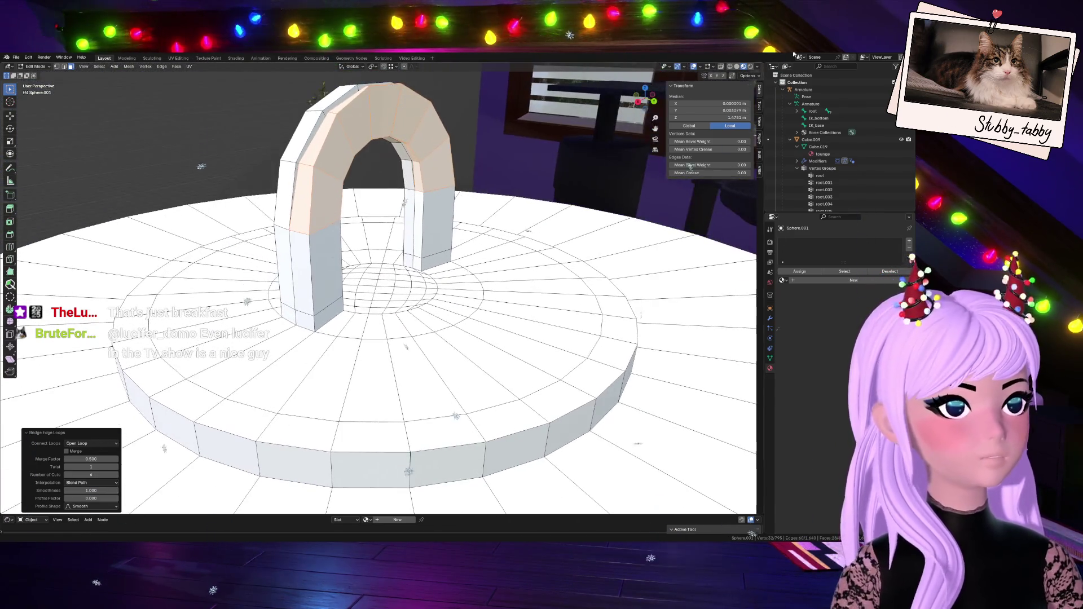
{"action": "left_click", "coordinate": [714, 67]}
{"action": "left_click", "coordinate": [700, 66]}
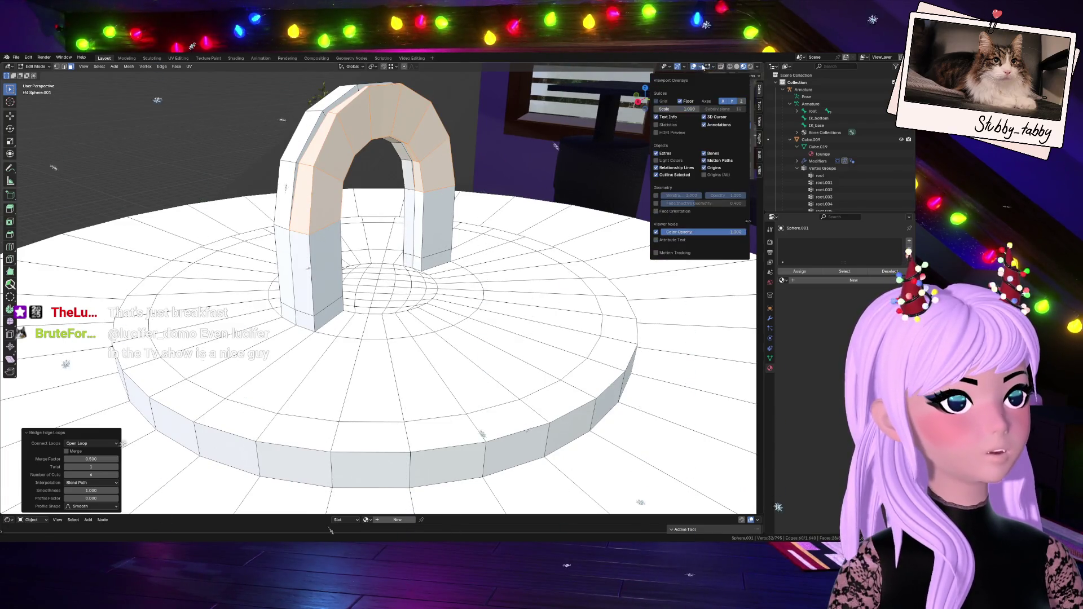
- Turn on Face Orientation colouring and clear the bridged arch face selection
{"action": "left_click", "coordinate": [667, 213]}
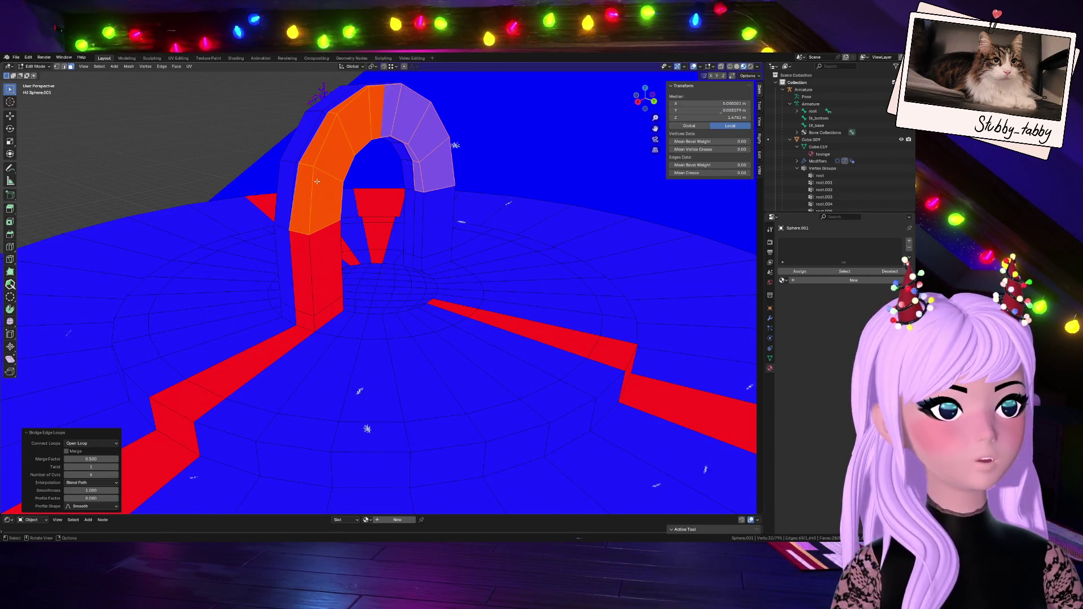
{"action": "scroll", "coordinate": [355, 190], "scroll_direction": "down", "scroll_amount": 2}
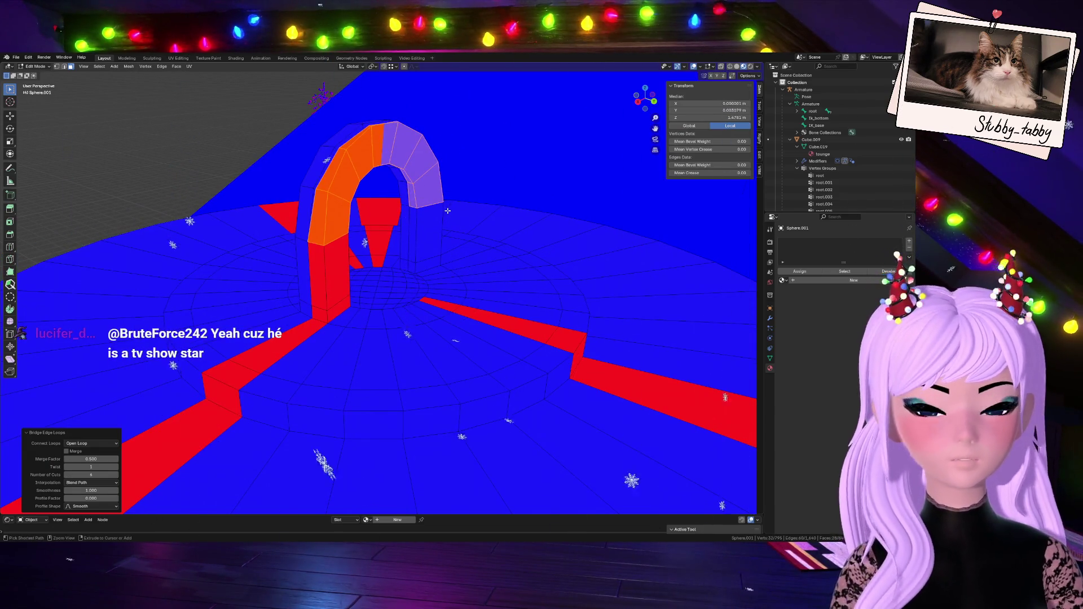
{"action": "key", "text": "ctrl+z"}
{"action": "key", "text": "ctrl+z"}
- Try selecting the red pillar and corner faces, then clear the selection
{"action": "left_click", "coordinate": [328, 290]}
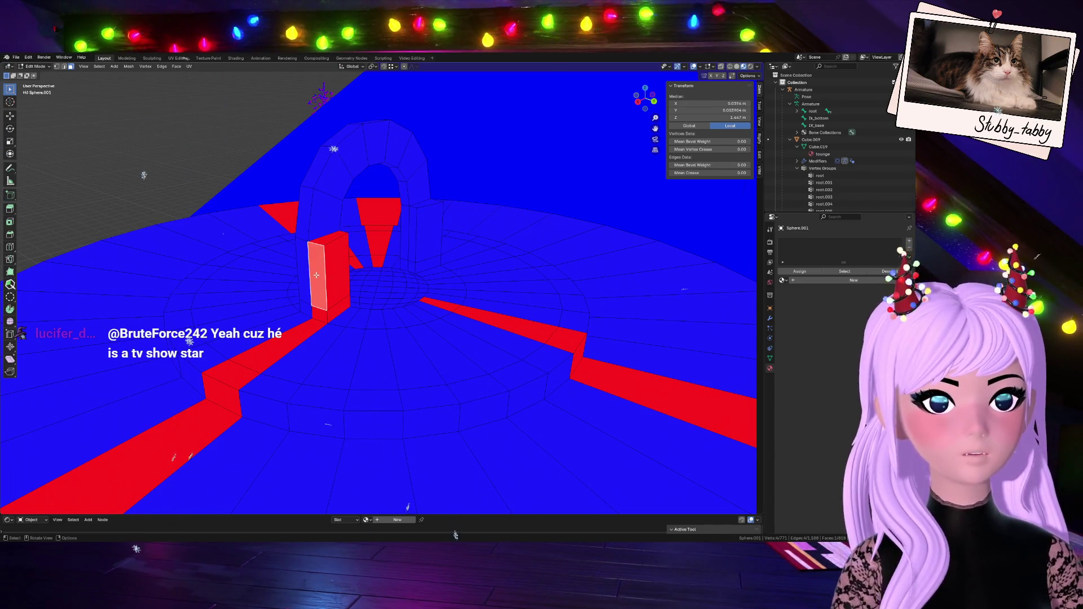
{"action": "scroll", "coordinate": [325, 283], "scroll_direction": "down", "scroll_amount": 2}
{"action": "left_click", "coordinate": [283, 358], "text": "alt"}
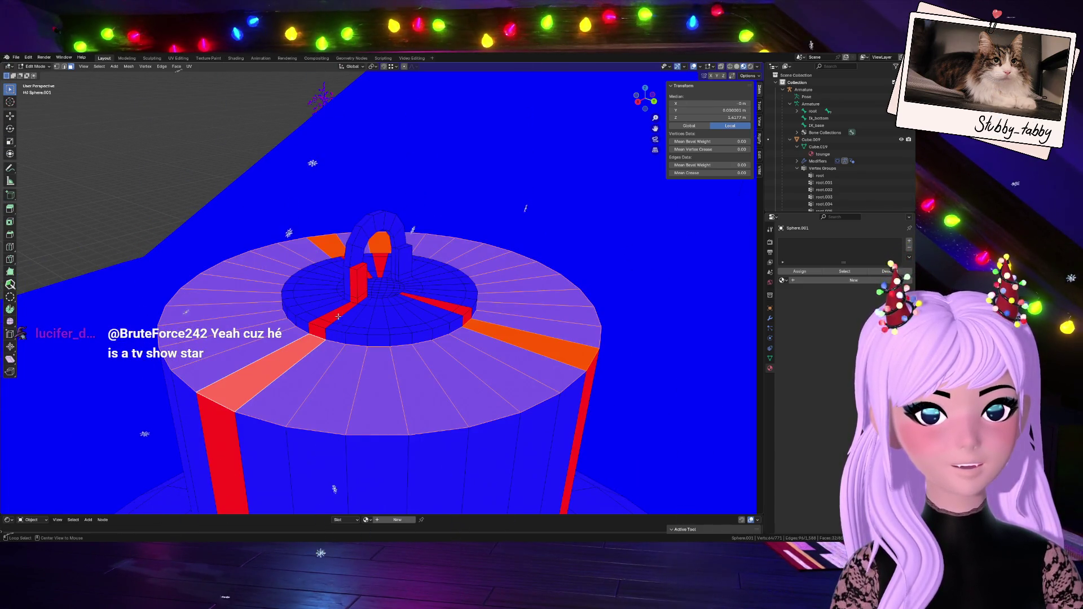
{"action": "left_click", "coordinate": [338, 317], "text": "alt"}
{"action": "left_click", "coordinate": [361, 280]}
{"action": "left_click", "coordinate": [366, 274]}
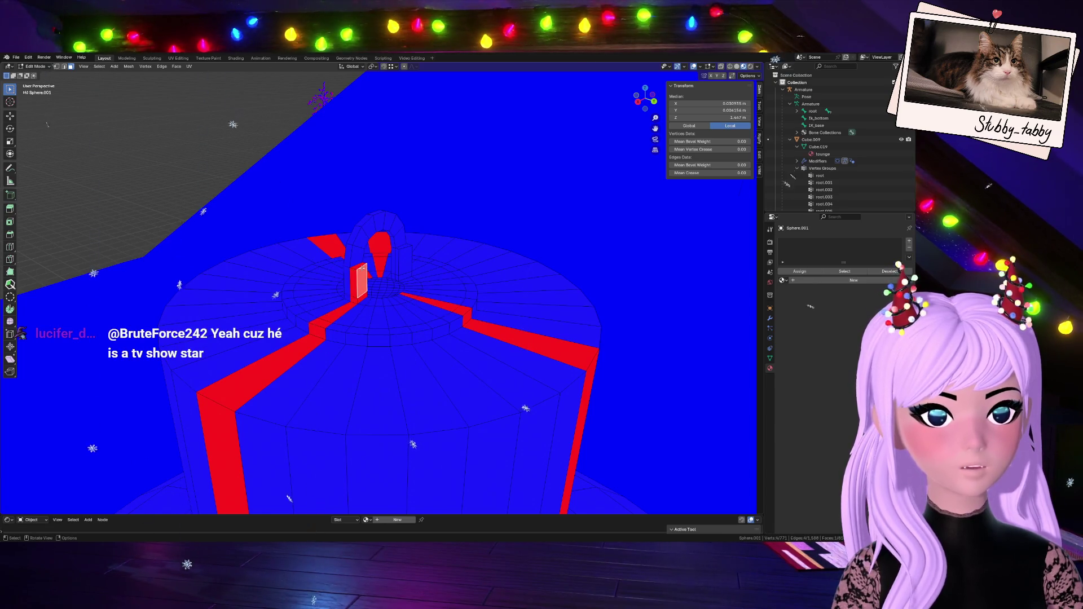
{"action": "left_click", "coordinate": [363, 273], "text": "shift"}
{"action": "left_click", "coordinate": [361, 273], "text": "shift"}
{"action": "left_click", "coordinate": [355, 300], "text": "shift"}
{"action": "left_click_drag", "start_coordinate": [645, 98], "coordinate": [629, 110]}
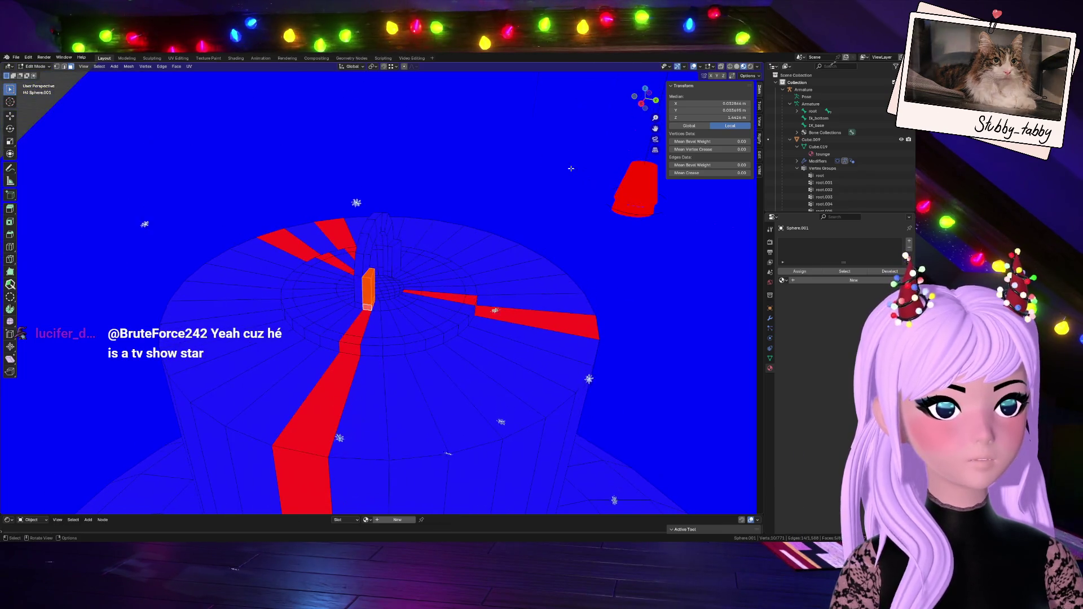
{"action": "key", "text": "alt+a"}
- Loop-select the red face strip and flip its normals outward with Alt+N
{"action": "left_click", "coordinate": [372, 276]}
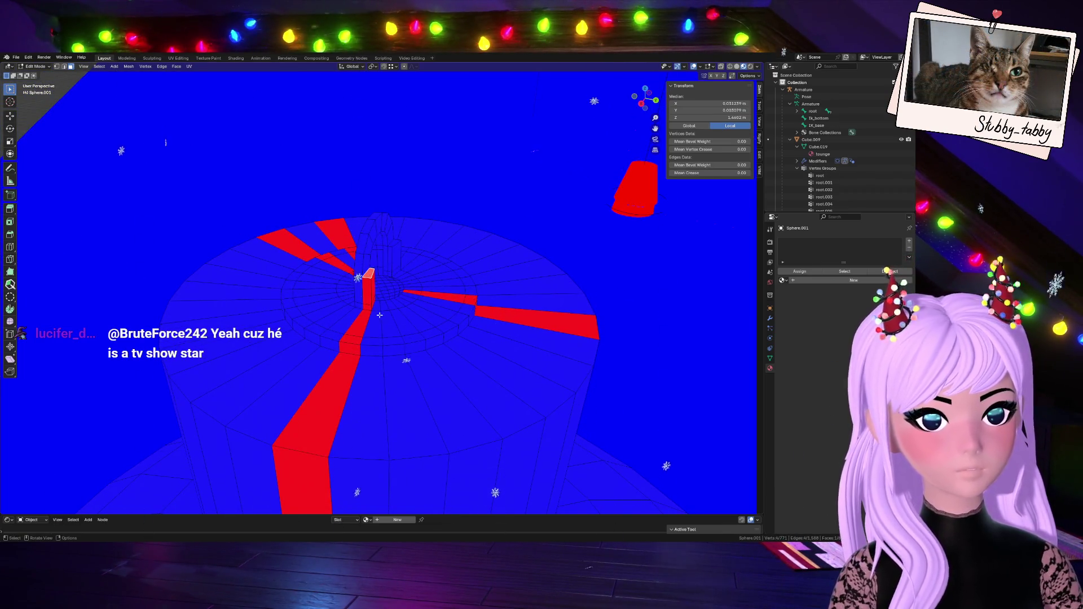
{"action": "left_click", "coordinate": [359, 318], "text": "alt"}
{"action": "left_click", "coordinate": [534, 394], "text": "alt"}
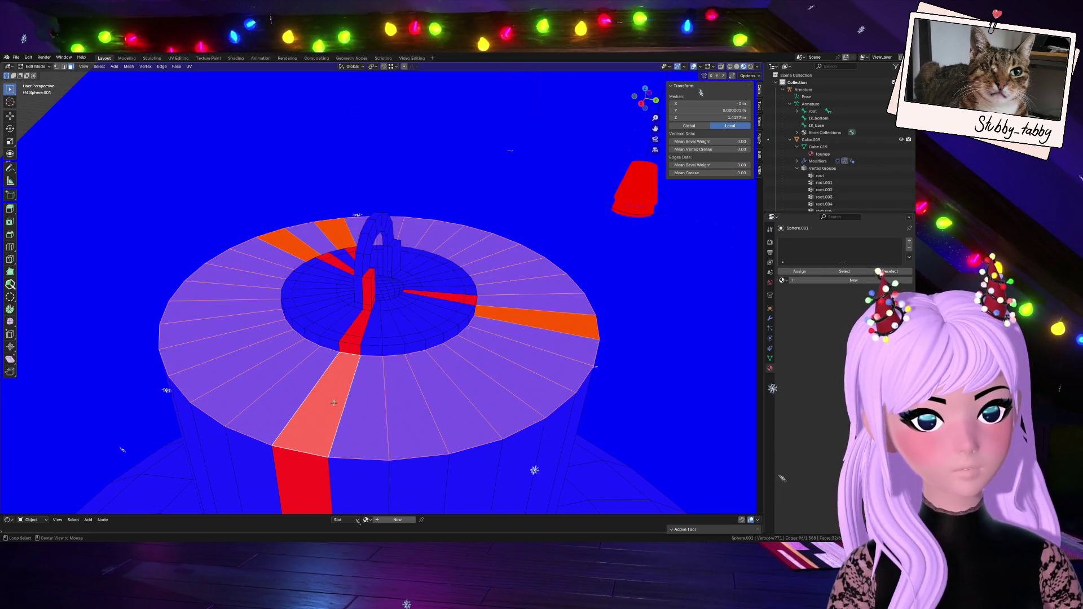
{"action": "left_click", "coordinate": [304, 473], "text": "alt"}
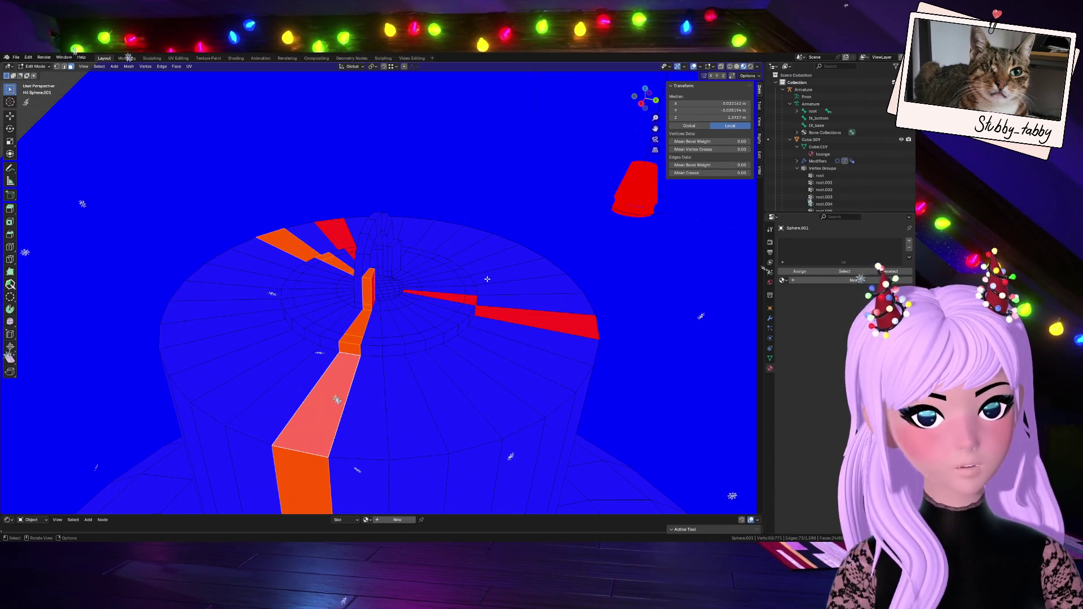
{"action": "key", "text": "ctrl+KP_Add"}
{"action": "key", "text": "ctrl+KP_Subtract"}
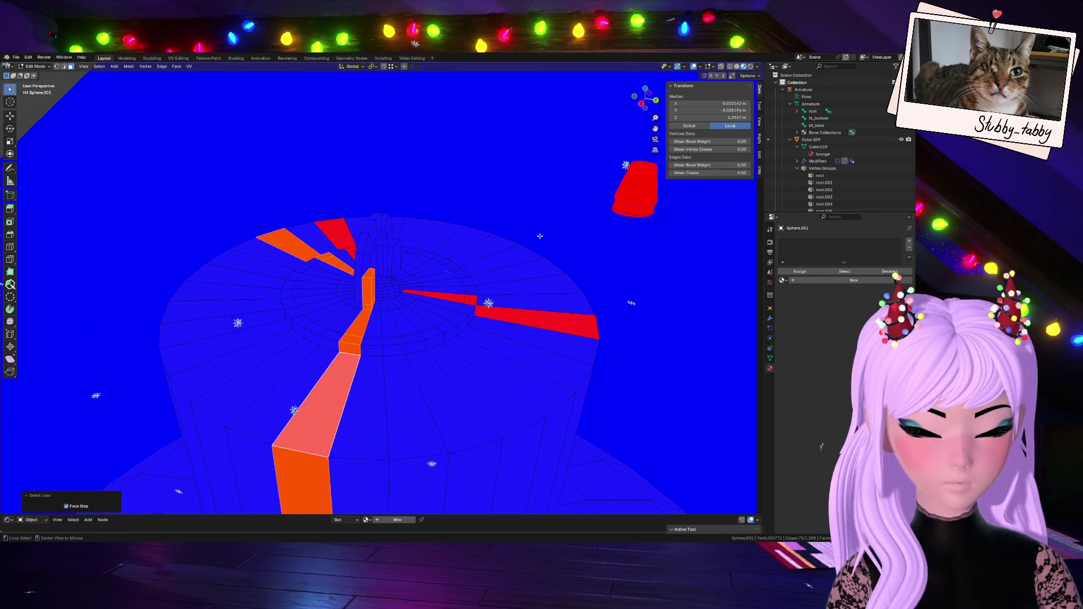
{"action": "key", "text": "alt+n"}
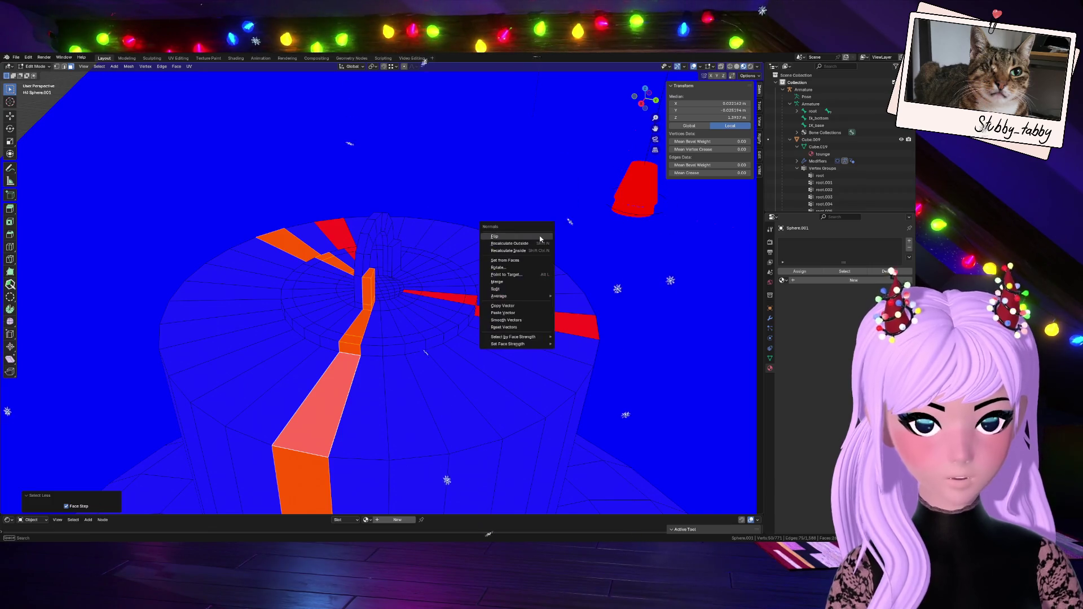
{"action": "left_click", "coordinate": [540, 238]}
- Look down on the hole, try selecting faces around it, then deselect
{"action": "left_click_drag", "start_coordinate": [643, 99], "coordinate": [404, 408]}
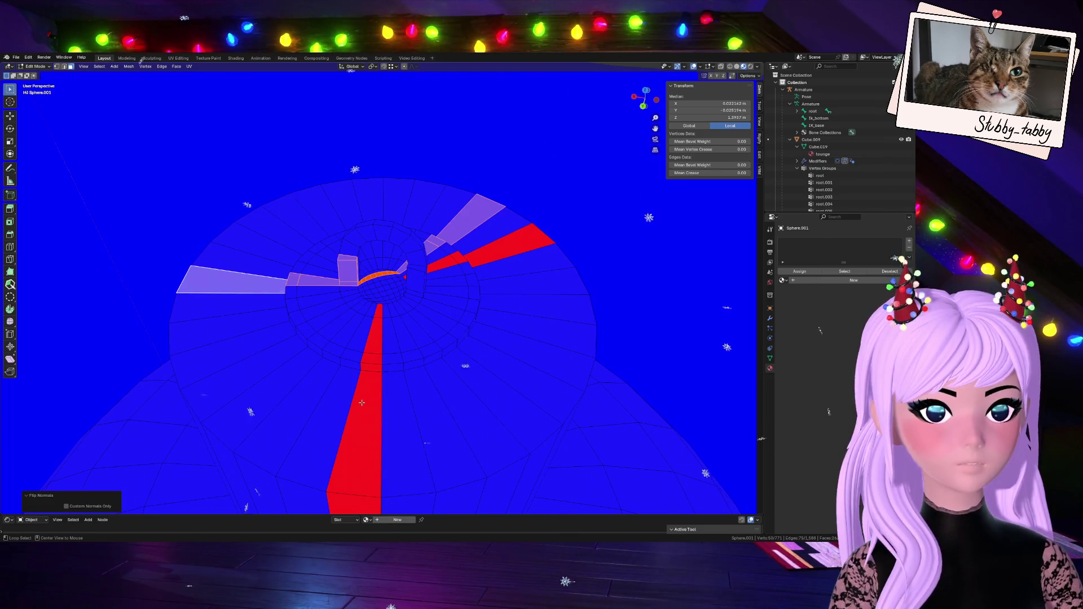
{"action": "left_click", "coordinate": [404, 408], "text": "alt"}
{"action": "left_click", "coordinate": [537, 240], "text": "alt"}
{"action": "left_click", "coordinate": [581, 176]}
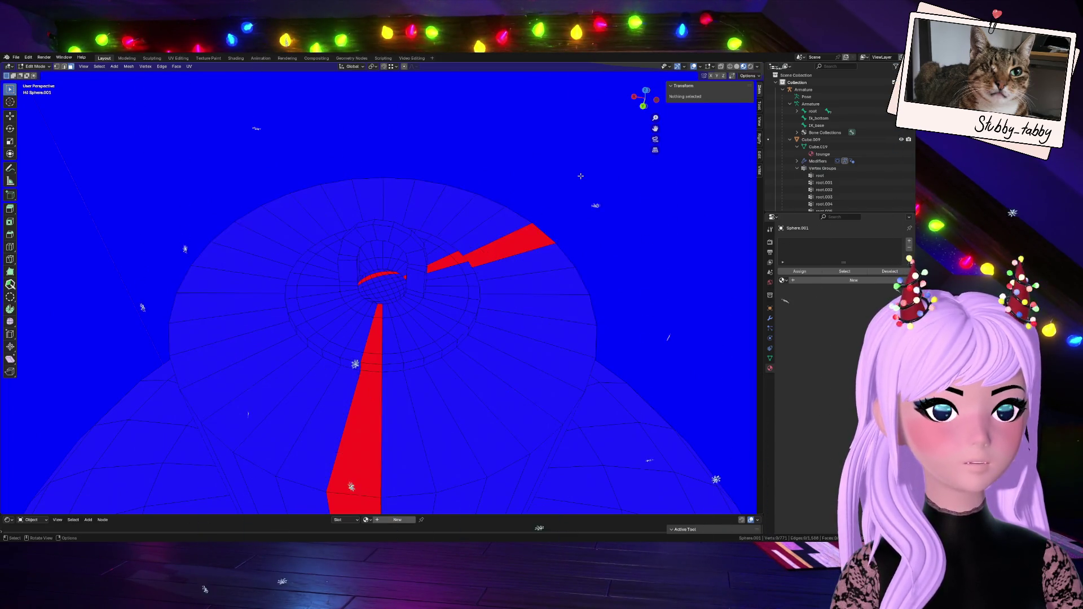
- Try selecting the outer ring and the radial face loop through the red strip
{"action": "left_click", "coordinate": [539, 233], "text": "alt"}
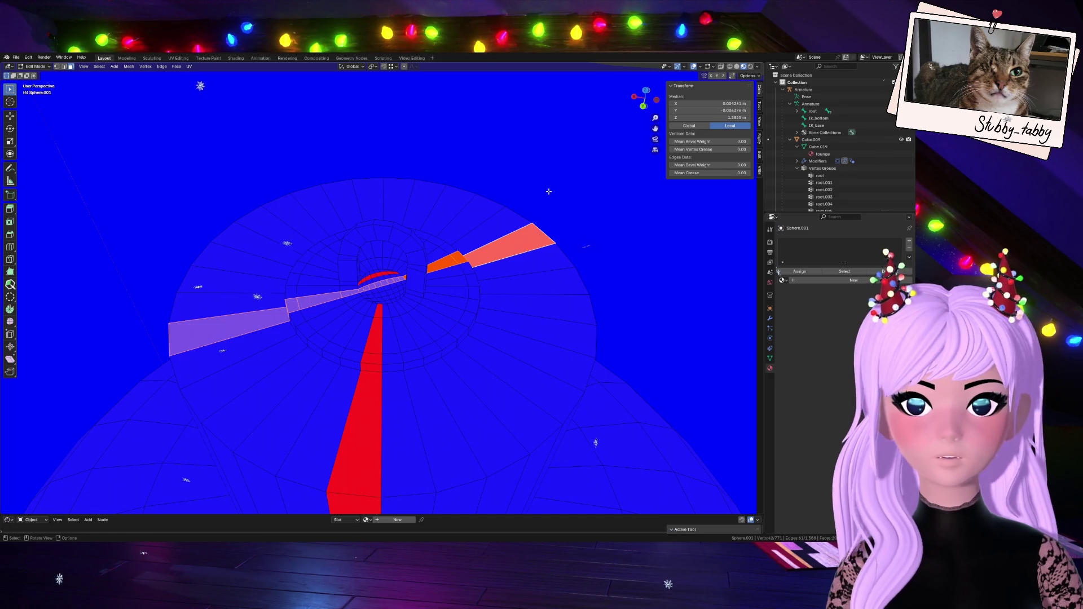
{"action": "key", "text": "alt+a"}
{"action": "left_click", "coordinate": [373, 439], "text": "alt"}
{"action": "left_click", "coordinate": [378, 358], "text": "alt"}
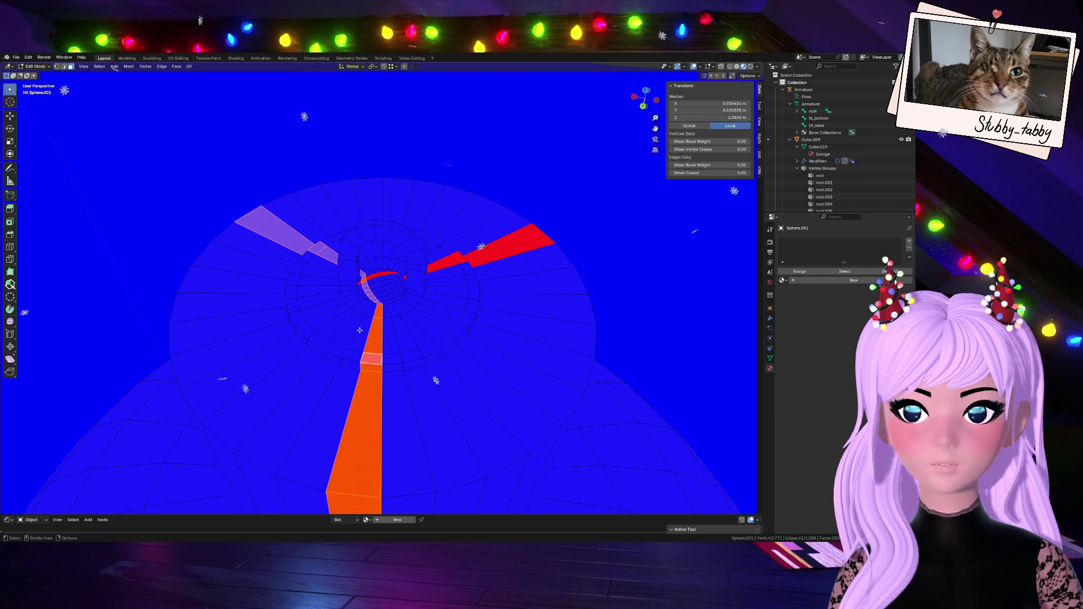
{"action": "scroll", "coordinate": [360, 330], "scroll_direction": "down", "scroll_amount": 1}
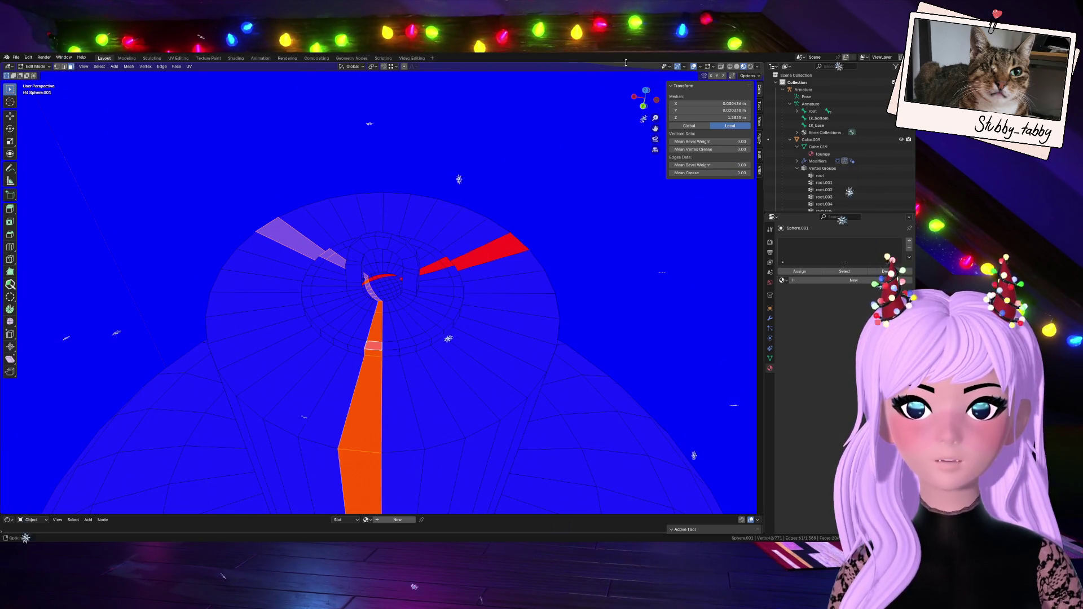
{"action": "left_click_drag", "start_coordinate": [643, 99], "coordinate": [644, 71]}
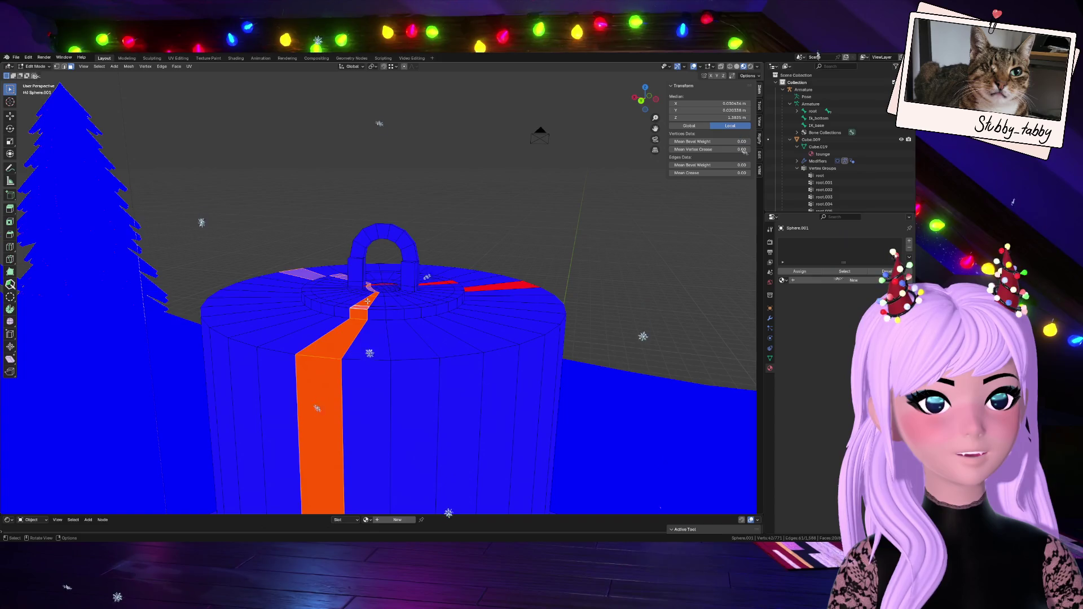
- Select the red strip faces running down the side of the cap
{"action": "left_click", "coordinate": [367, 301]}
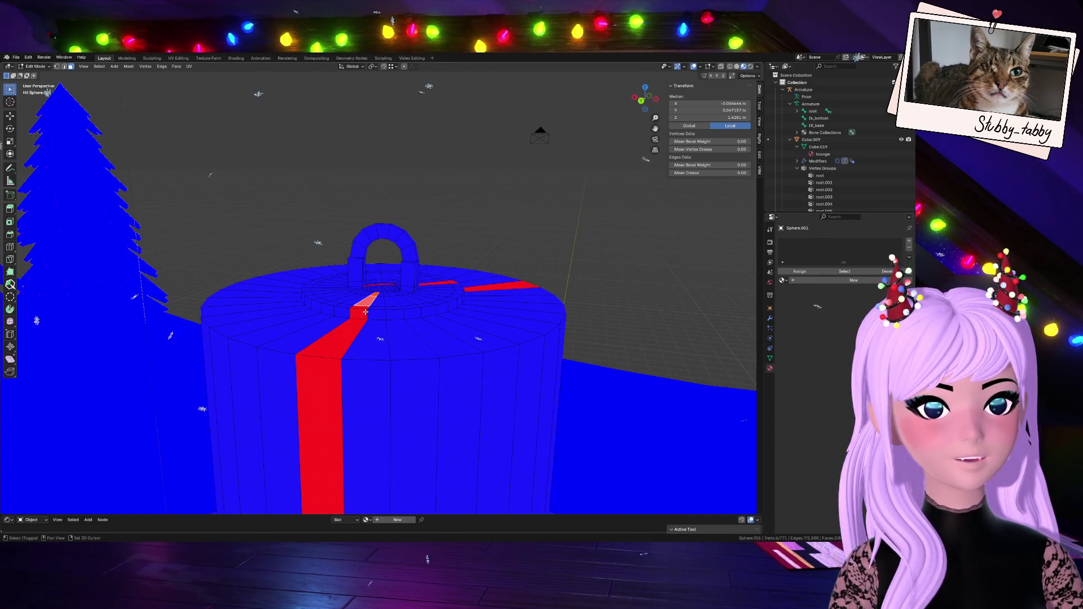
{"action": "left_click", "coordinate": [364, 310]}
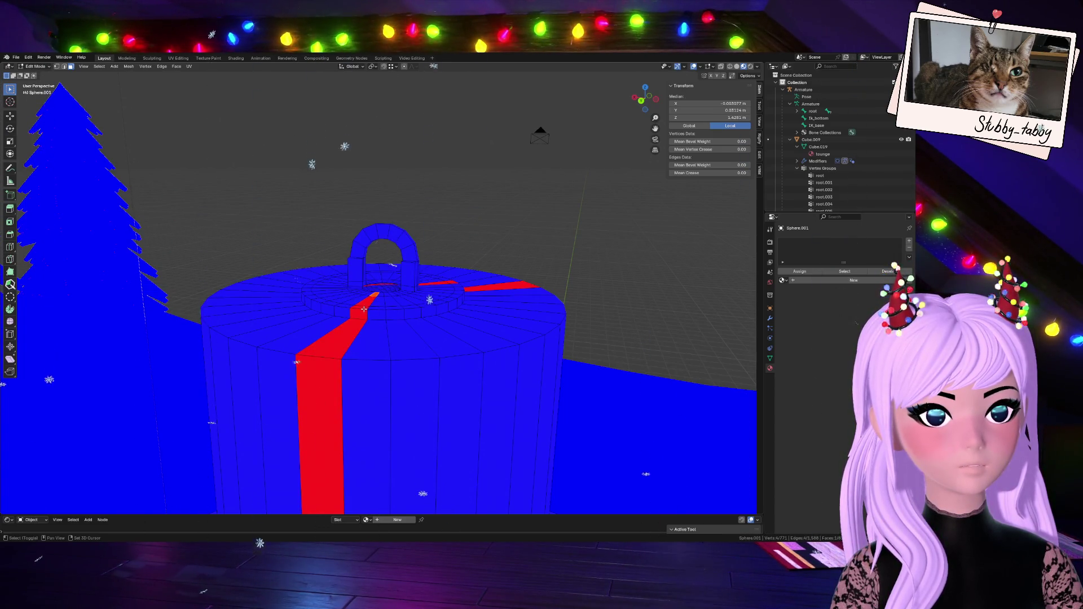
{"action": "scroll", "coordinate": [372, 316], "scroll_direction": "up", "scroll_amount": 5}
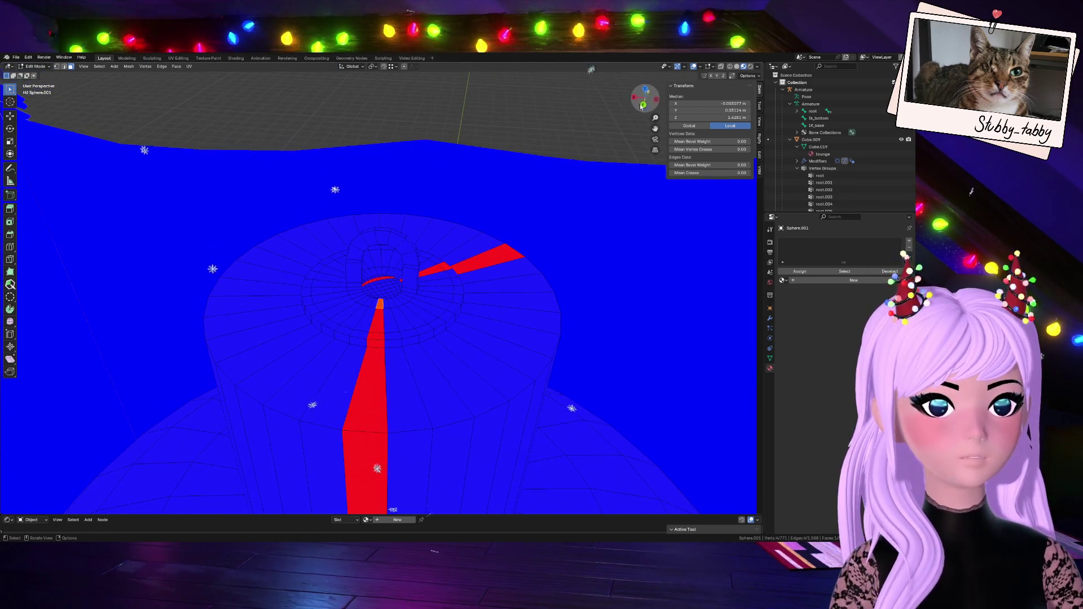
{"action": "left_click", "coordinate": [379, 335], "text": "shift"}
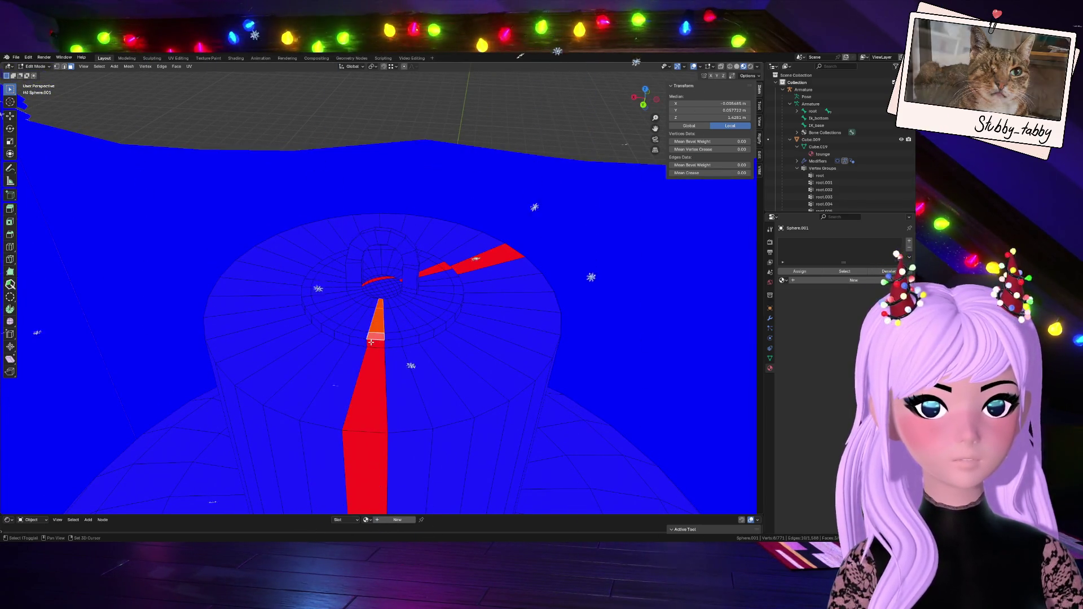
{"action": "left_click", "coordinate": [376, 343], "text": "shift"}
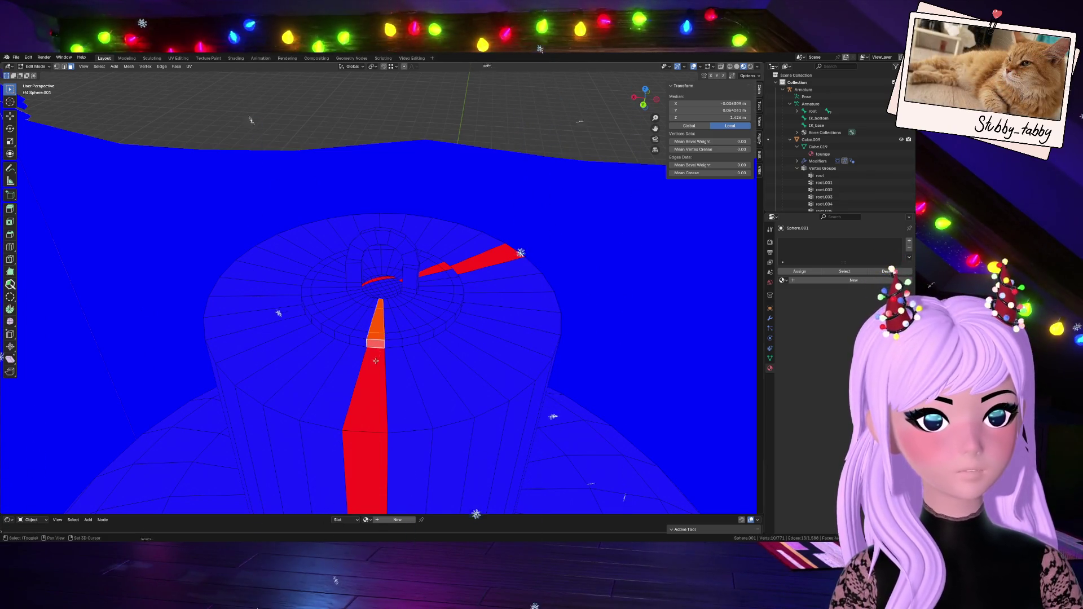
{"action": "left_click", "coordinate": [366, 389], "text": "shift"}
{"action": "middle_click_drag", "start_coordinate": [366, 390], "coordinate": [367, 361]}
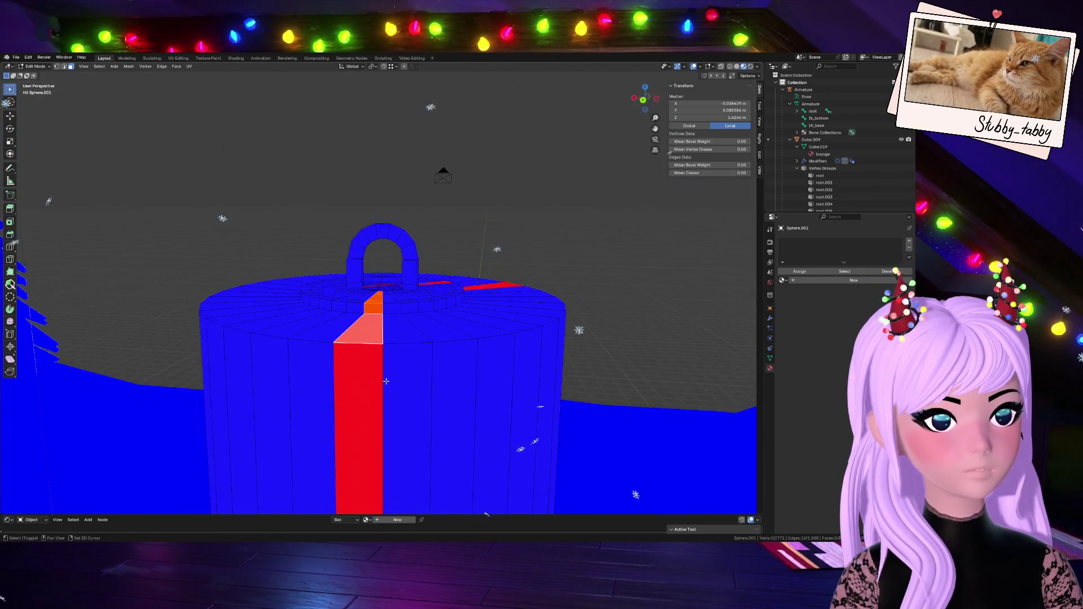
- Add the remaining lower red strip faces and flip them outward
{"action": "left_click", "coordinate": [361, 452], "text": "shift"}
{"action": "scroll", "coordinate": [378, 338], "scroll_direction": "down", "scroll_amount": 5}
{"action": "mouse_move", "coordinate": [657, 84]}
{"action": "middle_mouse_down"}
{"action": "mouse_move", "coordinate": [480, 254]}
{"action": "mouse_move", "coordinate": [343, 418]}
{"action": "middle_mouse_up"}
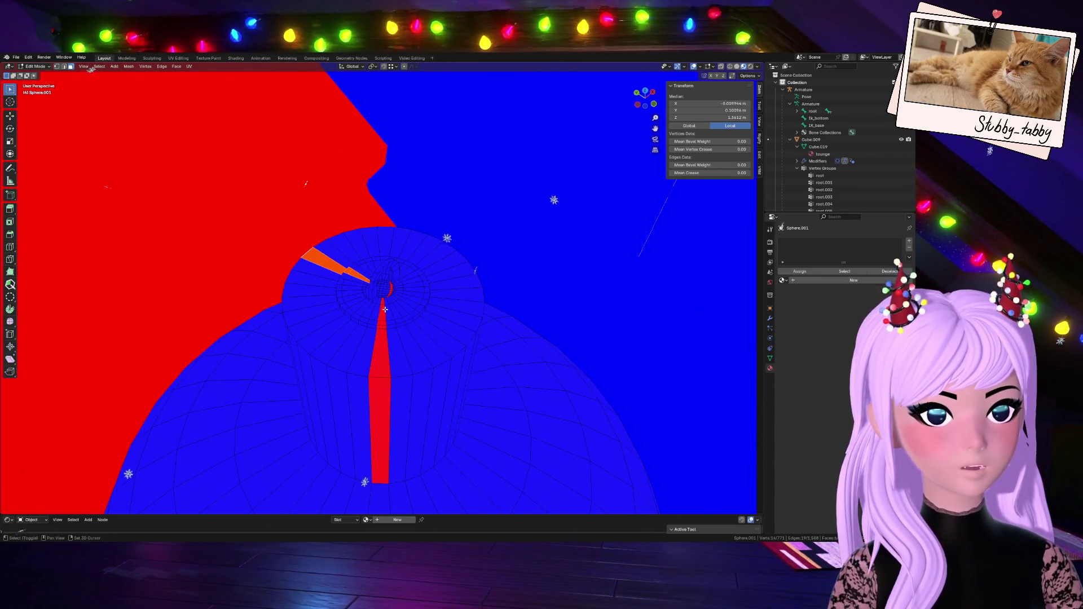
{"action": "left_click", "coordinate": [383, 342], "text": "shift"}
{"action": "key", "text": "alt+n"}
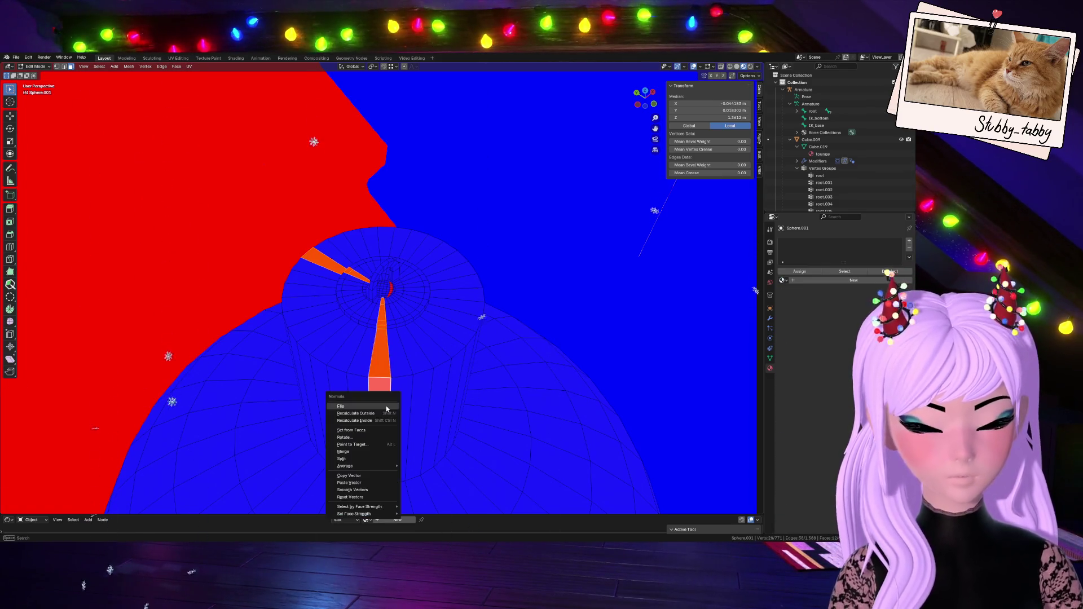
{"action": "left_click", "coordinate": [386, 405]}
- Select the seven red crescent faces and flip their normals outward
{"action": "scroll", "coordinate": [408, 306], "scroll_direction": "up", "scroll_amount": 3}
{"action": "scroll", "coordinate": [409, 306], "scroll_direction": "up", "scroll_amount": 2}
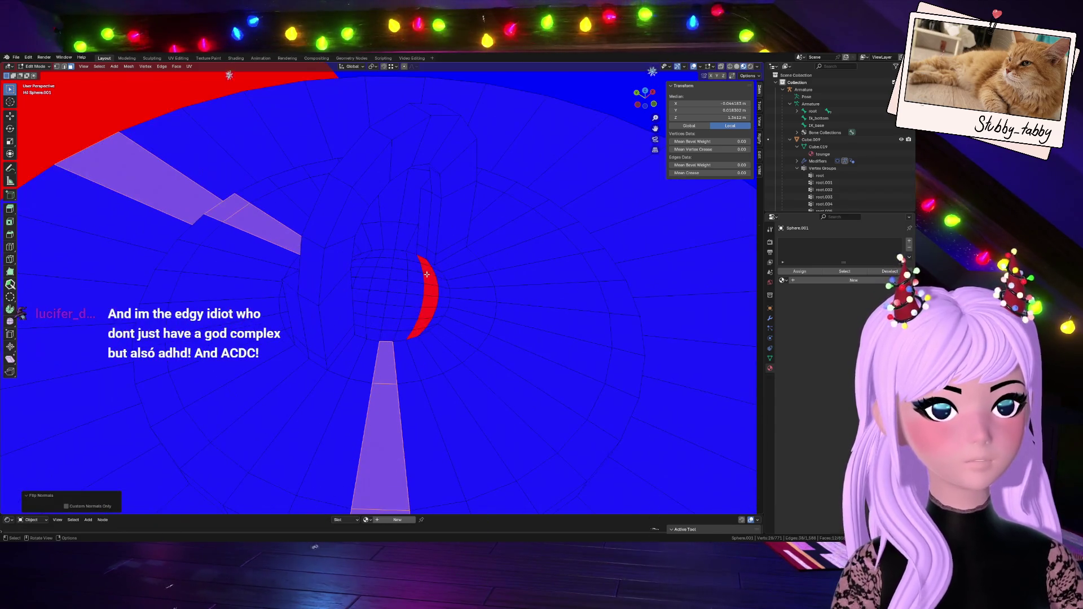
{"action": "left_click", "coordinate": [428, 268]}
{"action": "left_click", "coordinate": [429, 280], "text": "shift"}
{"action": "left_click", "coordinate": [430, 294], "text": "shift"}
{"action": "left_click", "coordinate": [429, 308], "text": "shift"}
{"action": "left_click", "coordinate": [425, 322], "text": "shift"}
{"action": "left_click", "coordinate": [421, 330], "text": "shift"}
{"action": "left_click", "coordinate": [414, 336], "text": "shift"}
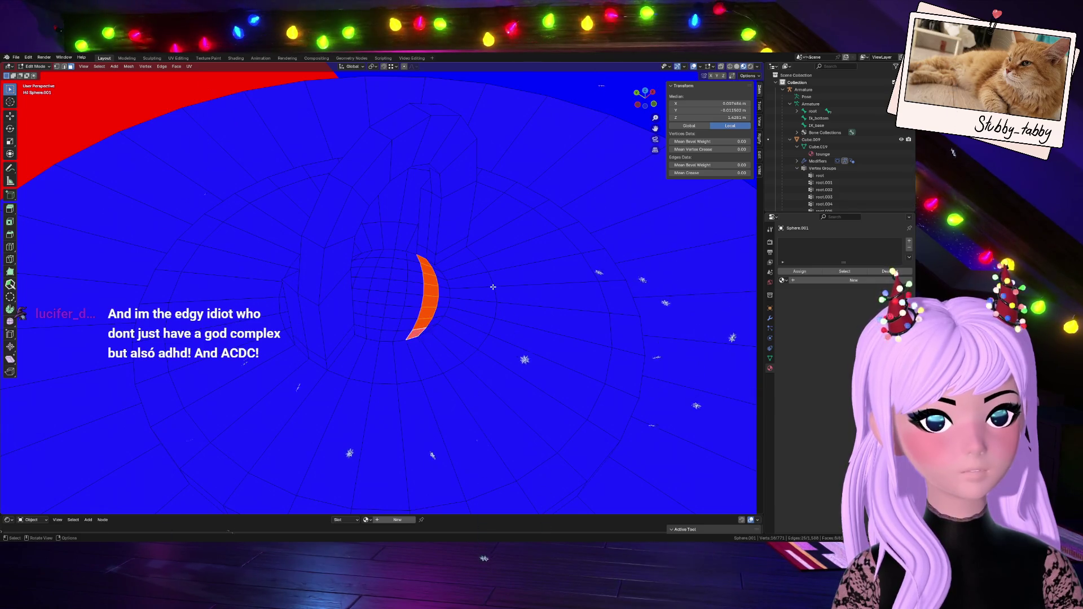
{"action": "key", "text": "alt+n"}
{"action": "left_click", "coordinate": [494, 289]}
{"action": "mouse_move", "coordinate": [645, 97]}
{"action": "left_mouse_down"}
{"action": "mouse_move", "coordinate": [493, 55]}
{"action": "mouse_move", "coordinate": [348, 259]}
{"action": "left_mouse_up"}
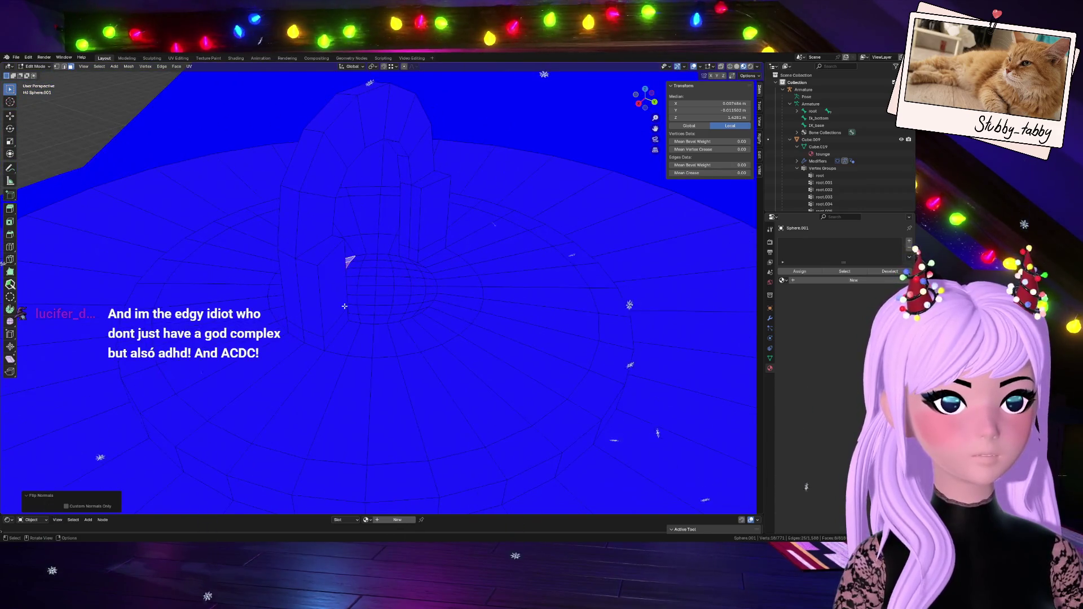
- Bridge the two opposite faces with Bridge Edge Loops and set Twist to 0
{"action": "left_click", "coordinate": [325, 252]}
{"action": "left_click", "coordinate": [431, 179], "text": "shift"}
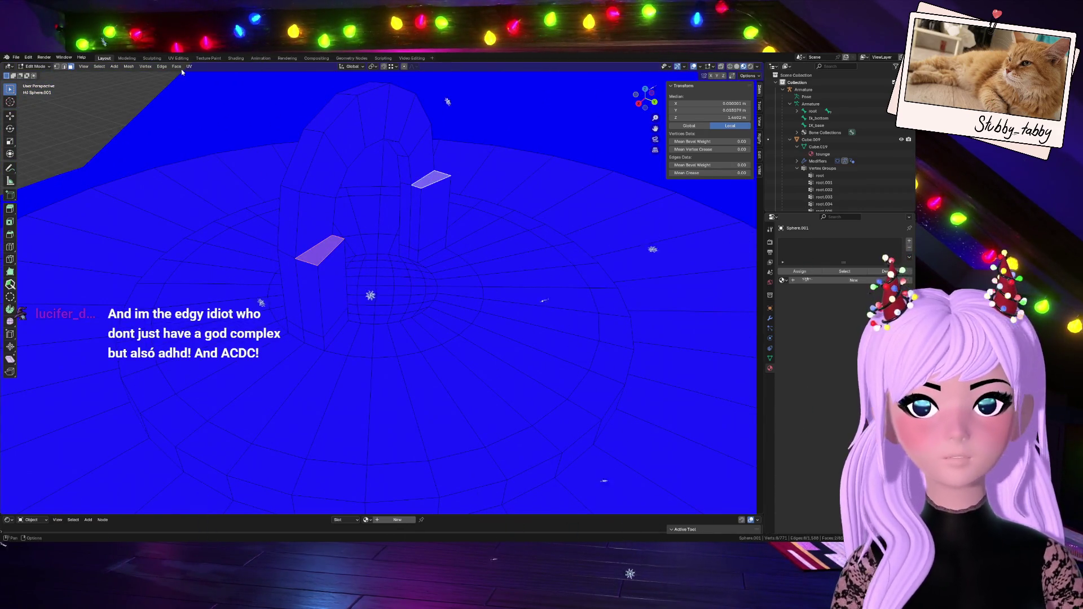
{"action": "left_click", "coordinate": [162, 66]}
{"action": "left_click", "coordinate": [186, 89]}
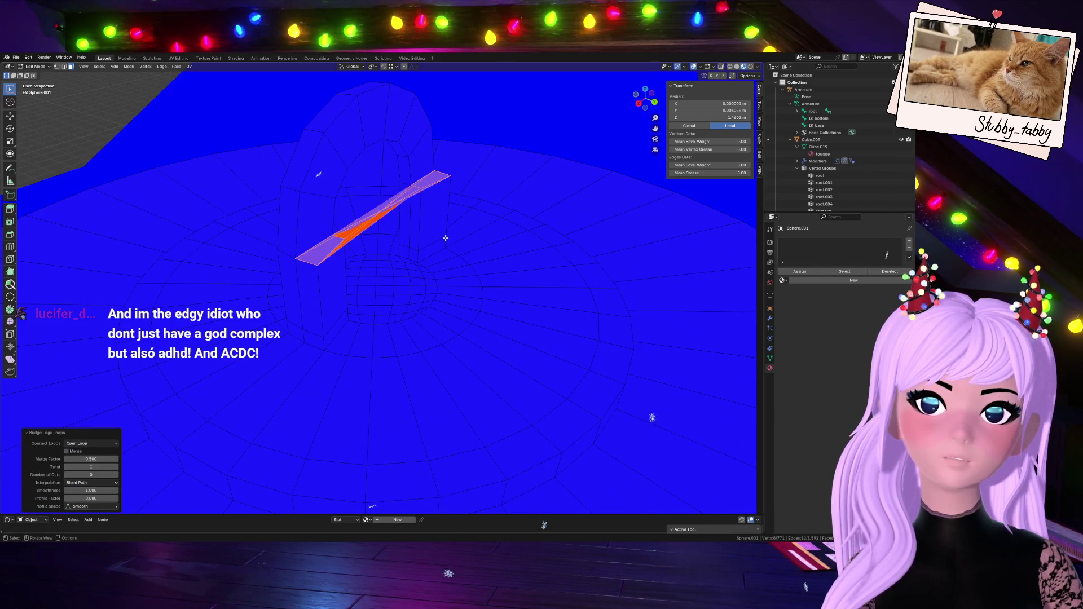
{"action": "left_click", "coordinate": [117, 467]}
{"action": "left_click", "coordinate": [117, 467]}
{"action": "left_click", "coordinate": [116, 467]}
{"action": "left_click", "coordinate": [116, 467]}
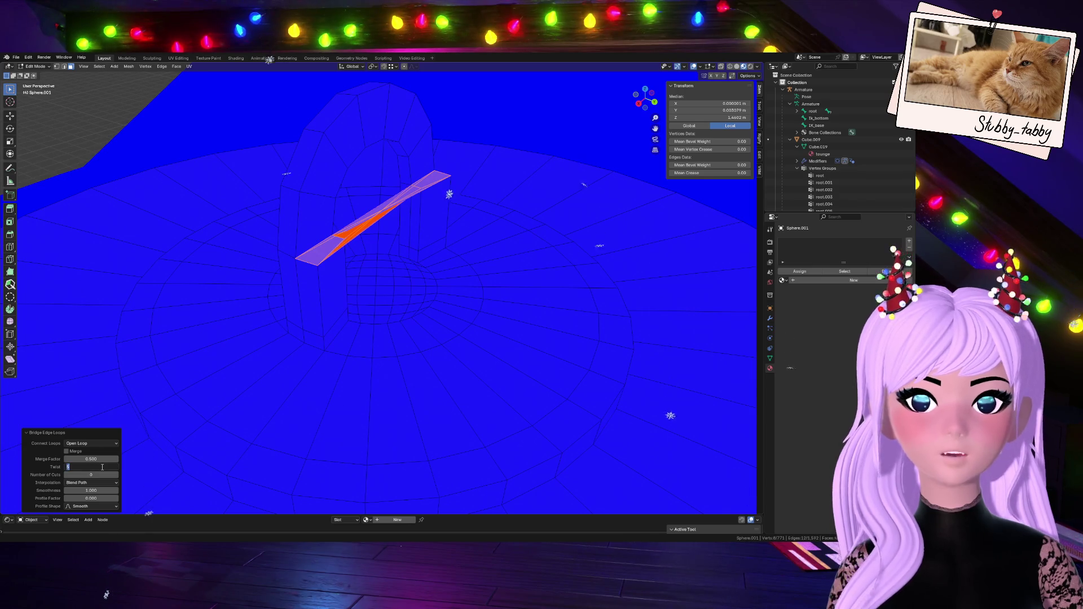
{"action": "type", "text": "0"}
{"action": "key", "text": "Return"}
- Raise the bridge's cuts to 6 and orbit to check the arch
{"action": "left_click", "coordinate": [116, 475]}
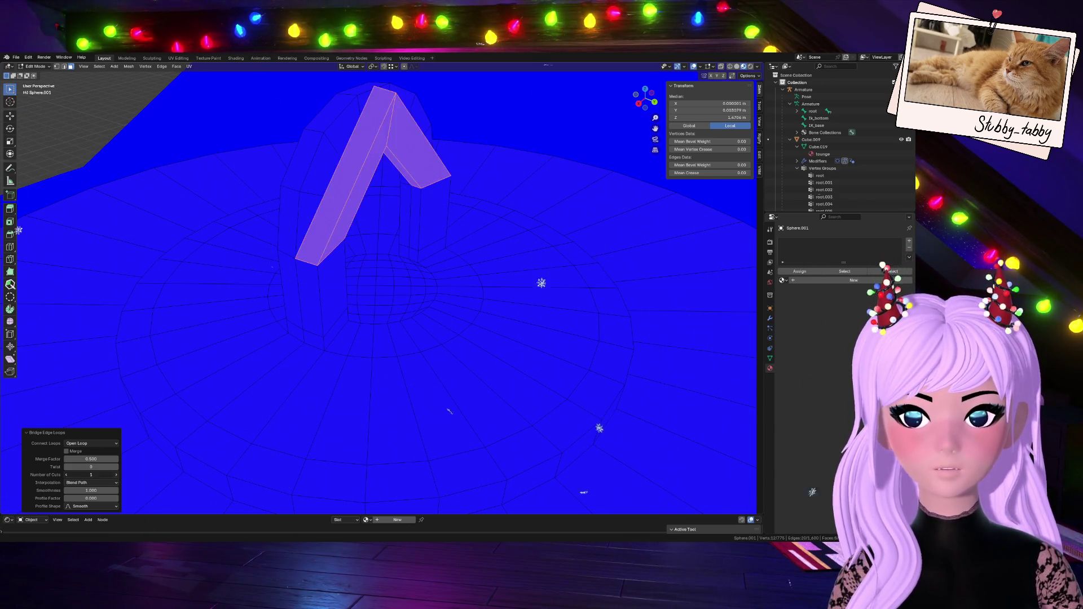
{"action": "left_click", "coordinate": [116, 475]}
{"action": "left_click", "coordinate": [117, 475]}
{"action": "left_click", "coordinate": [116, 475]}
{"action": "left_click", "coordinate": [116, 475]}
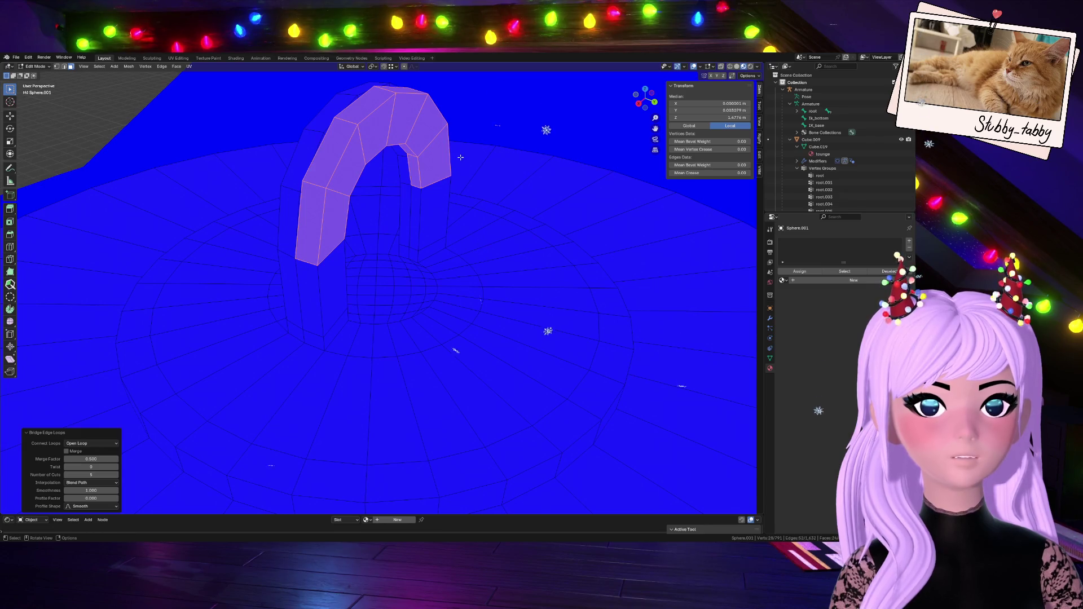
{"action": "left_click", "coordinate": [653, 102]}
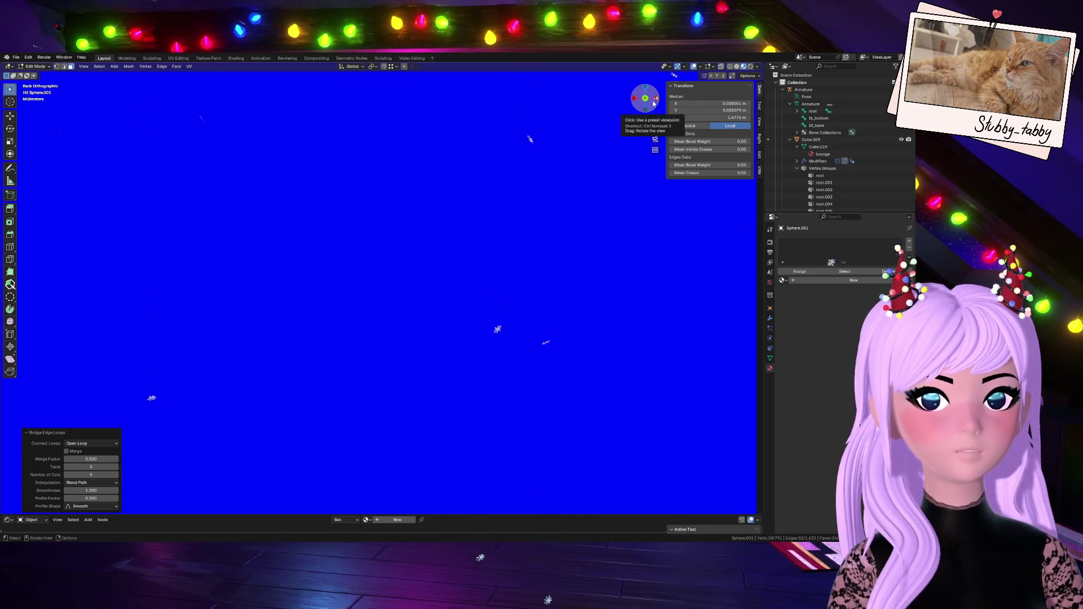
{"action": "mouse_move", "coordinate": [651, 101]}
{"action": "left_mouse_down"}
{"action": "mouse_move", "coordinate": [598, 130]}
{"action": "mouse_move", "coordinate": [581, 158]}
{"action": "mouse_move", "coordinate": [600, 127]}
{"action": "left_mouse_up"}
{"action": "left_click", "coordinate": [117, 475]}
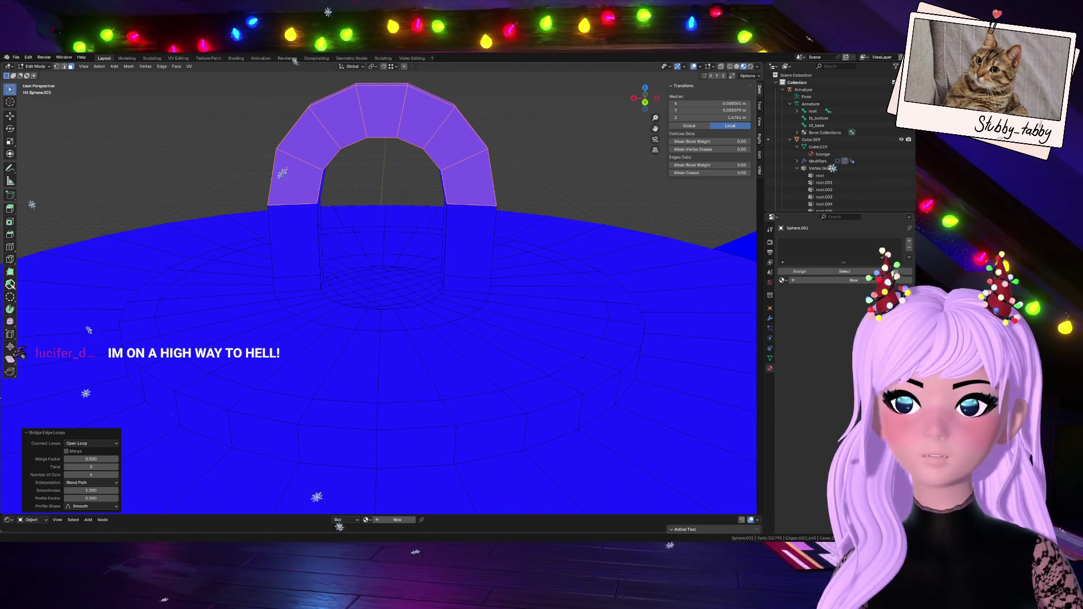
{"action": "mouse_move", "coordinate": [638, 98]}
{"action": "left_mouse_down"}
{"action": "mouse_move", "coordinate": [666, 113]}
{"action": "mouse_move", "coordinate": [696, 108]}
{"action": "mouse_move", "coordinate": [643, 100]}
{"action": "mouse_move", "coordinate": [491, 322]}
{"action": "left_mouse_up"}
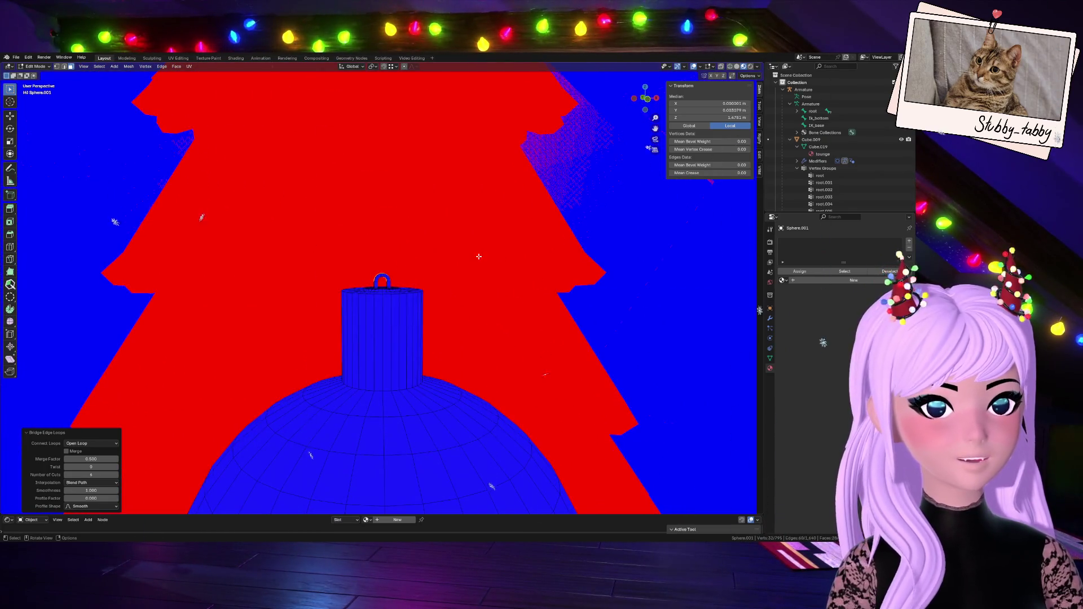
- In Front view, box-select the hanging loop and the cap cylinder's top rim
{"action": "scroll", "coordinate": [441, 270], "scroll_direction": "up", "scroll_amount": 5}
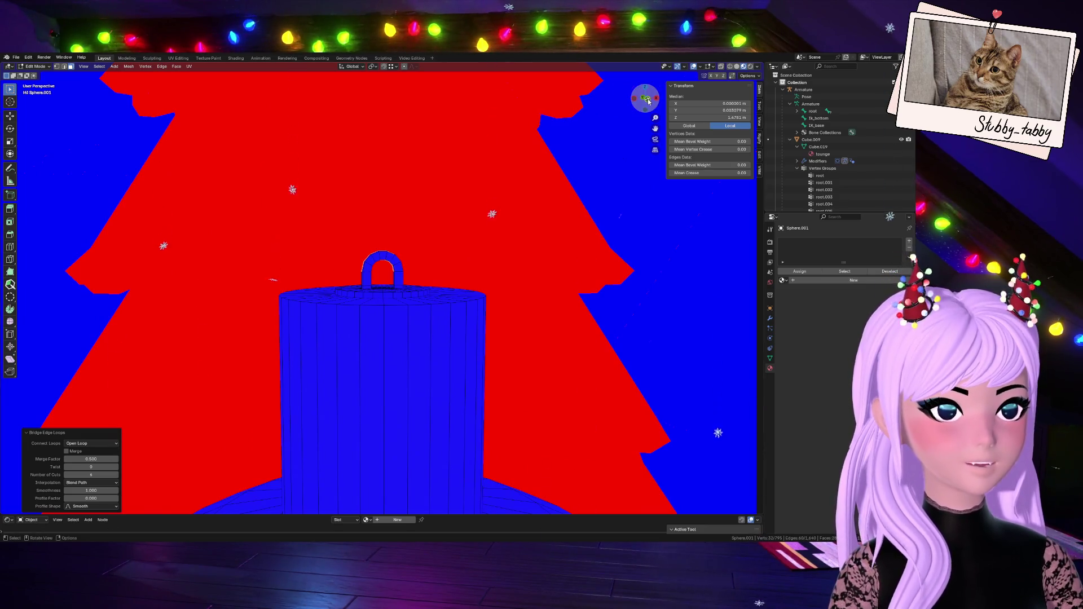
{"action": "left_click", "coordinate": [647, 99]}
{"action": "left_click_drag", "start_coordinate": [347, 261], "coordinate": [429, 304]}
{"action": "scroll", "coordinate": [455, 281], "scroll_direction": "up", "scroll_amount": 5}
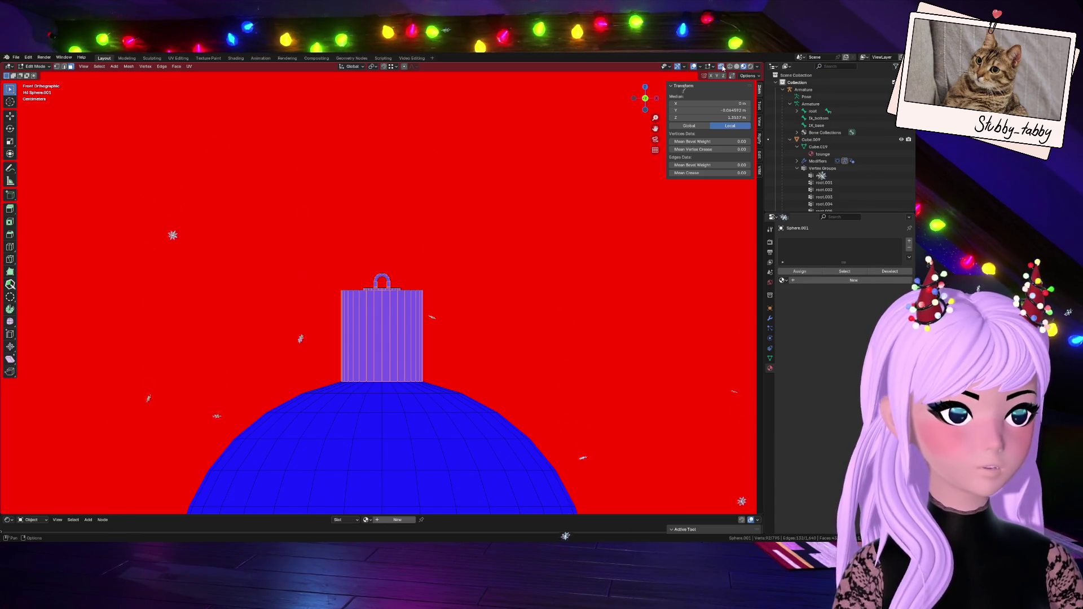
{"action": "key", "text": "alt+a"}
{"action": "left_click_drag", "start_coordinate": [269, 253], "coordinate": [478, 313]}
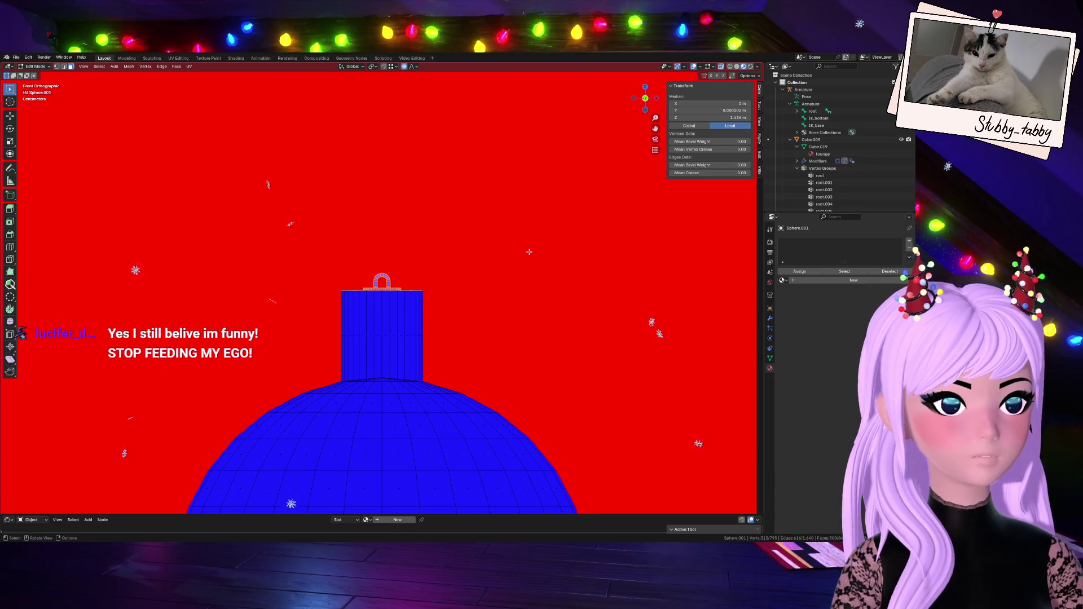
{"action": "key", "text": "g"}
{"action": "key", "text": "z"}
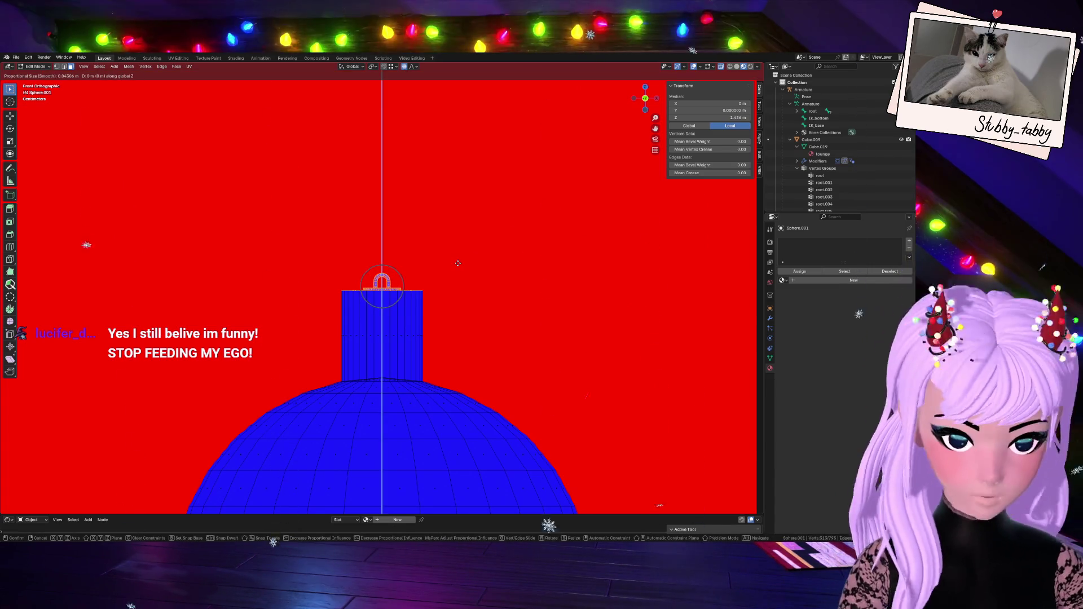
{"action": "scroll", "coordinate": [457, 266], "scroll_direction": "down", "scroll_amount": 2}
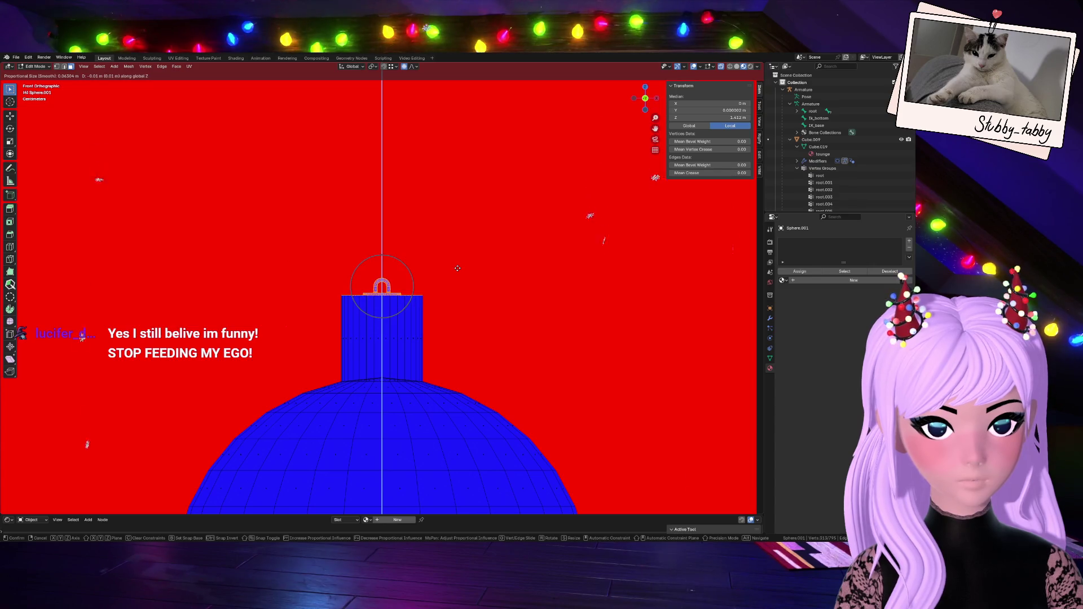
{"action": "right_click", "coordinate": [457, 268]}
{"action": "key", "text": "g"}
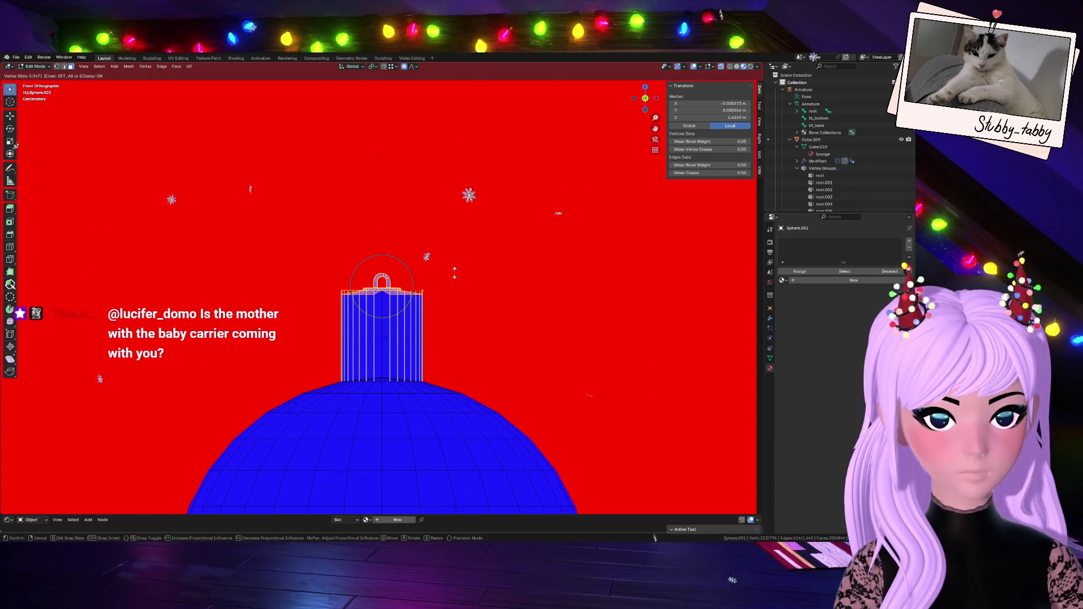
{"action": "right_click", "coordinate": [469, 286]}
{"action": "key", "text": "Tab"}
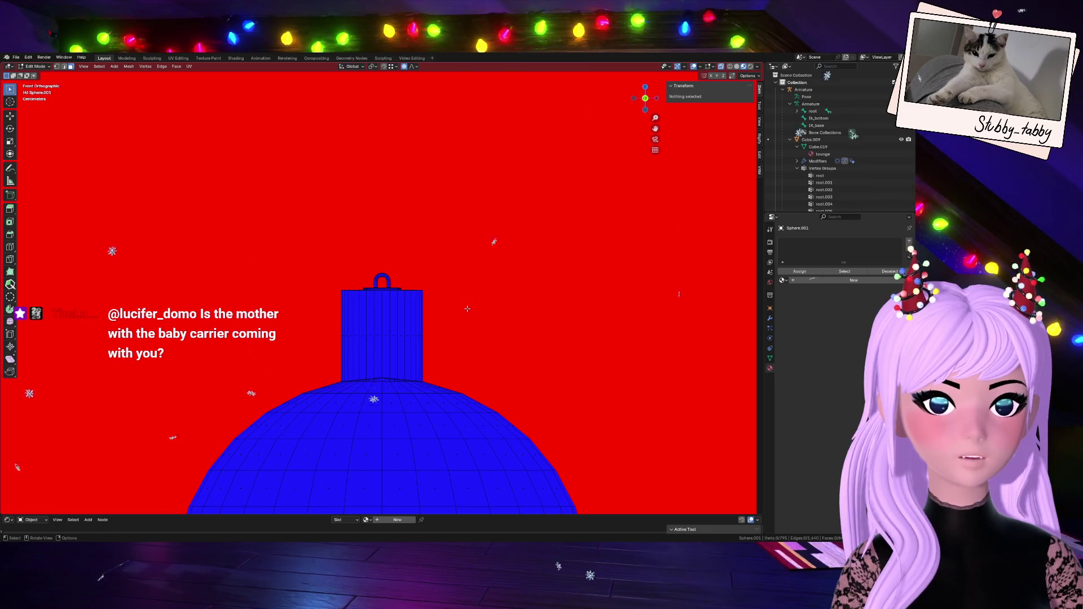
{"action": "scroll", "coordinate": [468, 311], "scroll_direction": "down", "scroll_amount": 8}
{"action": "scroll", "coordinate": [468, 312], "scroll_direction": "down", "scroll_amount": 8}
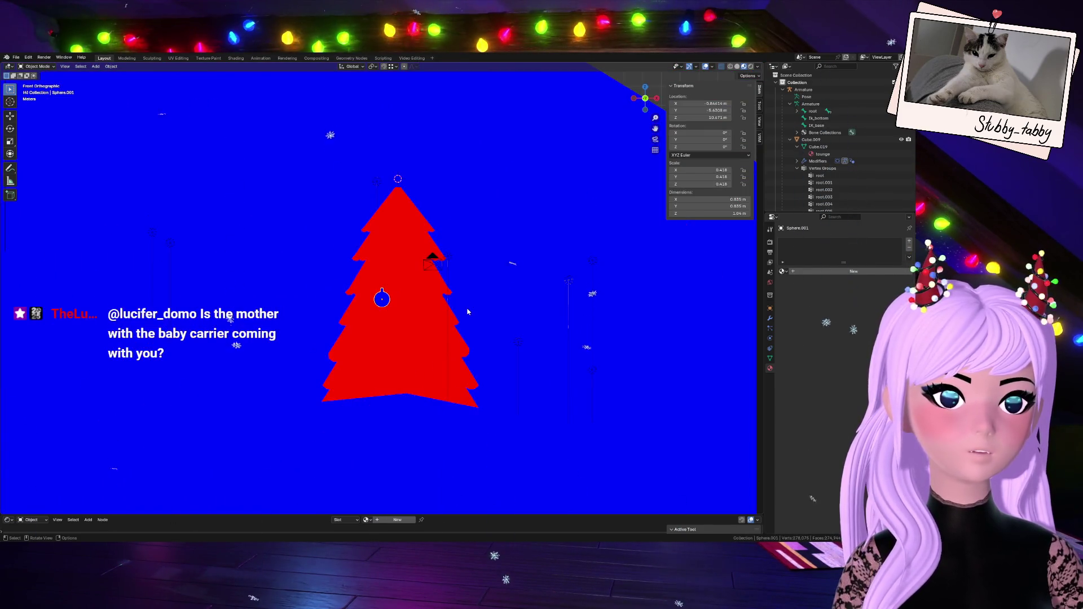
{"action": "scroll", "coordinate": [467, 312], "scroll_direction": "up", "scroll_amount": 10}
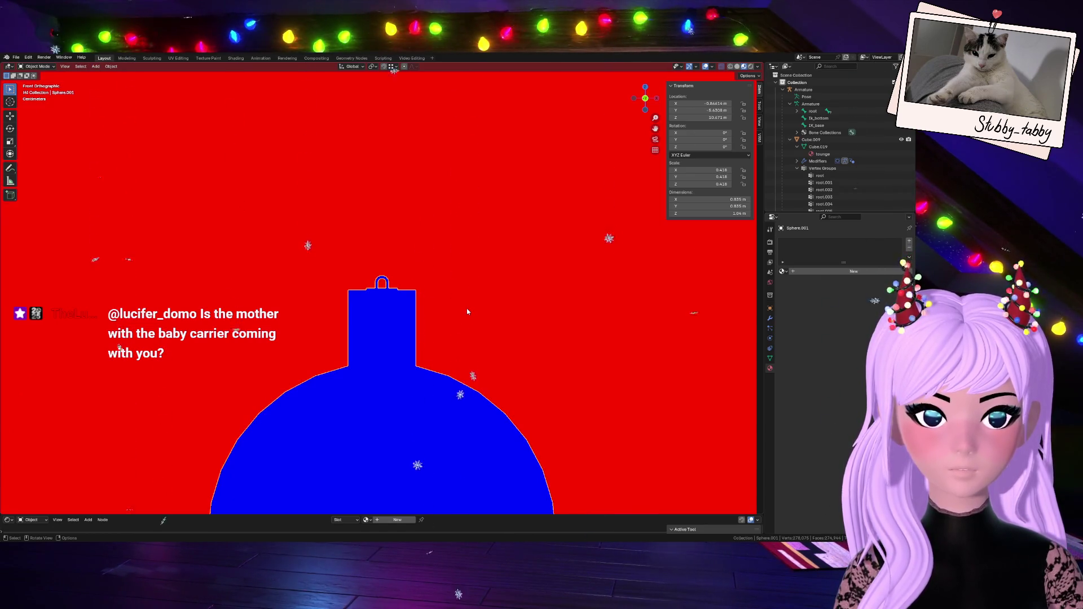
{"action": "scroll", "coordinate": [468, 311], "scroll_direction": "up", "scroll_amount": 3}
{"action": "key", "text": "Tab"}
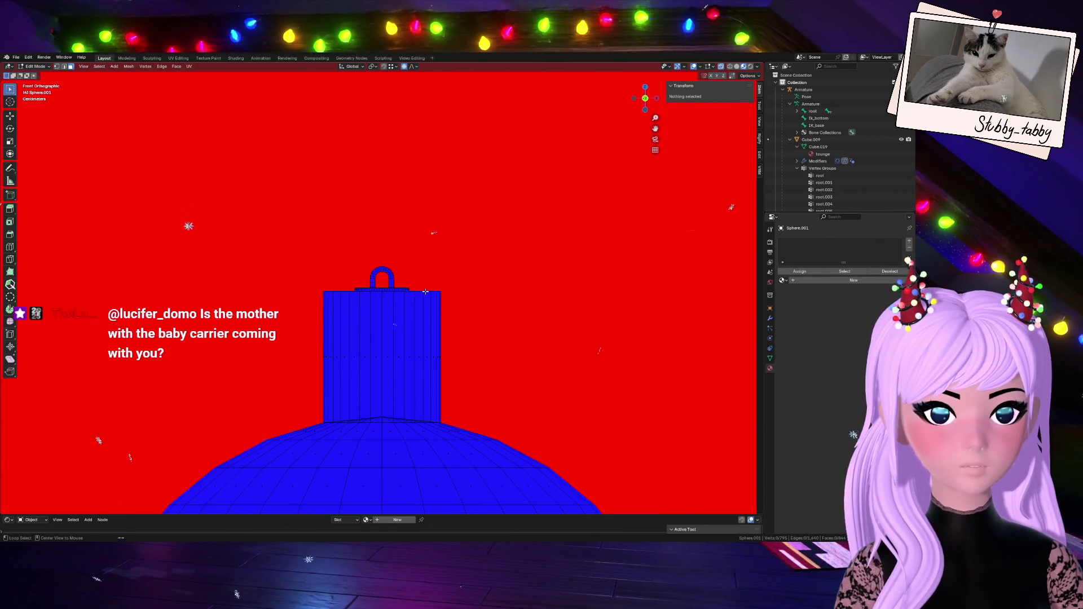
{"action": "mouse_move", "coordinate": [645, 98]}
{"action": "left_mouse_down"}
{"action": "mouse_move", "coordinate": [649, 129]}
{"action": "mouse_move", "coordinate": [620, 169]}
{"action": "mouse_move", "coordinate": [536, 242]}
{"action": "left_mouse_up"}
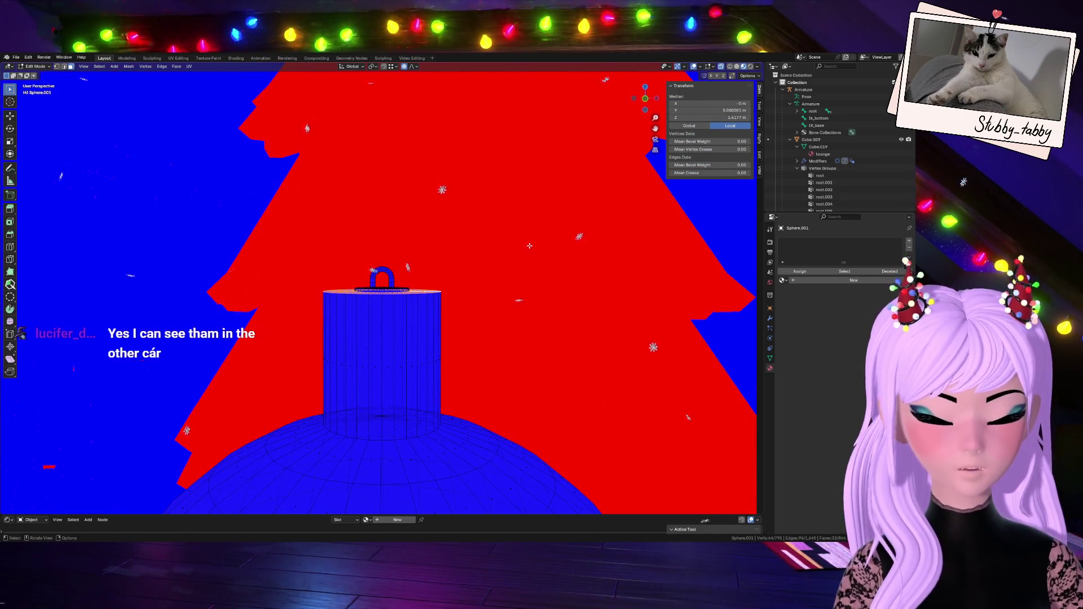
- From Right view, vertex-slide the cap's top ring down to factor 0.215
{"action": "key", "text": "shift+v"}
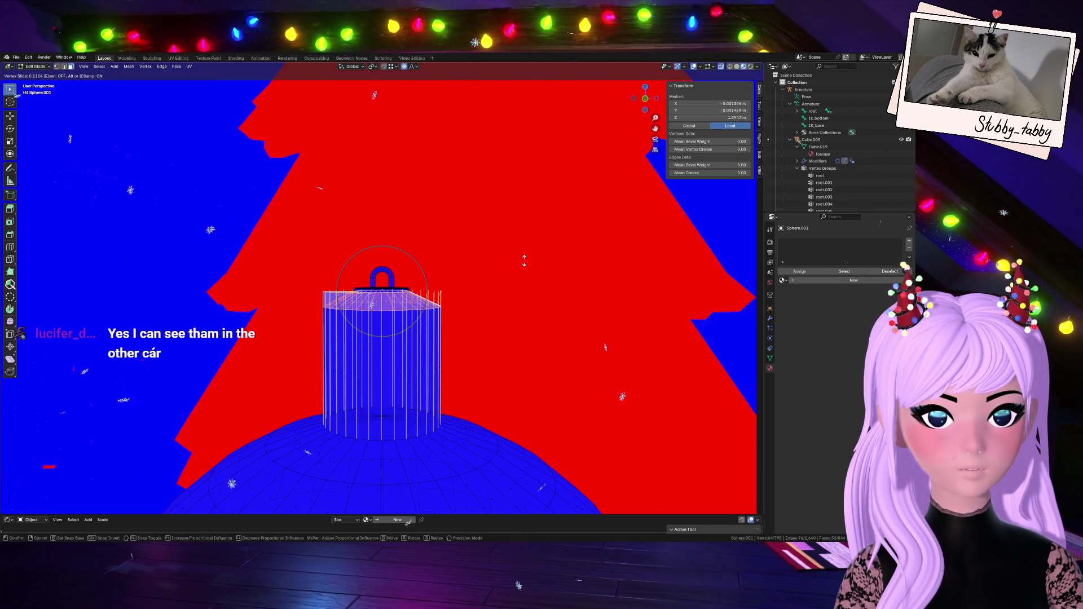
{"action": "key", "text": "Escape"}
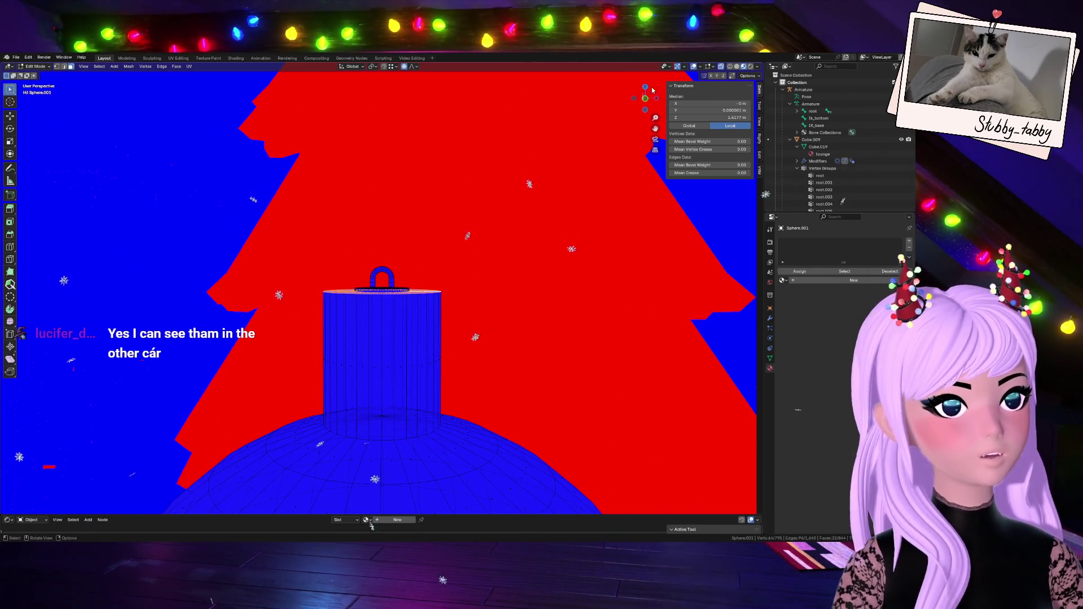
{"action": "left_click", "coordinate": [645, 99]}
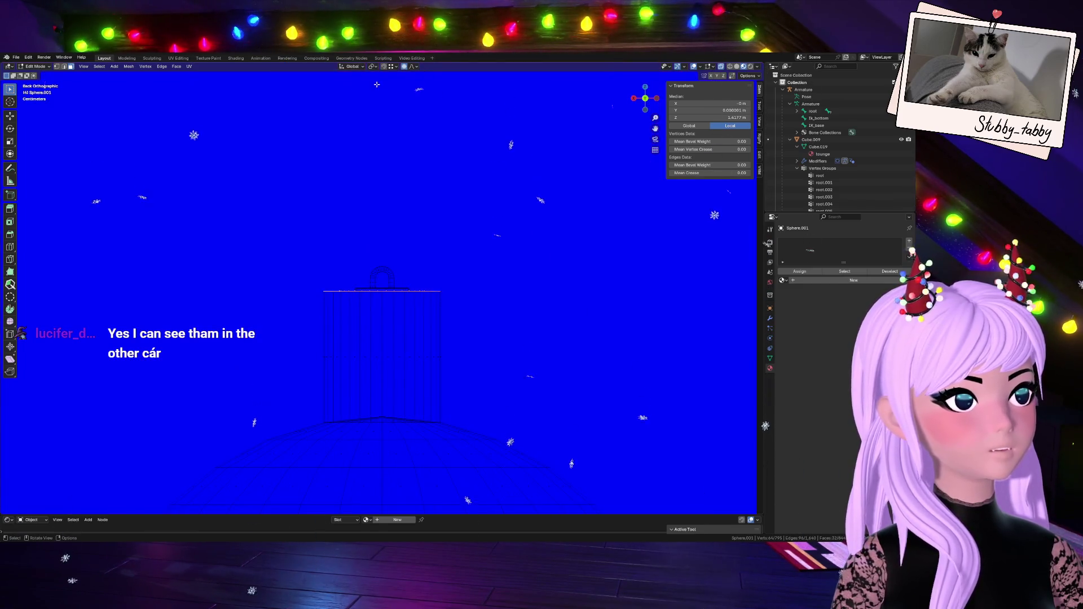
{"action": "left_click", "coordinate": [634, 99]}
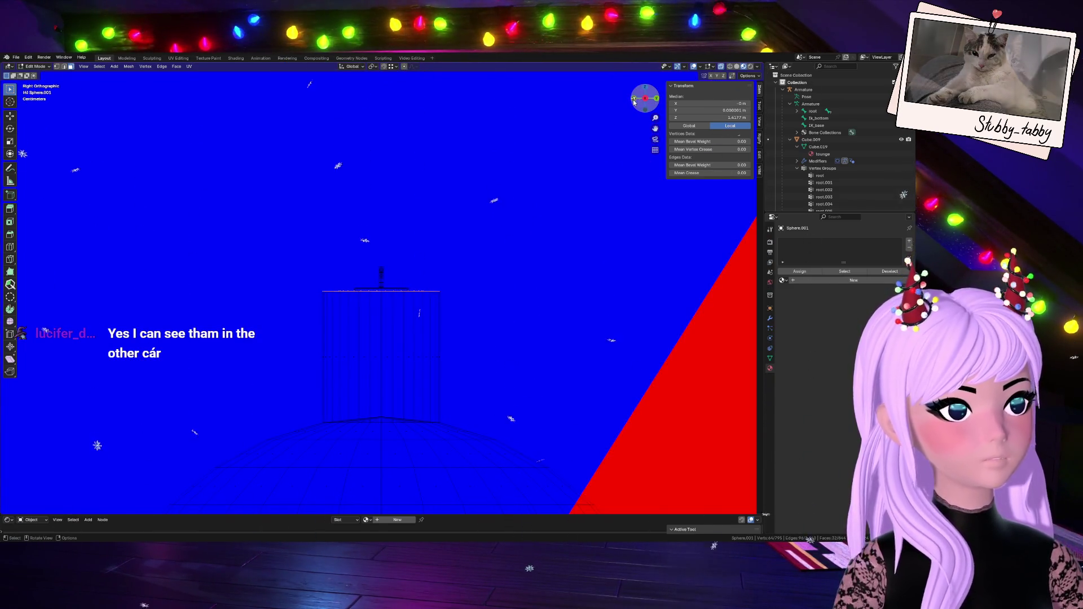
{"action": "key", "text": "g"}
{"action": "key", "text": "g"}
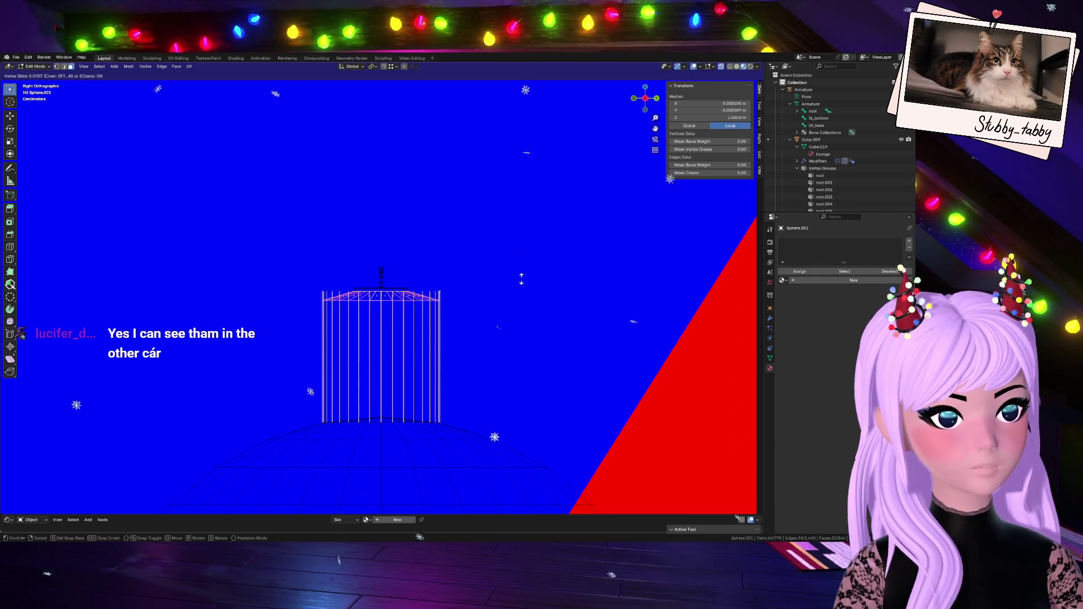
{"action": "left_click", "coordinate": [522, 298]}
- Select a ring around the cap, inspect the top from above, then deselect
{"action": "left_click", "coordinate": [523, 297]}
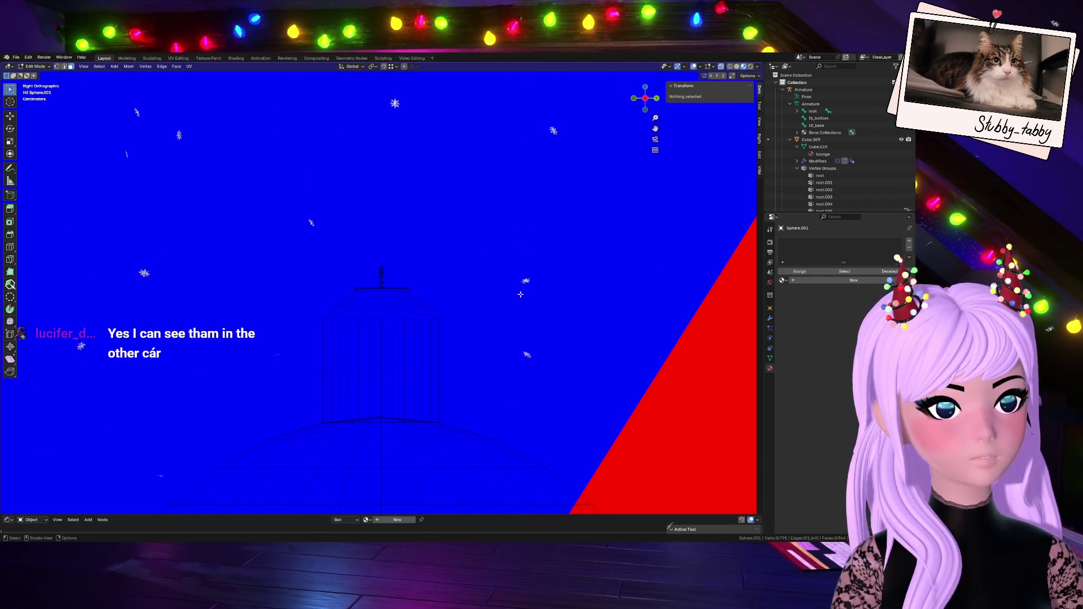
{"action": "scroll", "coordinate": [434, 314], "scroll_direction": "up", "scroll_amount": 4}
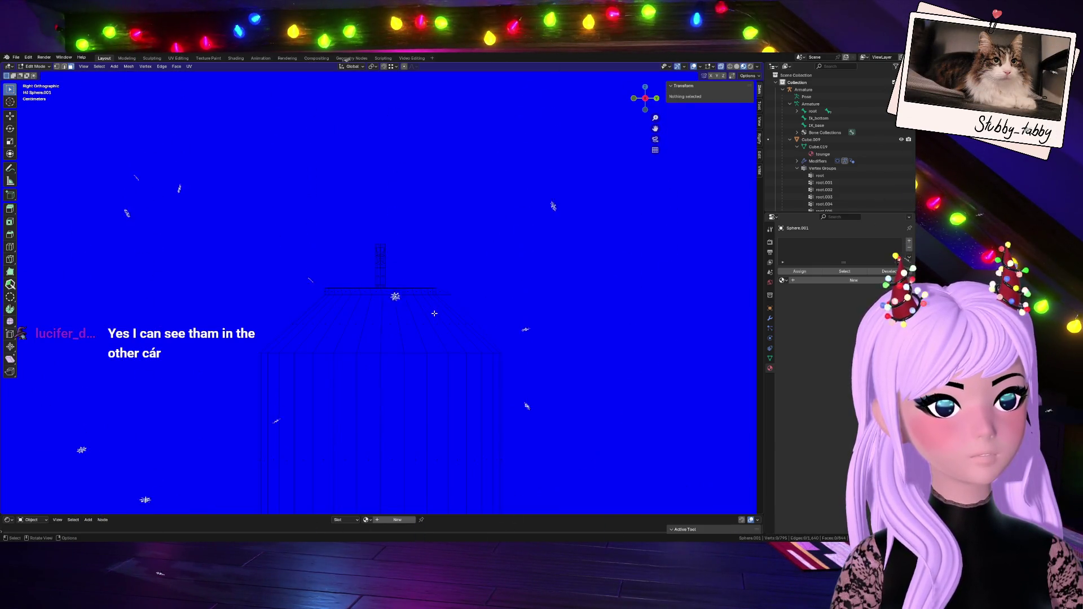
{"action": "left_click", "coordinate": [481, 308], "text": "alt"}
{"action": "left_click_drag", "start_coordinate": [644, 99], "coordinate": [531, 223]}
{"action": "left_click", "coordinate": [588, 237]}
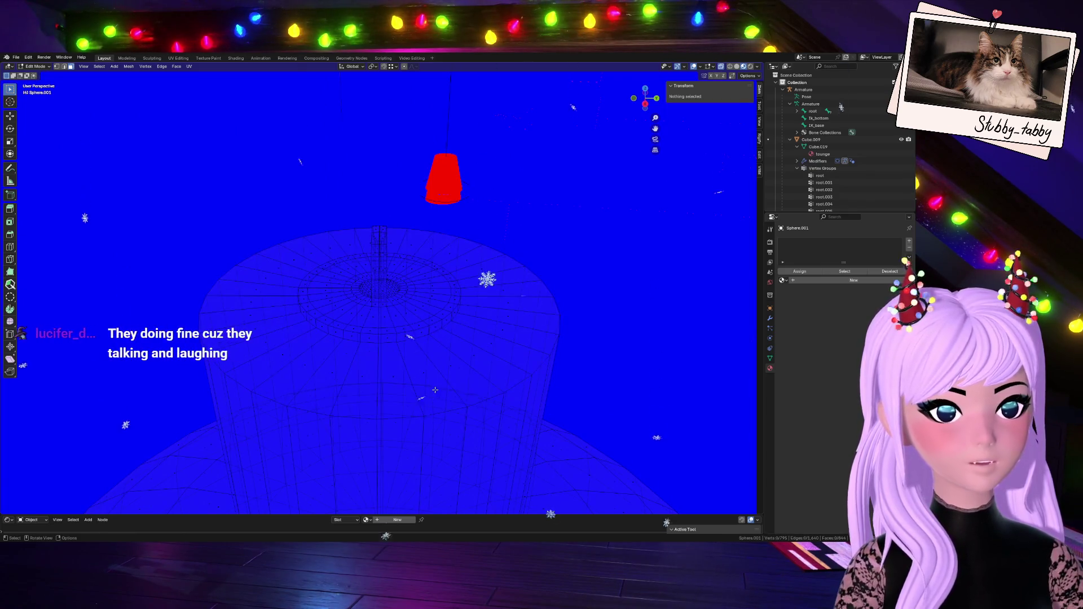
- Select all and Merge by Distance to remove 12 duplicate vertices, then deselect
{"action": "left_click", "coordinate": [396, 417], "text": "alt"}
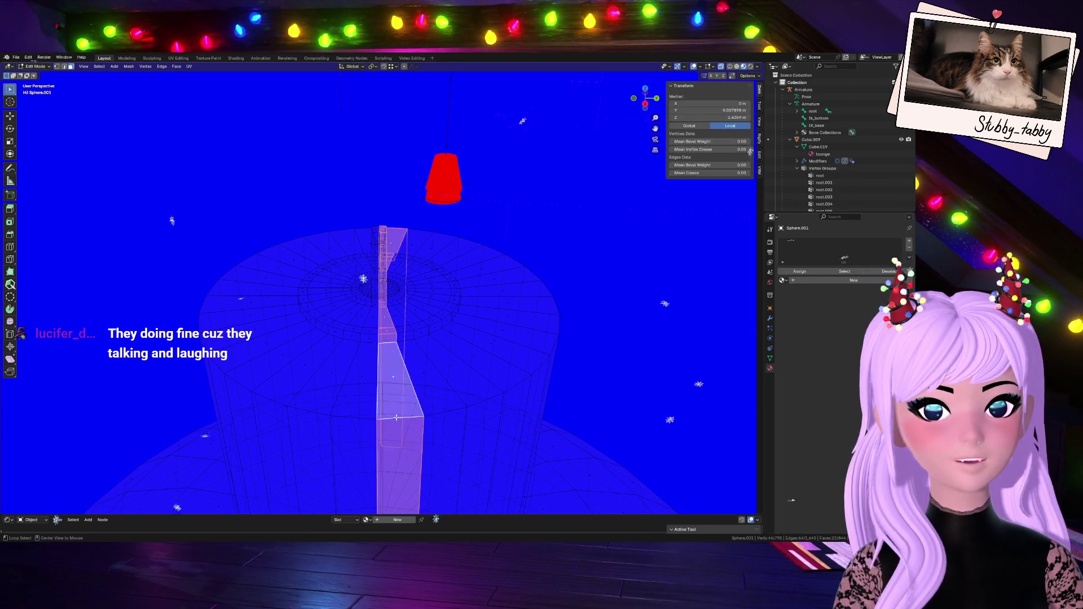
{"action": "key", "text": "a"}
{"action": "scroll", "coordinate": [398, 302], "scroll_direction": "down", "scroll_amount": 5}
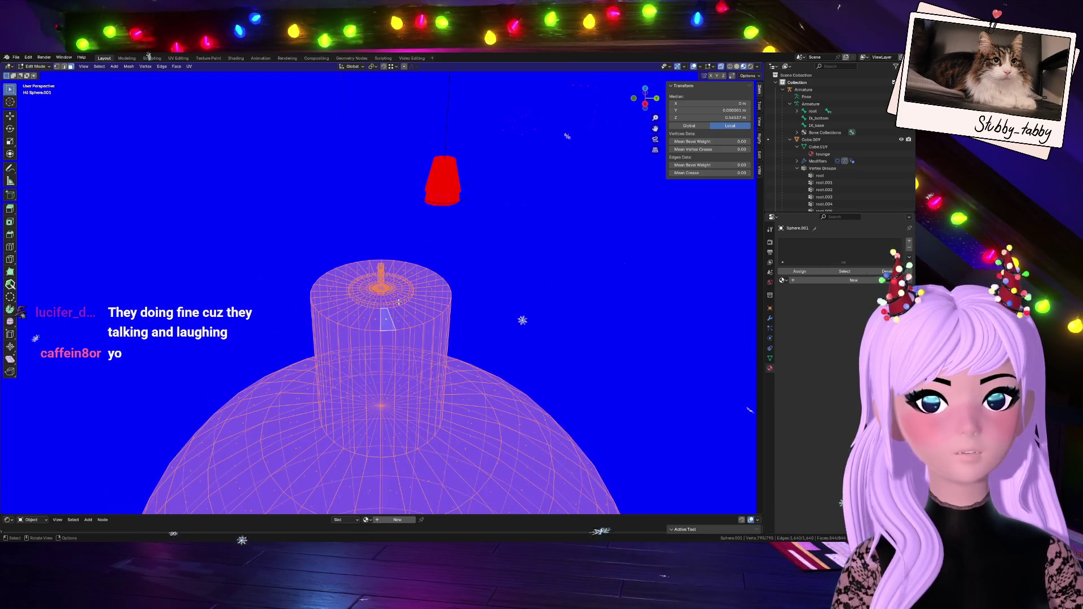
{"action": "key", "text": "m"}
{"action": "left_click", "coordinate": [380, 326]}
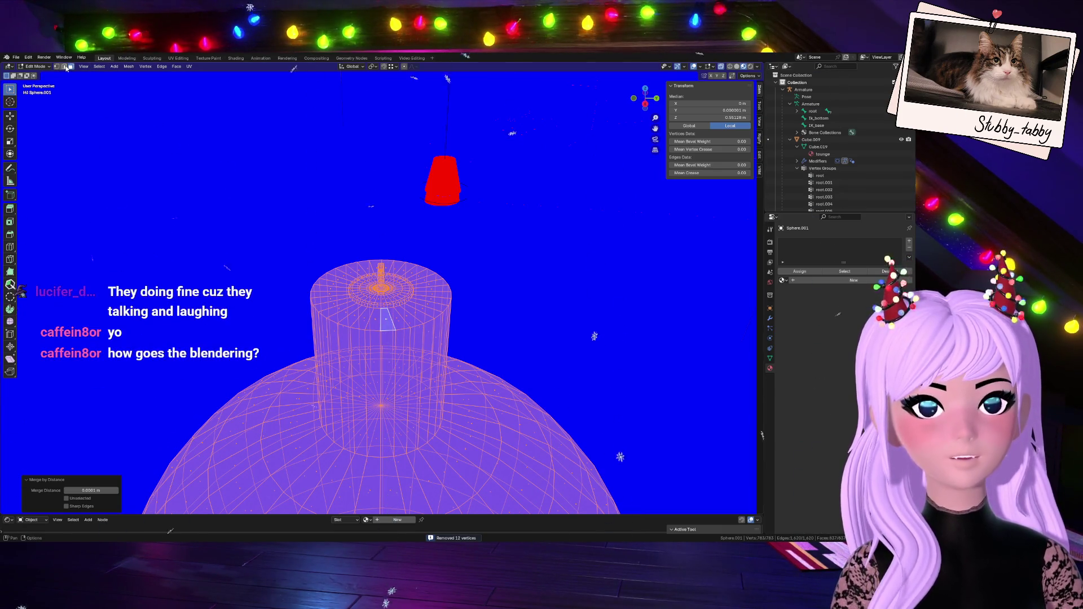
{"action": "left_click", "coordinate": [481, 306]}
{"action": "left_click", "coordinate": [481, 305]}
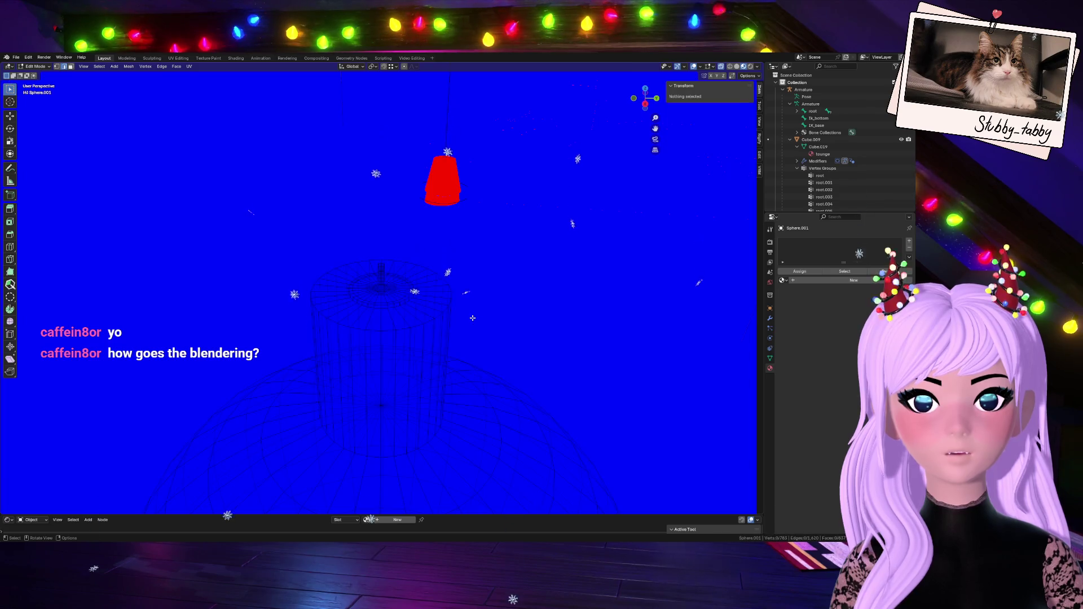
- Uncheck Face Orientation in Viewport Overlays
{"action": "left_click", "coordinate": [684, 68]}
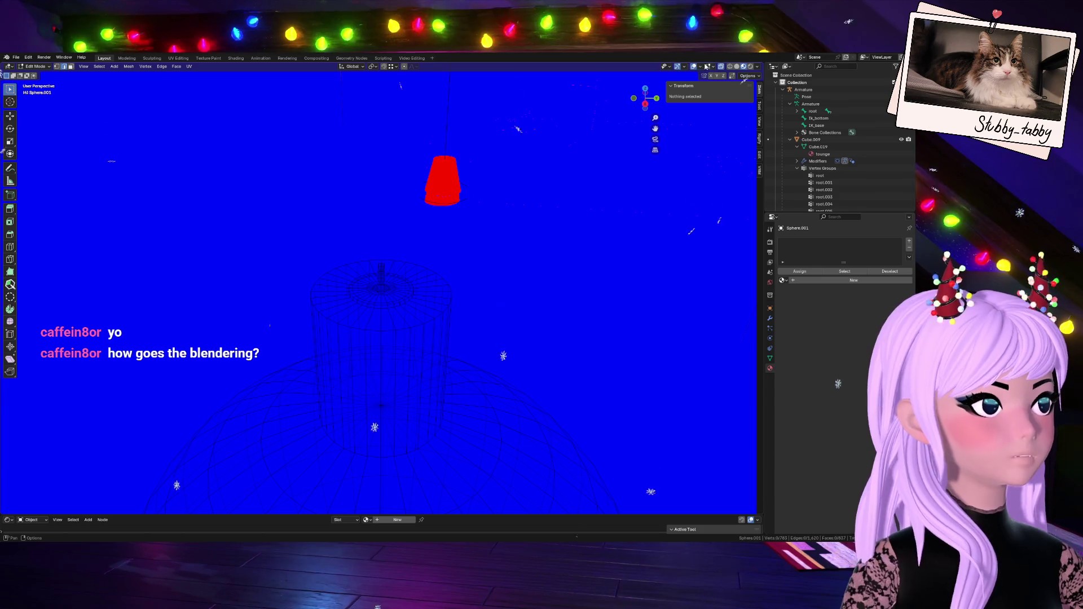
{"action": "left_click", "coordinate": [699, 67]}
{"action": "left_click", "coordinate": [659, 221]}
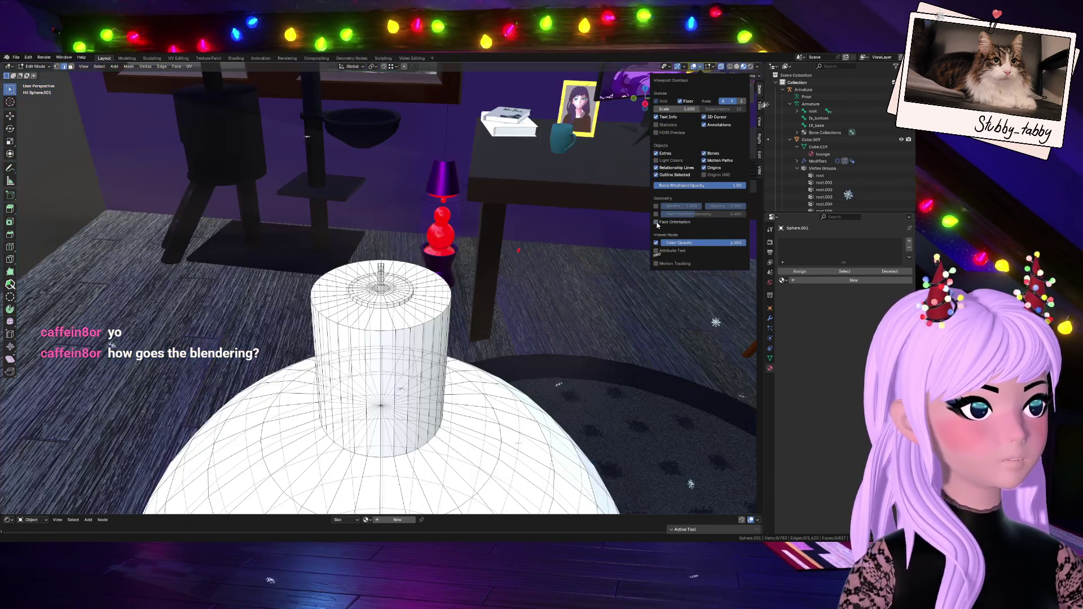
- Try selecting and growing the cap's faces, then clear and pick the edge loop near its top
{"action": "left_click_drag", "start_coordinate": [645, 97], "coordinate": [485, 281]}
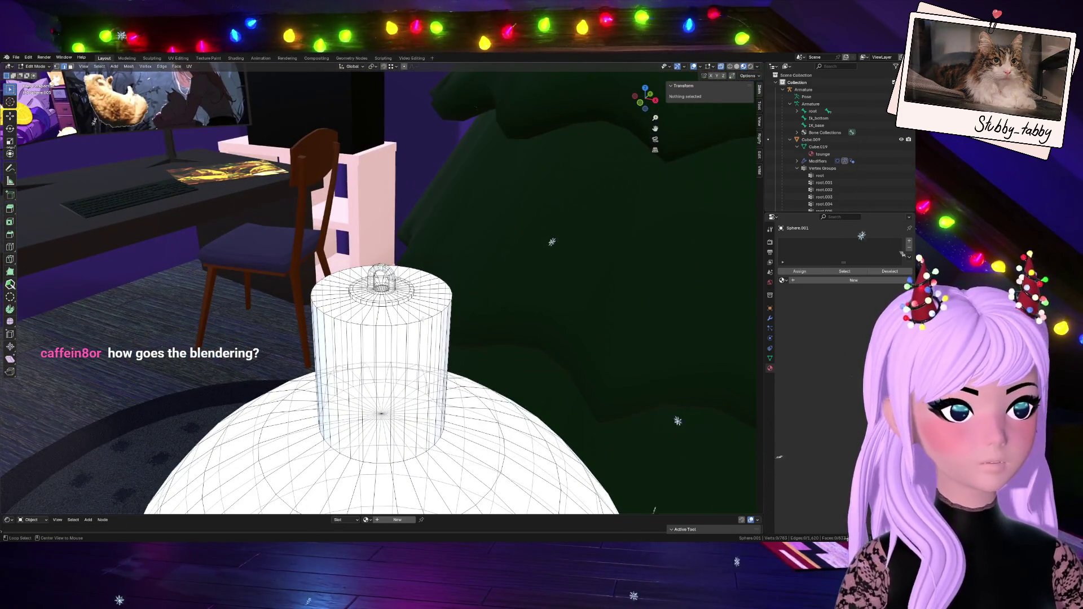
{"action": "left_click", "coordinate": [496, 302]}
{"action": "key", "text": "ctrl+KP_Add"}
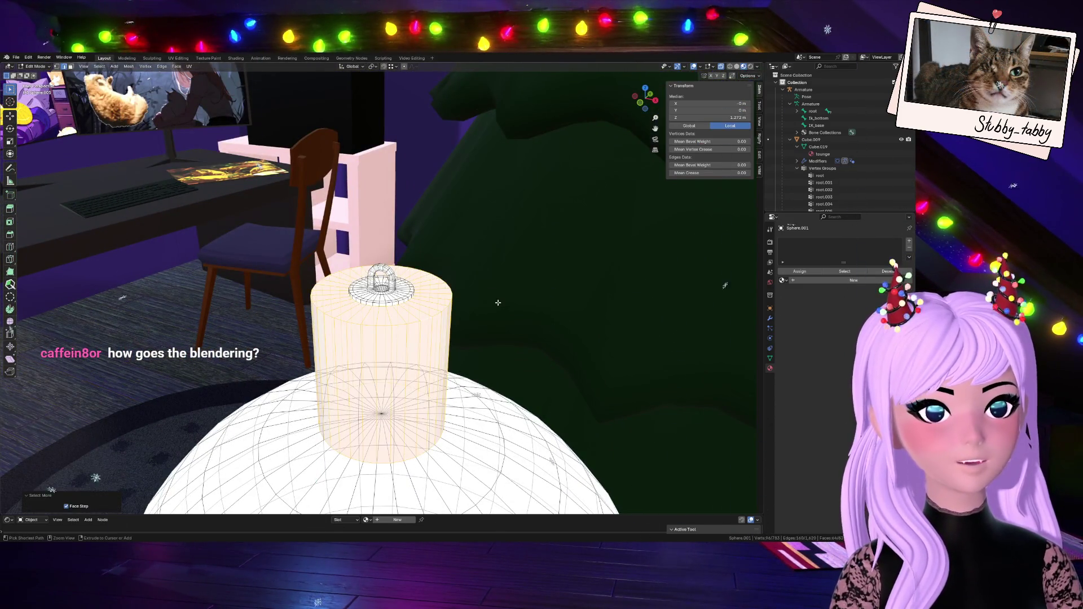
{"action": "left_click", "coordinate": [496, 301]}
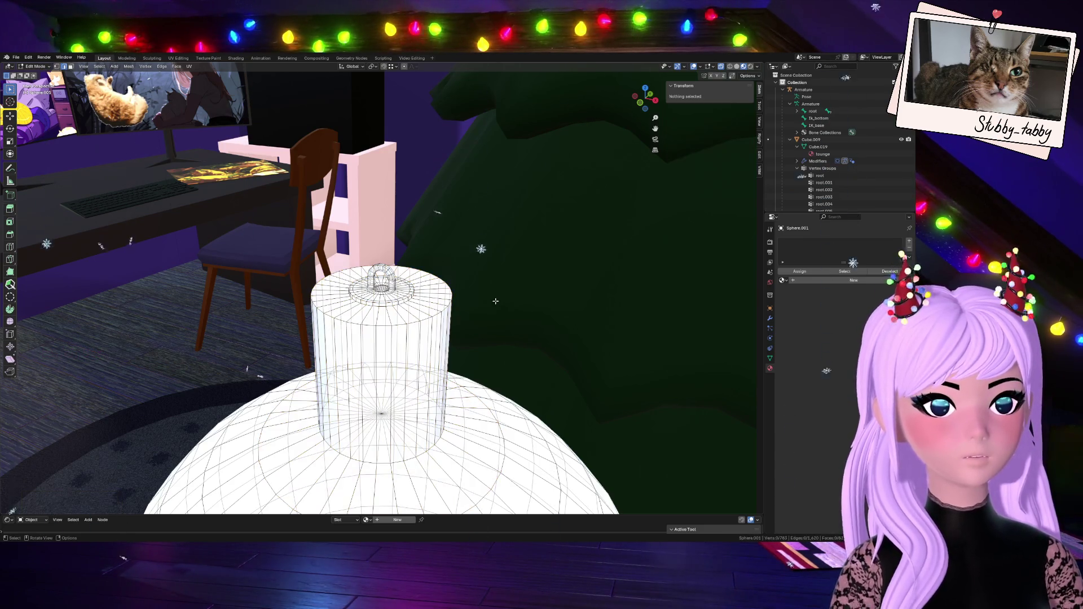
{"action": "left_click", "coordinate": [381, 302], "text": "alt"}
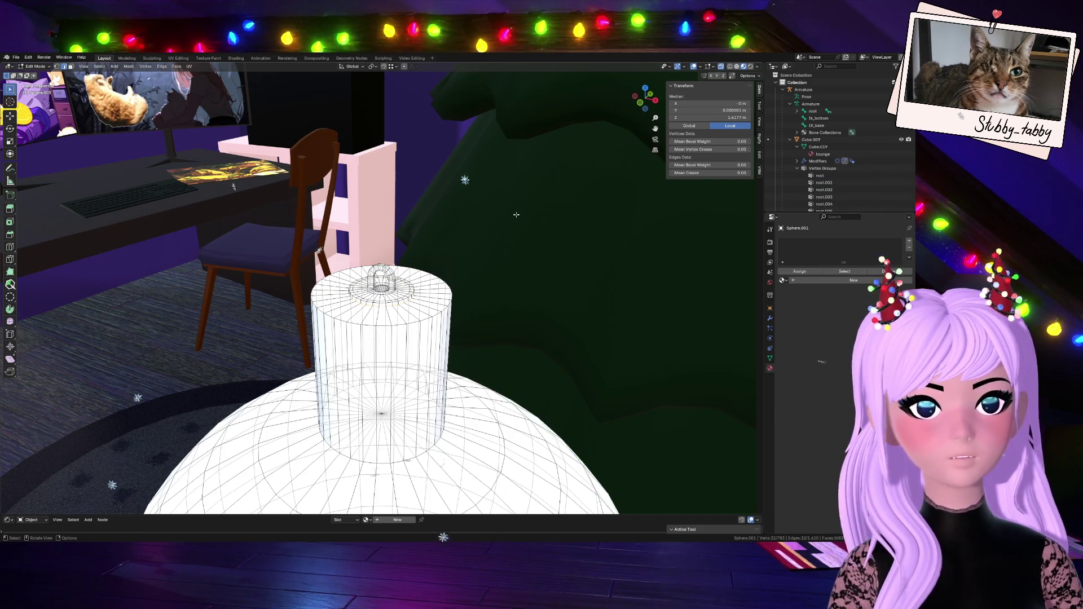
- In face select mode, select the cap cylinder's top face ring and turn on X-ray
{"action": "left_click", "coordinate": [71, 67]}
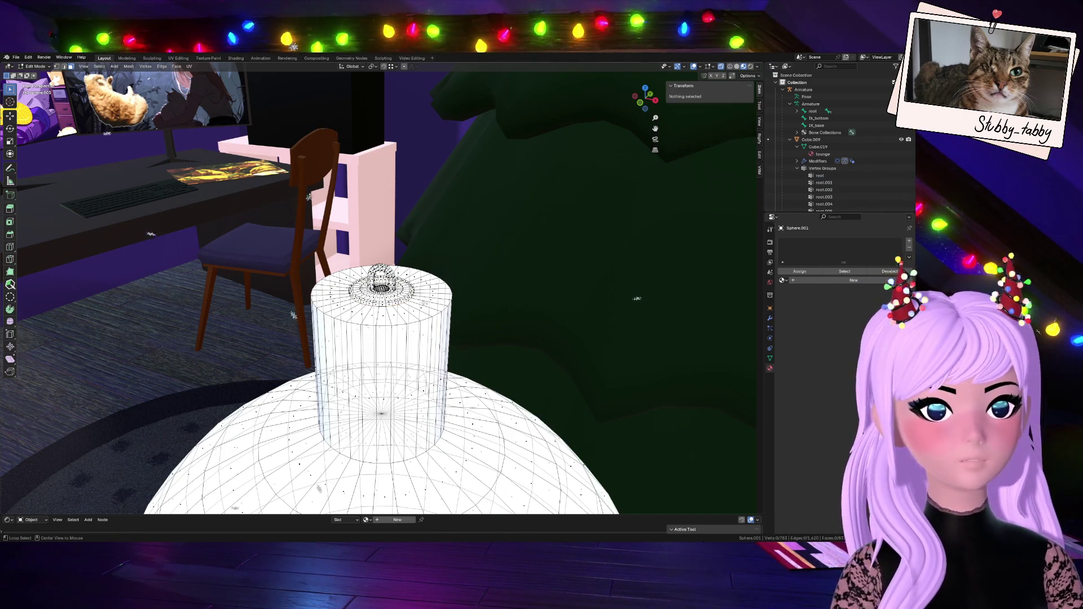
{"action": "left_click", "coordinate": [407, 326], "text": "alt"}
{"action": "key", "text": "alt+z"}
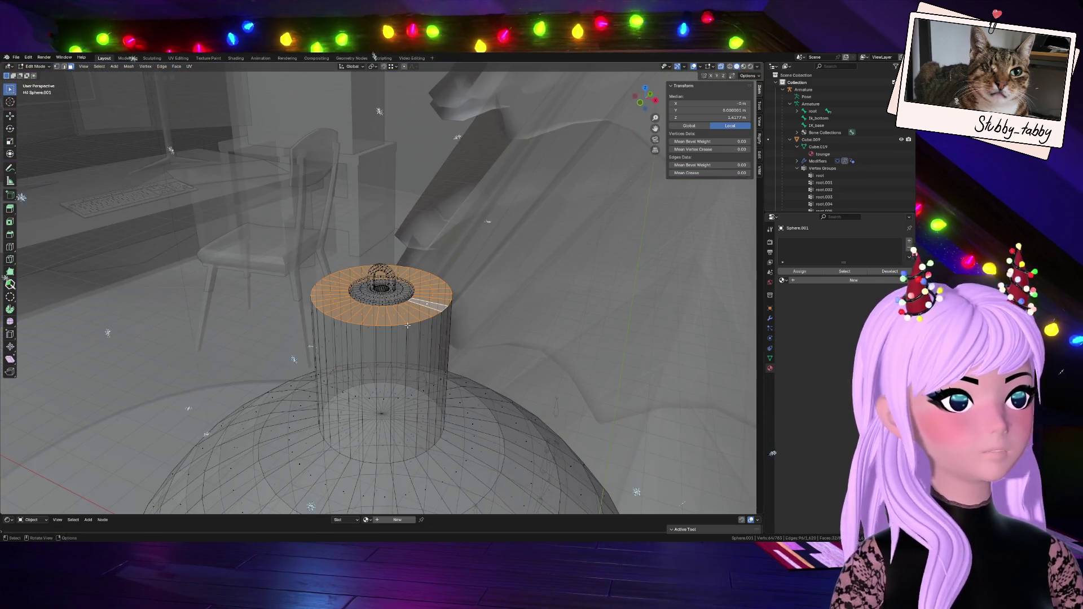
- In solid shading, add the nut faces and the U-shaped hanging loop to the cap-top selection
{"action": "left_click", "coordinate": [721, 67]}
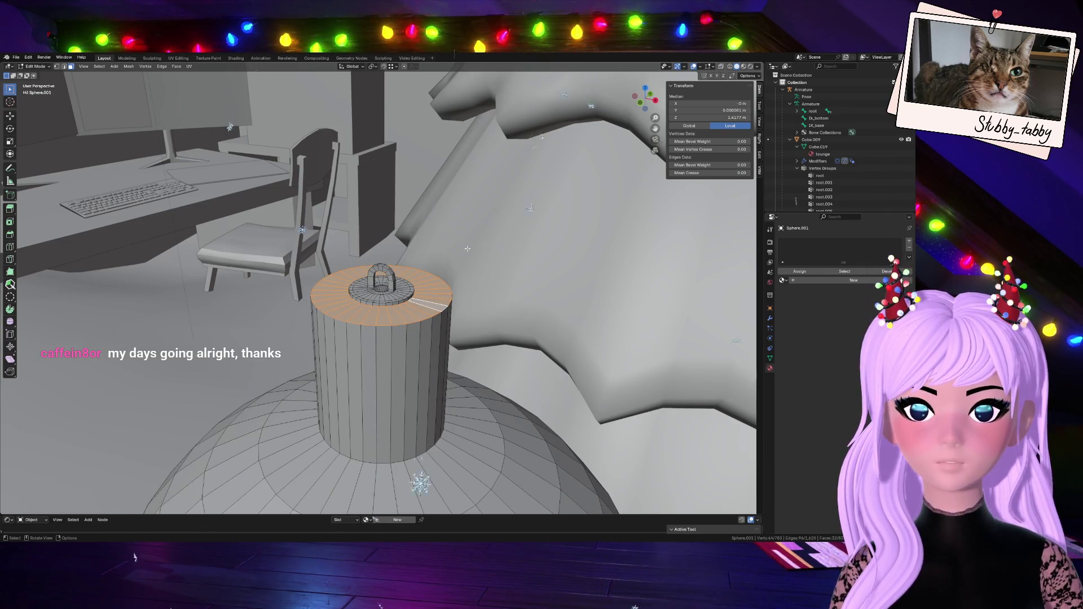
{"action": "left_click_drag", "start_coordinate": [660, 98], "coordinate": [631, 113]}
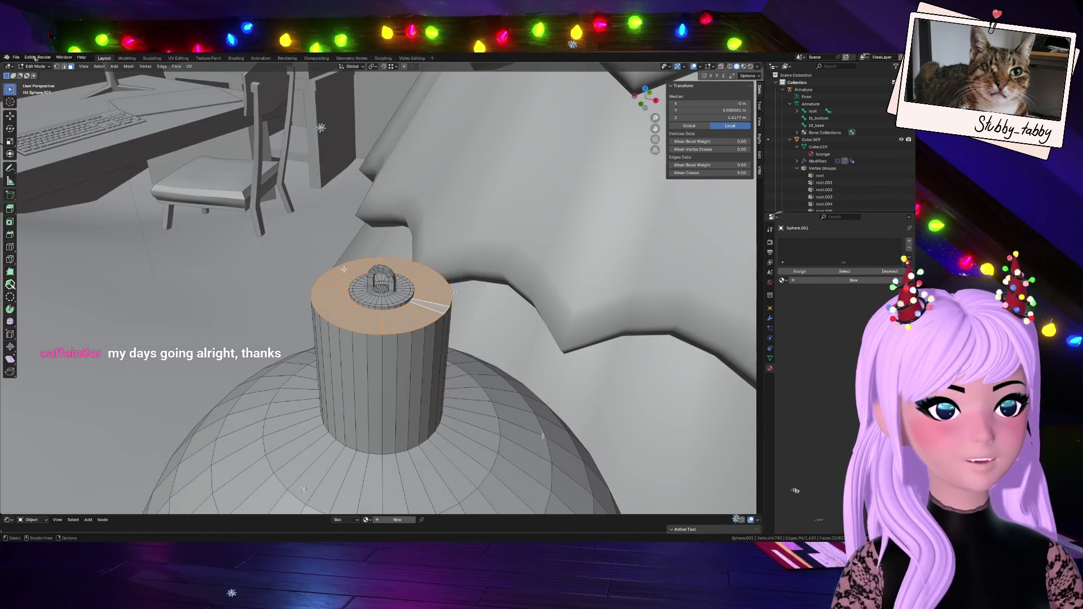
{"action": "left_click_drag", "start_coordinate": [421, 306], "coordinate": [420, 306]}
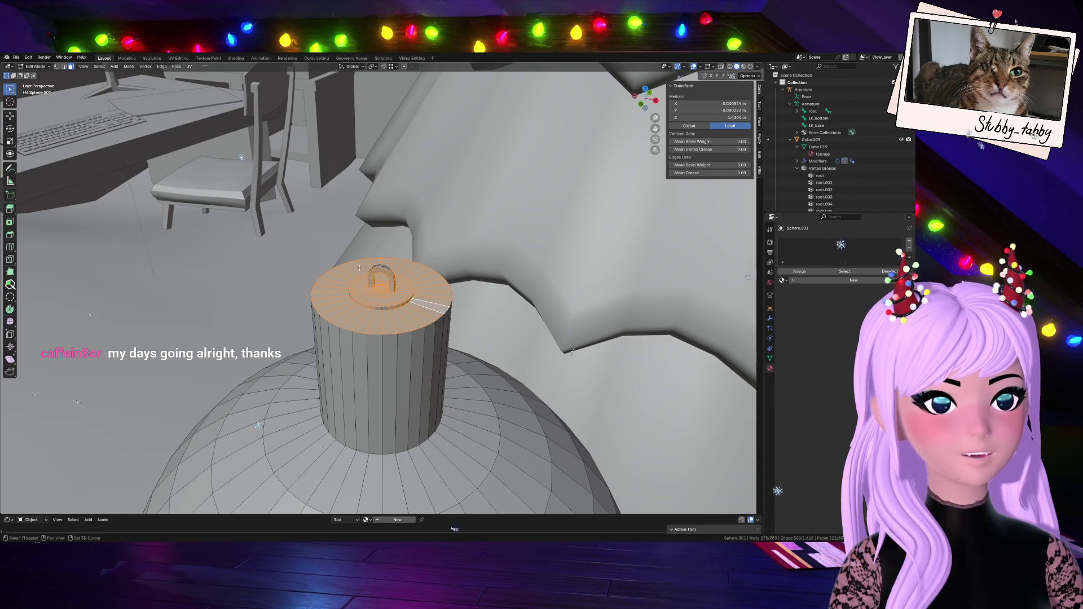
{"action": "left_click", "coordinate": [390, 275], "text": "shift"}
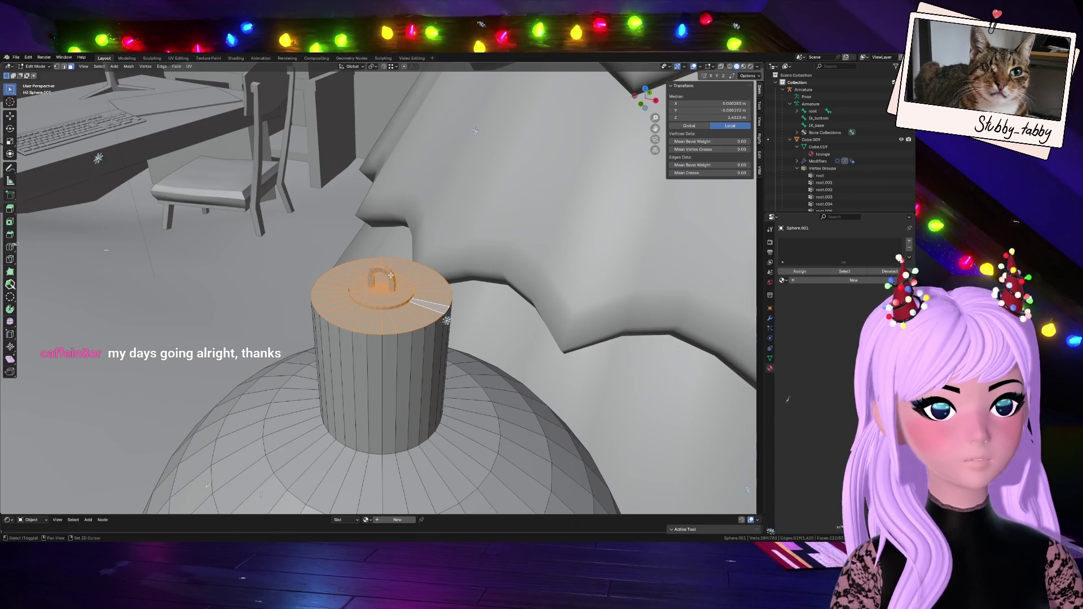
{"action": "left_click", "coordinate": [364, 301], "text": "shift"}
{"action": "left_click_drag", "start_coordinate": [646, 97], "coordinate": [621, 127]}
{"action": "key", "text": "b"}
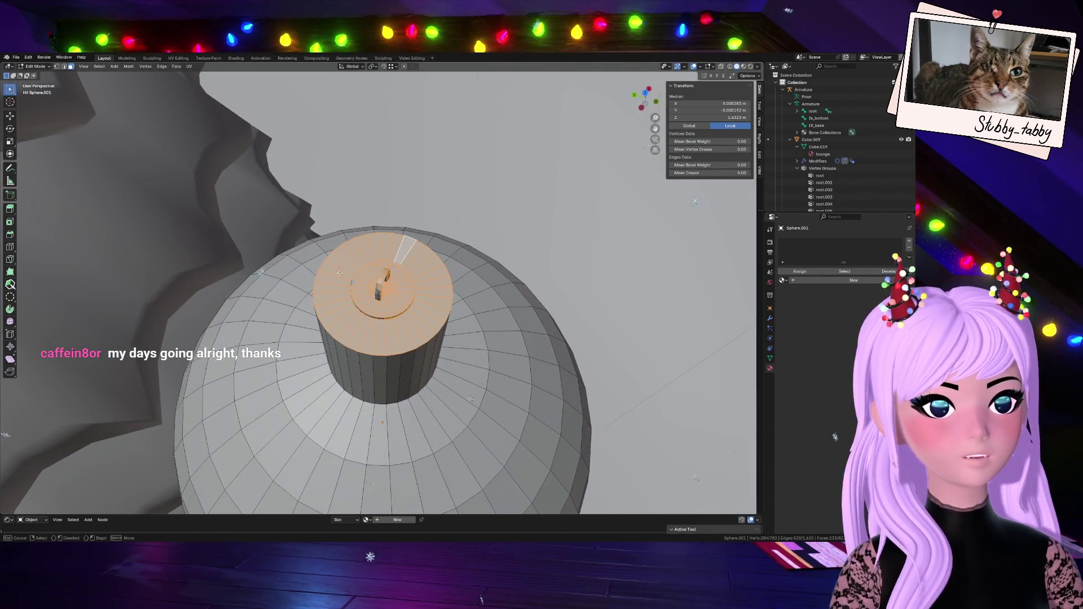
{"action": "left_click_drag", "start_coordinate": [409, 312], "coordinate": [412, 314]}
{"action": "left_click_drag", "start_coordinate": [648, 92], "coordinate": [648, 99]}
{"action": "scroll", "coordinate": [406, 266], "scroll_direction": "up", "scroll_amount": 4}
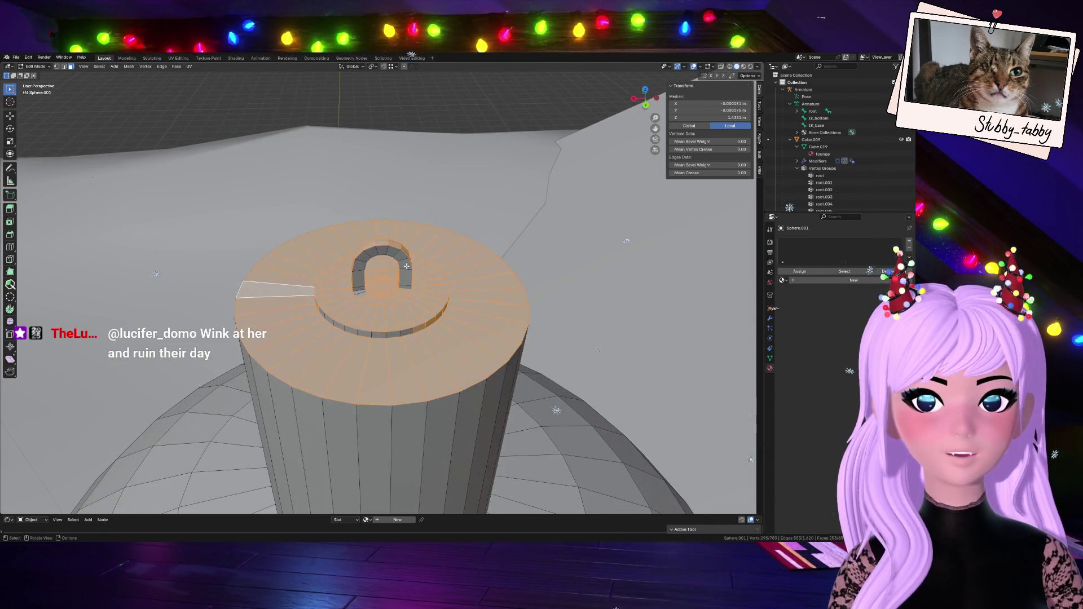
{"action": "left_click_drag", "start_coordinate": [337, 250], "coordinate": [415, 296]}
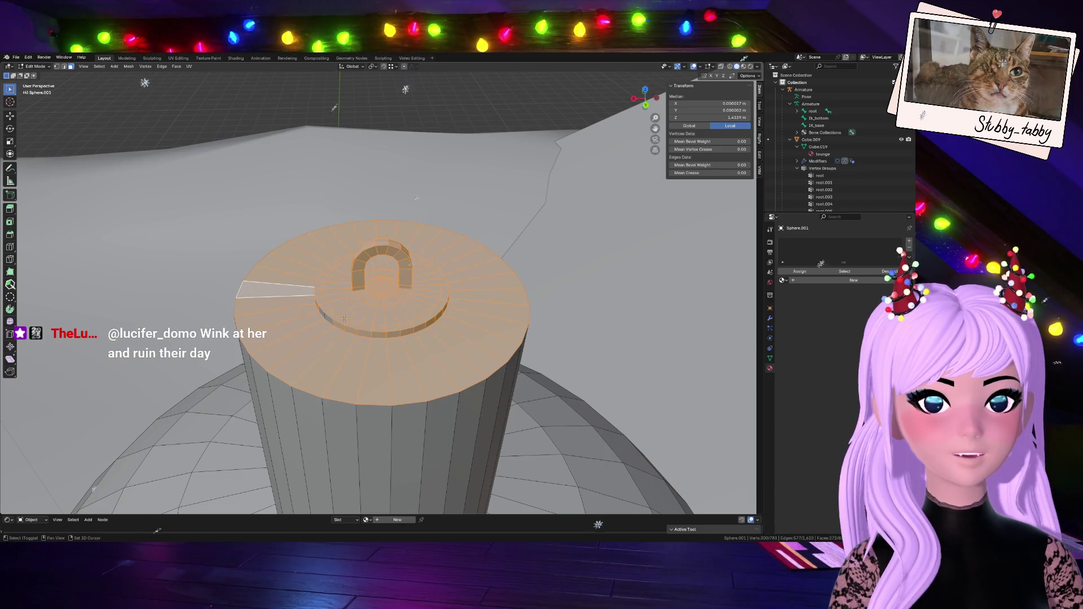
- In Front Ortho view with X-ray on, box-select the missed cap vertex, then turn X-ray off
{"action": "left_click_drag", "start_coordinate": [645, 99], "coordinate": [829, 186]}
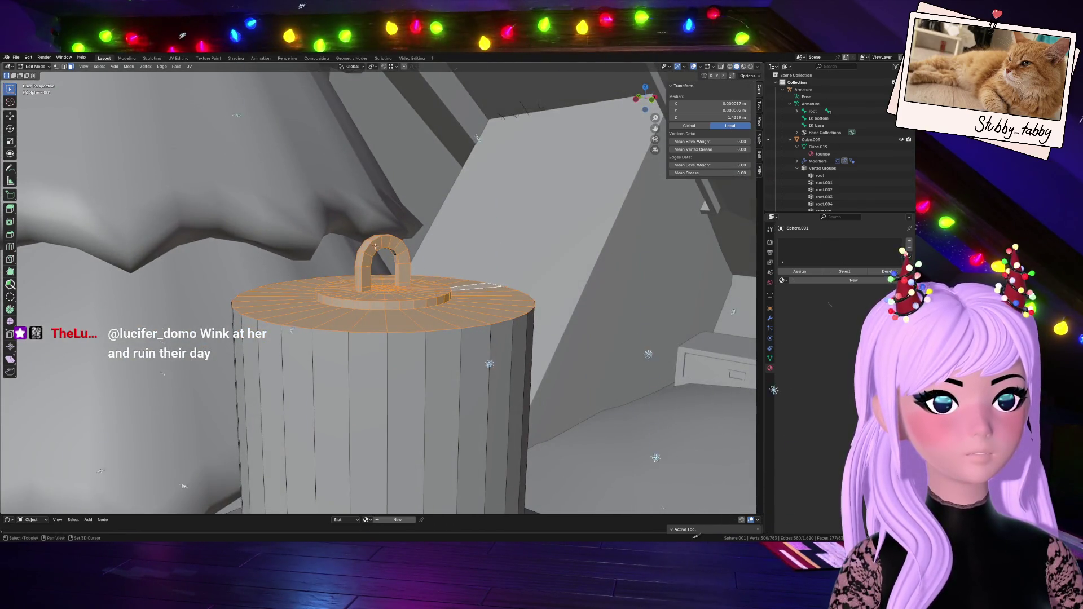
{"action": "left_click_drag", "start_coordinate": [645, 99], "coordinate": [734, 541]}
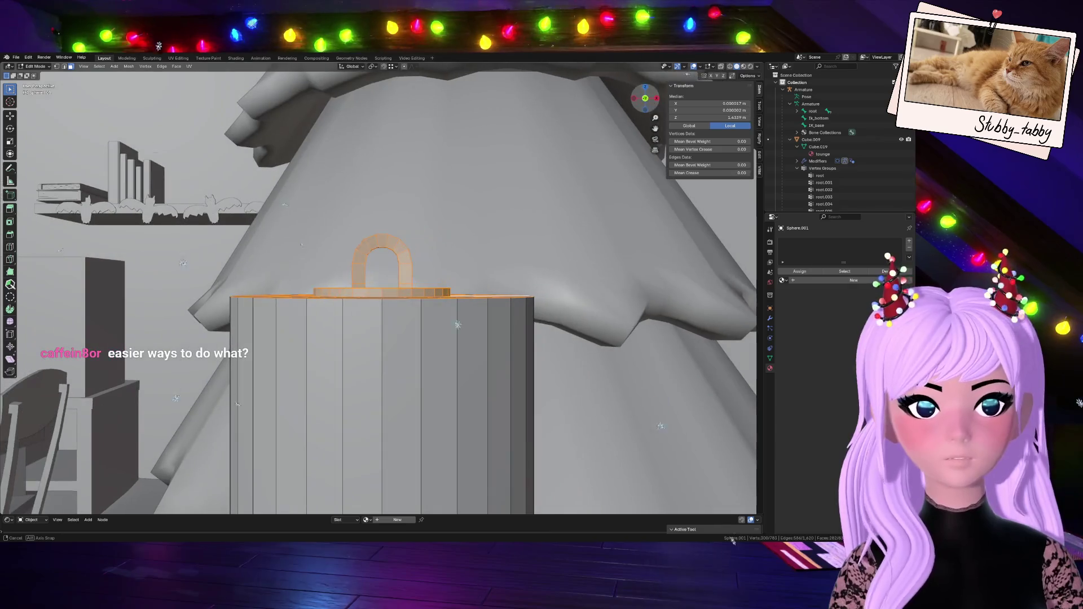
{"action": "mouse_move", "coordinate": [660, 526]}
{"action": "left_mouse_down"}
{"action": "mouse_move", "coordinate": [699, 581]}
{"action": "mouse_move", "coordinate": [654, 553]}
{"action": "mouse_move", "coordinate": [689, 564]}
{"action": "mouse_move", "coordinate": [647, 110]}
{"action": "left_mouse_up"}
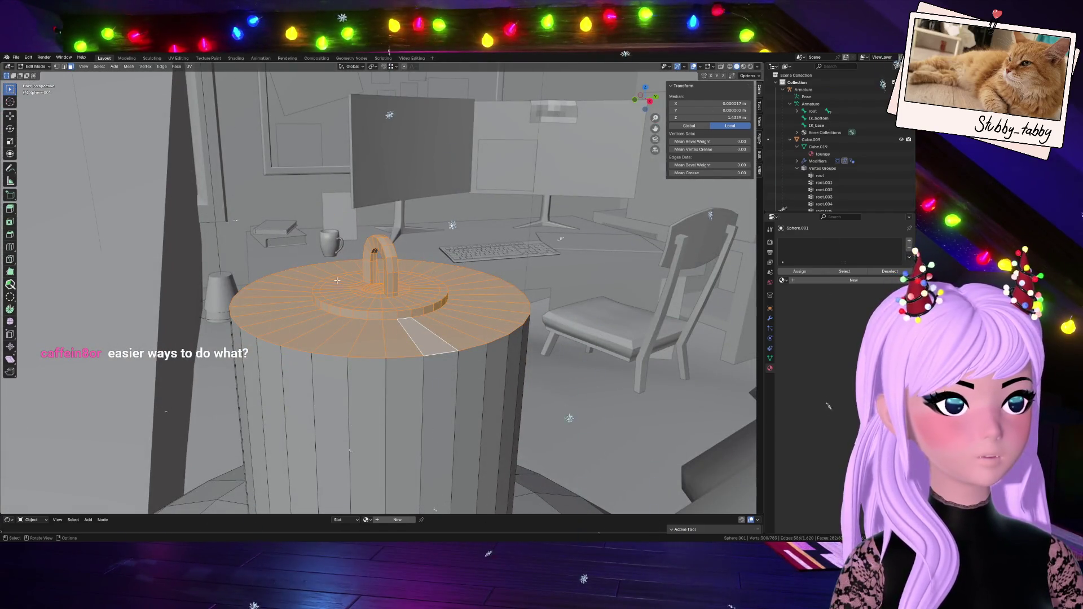
{"action": "left_click", "coordinate": [635, 102]}
{"action": "scroll", "coordinate": [482, 319], "scroll_direction": "down", "scroll_amount": 10}
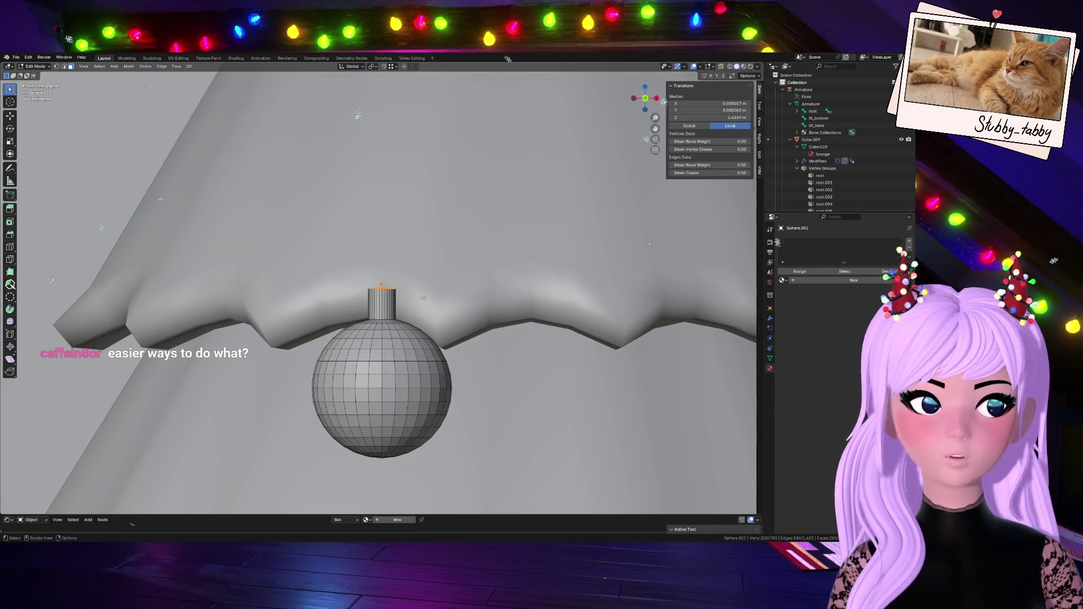
{"action": "scroll", "coordinate": [423, 297], "scroll_direction": "up", "scroll_amount": 4}
{"action": "left_click", "coordinate": [721, 66]}
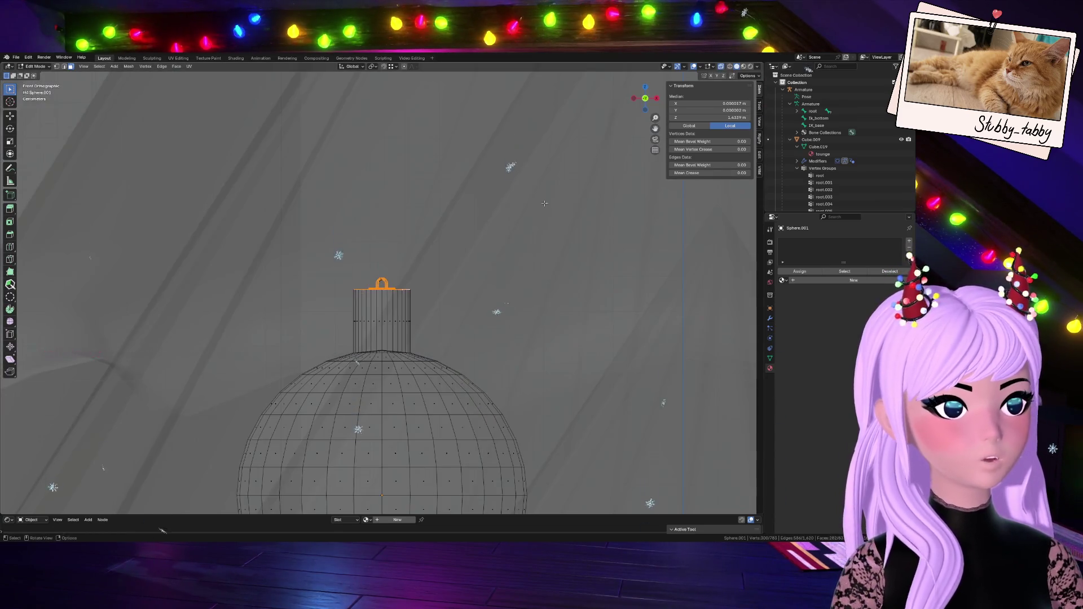
{"action": "left_click_drag", "start_coordinate": [325, 261], "coordinate": [451, 310]}
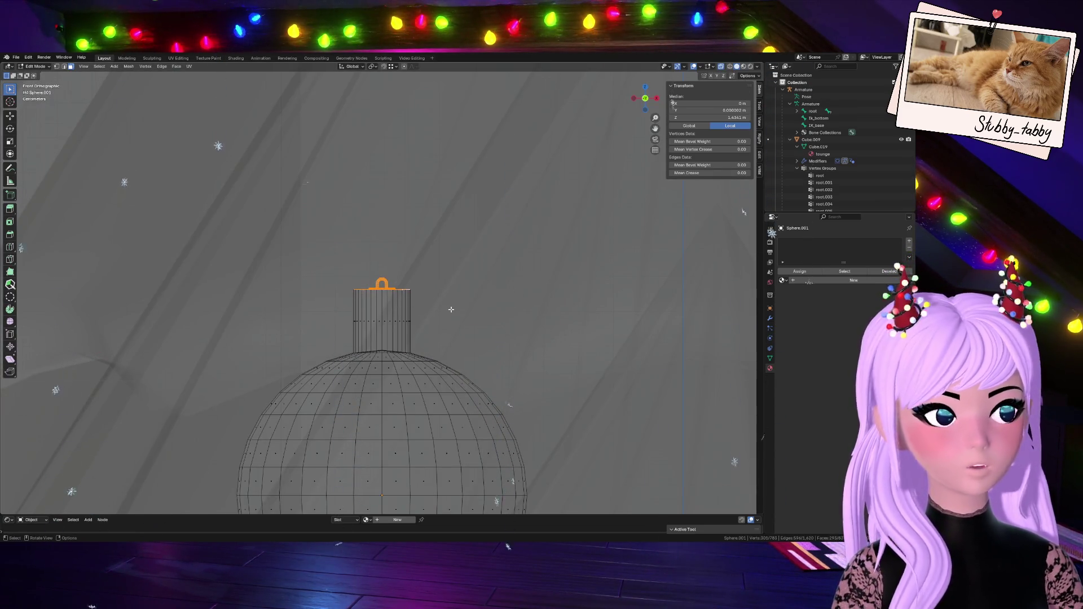
{"action": "key", "text": "alt+z"}
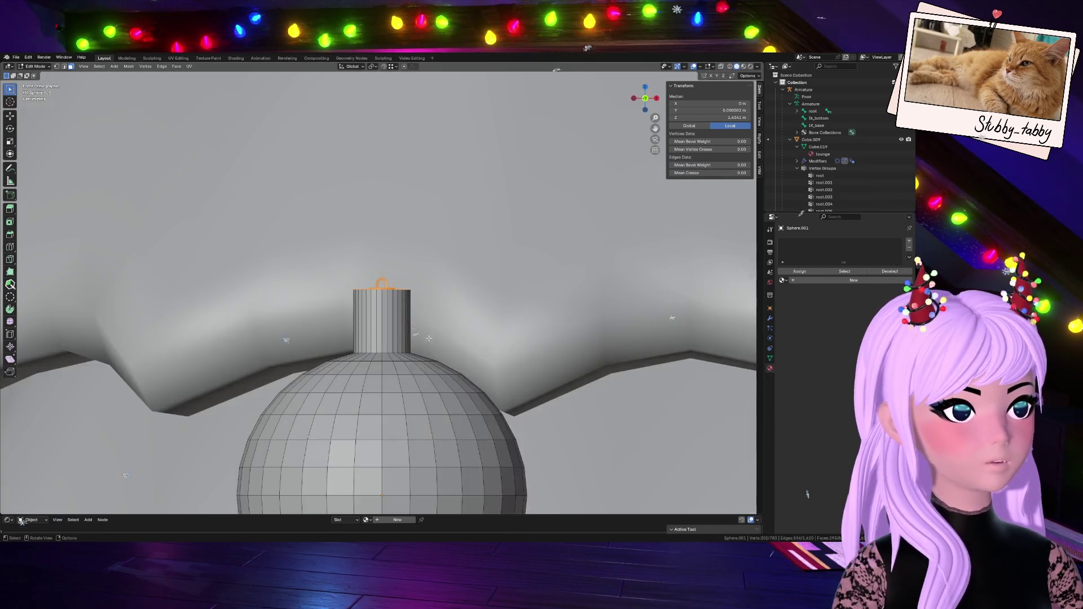
- Move the selected cap top and hanging loop down along Z
{"action": "scroll", "coordinate": [429, 338], "scroll_direction": "up", "scroll_amount": 3}
{"action": "key", "text": "g"}
{"action": "key", "text": "z"}
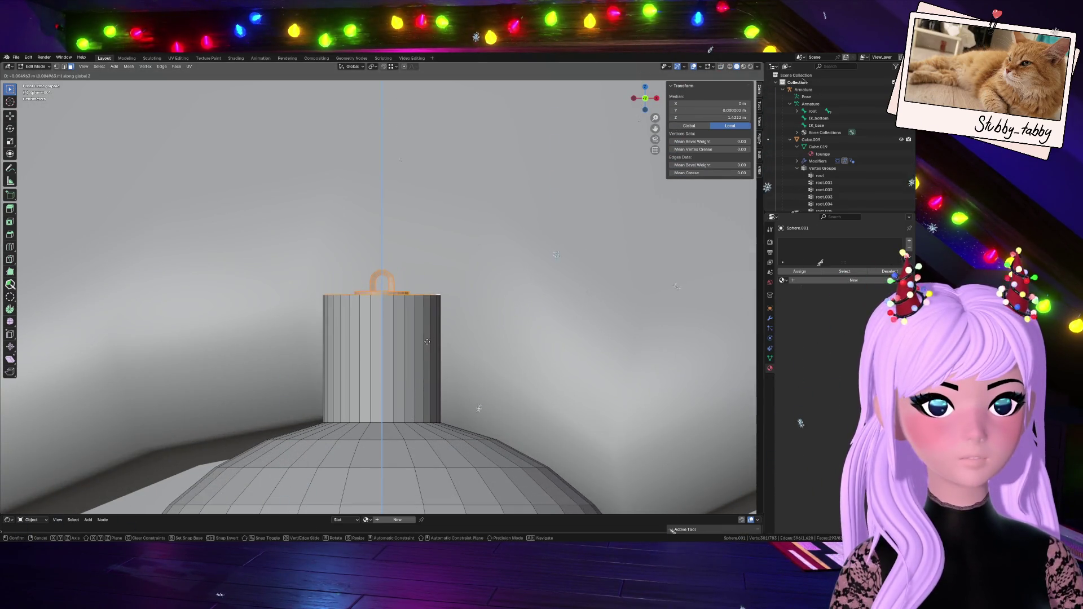
{"action": "left_click", "coordinate": [431, 363]}
{"action": "scroll", "coordinate": [432, 364], "scroll_direction": "down", "scroll_amount": 6}
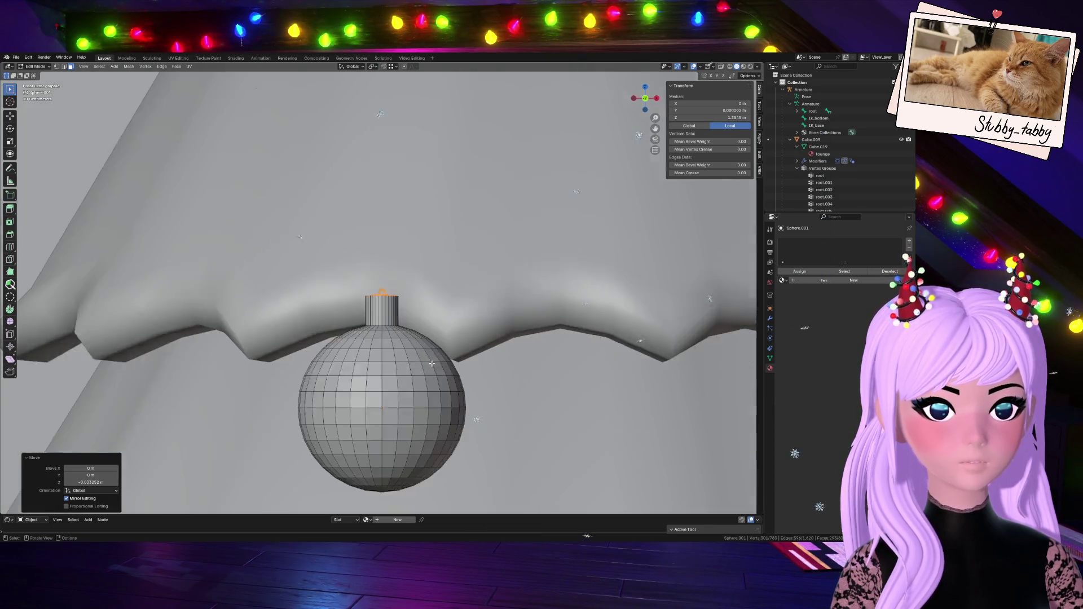
{"action": "scroll", "coordinate": [431, 364], "scroll_direction": "down", "scroll_amount": 2}
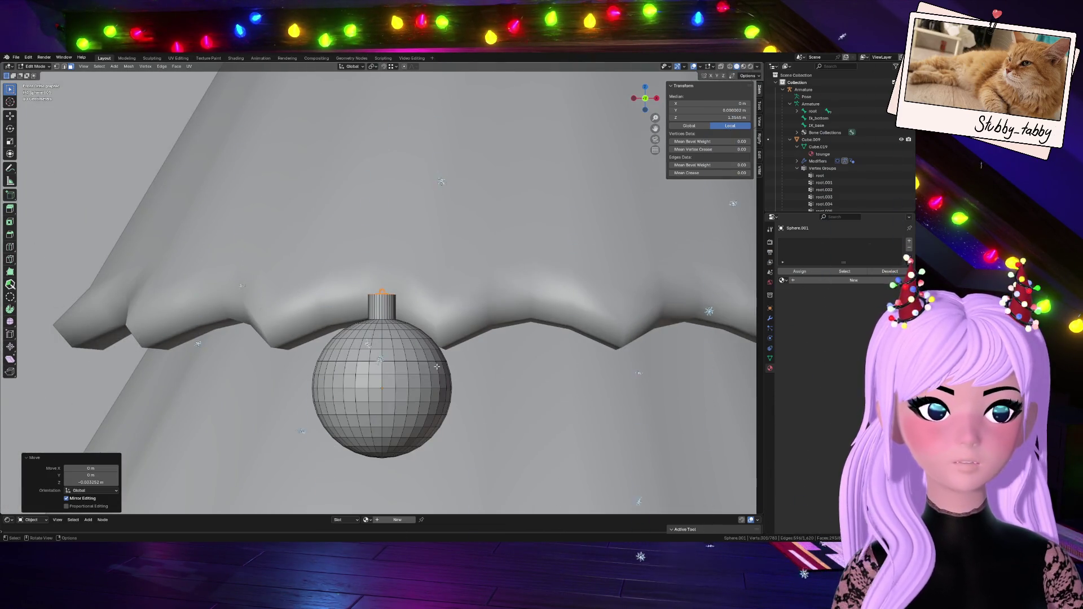
{"action": "scroll", "coordinate": [437, 359], "scroll_direction": "up", "scroll_amount": 4}
{"action": "scroll", "coordinate": [451, 339], "scroll_direction": "down", "scroll_amount": 6}
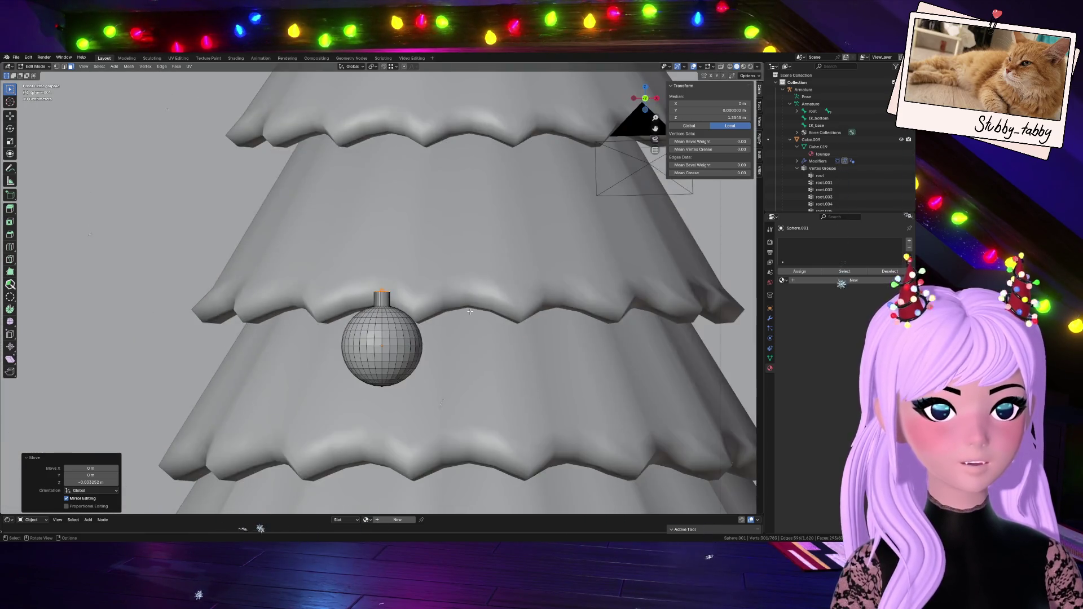
{"action": "scroll", "coordinate": [470, 311], "scroll_direction": "up", "scroll_amount": 8}
{"action": "scroll", "coordinate": [470, 312], "scroll_direction": "down", "scroll_amount": 6}
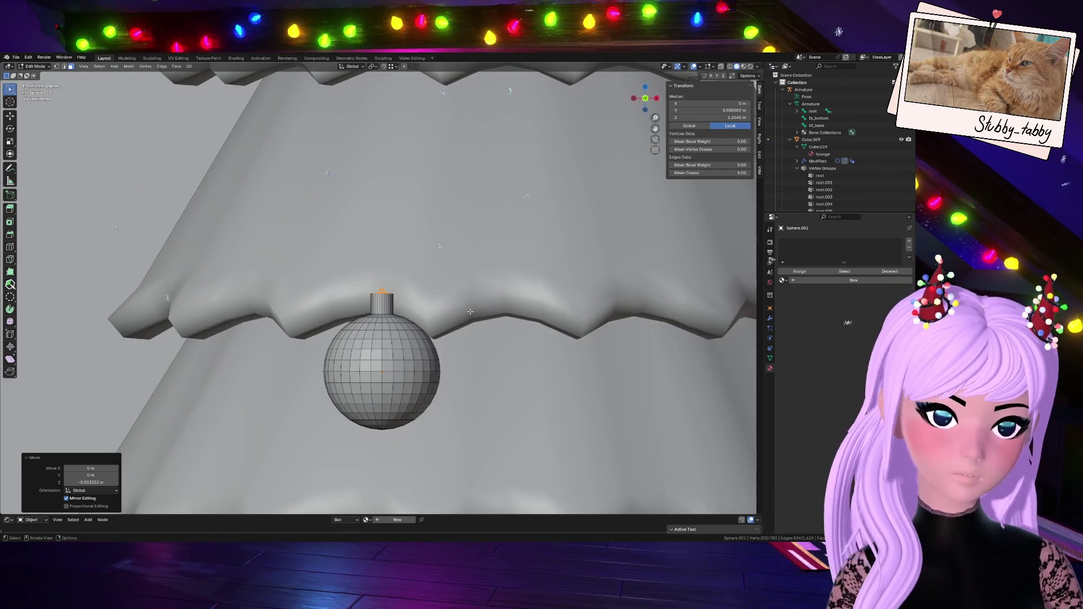
{"action": "scroll", "coordinate": [470, 311], "scroll_direction": "up", "scroll_amount": 2}
{"action": "scroll", "coordinate": [470, 311], "scroll_direction": "up", "scroll_amount": 4}
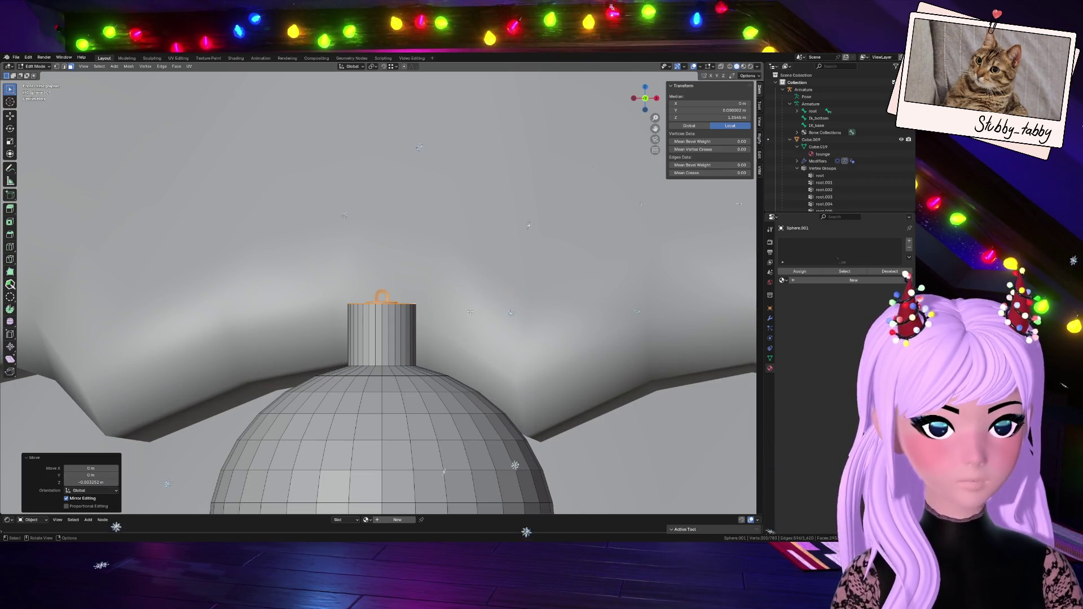
- Refine with two smaller Z moves, about 0.055 m lower in total, seating the loop on the cap
{"action": "key", "text": "g"}
{"action": "key", "text": "z"}
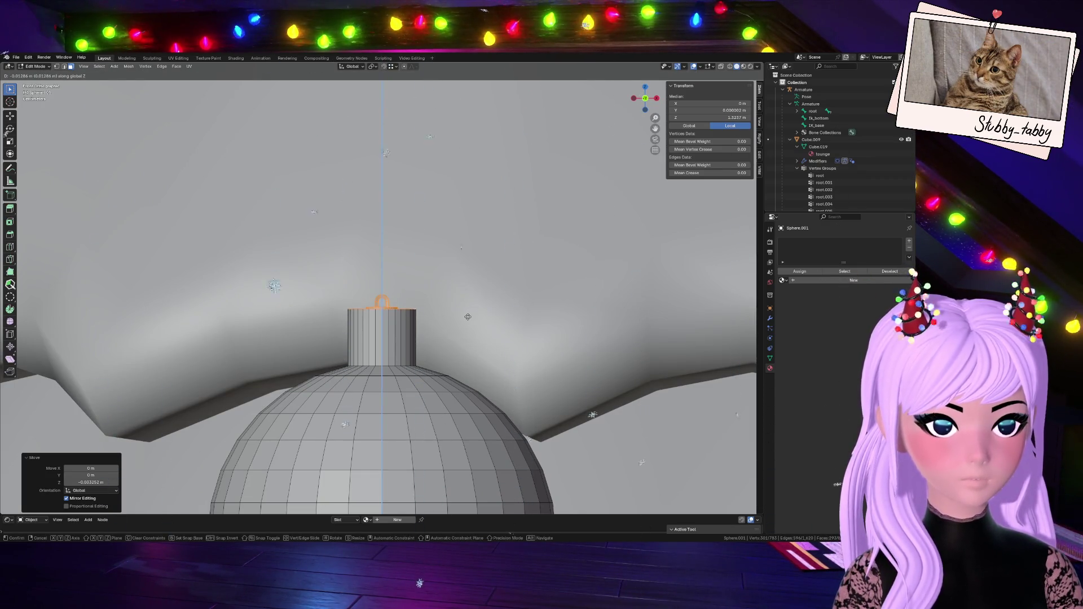
{"action": "left_click", "coordinate": [466, 319]}
{"action": "scroll", "coordinate": [463, 328], "scroll_direction": "down", "scroll_amount": 5}
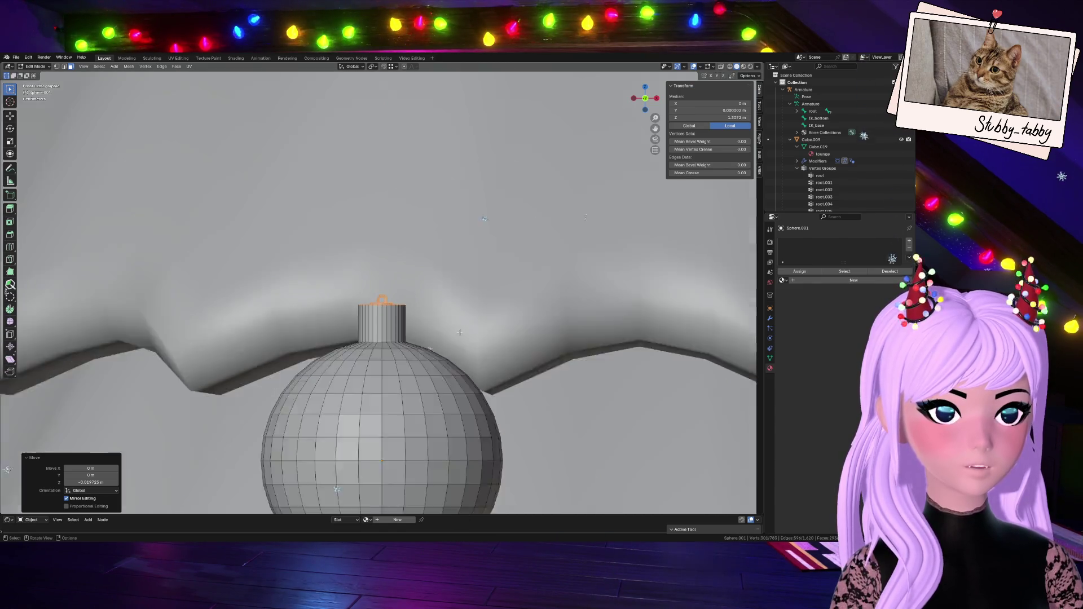
{"action": "scroll", "coordinate": [459, 334], "scroll_direction": "up", "scroll_amount": 8}
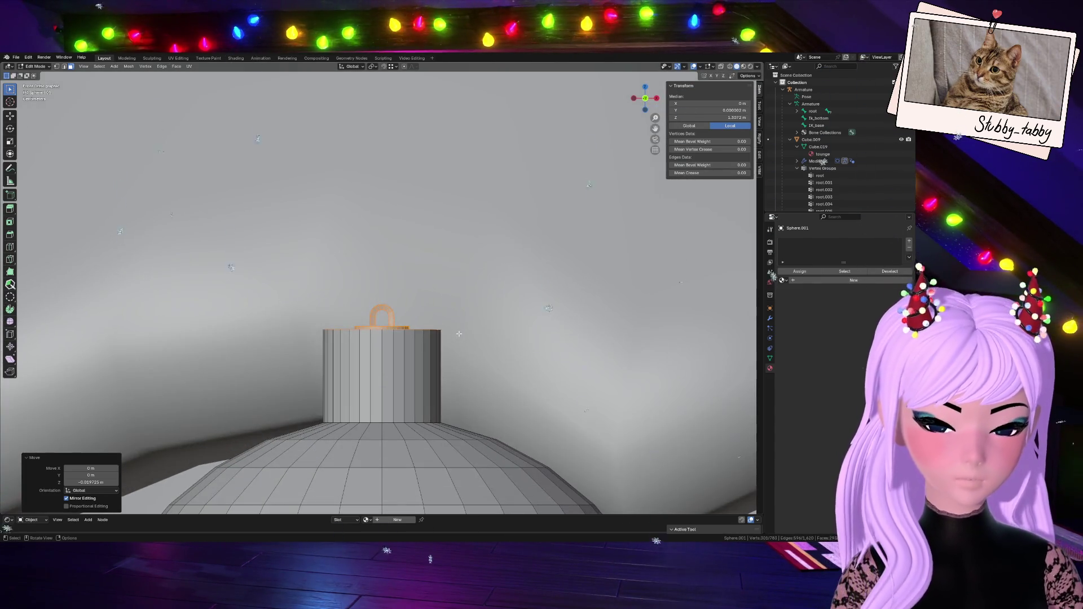
{"action": "key", "text": "g"}
{"action": "key", "text": "z"}
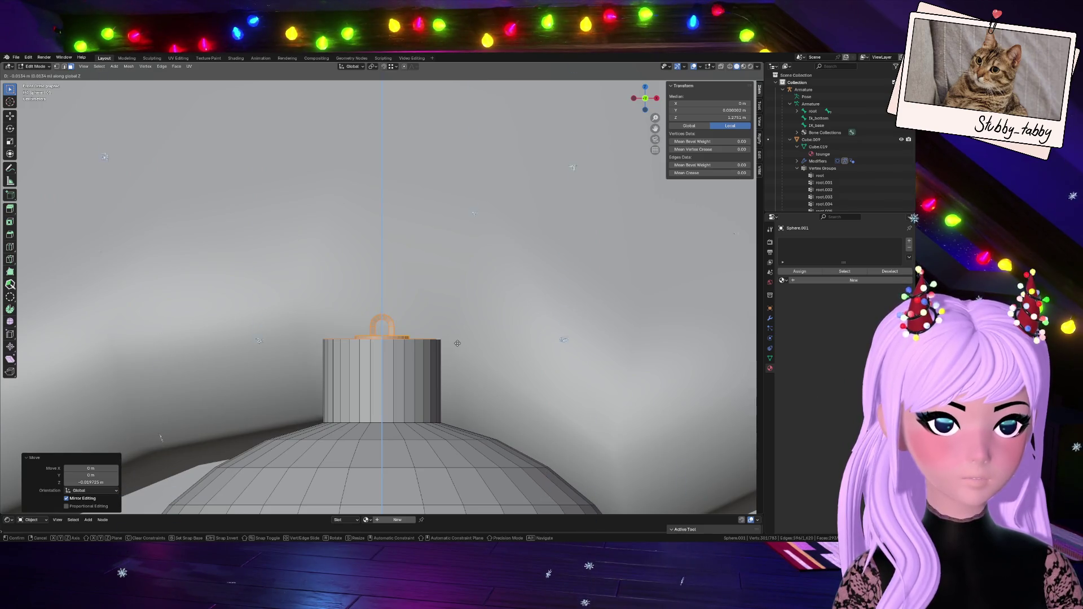
{"action": "left_click", "coordinate": [458, 343]}
{"action": "scroll", "coordinate": [457, 346], "scroll_direction": "down", "scroll_amount": 5}
{"action": "scroll", "coordinate": [458, 345], "scroll_direction": "down", "scroll_amount": 3}
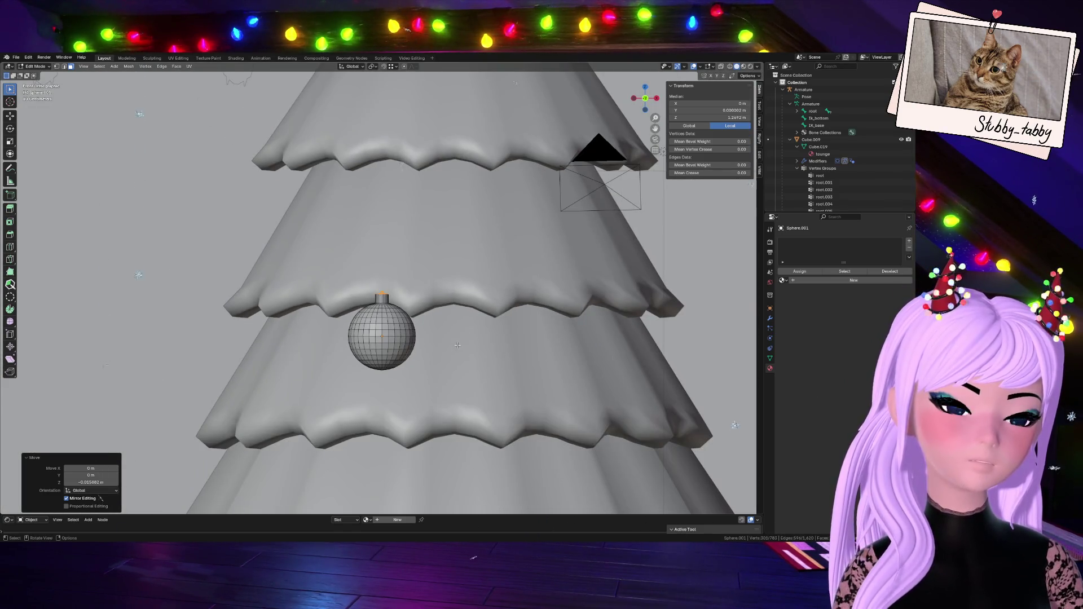
{"action": "scroll", "coordinate": [458, 346], "scroll_direction": "up", "scroll_amount": 1}
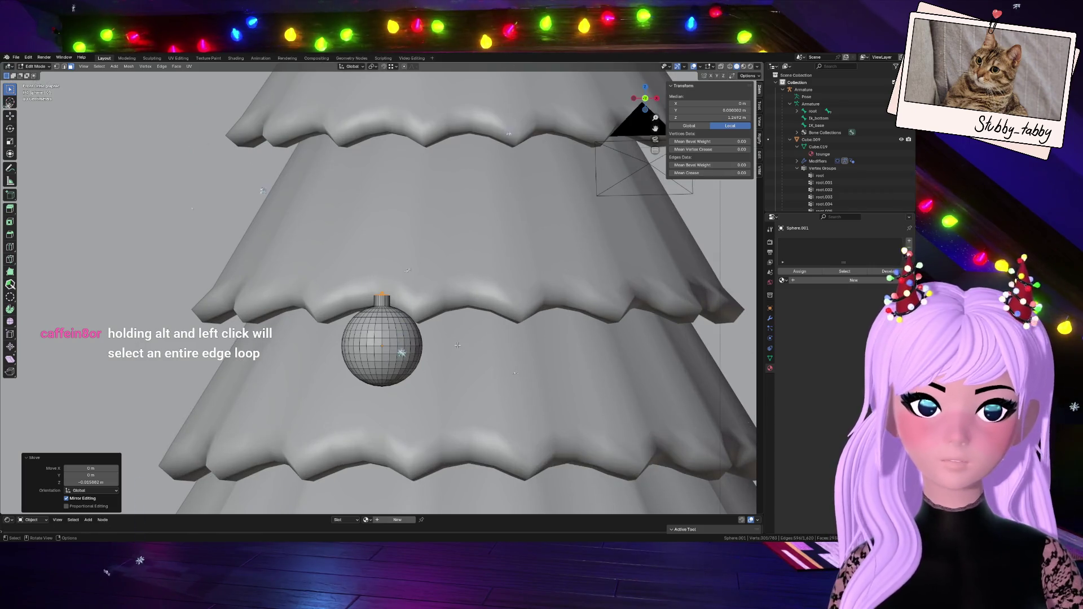
{"action": "scroll", "coordinate": [457, 346], "scroll_direction": "up", "scroll_amount": 2}
{"action": "scroll", "coordinate": [457, 345], "scroll_direction": "up", "scroll_amount": 3}
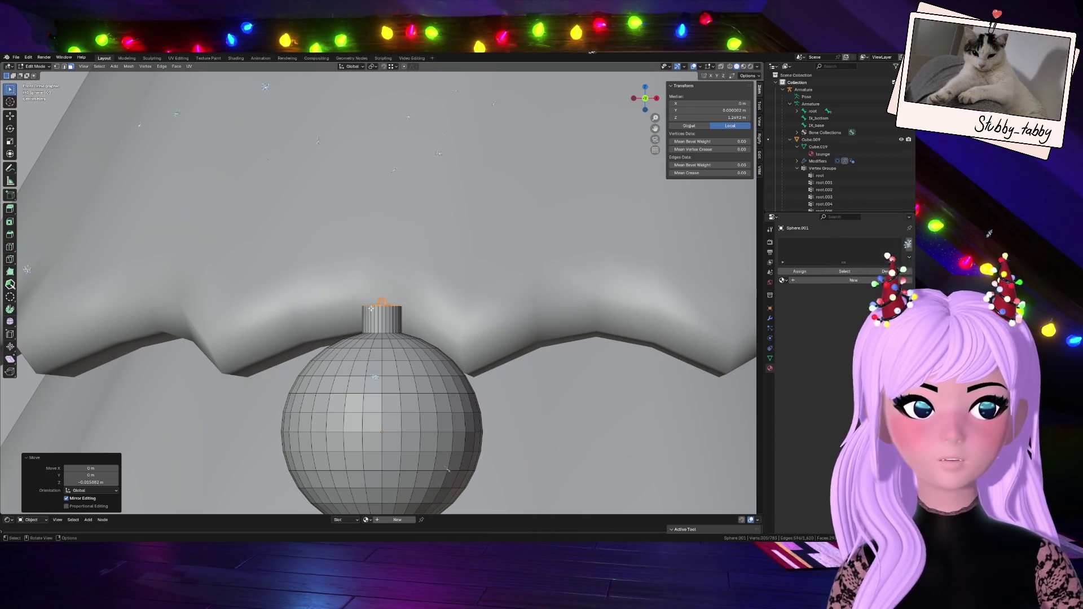
{"action": "scroll", "coordinate": [401, 296], "scroll_direction": "up", "scroll_amount": 6}
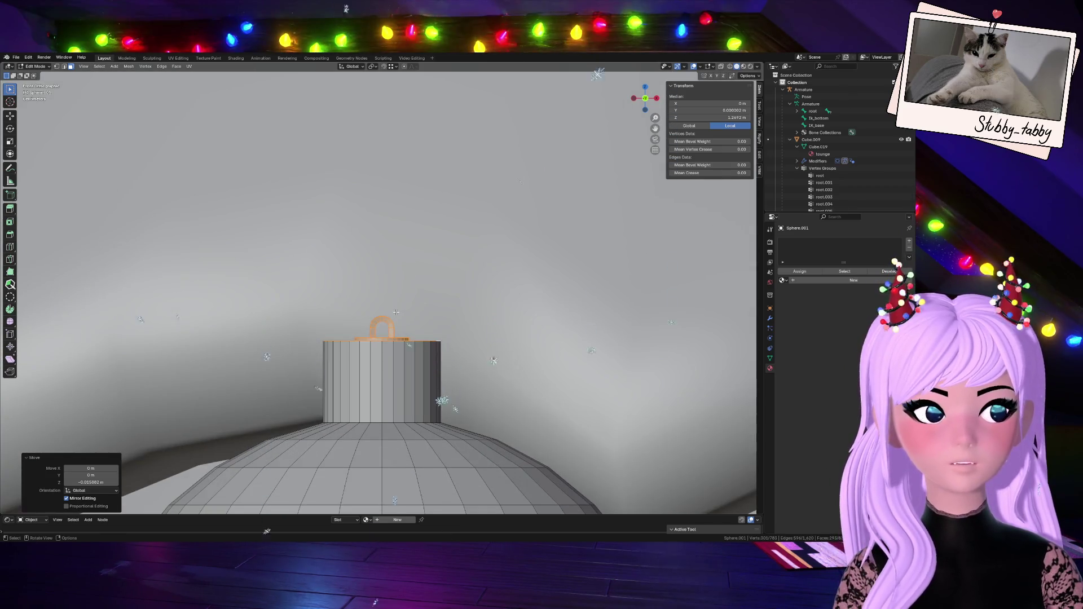
{"action": "scroll", "coordinate": [408, 346], "scroll_direction": "down", "scroll_amount": 5}
{"action": "scroll", "coordinate": [407, 345], "scroll_direction": "up", "scroll_amount": 5}
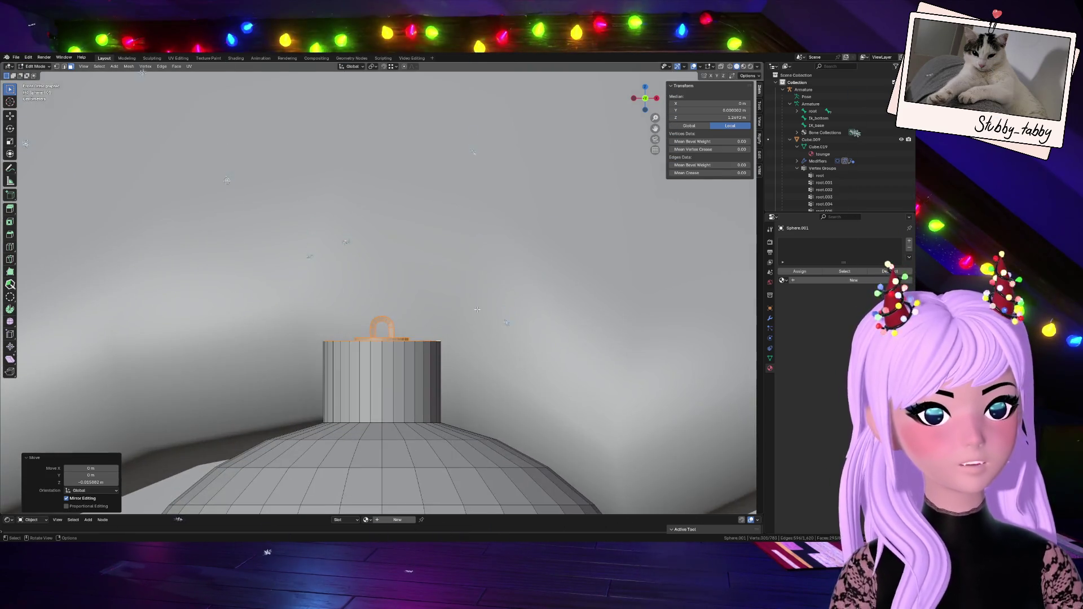
- Add a loop cut across the cap and slide it down toward the cap's base
{"action": "left_click", "coordinate": [391, 388]}
{"action": "key", "text": "ctrl+r"}
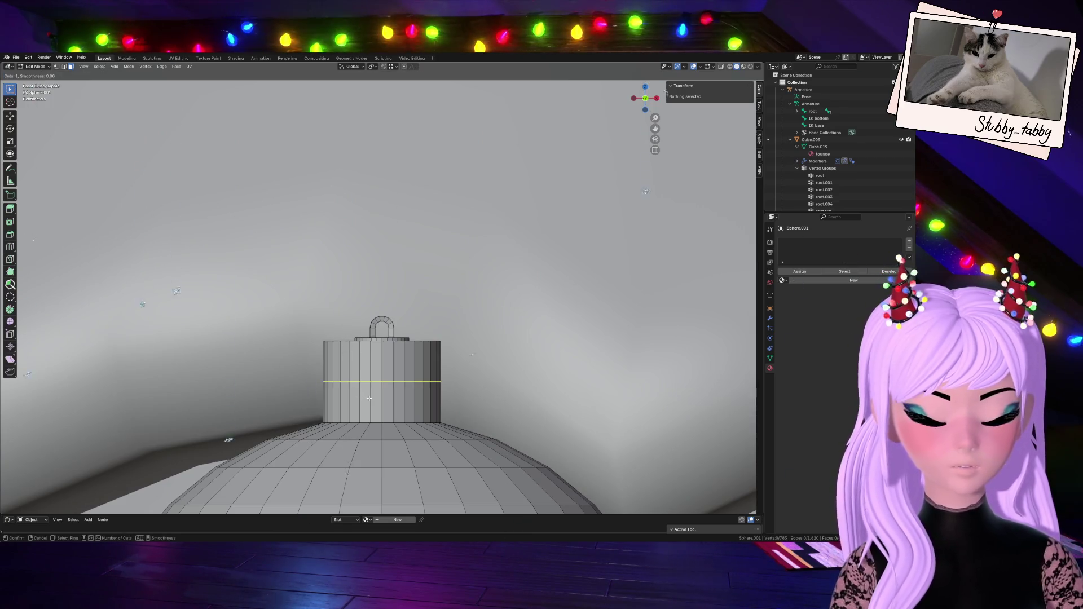
{"action": "left_click", "coordinate": [371, 393]}
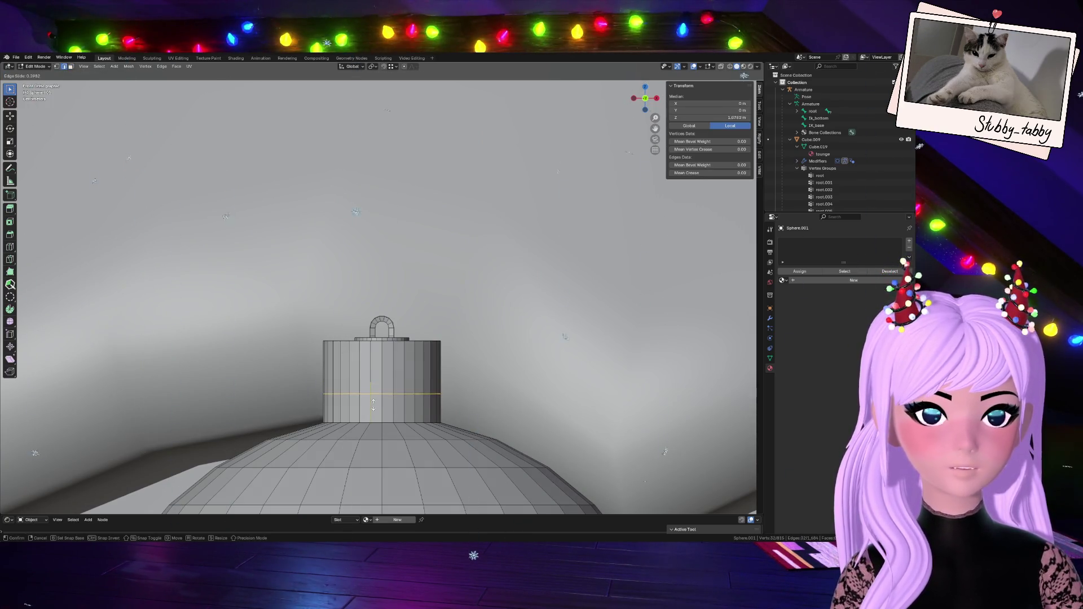
{"action": "left_click_drag", "start_coordinate": [373, 413], "coordinate": [374, 417]}
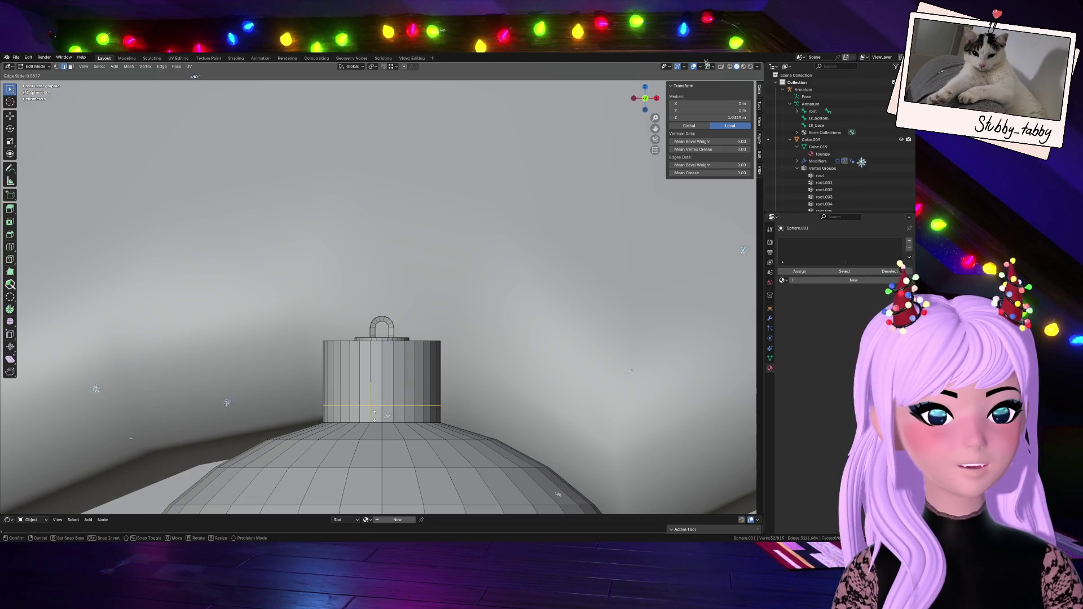
{"action": "left_click", "coordinate": [374, 416]}
- Extrude the cap's base face loop and scale it to about 1.054 to form a rim lip
{"action": "left_click", "coordinate": [262, 322]}
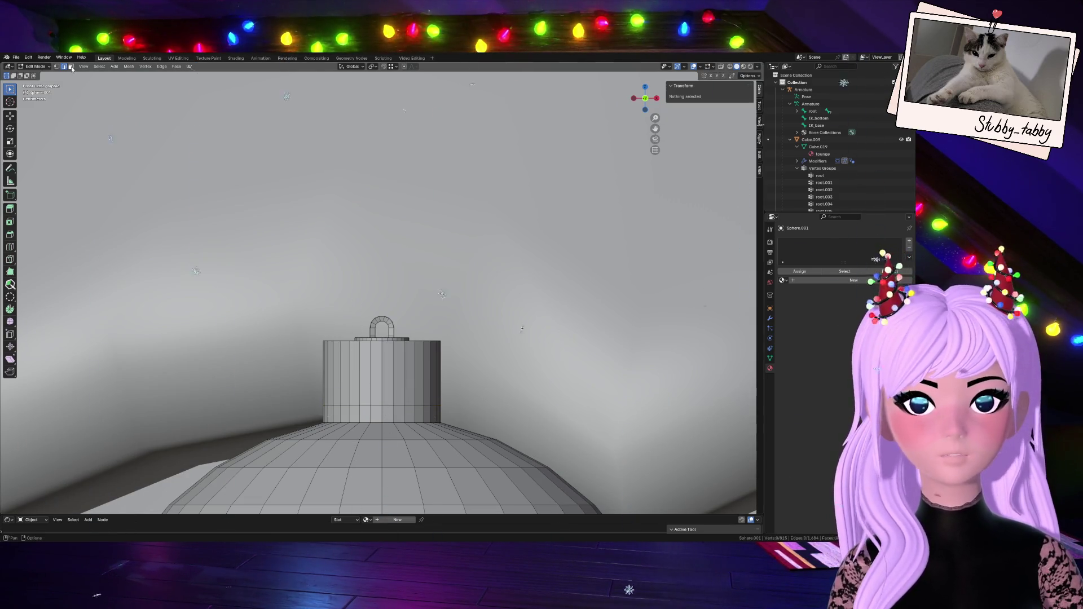
{"action": "left_click", "coordinate": [376, 414], "text": "alt"}
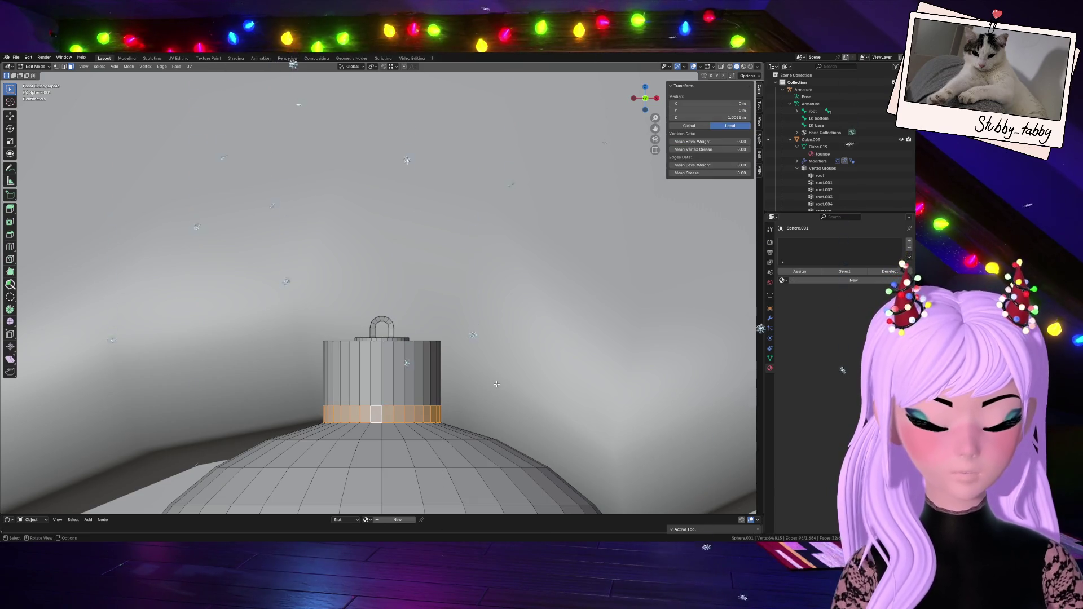
{"action": "key", "text": "e"}
{"action": "key", "text": "s"}
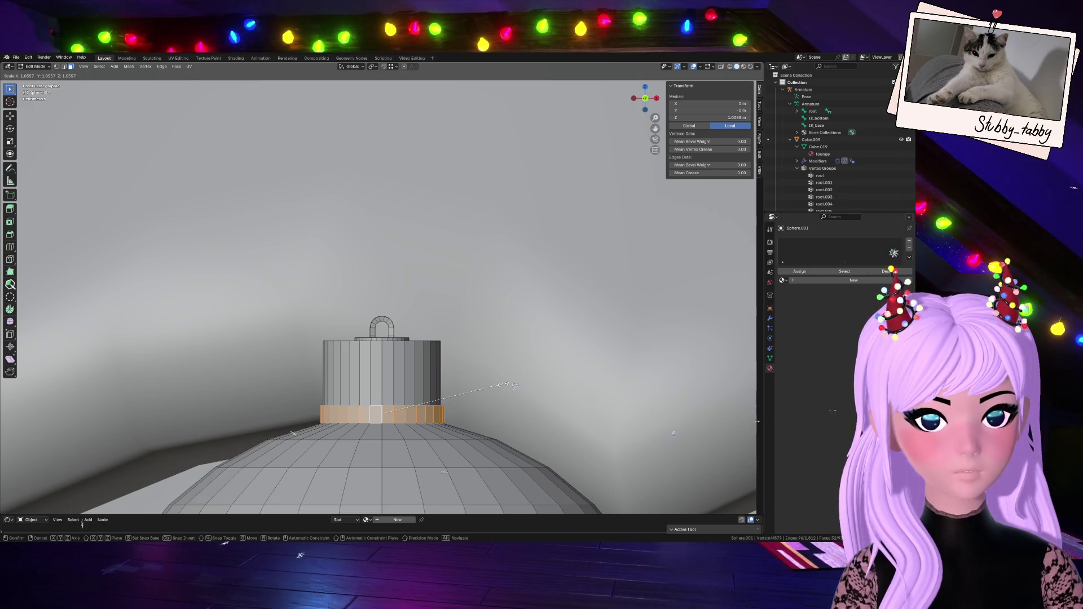
{"action": "left_click", "coordinate": [502, 383]}
{"action": "left_click_drag", "start_coordinate": [648, 89], "coordinate": [598, 89]}
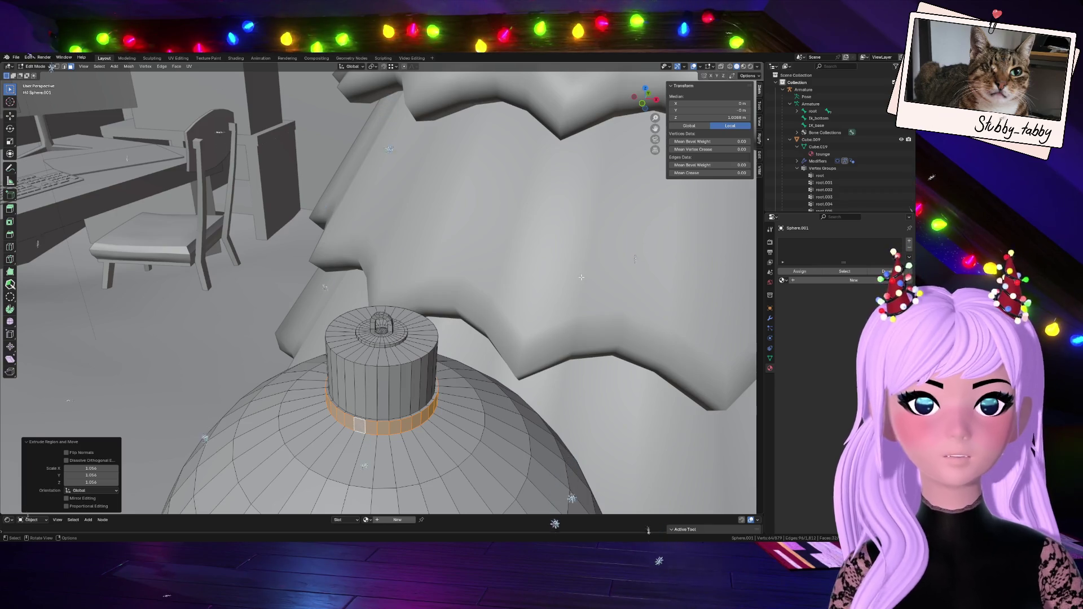
{"action": "middle_click_drag", "start_coordinate": [394, 282], "coordinate": [327, 277]}
{"action": "middle_click_drag", "start_coordinate": [480, 296], "coordinate": [459, 296]}
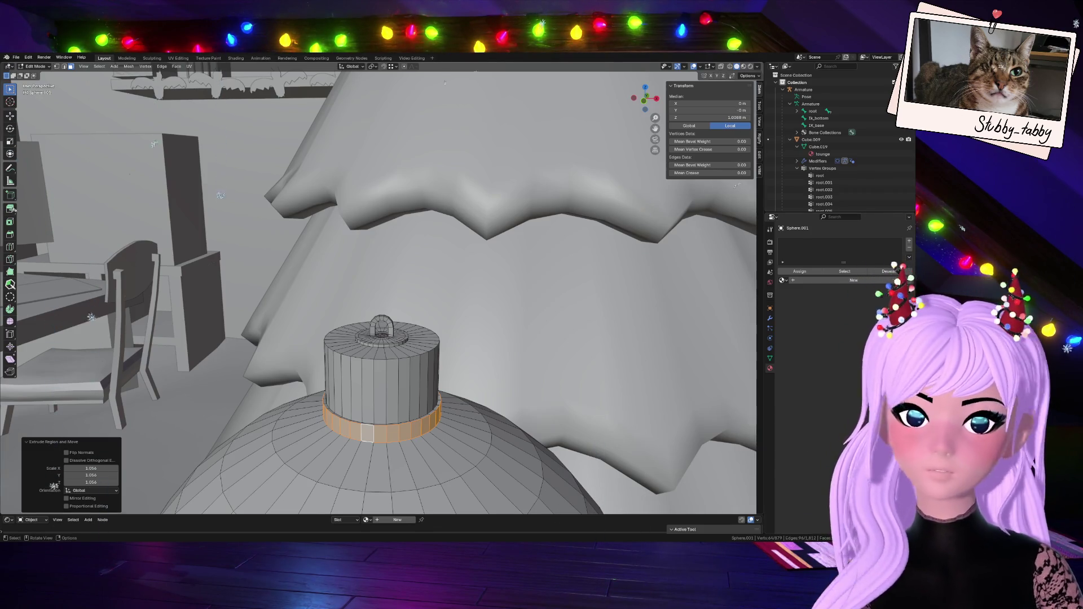
{"action": "key", "text": "alt+a"}
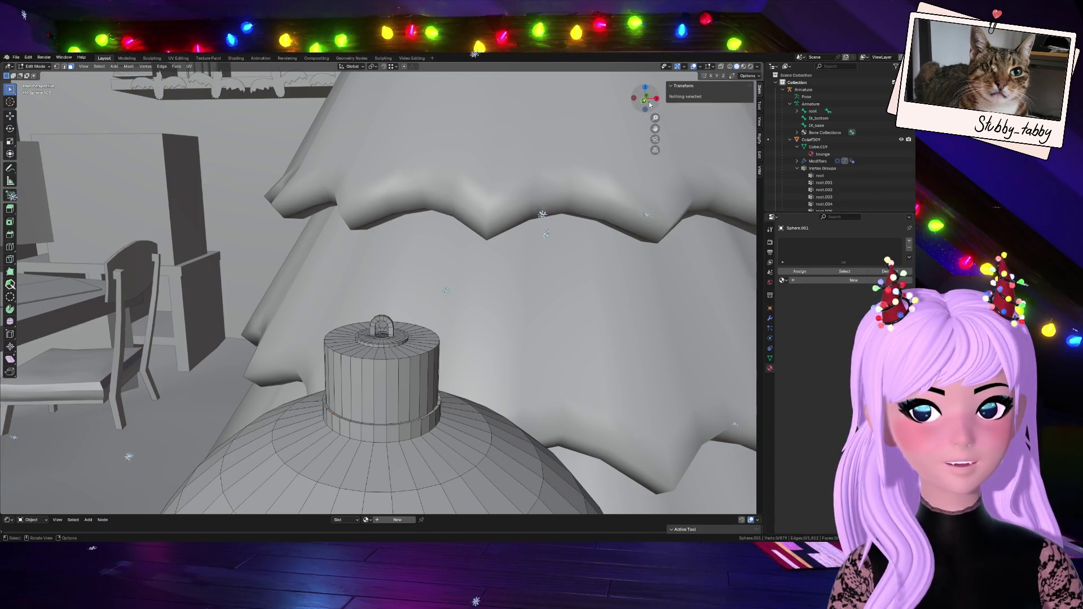
- Apply Shade Auto Smooth to the ornament in Object Mode, then go back to Edit Mode
{"action": "left_click", "coordinate": [647, 107]}
{"action": "scroll", "coordinate": [443, 349], "scroll_direction": "down", "scroll_amount": 5}
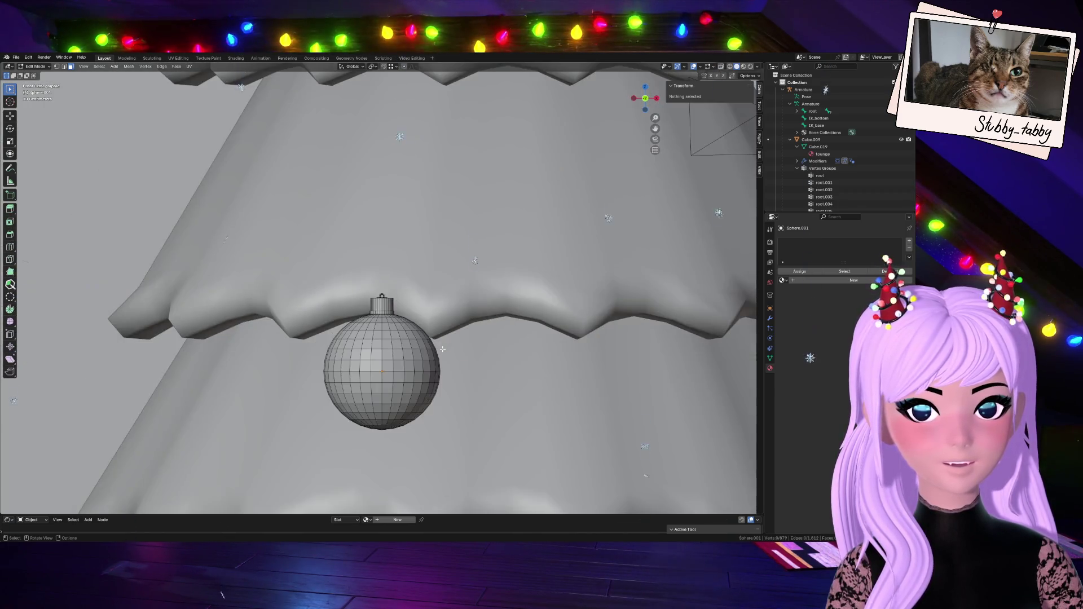
{"action": "scroll", "coordinate": [444, 350], "scroll_direction": "up", "scroll_amount": 3}
{"action": "scroll", "coordinate": [444, 349], "scroll_direction": "down", "scroll_amount": 4}
{"action": "scroll", "coordinate": [437, 348], "scroll_direction": "up", "scroll_amount": 3}
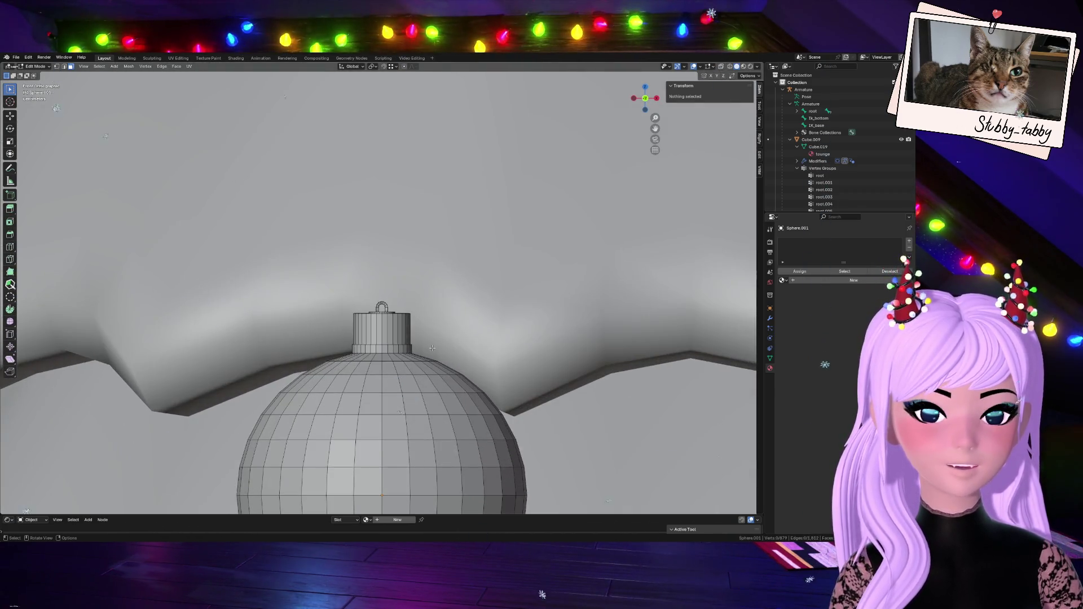
{"action": "key", "text": "Tab"}
{"action": "scroll", "coordinate": [432, 345], "scroll_direction": "down", "scroll_amount": 4}
{"action": "scroll", "coordinate": [419, 352], "scroll_direction": "up", "scroll_amount": 3}
{"action": "right_click", "coordinate": [382, 347]}
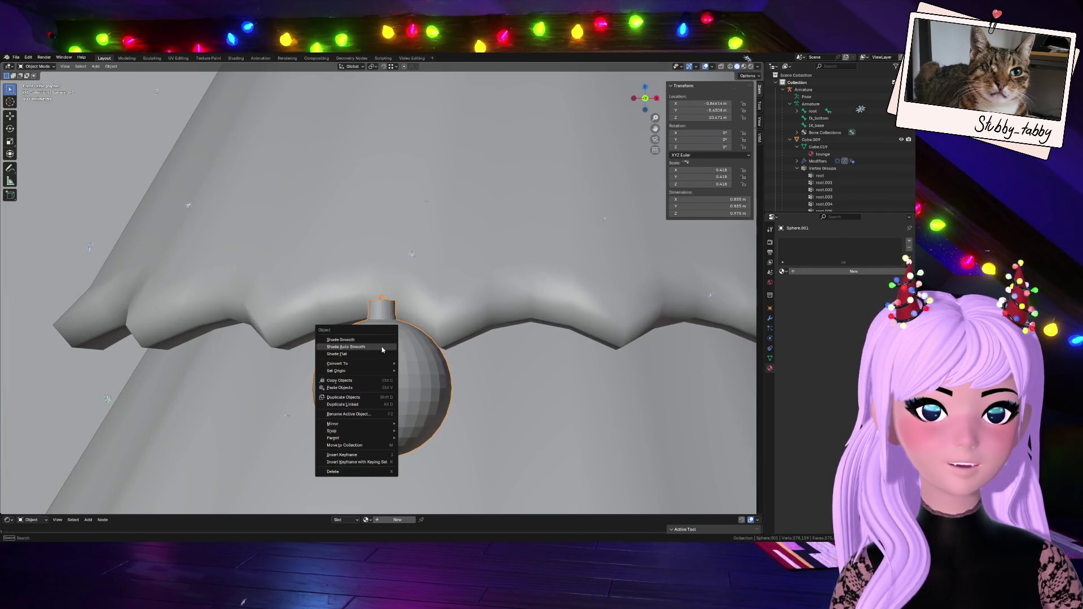
{"action": "left_click", "coordinate": [367, 348]}
{"action": "scroll", "coordinate": [398, 381], "scroll_direction": "up", "scroll_amount": 5}
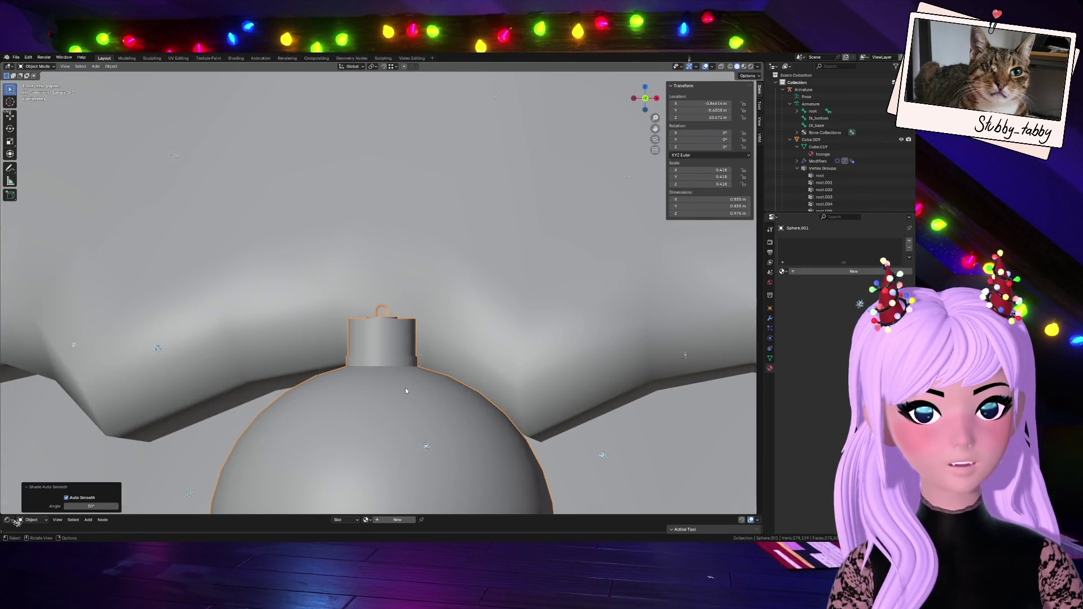
{"action": "scroll", "coordinate": [405, 388], "scroll_direction": "up", "scroll_amount": 4}
{"action": "key", "text": "Tab"}
- Select a vertical loop on the ornament's cap
{"action": "scroll", "coordinate": [402, 392], "scroll_direction": "up", "scroll_amount": 5}
{"action": "scroll", "coordinate": [399, 394], "scroll_direction": "down", "scroll_amount": 4}
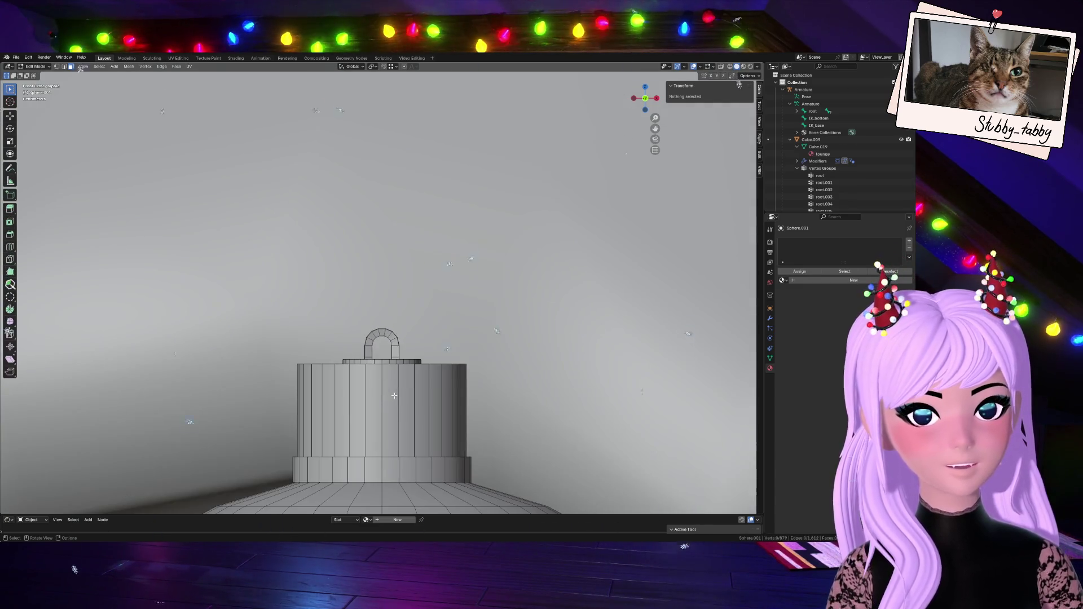
{"action": "scroll", "coordinate": [398, 395], "scroll_direction": "up", "scroll_amount": 3}
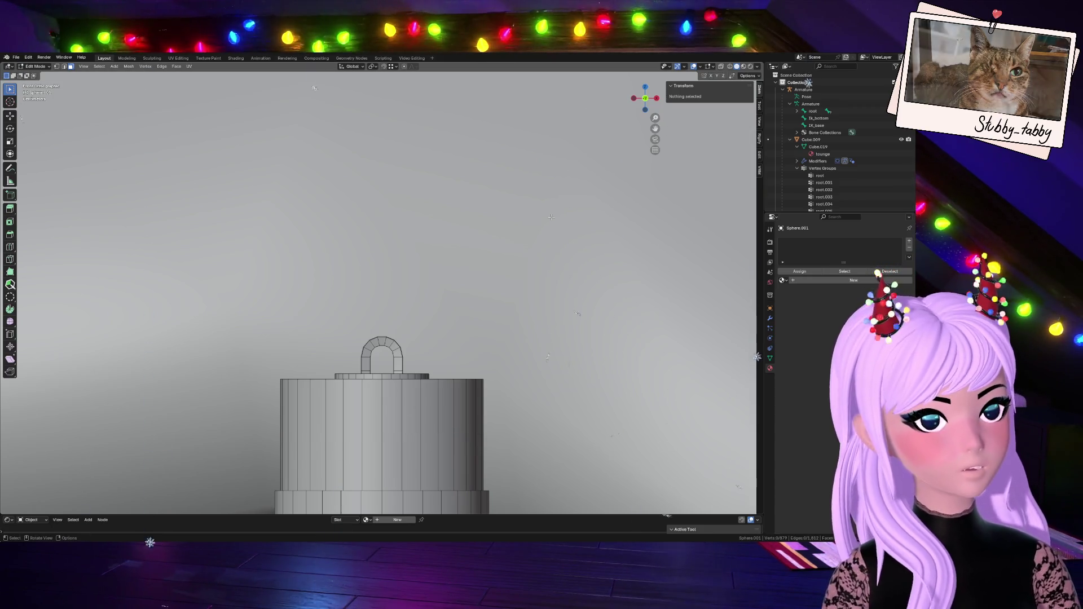
{"action": "left_click", "coordinate": [417, 380], "text": "alt"}
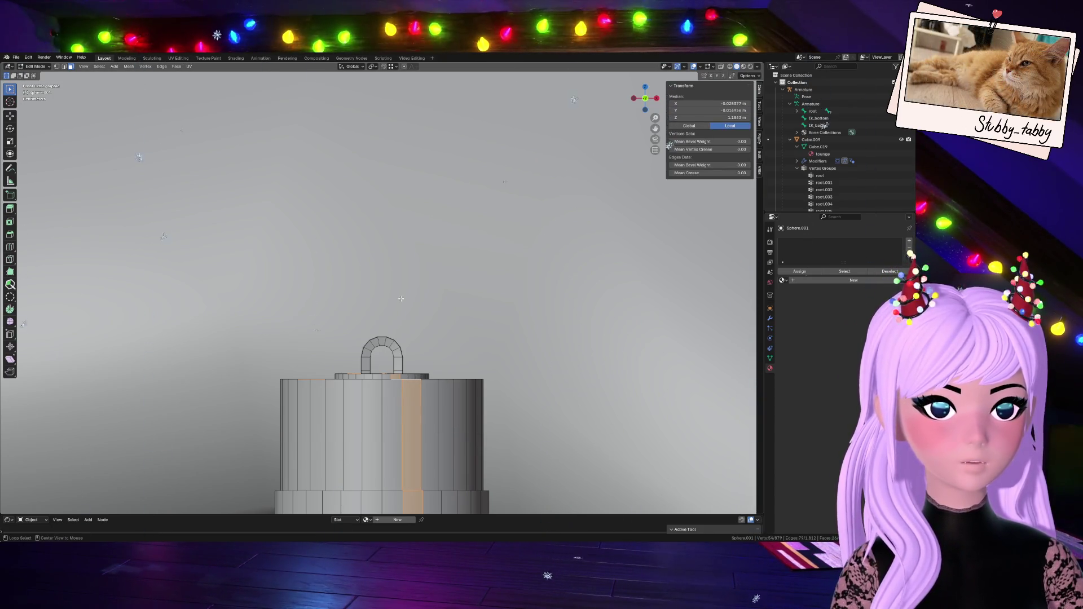
- In edge mode, taper the cap's top ring: scale it to 0.824, lower it along Z, and rescale
{"action": "key", "text": "2"}
{"action": "left_click", "coordinate": [430, 380], "text": "alt"}
{"action": "left_click_drag", "start_coordinate": [653, 107], "coordinate": [648, 132]}
{"action": "key", "text": "s"}
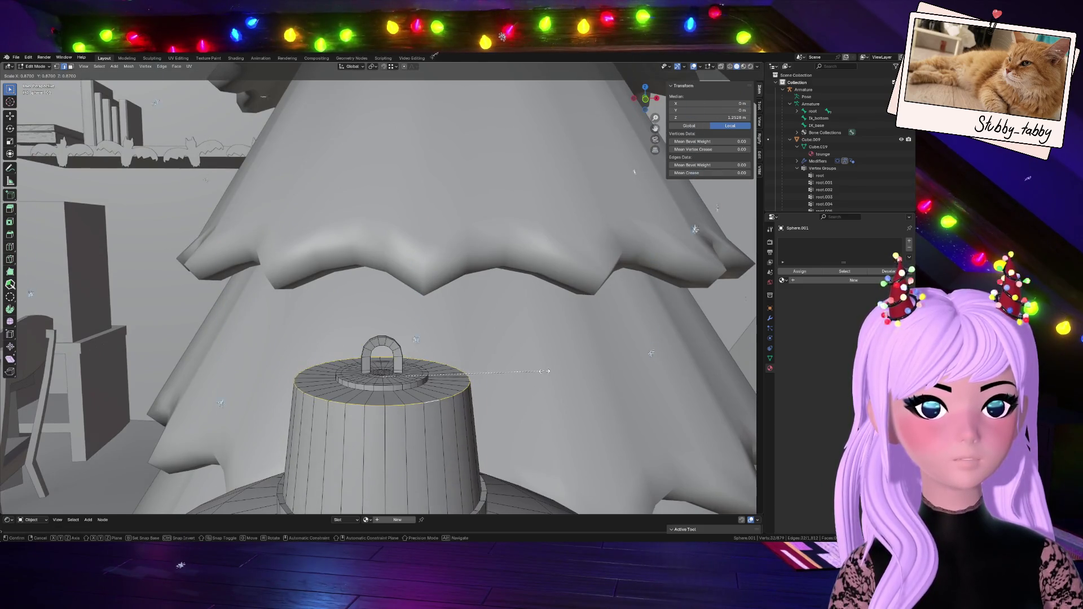
{"action": "left_click", "coordinate": [545, 371]}
{"action": "key", "text": "KP_1"}
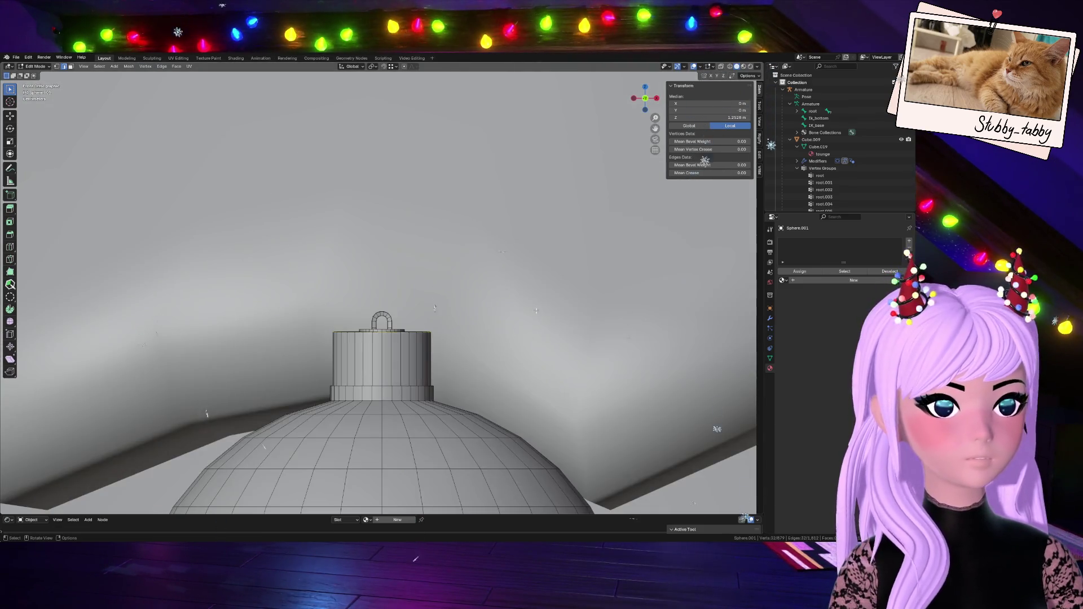
{"action": "key", "text": "s"}
{"action": "left_click", "coordinate": [487, 315]}
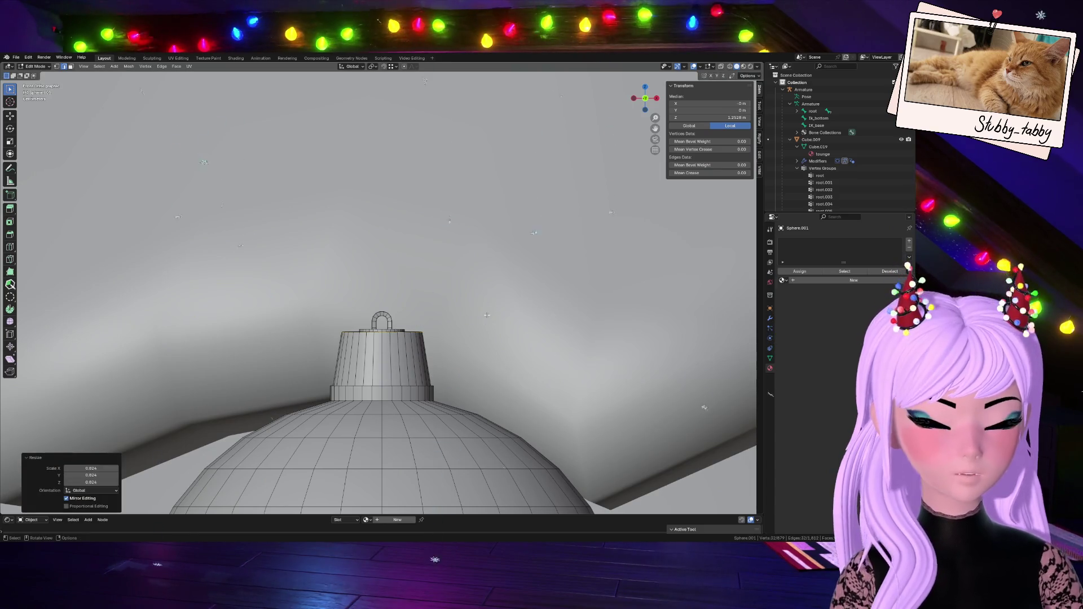
{"action": "key", "text": "g"}
{"action": "key", "text": "z"}
{"action": "left_click", "coordinate": [499, 339]}
{"action": "key", "text": "s"}
{"action": "left_click", "coordinate": [497, 336]}
- Review the tapered cap in Object Mode, then grow the selection across the cap faces in Edit Mode
{"action": "key", "text": "Tab"}
{"action": "scroll", "coordinate": [493, 367], "scroll_direction": "down", "scroll_amount": 4}
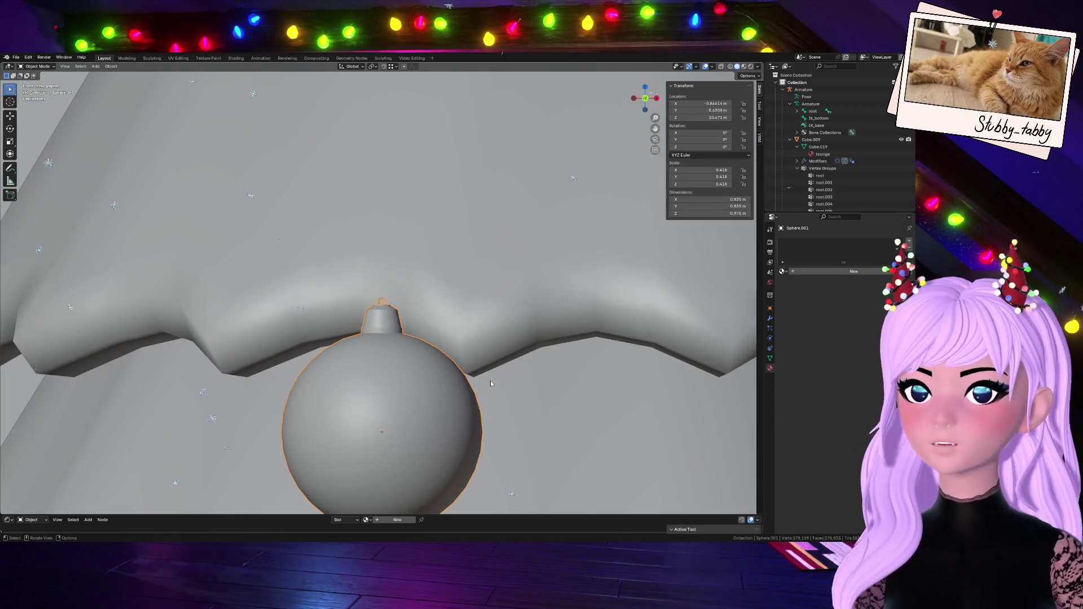
{"action": "scroll", "coordinate": [490, 381], "scroll_direction": "up", "scroll_amount": 6}
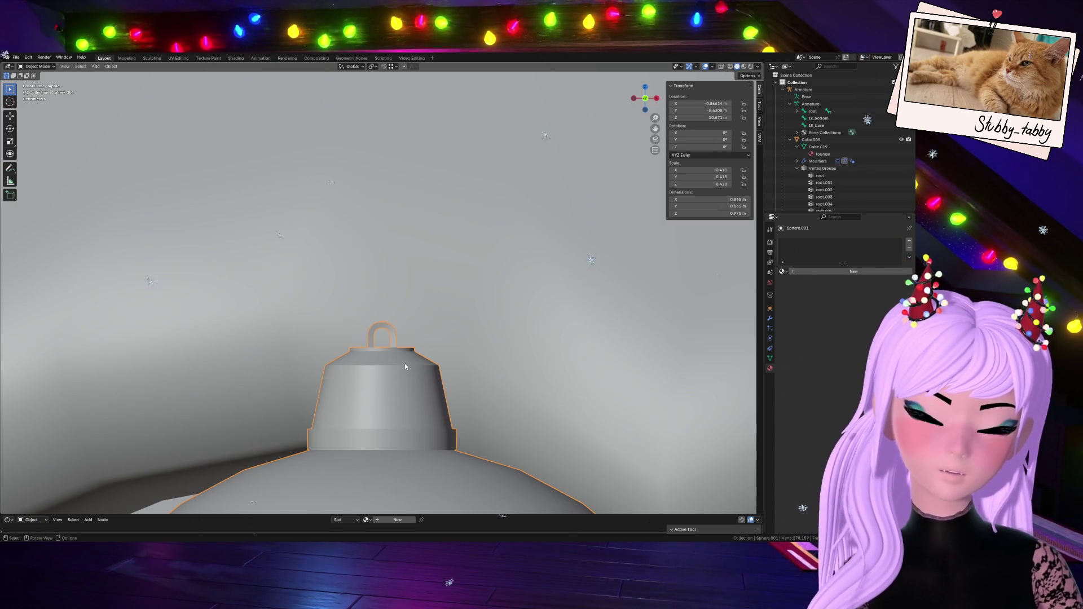
{"action": "scroll", "coordinate": [405, 366], "scroll_direction": "up", "scroll_amount": 3}
{"action": "key", "text": "Tab"}
{"action": "left_click_drag", "start_coordinate": [643, 97], "coordinate": [626, 118]}
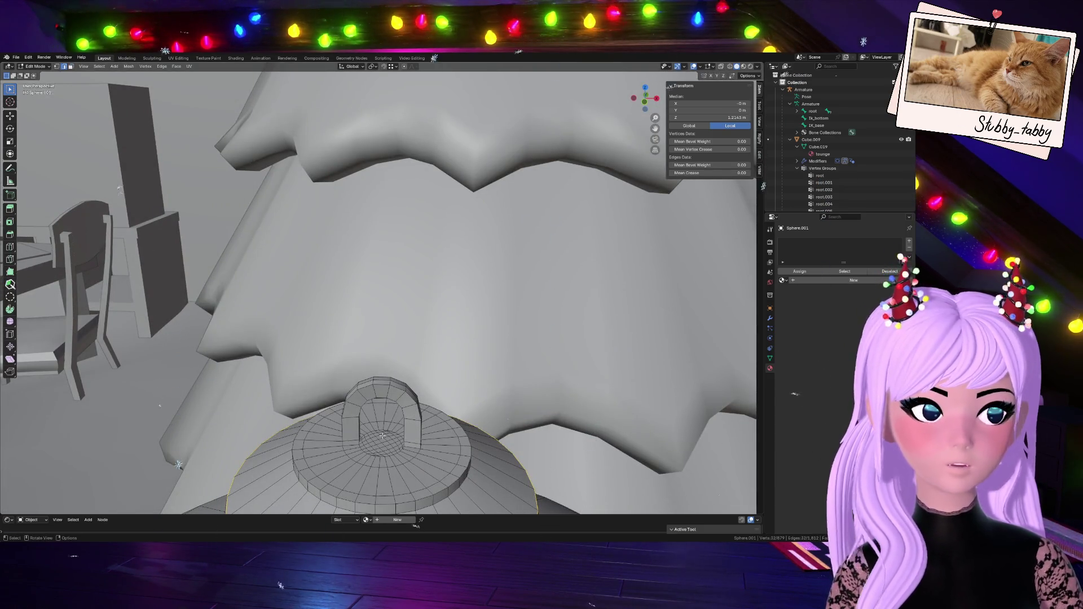
{"action": "scroll", "coordinate": [383, 435], "scroll_direction": "down", "scroll_amount": 5}
{"action": "key", "text": "Tab"}
{"action": "scroll", "coordinate": [381, 434], "scroll_direction": "down", "scroll_amount": 3}
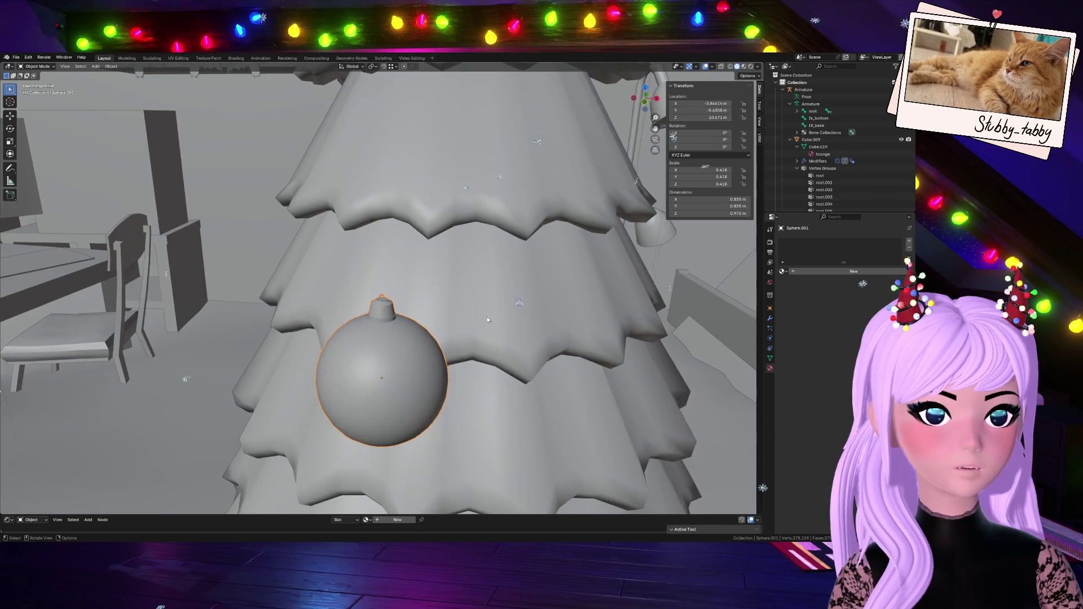
{"action": "left_click_drag", "start_coordinate": [633, 100], "coordinate": [473, 380]}
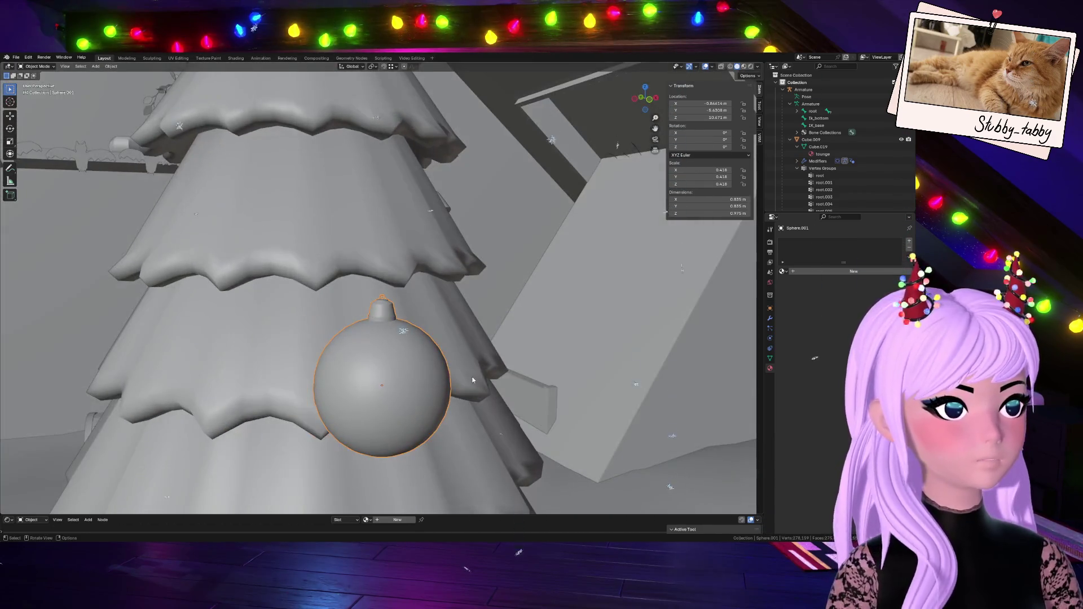
{"action": "key", "text": "Tab"}
{"action": "scroll", "coordinate": [468, 357], "scroll_direction": "up", "scroll_amount": 8}
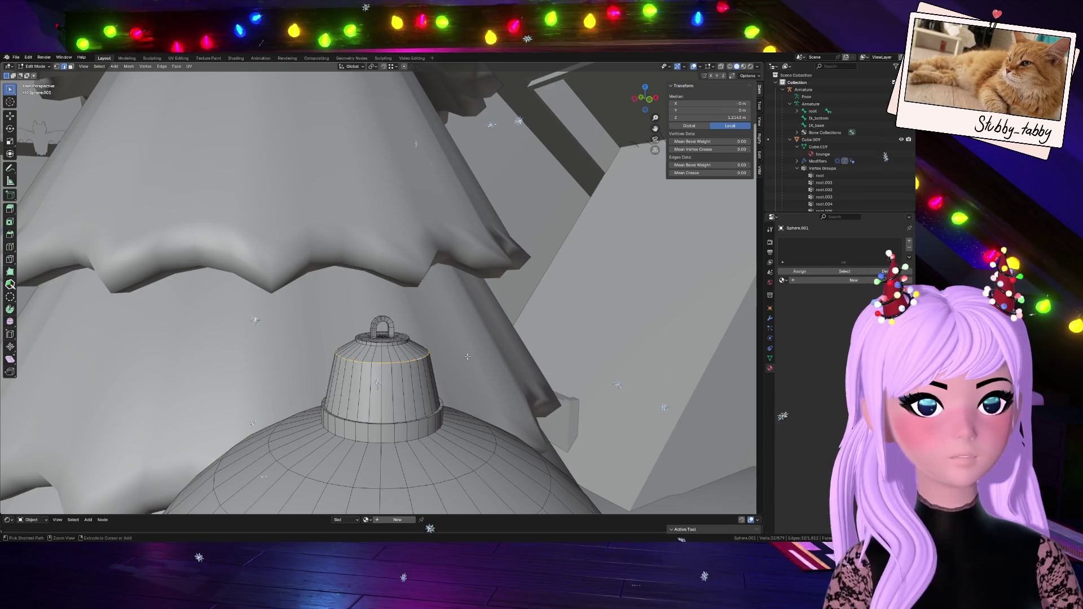
{"action": "key", "text": "ctrl+KP_Add"}
{"action": "key", "text": "ctrl+KP_Add"}
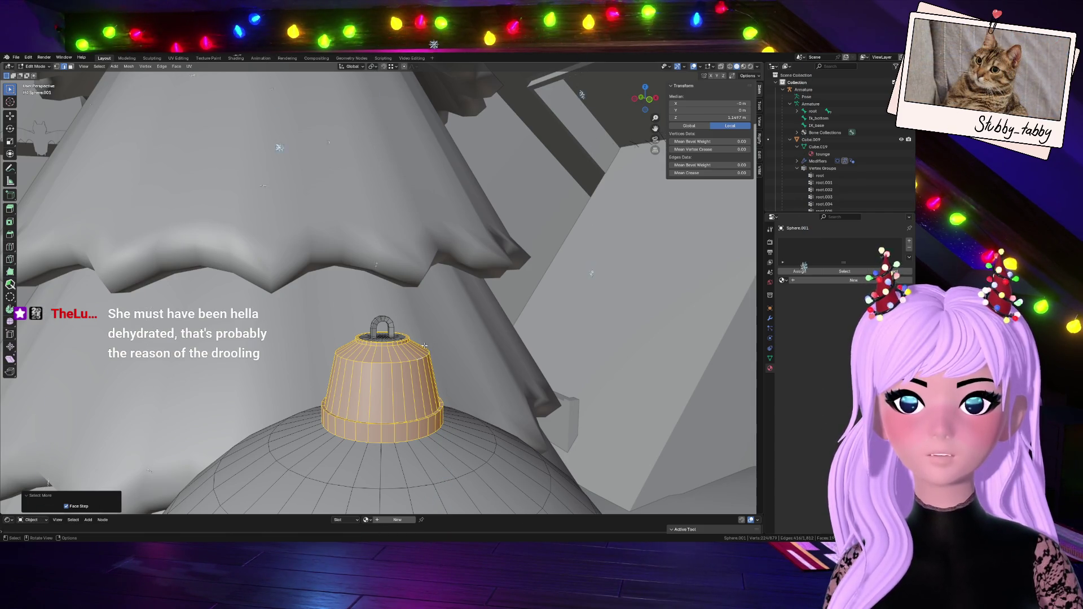
- Select a single edge on the cap and check it from the front view
{"action": "left_click", "coordinate": [427, 343]}
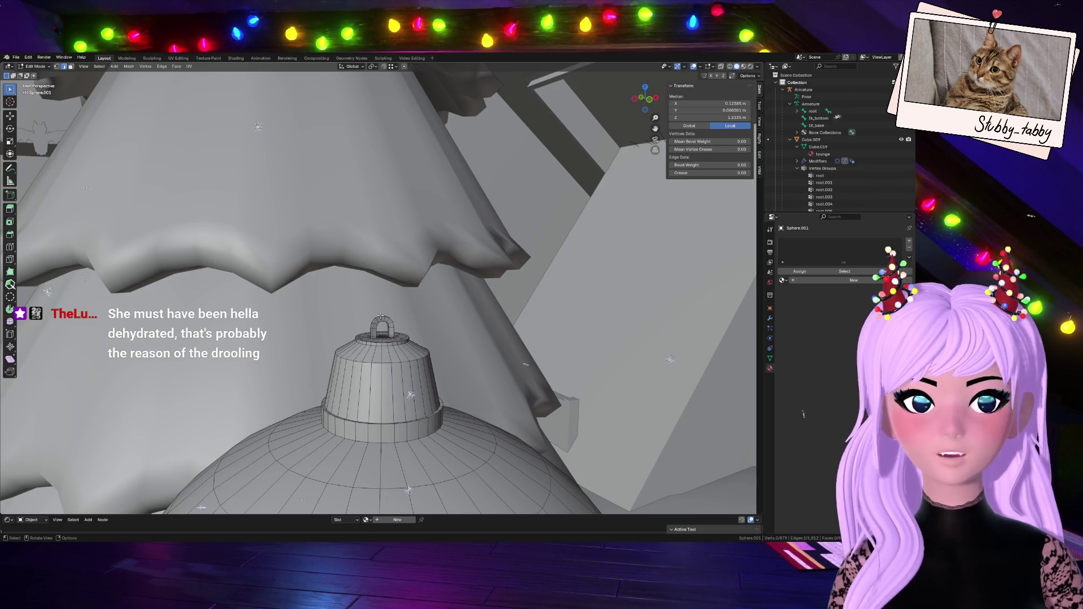
{"action": "left_click", "coordinate": [650, 104]}
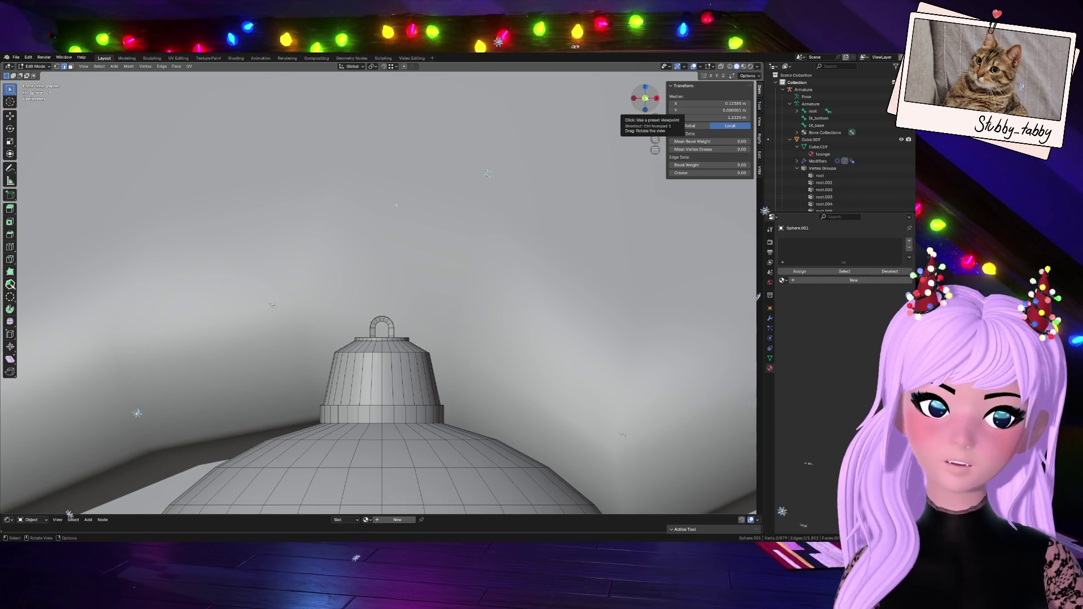
{"action": "mouse_move", "coordinate": [647, 100]}
{"action": "left_mouse_down"}
{"action": "mouse_move", "coordinate": [660, 103]}
{"action": "mouse_move", "coordinate": [647, 101]}
{"action": "left_mouse_up"}
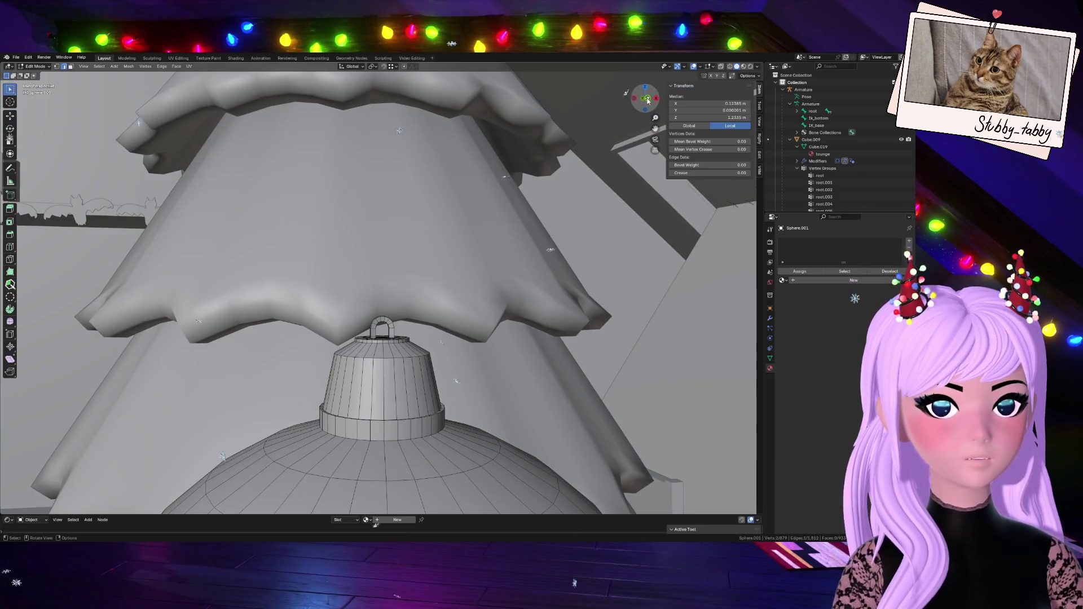
{"action": "left_click", "coordinate": [647, 100]}
{"action": "scroll", "coordinate": [470, 276], "scroll_direction": "down", "scroll_amount": 3}
{"action": "scroll", "coordinate": [469, 276], "scroll_direction": "up", "scroll_amount": 3}
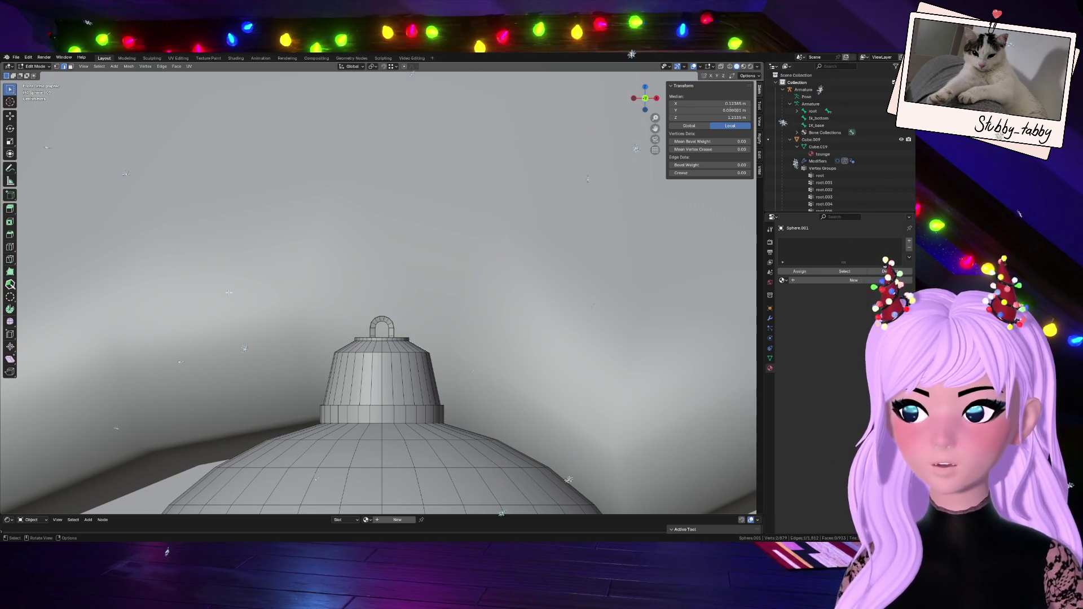
{"action": "scroll", "coordinate": [368, 391], "scroll_direction": "down", "scroll_amount": 8}
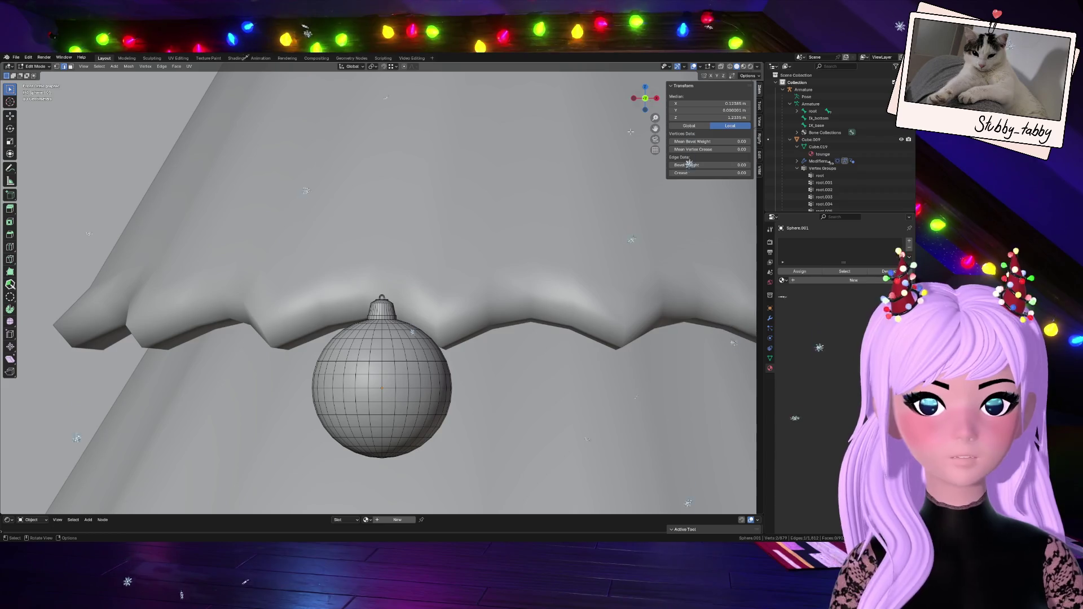
- Pick the sphere's bottom pole vertex, check the top view, then orbit back onto the ornament
{"action": "left_click_drag", "start_coordinate": [648, 103], "coordinate": [79, 96]}
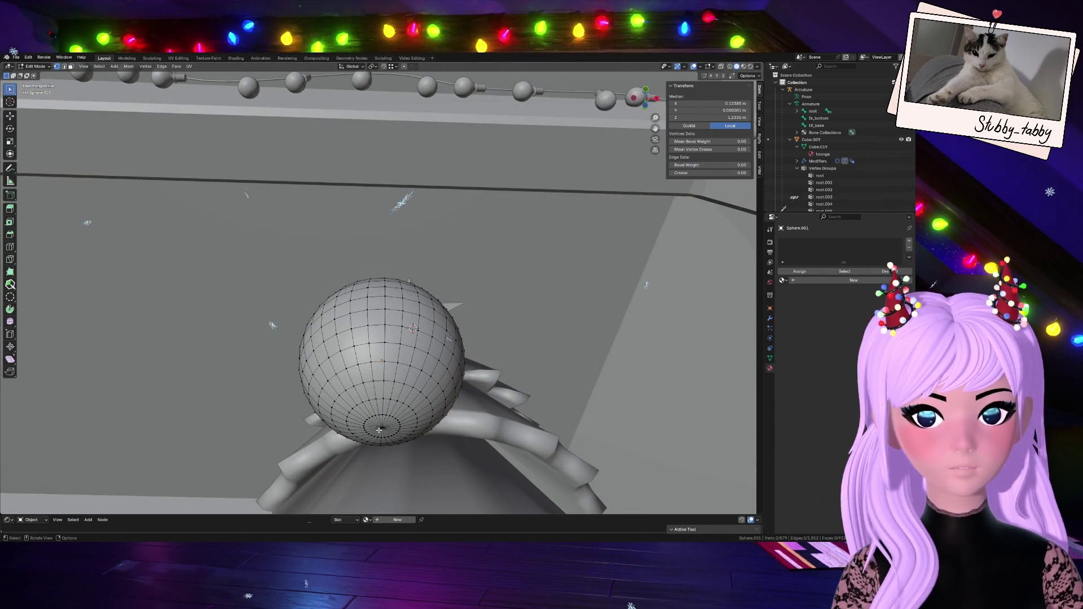
{"action": "left_click", "coordinate": [379, 430]}
{"action": "left_click", "coordinate": [647, 92]}
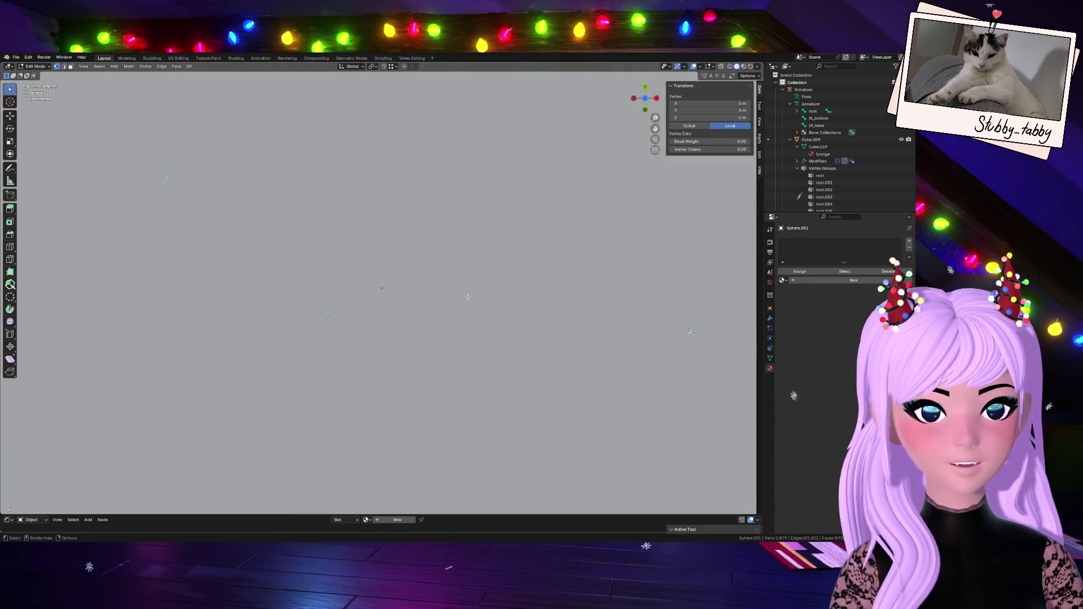
{"action": "scroll", "coordinate": [468, 297], "scroll_direction": "down", "scroll_amount": 10}
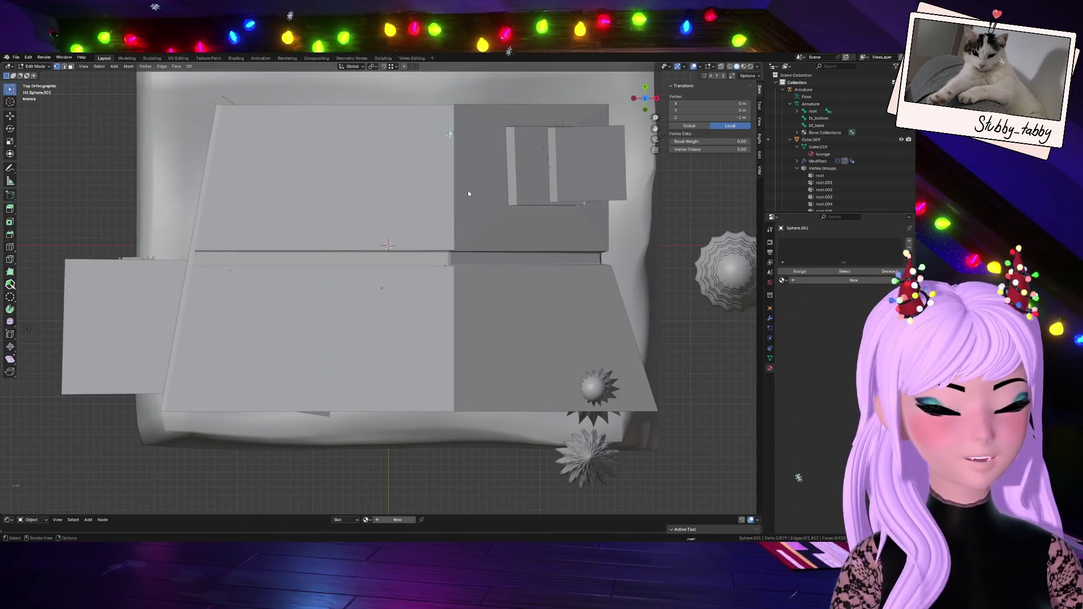
{"action": "mouse_move", "coordinate": [644, 99]}
{"action": "left_mouse_down"}
{"action": "mouse_move", "coordinate": [624, 119]}
{"action": "mouse_move", "coordinate": [638, 82]}
{"action": "mouse_move", "coordinate": [643, 90]}
{"action": "left_mouse_up"}
{"action": "scroll", "coordinate": [382, 285], "scroll_direction": "up", "scroll_amount": 8}
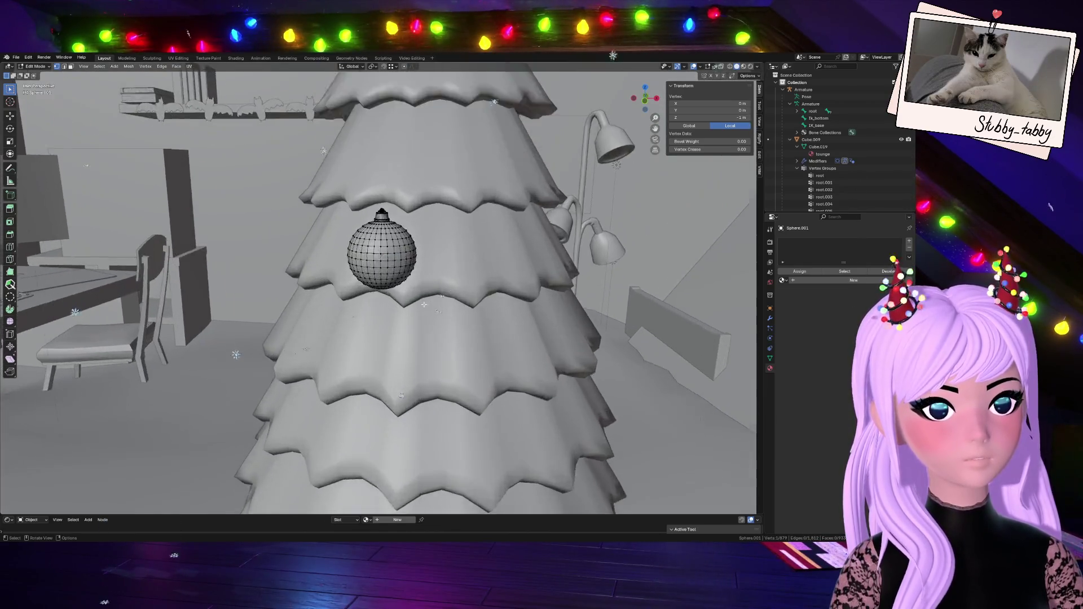
{"action": "scroll", "coordinate": [424, 305], "scroll_direction": "up", "scroll_amount": 4}
{"action": "left_click_drag", "start_coordinate": [649, 99], "coordinate": [647, 85]}
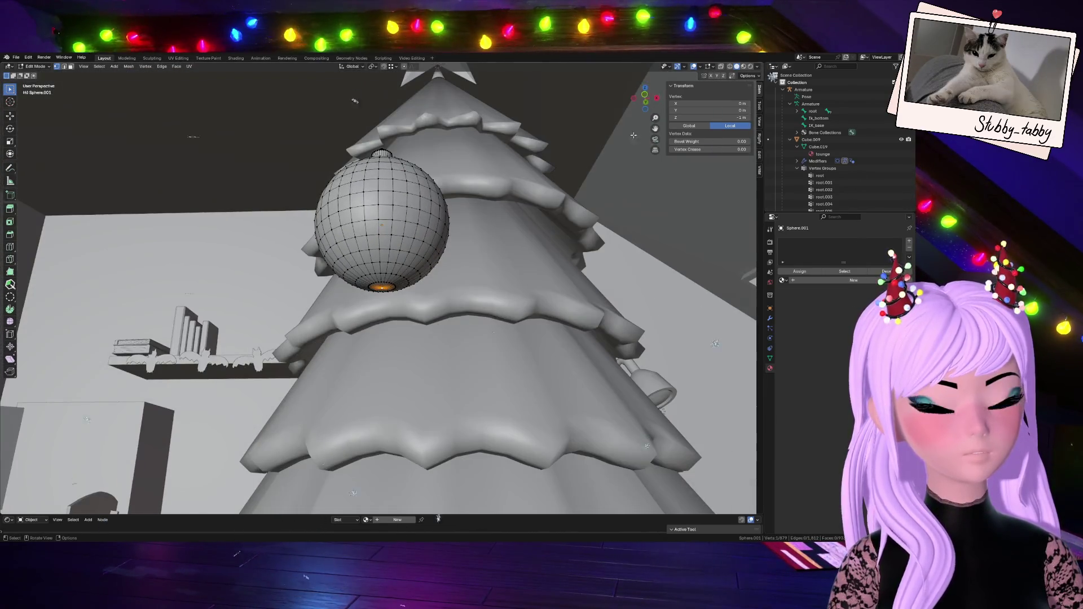
- Grow the selection four rings up from the bottom pole, then shrink one ring to exclude the cap
{"action": "key", "text": "ctrl+KP_Add"}
{"action": "key", "text": "ctrl+KP_Add"}
{"action": "key", "text": "ctrl+KP_Add"}
{"action": "key", "text": "ctrl+KP_Add"}
{"action": "key", "text": "ctrl+KP_Add"}
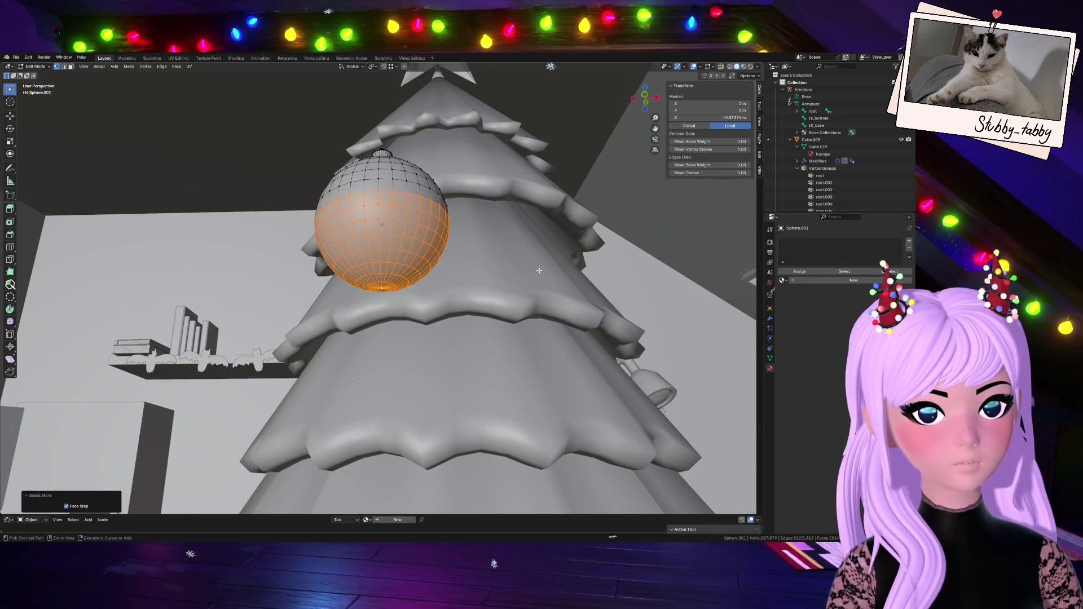
{"action": "key", "text": "ctrl+KP_Add"}
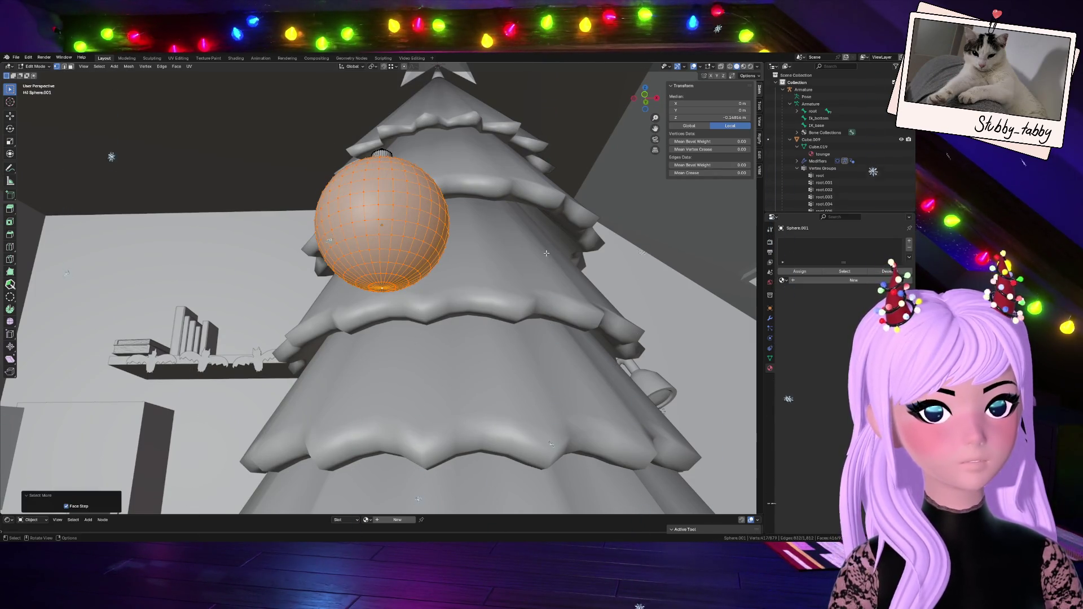
{"action": "left_click_drag", "start_coordinate": [648, 96], "coordinate": [645, 122]}
{"action": "key", "text": "ctrl+KP_Add"}
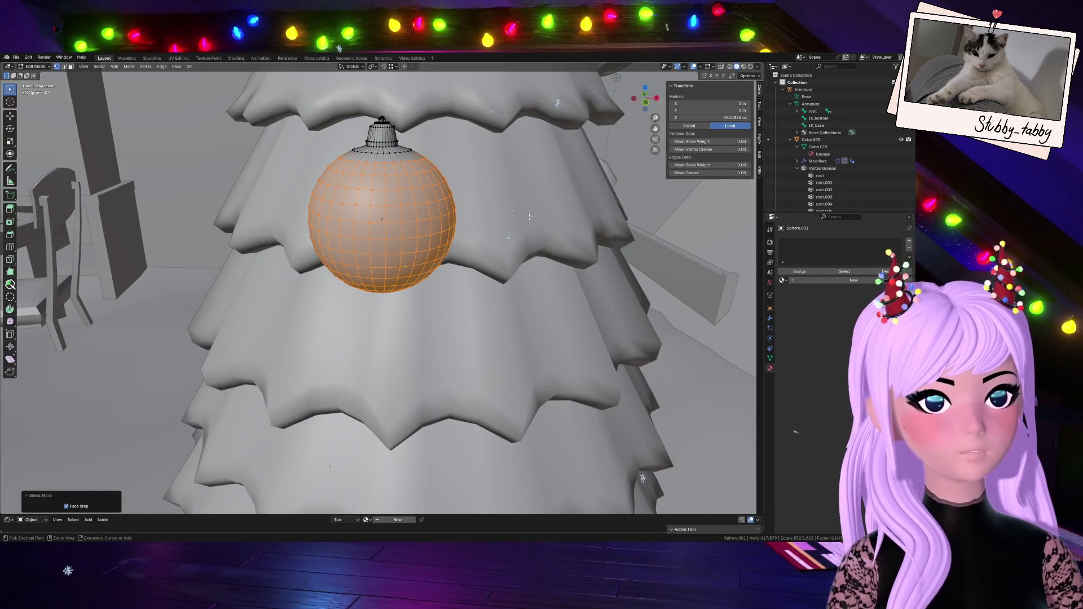
{"action": "key", "text": "ctrl+KP_Add"}
{"action": "key", "text": "ctrl+KP_Subtract"}
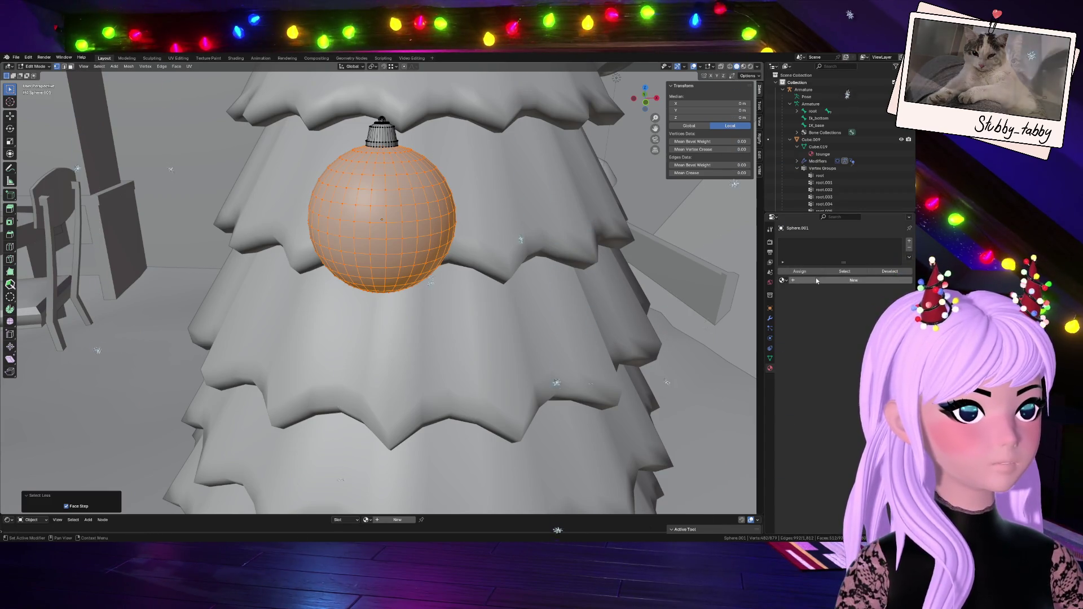
- Create a new material named XMassBalls, then invert the selection from the ball to the cap
{"action": "left_click", "coordinate": [816, 280]}
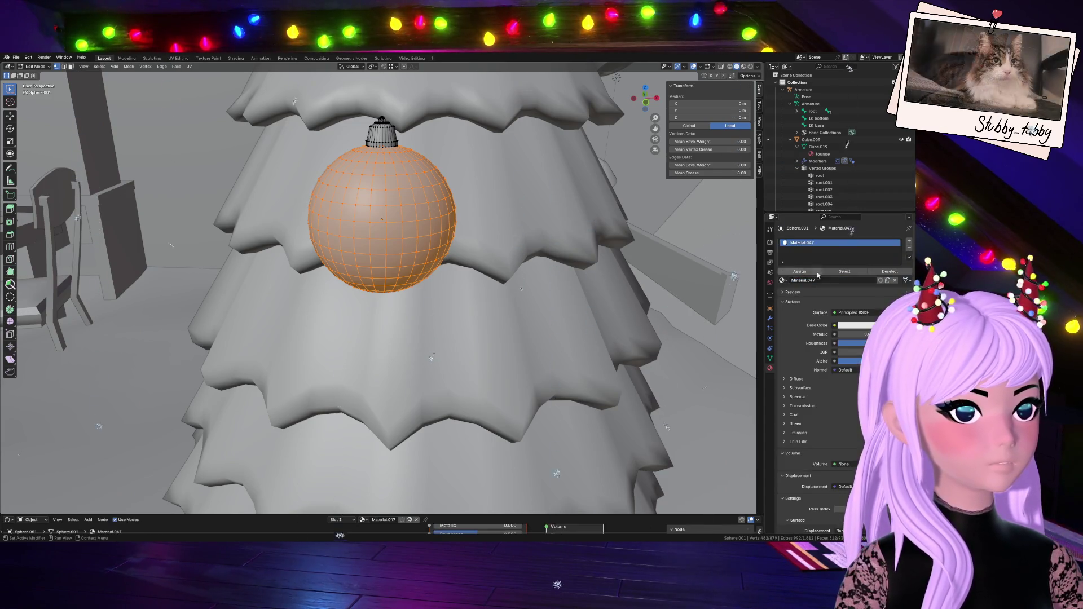
{"action": "double_click", "coordinate": [811, 245]}
{"action": "type", "text": "XN"}
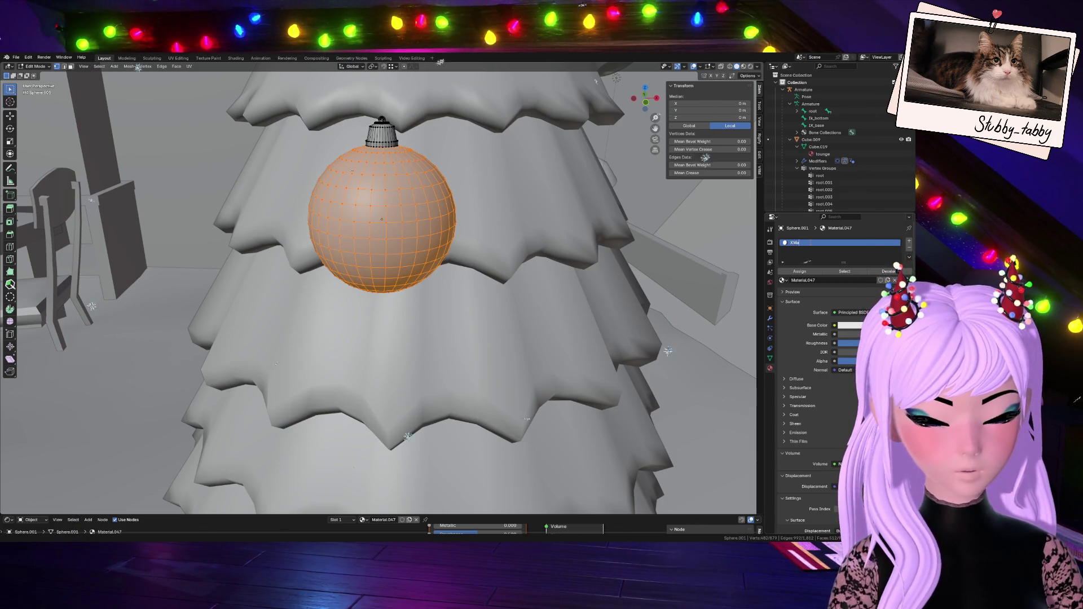
{"action": "type", "text": "Ball"}
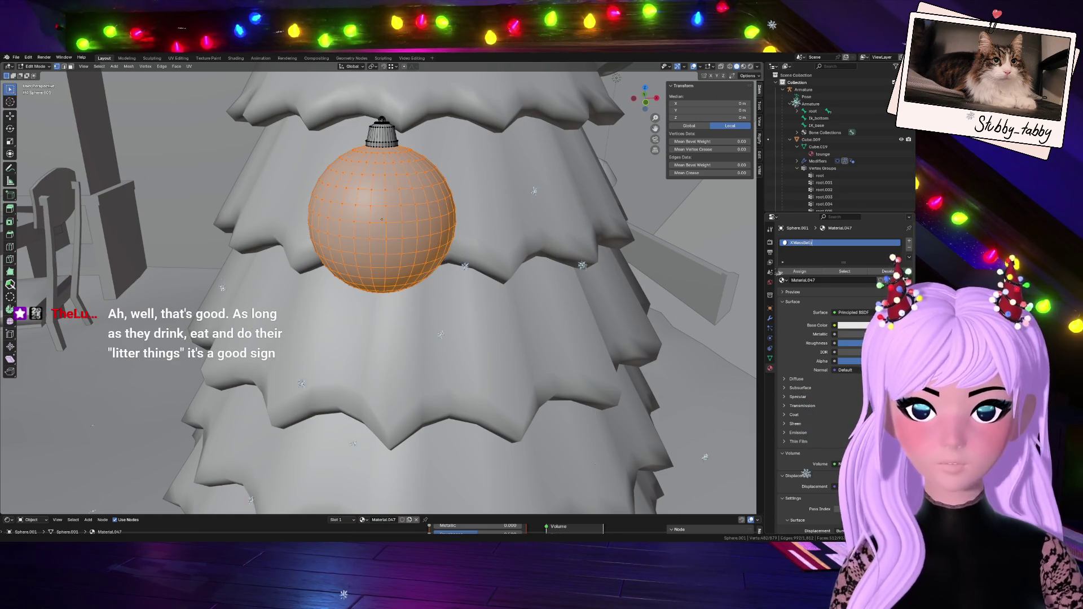
{"action": "type", "text": "s"}
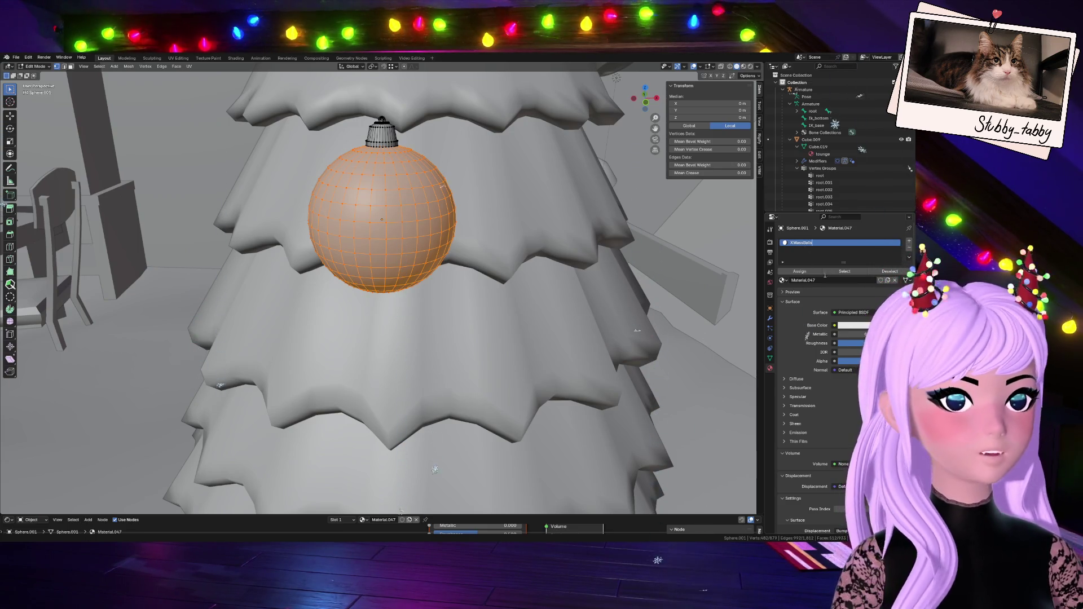
{"action": "key", "text": "Return"}
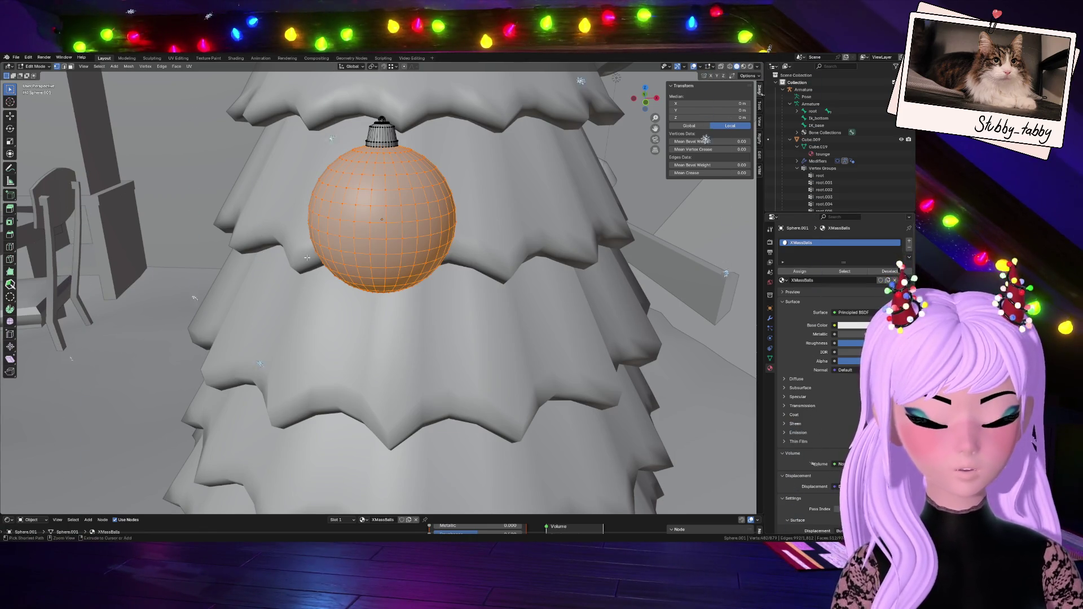
{"action": "key", "text": "ctrl+i"}
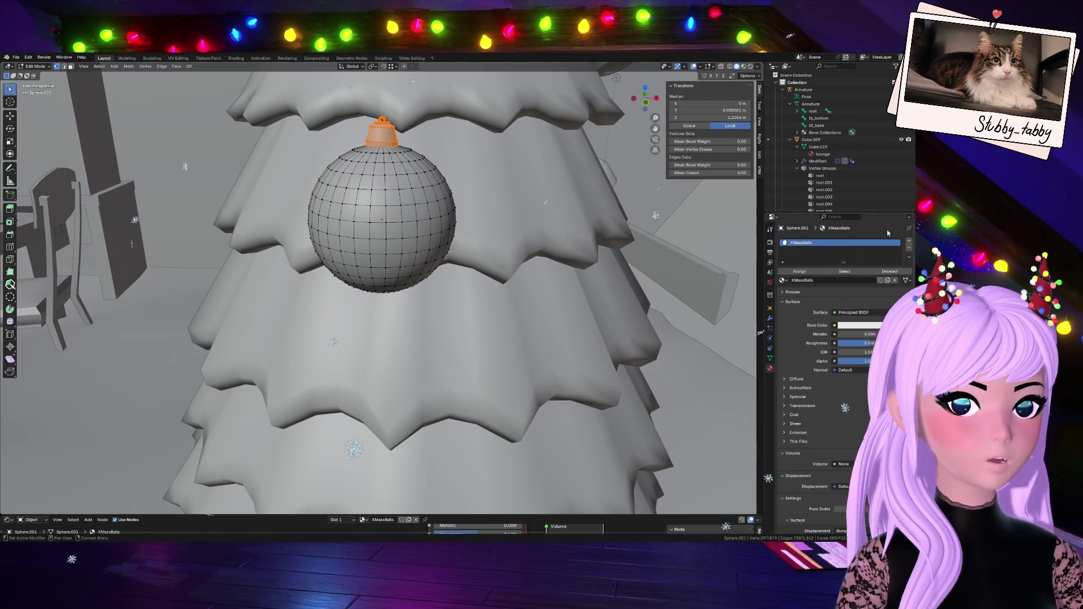
- Add a second material slot with a new material named XmassBallMetal and set its Metallic to 1.000
{"action": "left_click", "coordinate": [909, 242]}
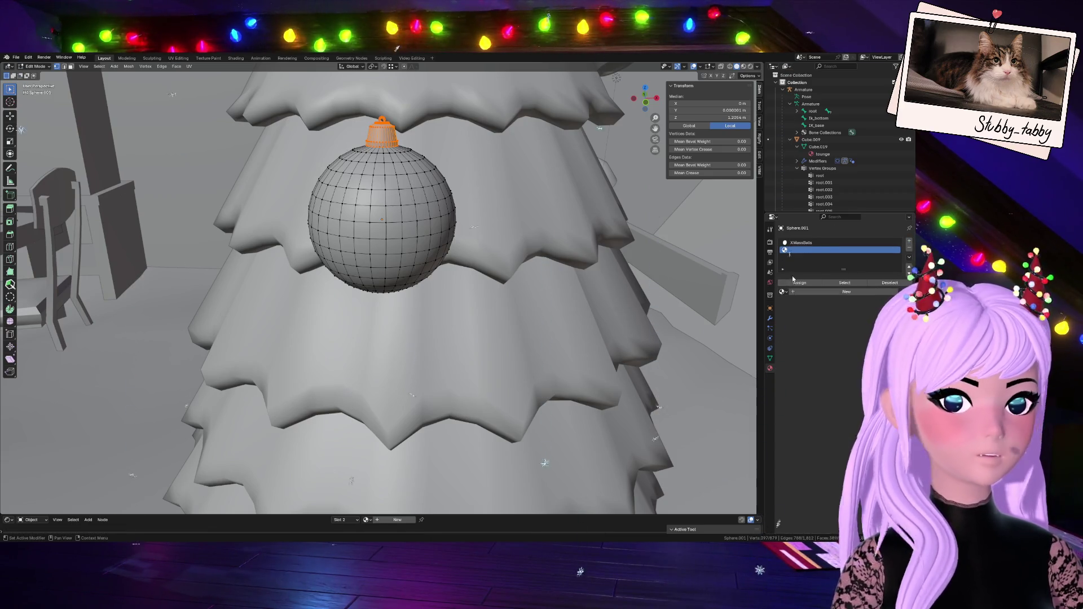
{"action": "left_click", "coordinate": [846, 291]}
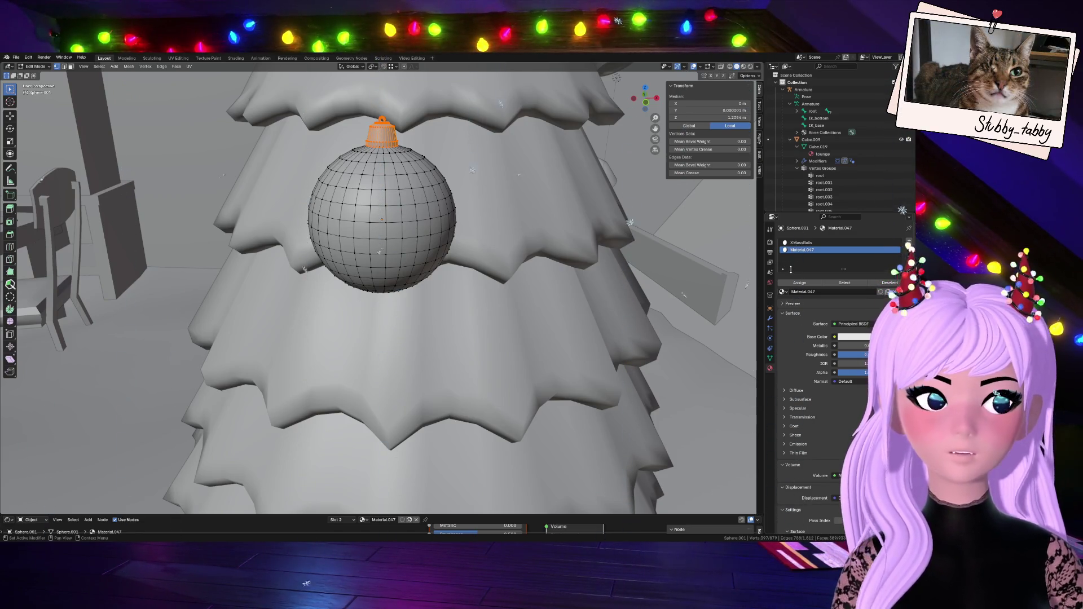
{"action": "double_click", "coordinate": [804, 250]}
{"action": "type", "text": "XmassBall"}
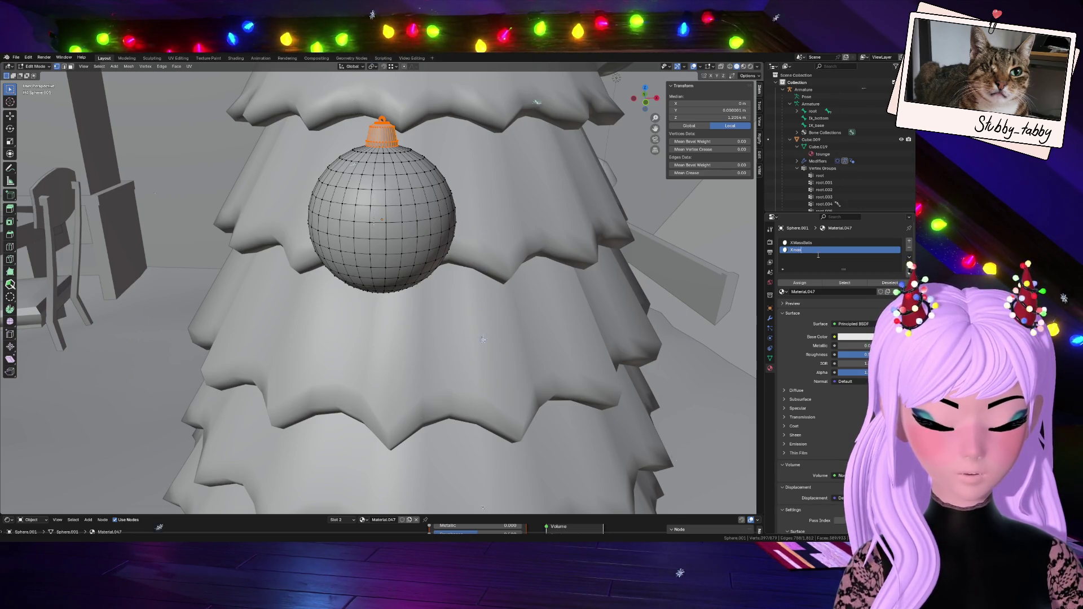
{"action": "type", "text": "Metal"}
{"action": "key", "text": "Return"}
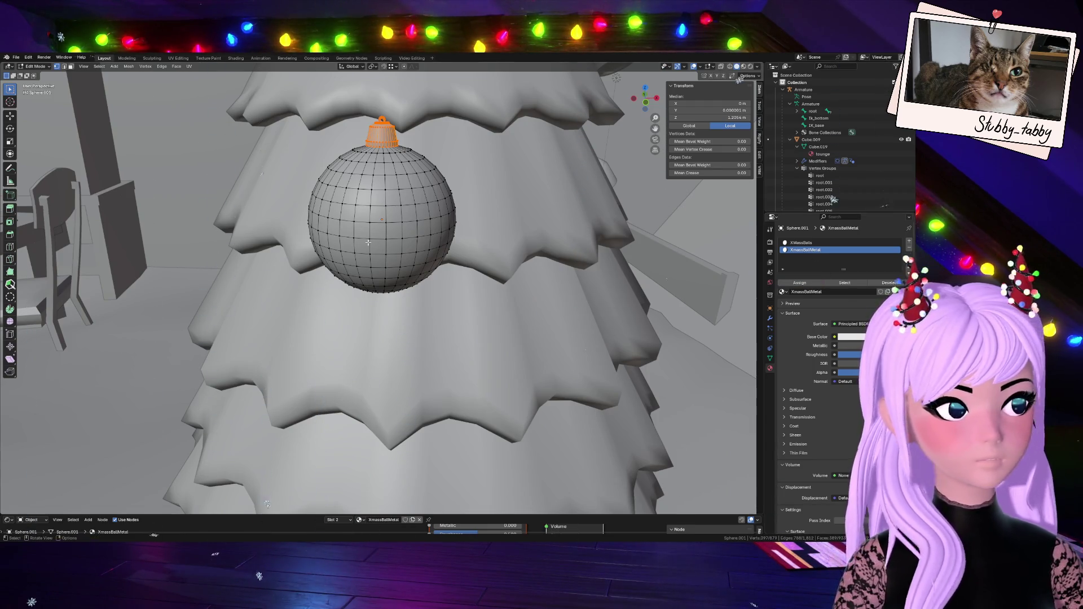
{"action": "left_click_drag", "start_coordinate": [446, 526], "coordinate": [519, 526]}
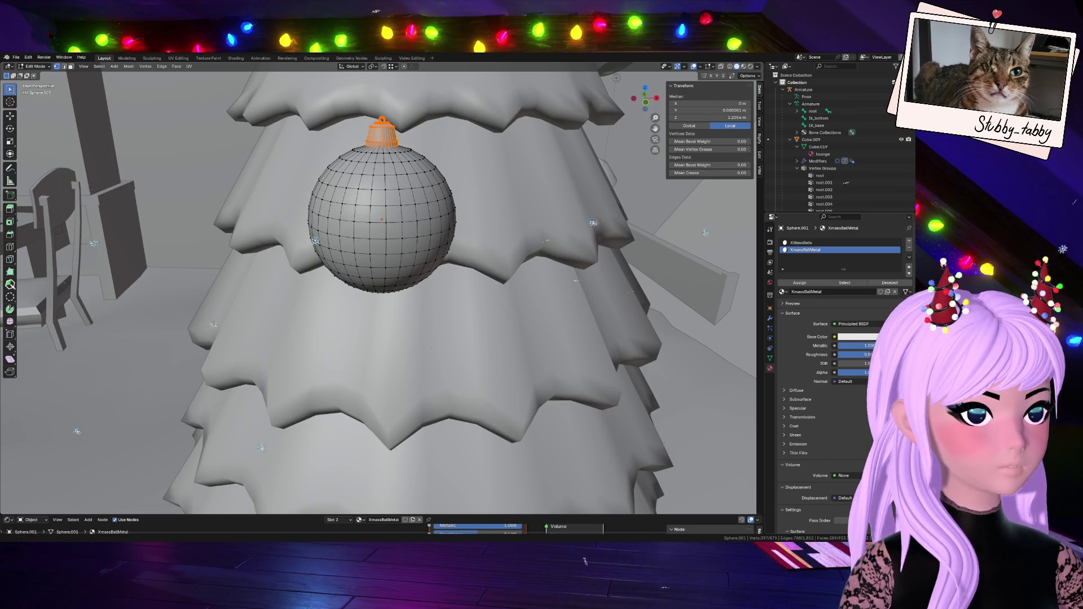
- Darken XmassBallMetal's base colour to grey, then set XMassBalls' base colour to red (#E72934)
{"action": "left_click", "coordinate": [855, 337]}
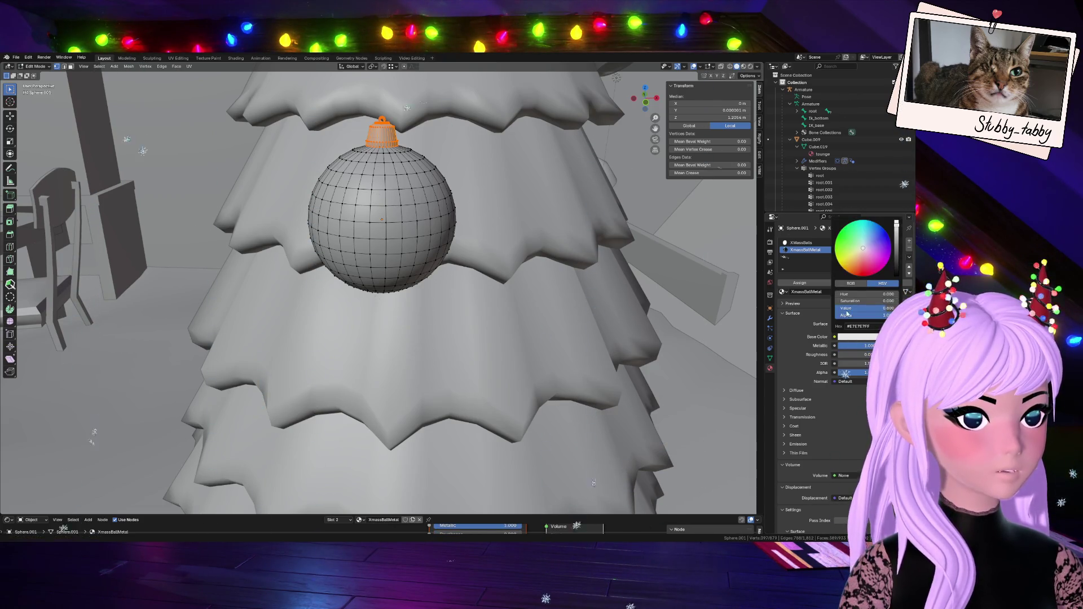
{"action": "scroll", "coordinate": [873, 257], "scroll_direction": "down", "scroll_amount": 8}
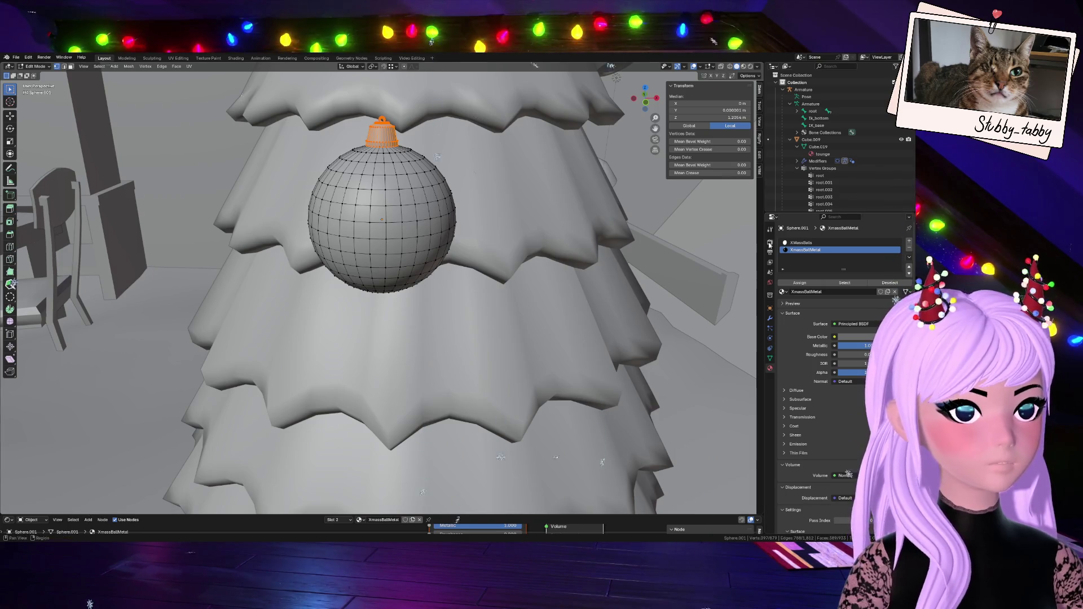
{"action": "left_click", "coordinate": [812, 242]}
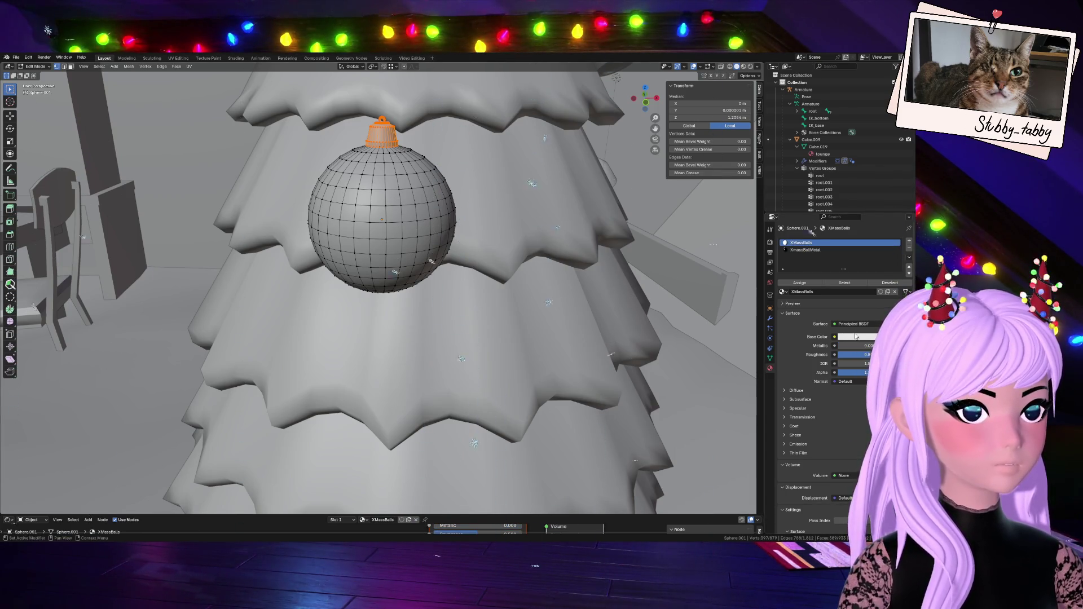
{"action": "left_click", "coordinate": [858, 337]}
{"action": "left_click", "coordinate": [864, 272]}
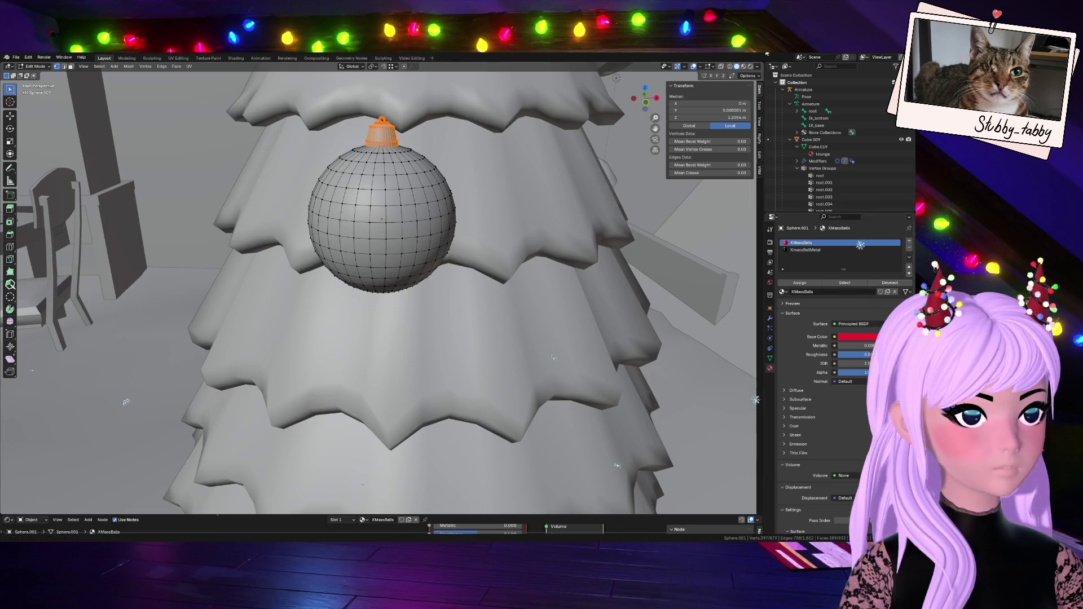
- Deselect all, save Room_XMass.blend, and orbit the tree in Material Preview shading
{"action": "key", "text": "alt+a"}
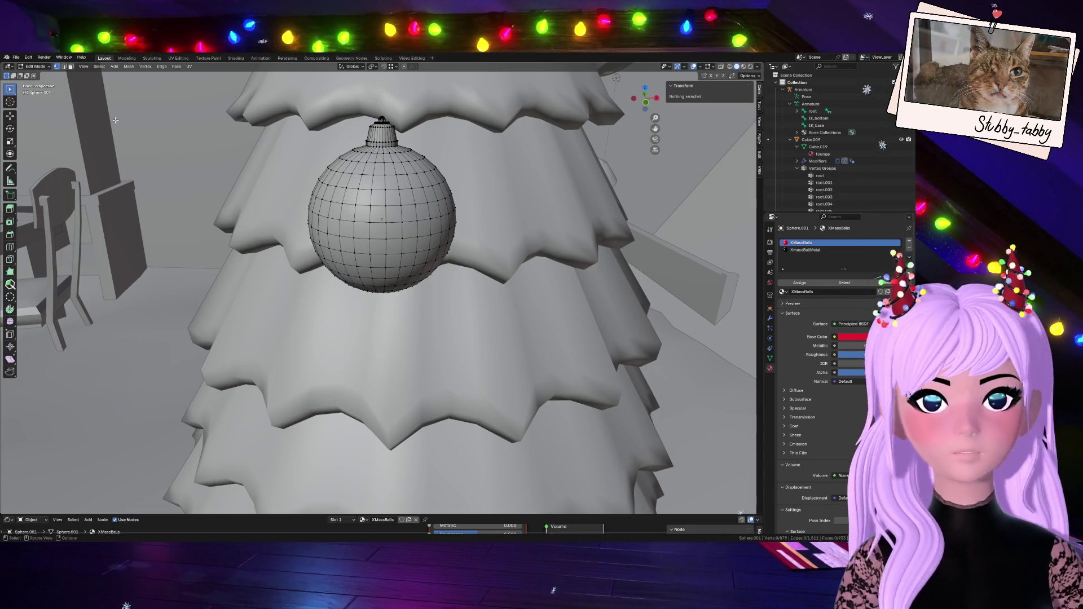
{"action": "key", "text": "ctrl+s"}
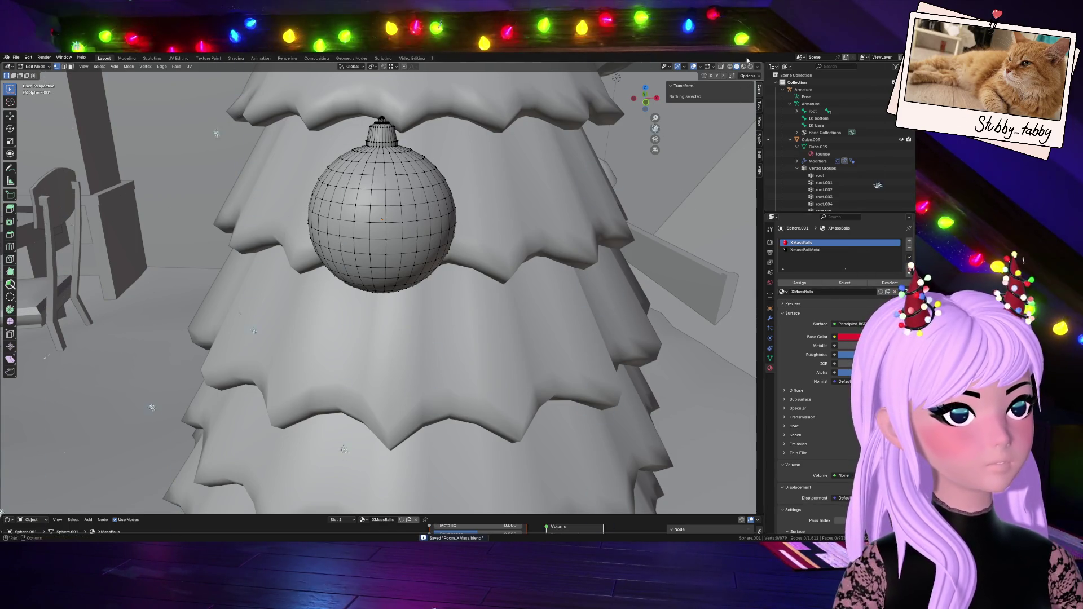
{"action": "left_click", "coordinate": [744, 67]}
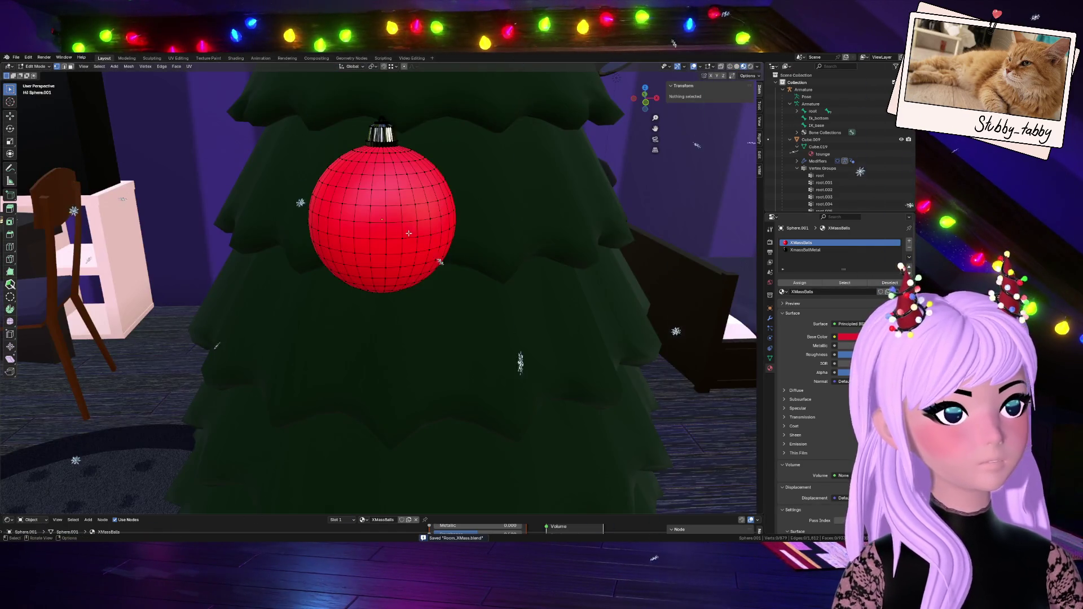
{"action": "mouse_move", "coordinate": [643, 101]}
{"action": "left_mouse_down"}
{"action": "mouse_move", "coordinate": [631, 170]}
{"action": "mouse_move", "coordinate": [508, 103]}
{"action": "left_mouse_up"}
{"action": "left_click", "coordinate": [382, 131]}
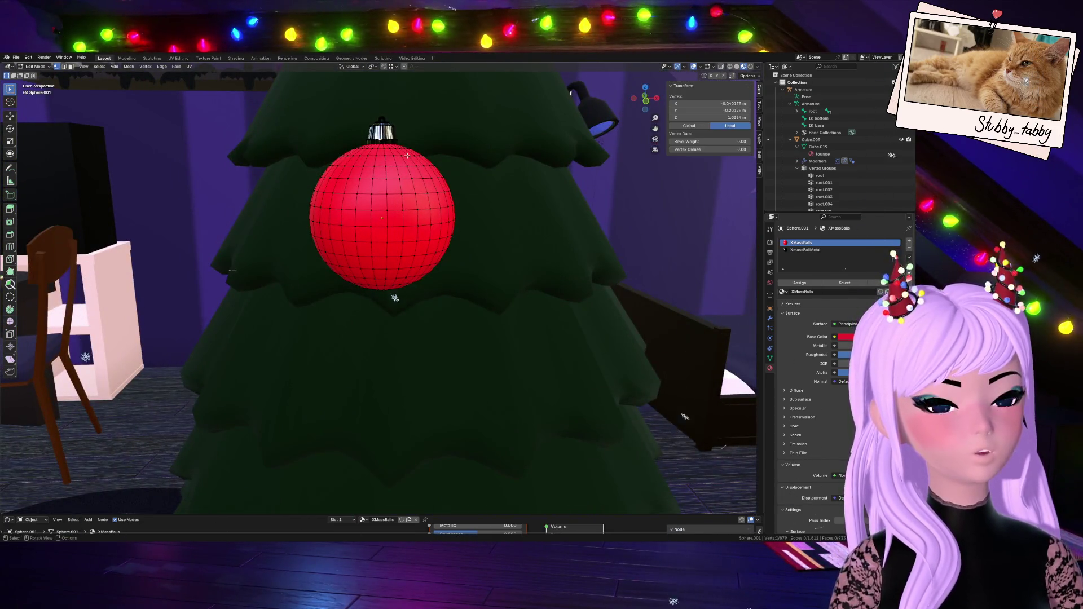